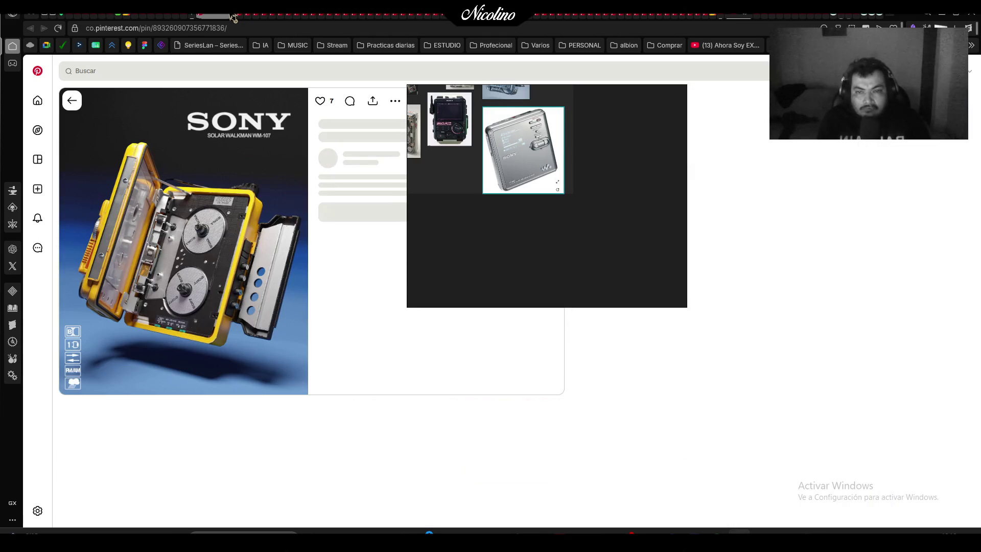
Snip the yellow Sony Walkman image and paste it below the MiniDisc player on the board
key(super+shift+s)
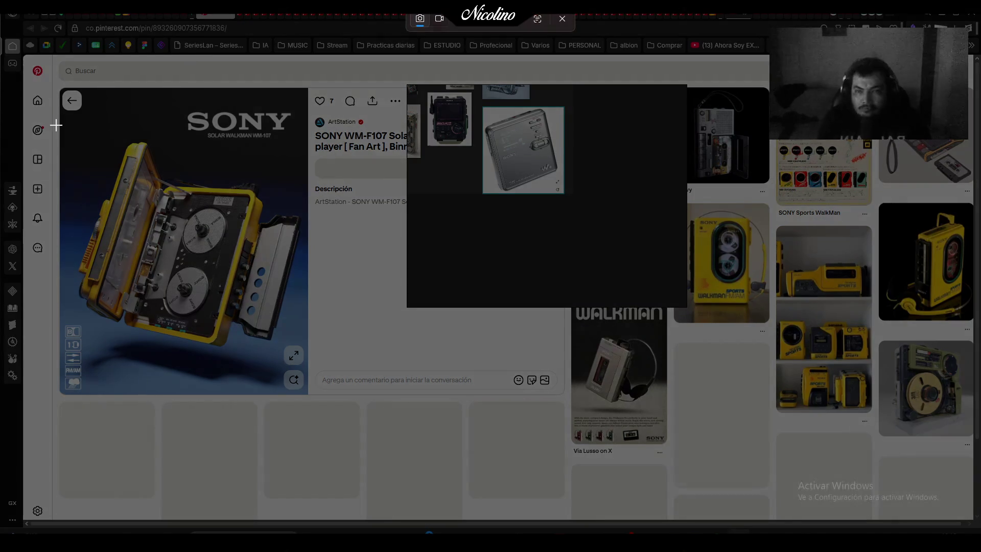
drag(72, 91, 308, 364)
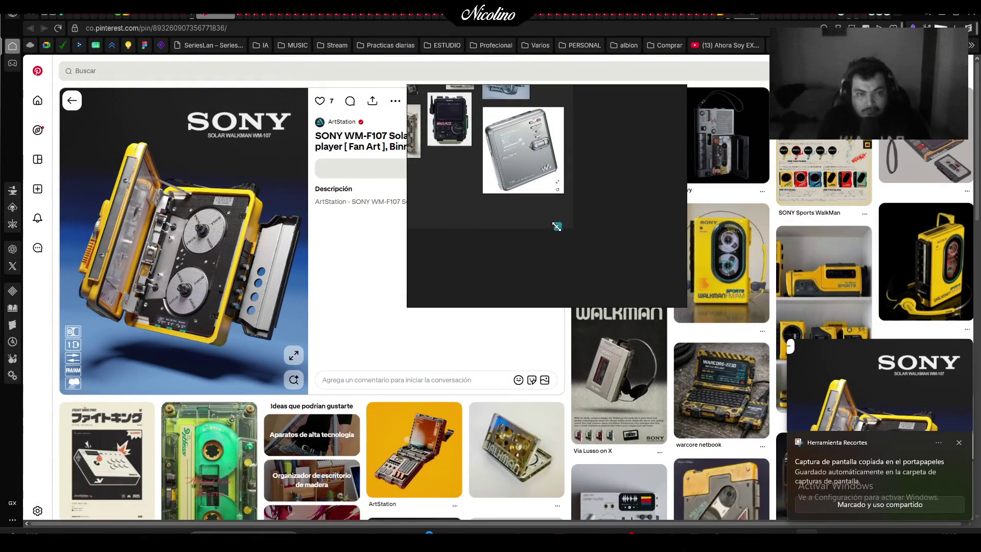
key(ctrl+v)
mouse_move(492, 164)
mouse_down()
mouse_move(544, 254)
mouse_move(534, 250)
mouse_up()
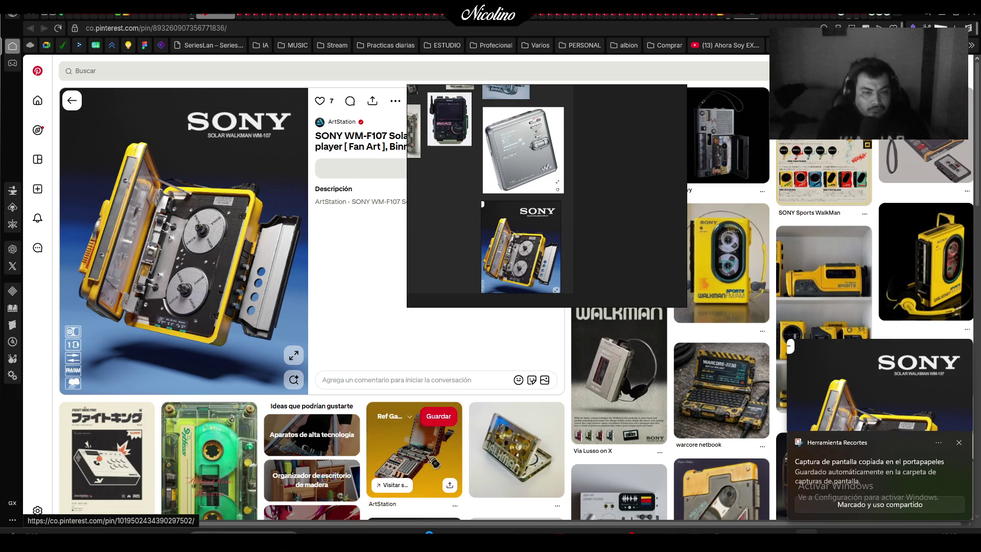
mouse_move(628, 230)
mouse_down()
mouse_move(334, 230)
mouse_move(456, 218)
mouse_up()
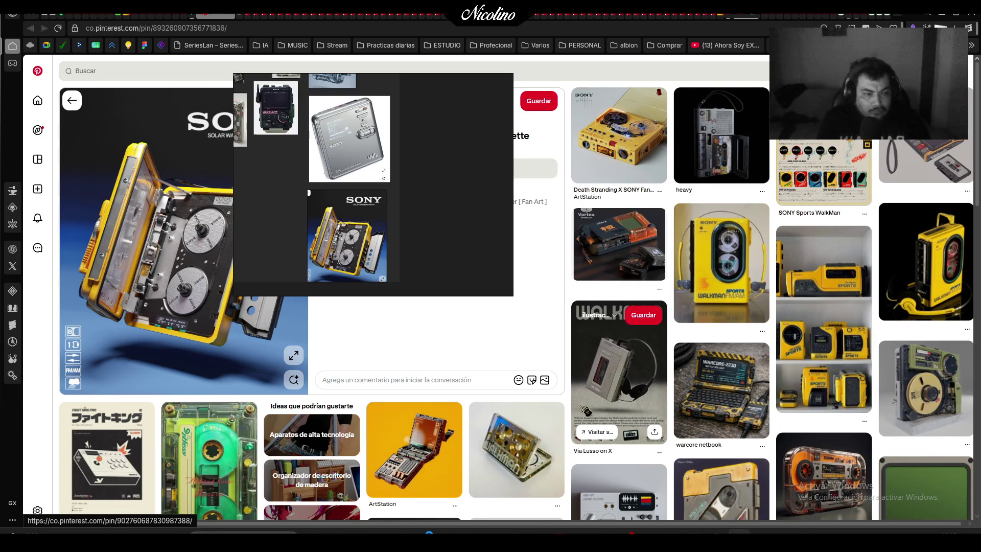
Snip the black cassette recorder image and paste it onto the board
click(530, 457)
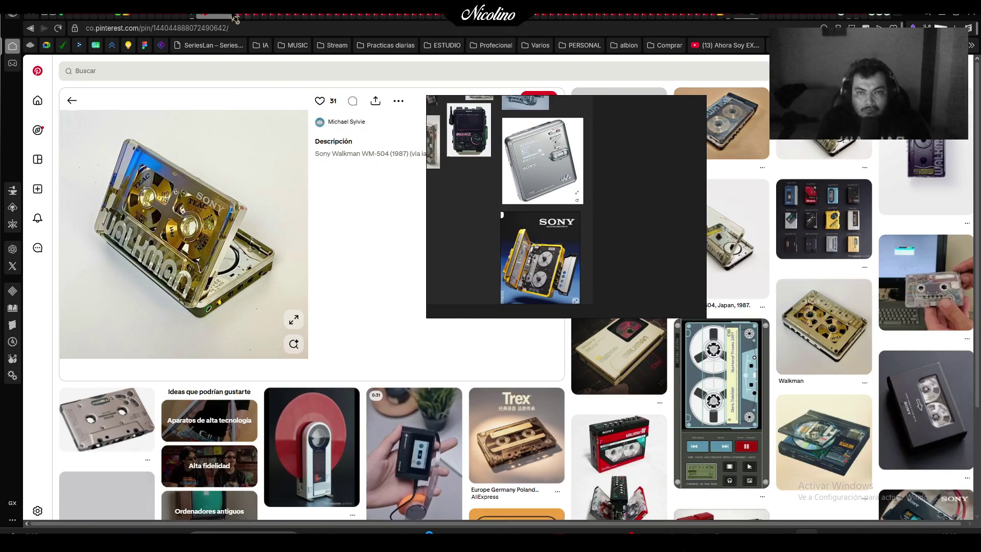
click(235, 18)
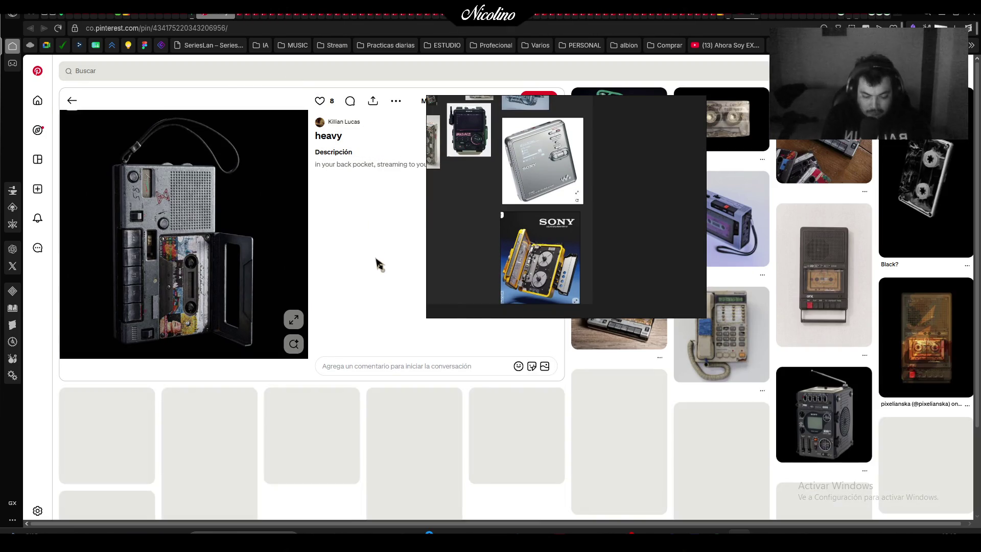
key(Print)
mouse_move(81, 110)
mouse_down()
mouse_move(253, 321)
mouse_move(272, 358)
mouse_up()
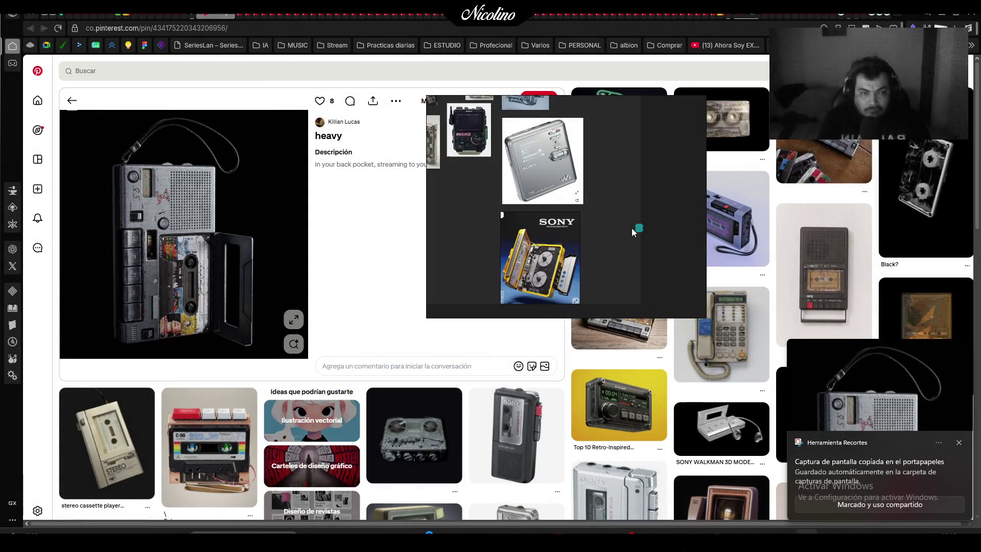
key(ctrl+v)
mouse_move(643, 160)
mouse_down()
mouse_move(512, 254)
mouse_move(493, 243)
mouse_move(633, 204)
mouse_up()
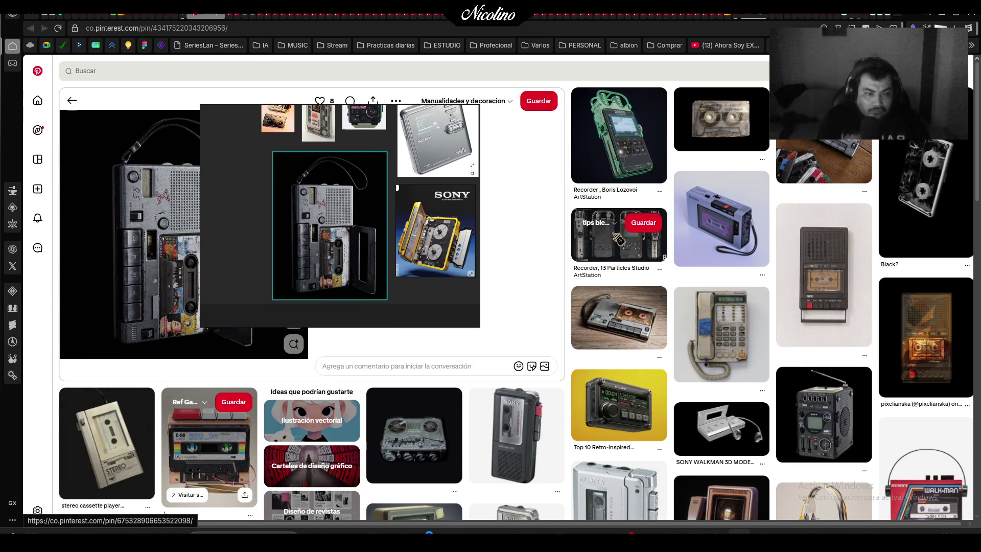
Reposition the board window and bring up the C-90 cassette pin
drag(355, 218, 529, 218)
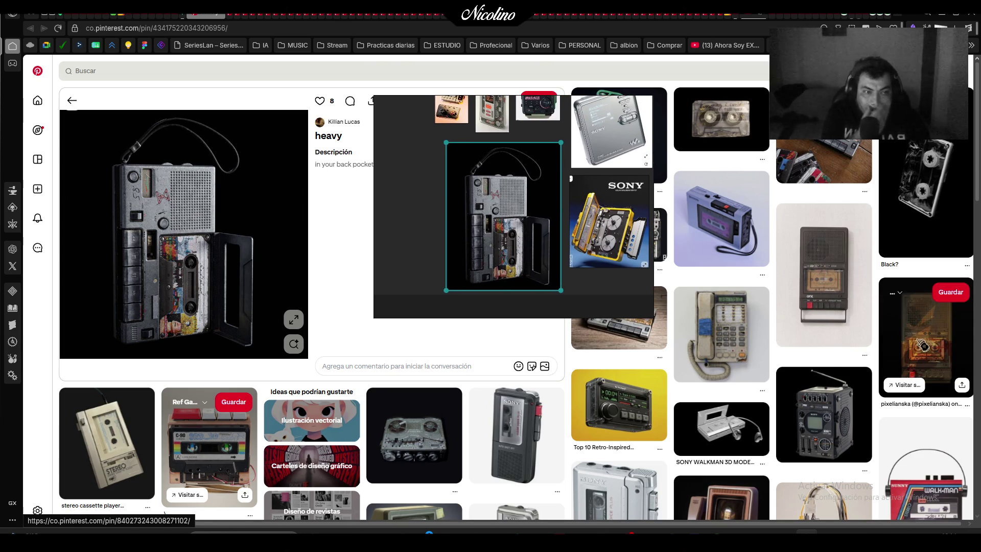
click(101, 452)
mouse_move(487, 190)
mouse_down()
mouse_move(581, 185)
mouse_move(465, 181)
mouse_move(461, 239)
mouse_move(465, 228)
mouse_move(523, 210)
mouse_move(493, 193)
mouse_up()
click(222, 20)
Snip the C-90 cassette image and drop it onto the board
key(super+shift+s)
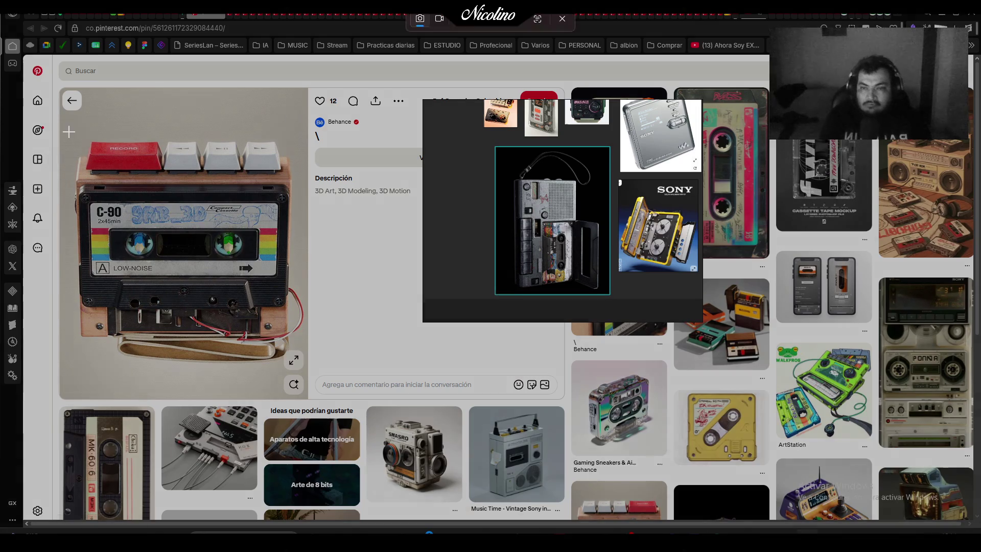
drag(317, 376, 346, 402)
scroll(649, 258, down, 5)
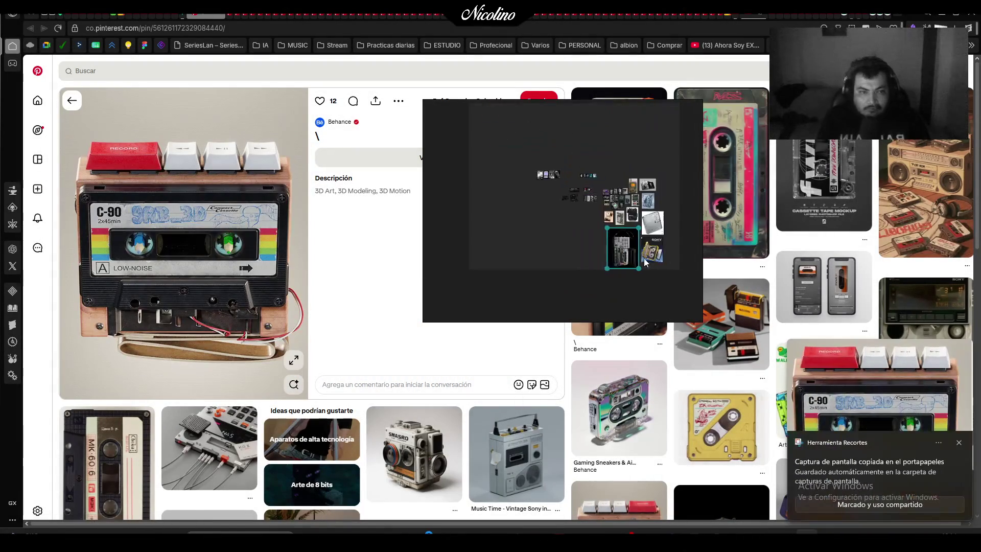
scroll(490, 221, down, 2)
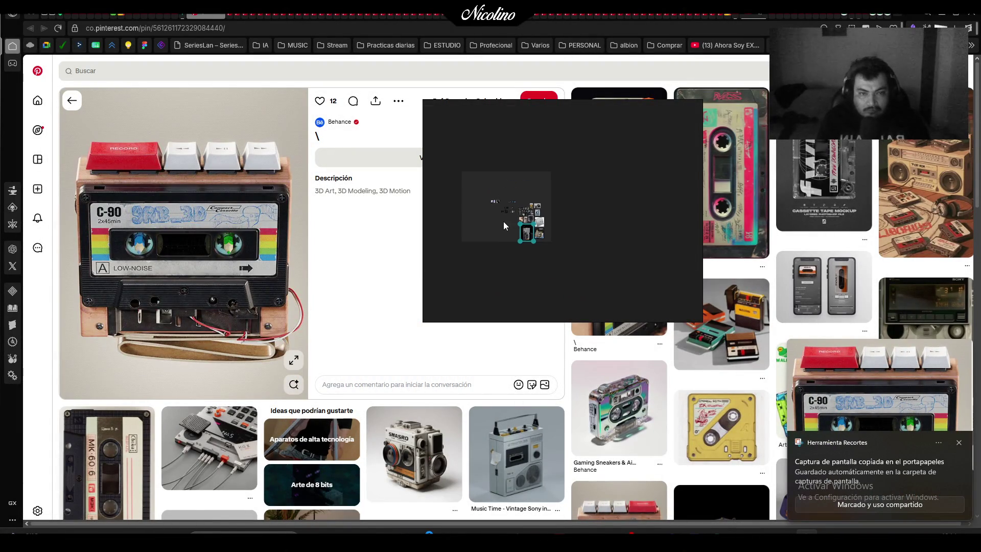
scroll(496, 203, up, 5)
scroll(575, 243, up, 3)
scroll(576, 250, down, 3)
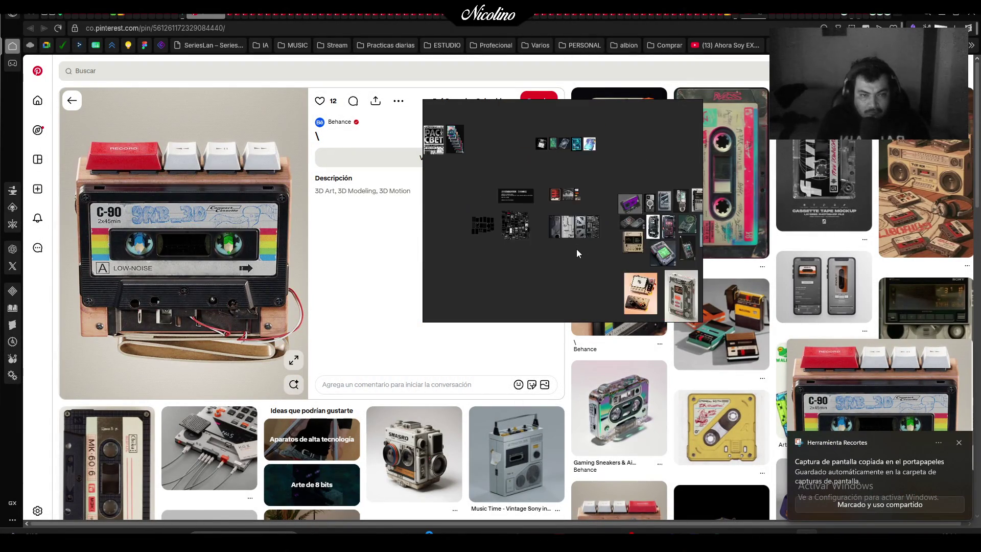
scroll(544, 250, up, 4)
scroll(497, 243, down, 2)
scroll(575, 214, up, 7)
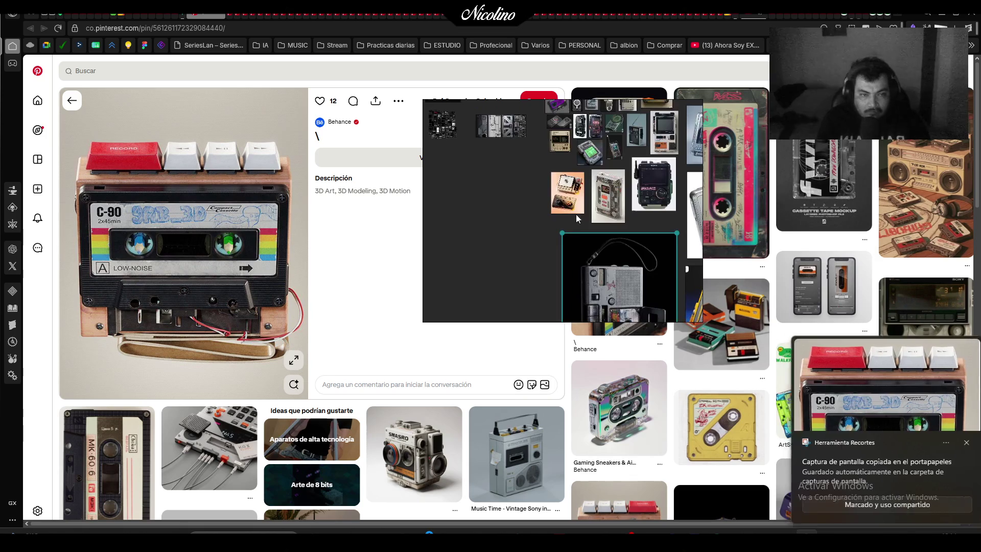
scroll(528, 254, down, 2)
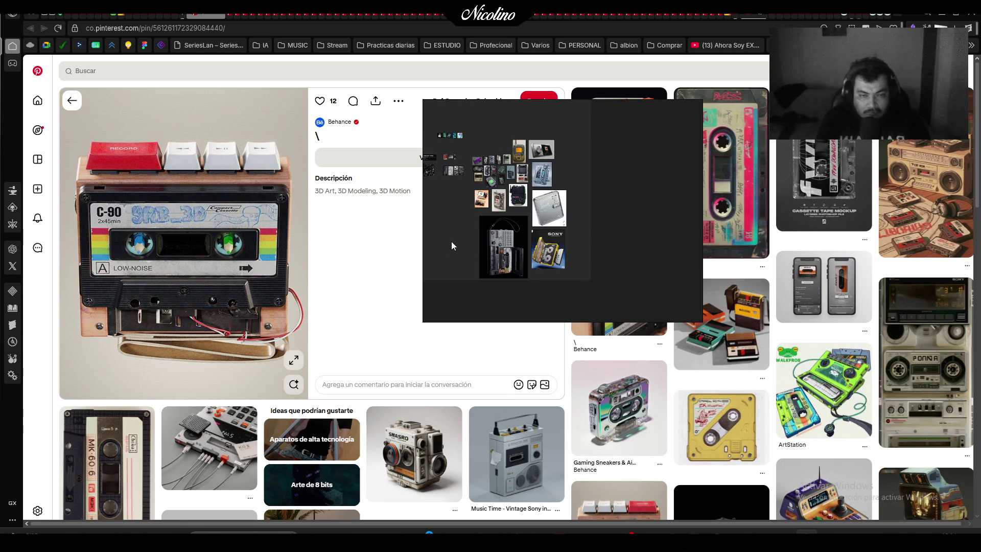
scroll(475, 245, up, 3)
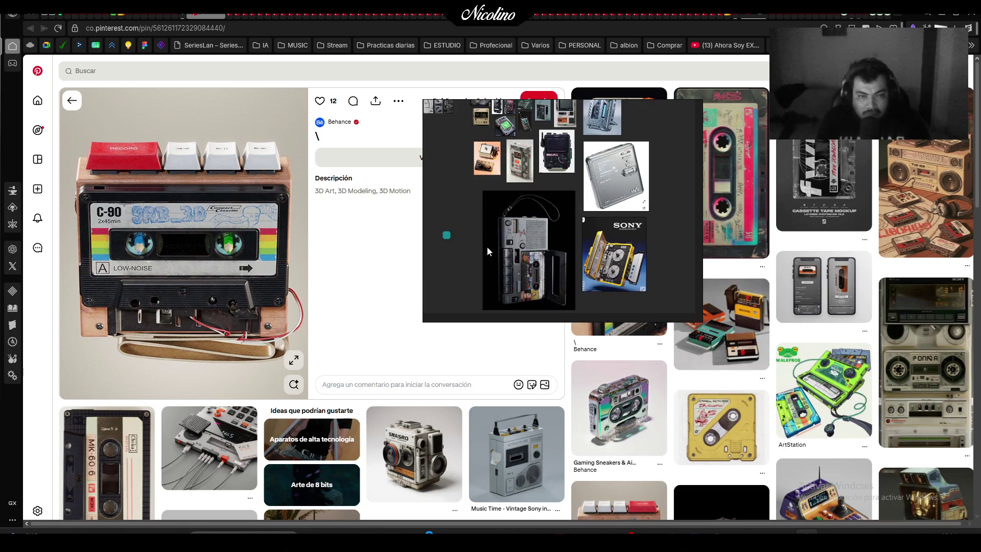
scroll(489, 226, up, 5)
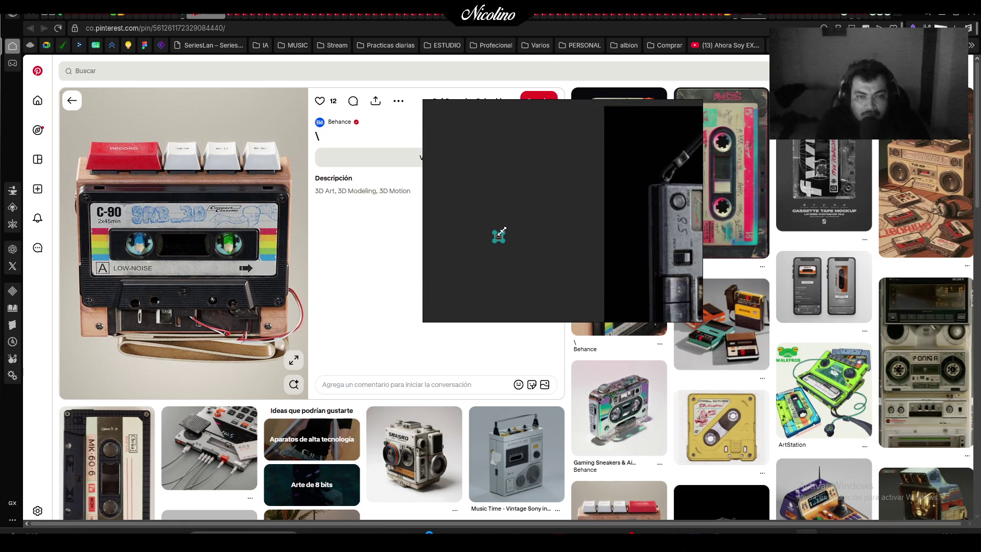
drag(499, 235, 500, 234)
scroll(552, 160, down, 3)
Shrink the recorder, Walkman and MiniDisc images, setting the Walkman beside the recorder
click(501, 157)
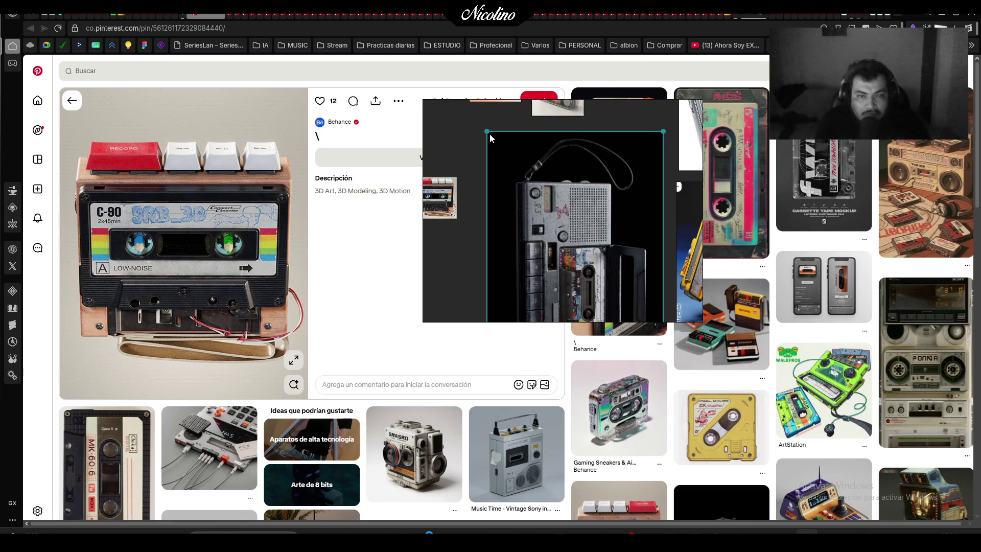
mouse_move(489, 134)
mouse_down()
mouse_move(556, 247)
mouse_move(587, 263)
mouse_move(483, 195)
mouse_up()
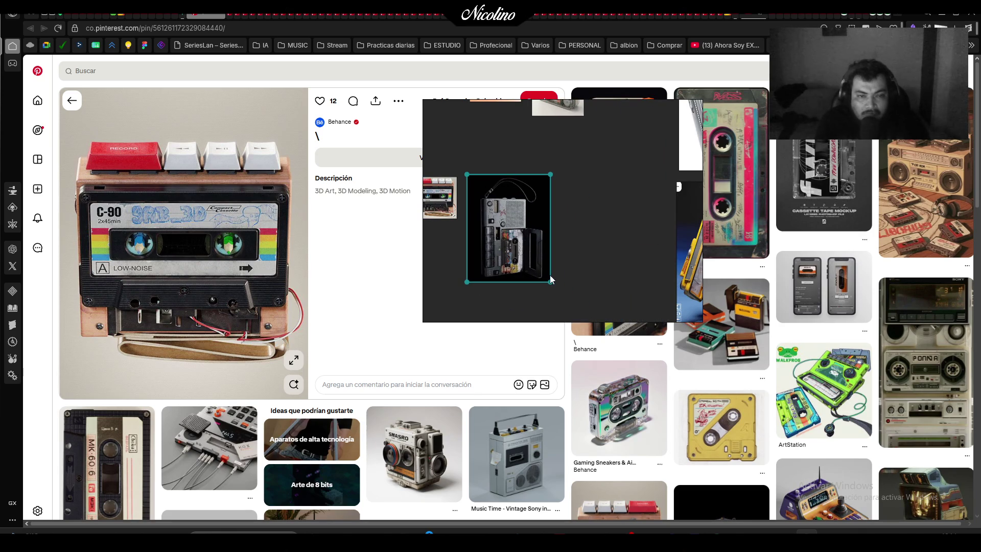
drag(549, 280, 525, 247)
scroll(572, 247, down, 3)
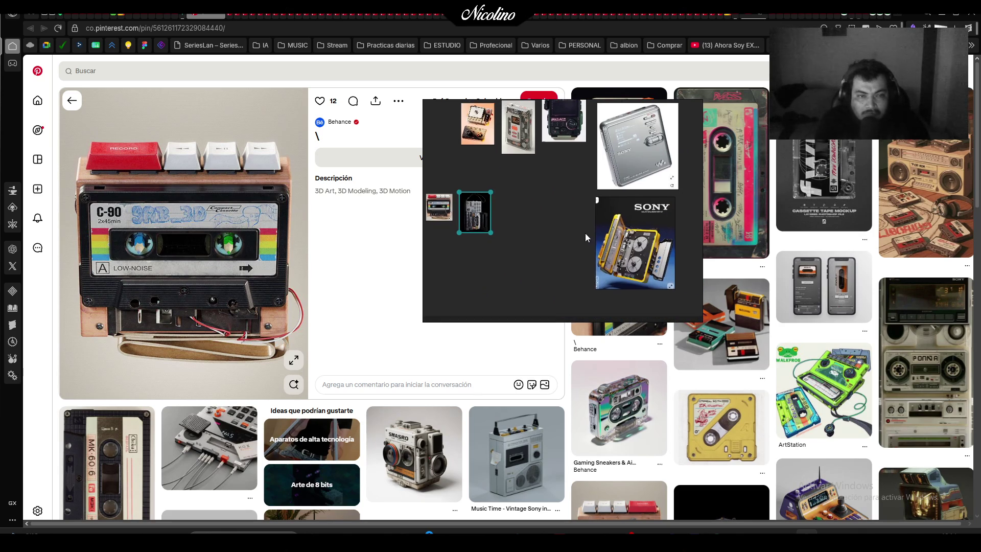
drag(600, 209, 624, 239)
drag(652, 270, 532, 222)
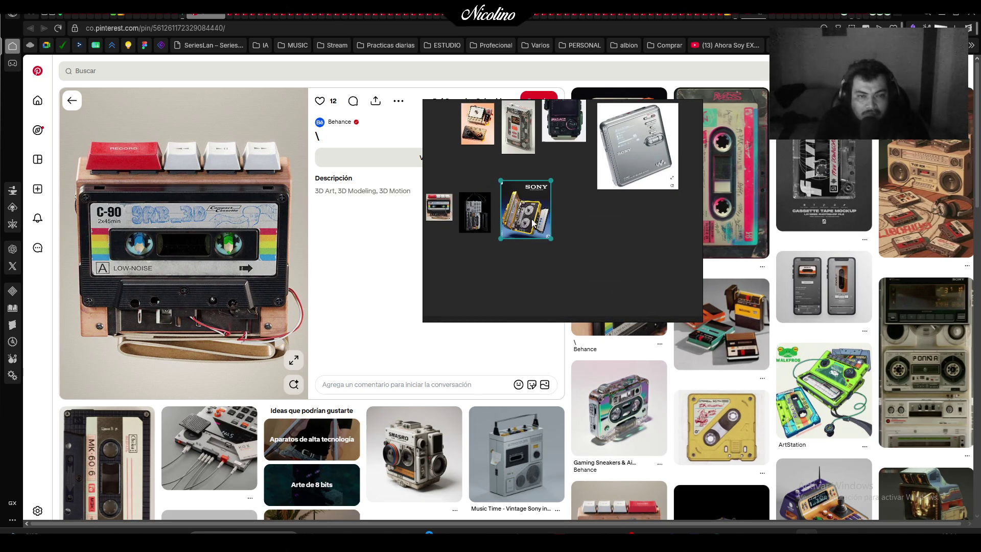
mouse_move(599, 190)
mouse_down()
mouse_move(614, 148)
mouse_move(569, 222)
mouse_up()
Move the four images as one row and enlarge the C-90, recorder and Sony/MiniDisc pair
mouse_move(456, 272)
mouse_down()
mouse_move(610, 180)
mouse_move(666, 179)
mouse_up()
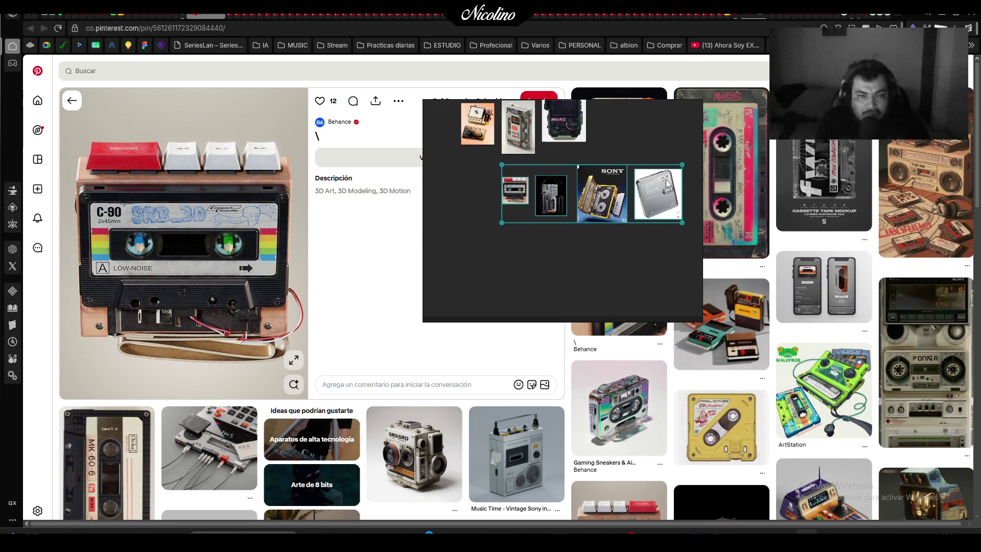
mouse_move(511, 201)
mouse_down()
mouse_move(467, 249)
mouse_move(508, 197)
mouse_up()
mouse_move(569, 214)
mouse_down()
mouse_move(584, 249)
mouse_move(628, 222)
mouse_move(600, 203)
mouse_up()
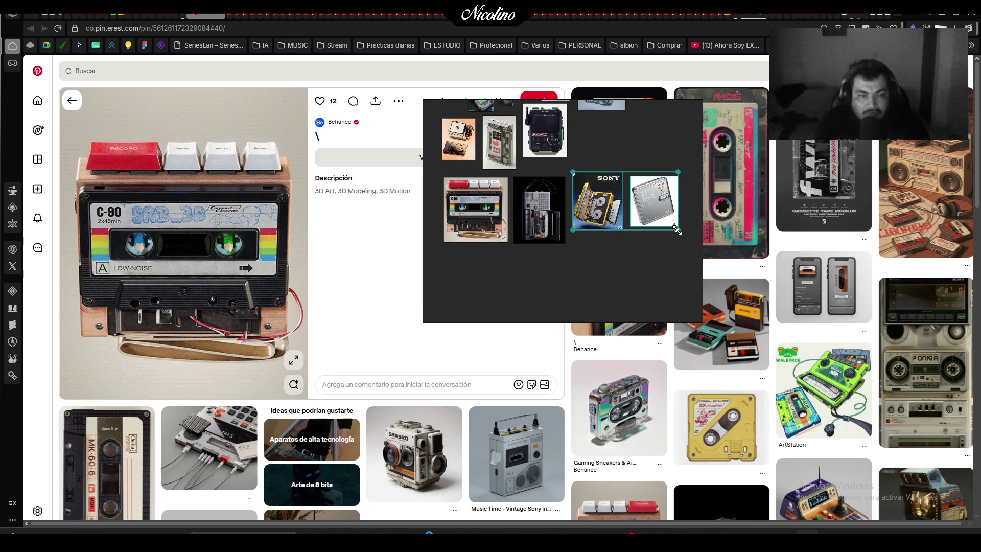
drag(677, 230, 693, 252)
scroll(571, 214, down, 3)
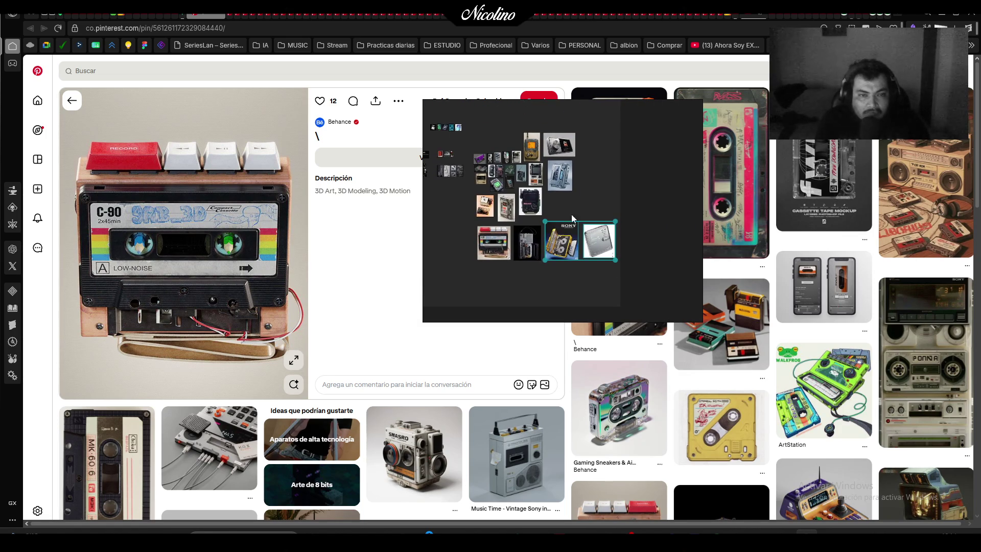
Tighten the main cluster by shrinking device groups and pulling the dark radio and silver device in
scroll(545, 154, up, 3)
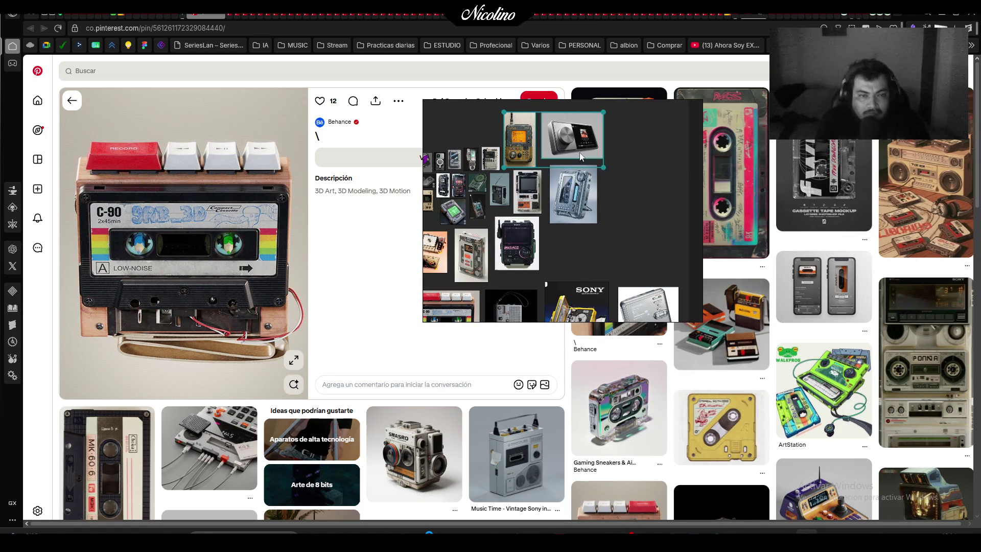
mouse_move(603, 112)
mouse_down()
mouse_move(553, 148)
mouse_move(560, 161)
mouse_move(593, 164)
mouse_move(531, 192)
mouse_move(527, 204)
mouse_move(541, 172)
mouse_up()
click(527, 196)
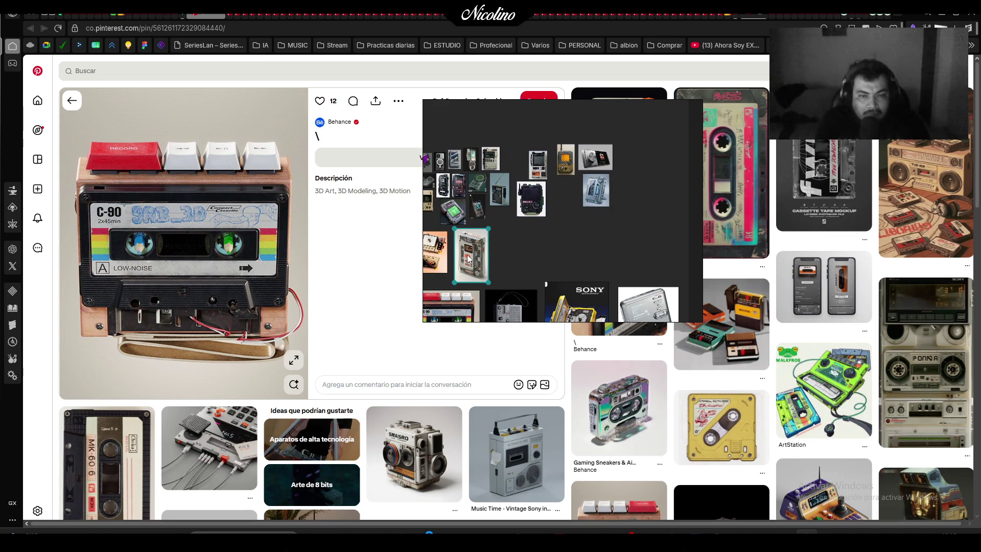
mouse_move(532, 236)
mouse_down()
mouse_move(560, 239)
mouse_move(494, 241)
mouse_up()
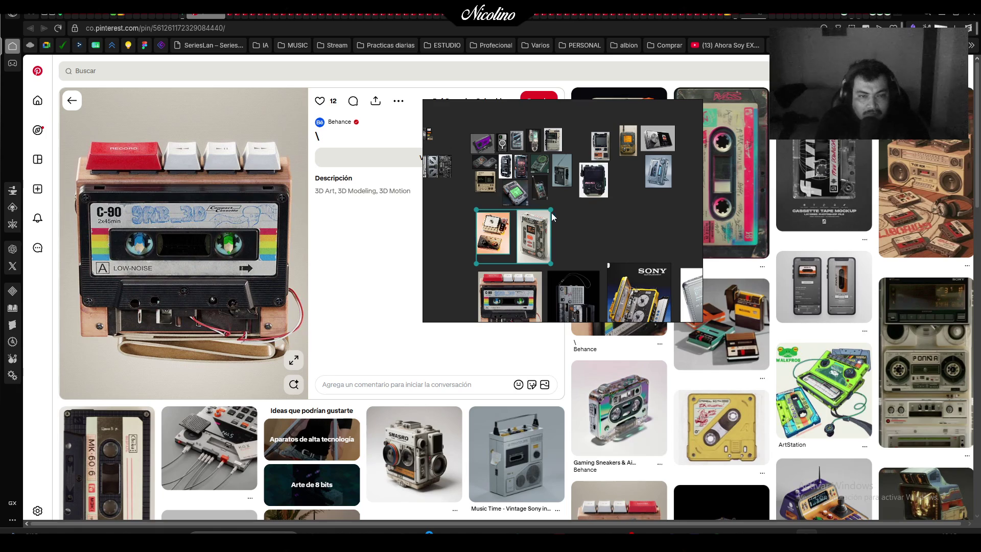
drag(551, 210, 519, 228)
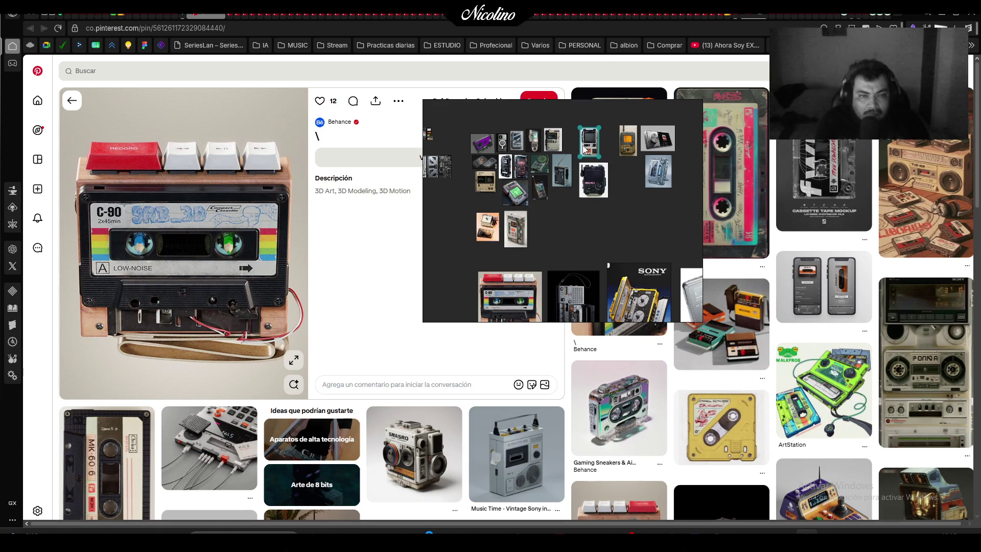
drag(598, 187, 561, 220)
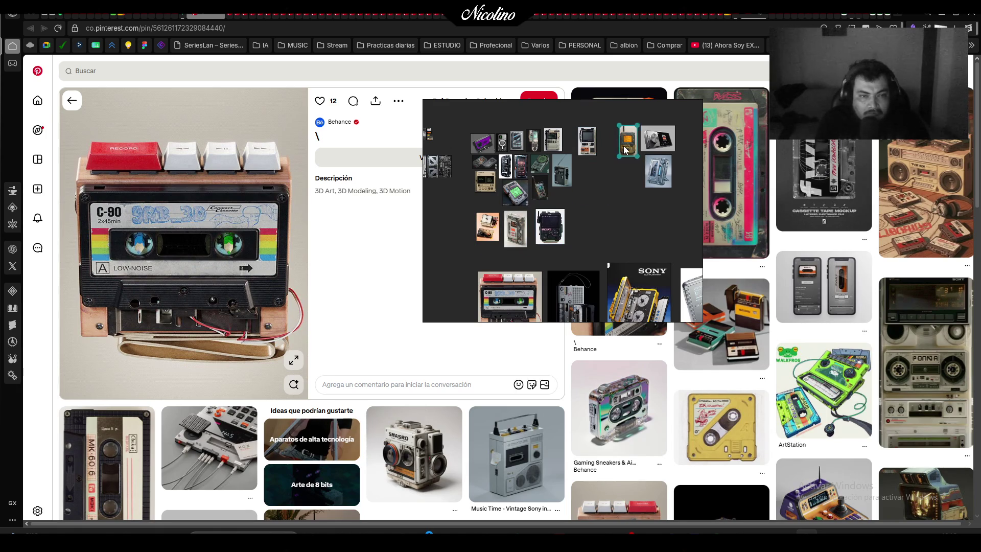
drag(663, 140, 610, 177)
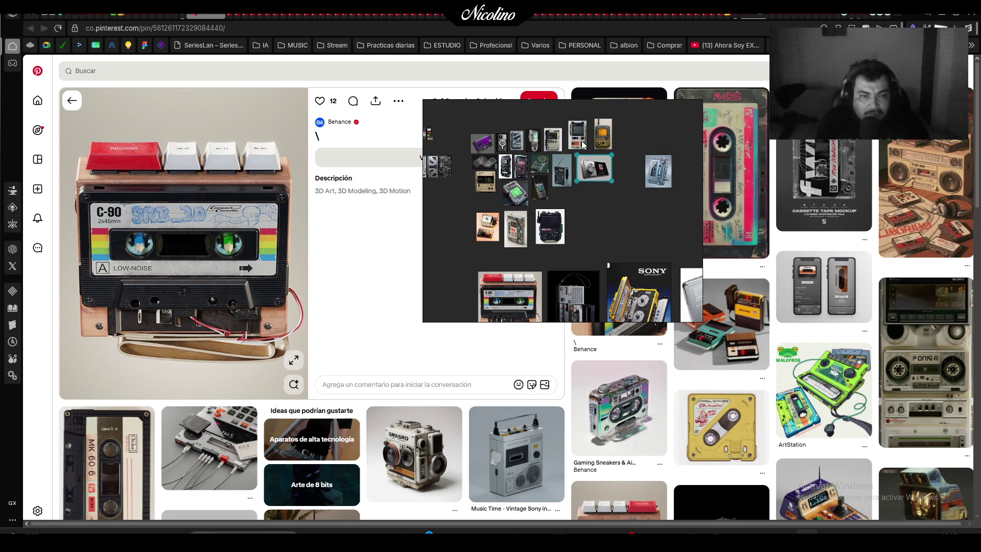
shift+click(605, 147)
drag(608, 123, 607, 124)
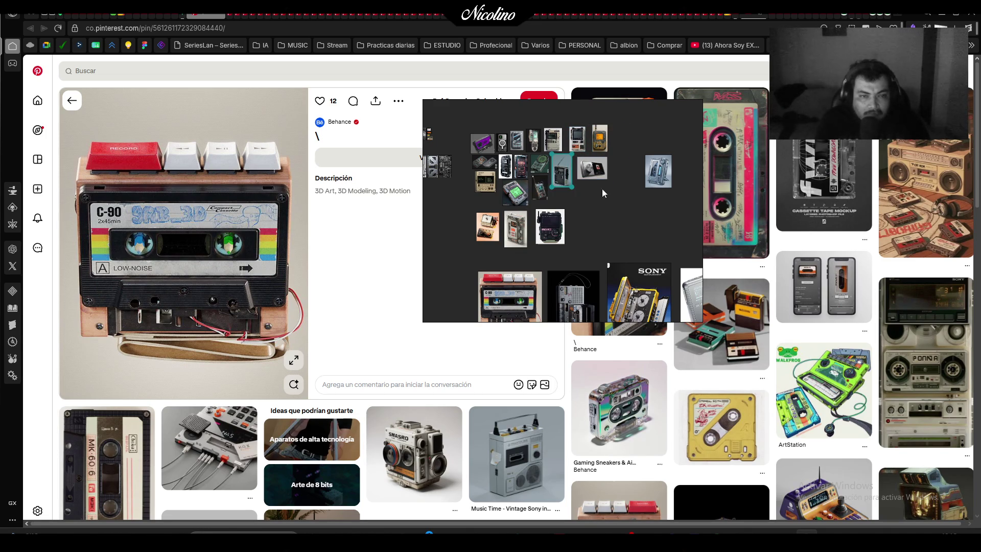
drag(669, 178, 623, 201)
Rescale the selected bottom row of four device images and deselect it
scroll(626, 221, down, 2)
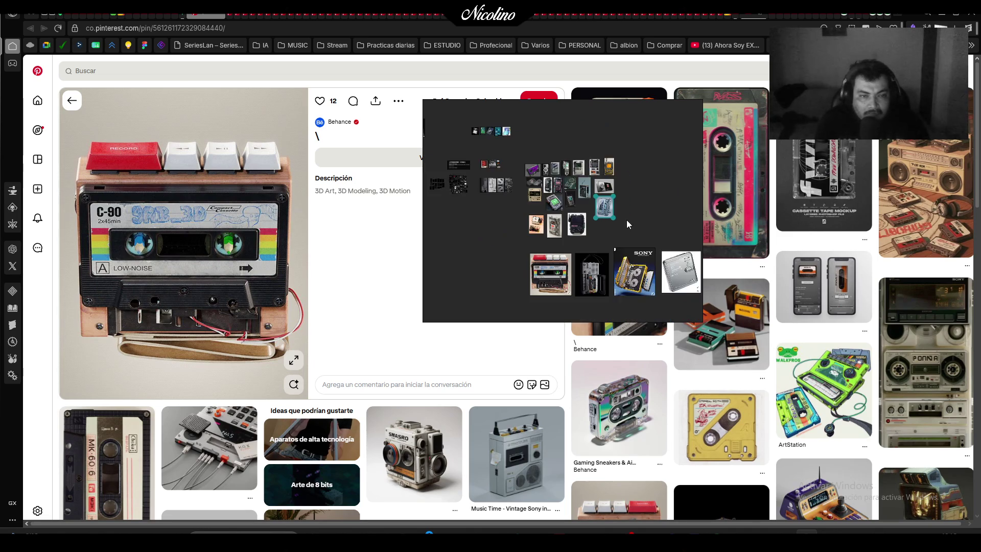
mouse_move(477, 278)
mouse_down()
mouse_move(674, 222)
mouse_move(641, 211)
mouse_move(587, 264)
mouse_move(555, 204)
mouse_up()
click(593, 193)
scroll(596, 189, down, 2)
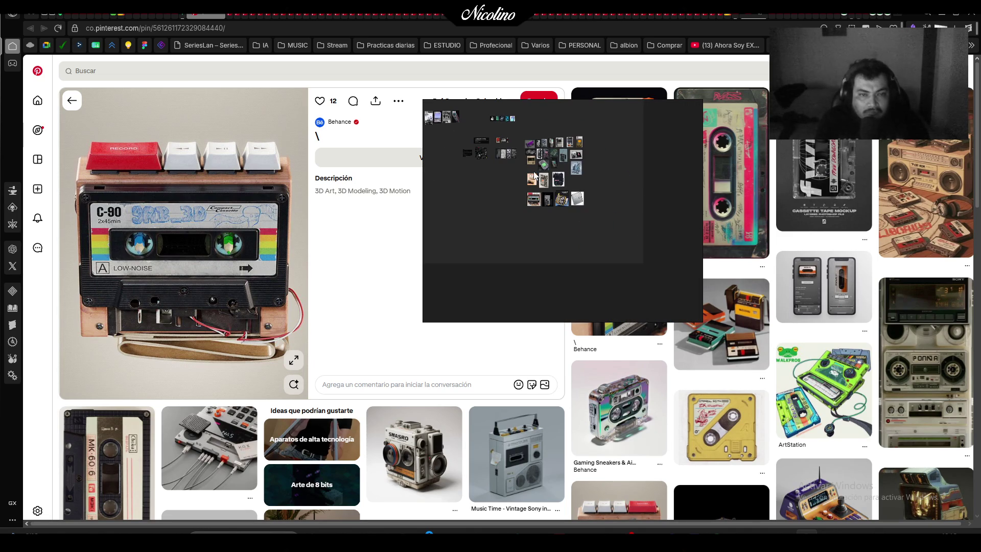
Pack the whole image cluster into a tight grid, then undo the packing
scroll(535, 174, up, 3)
scroll(524, 177, down, 1)
drag(510, 143, 614, 255)
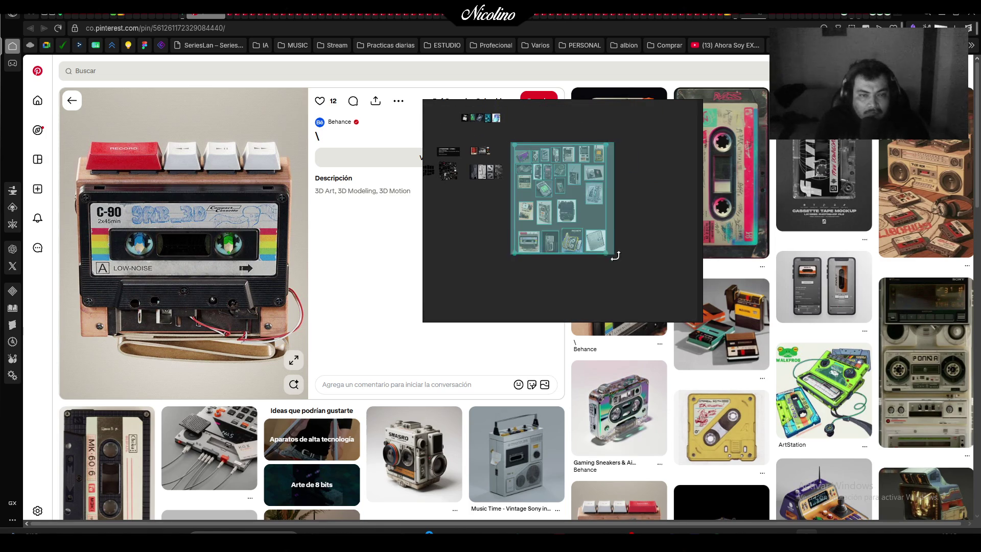
key(ctrl+p)
drag(597, 163, 628, 148)
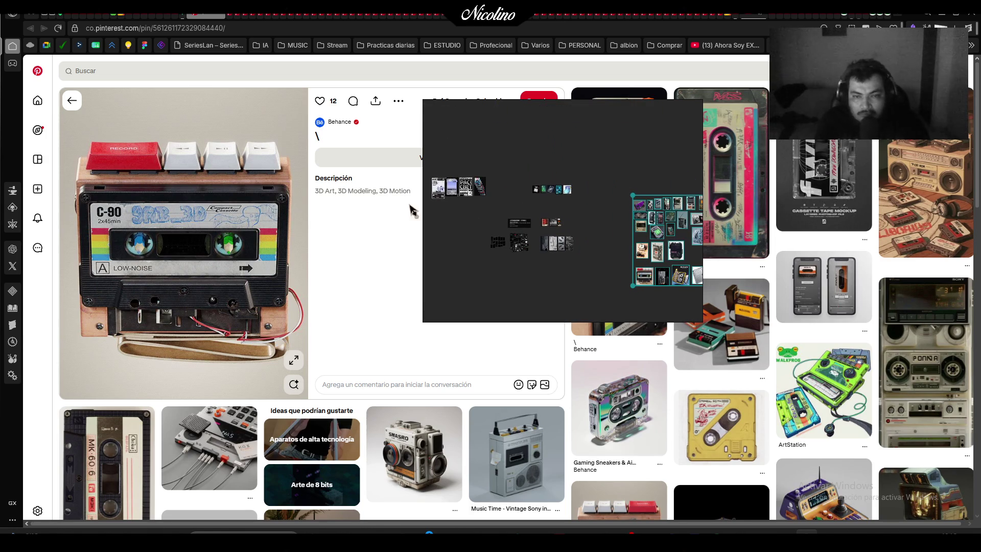
key(ctrl+z)
key(ctrl+z)
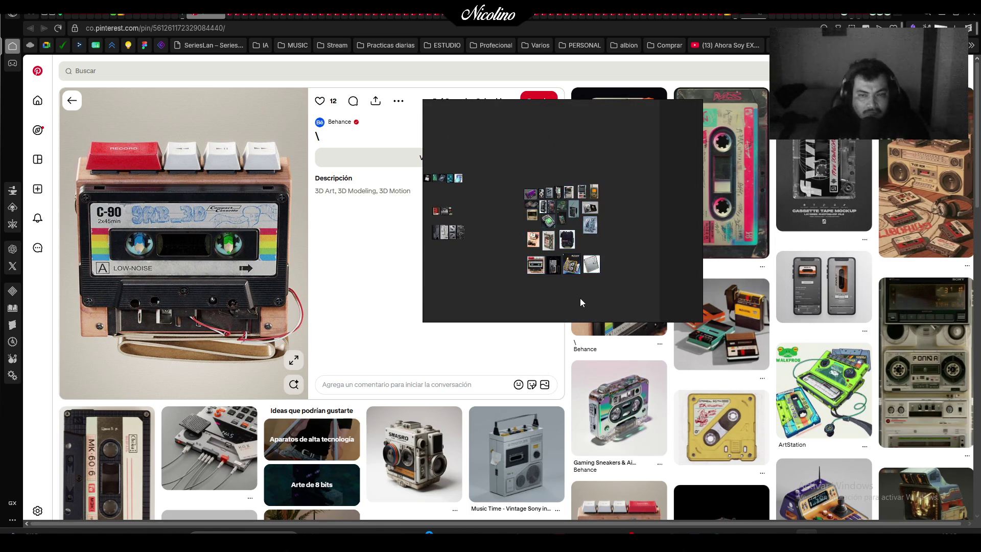
scroll(550, 284, up, 3)
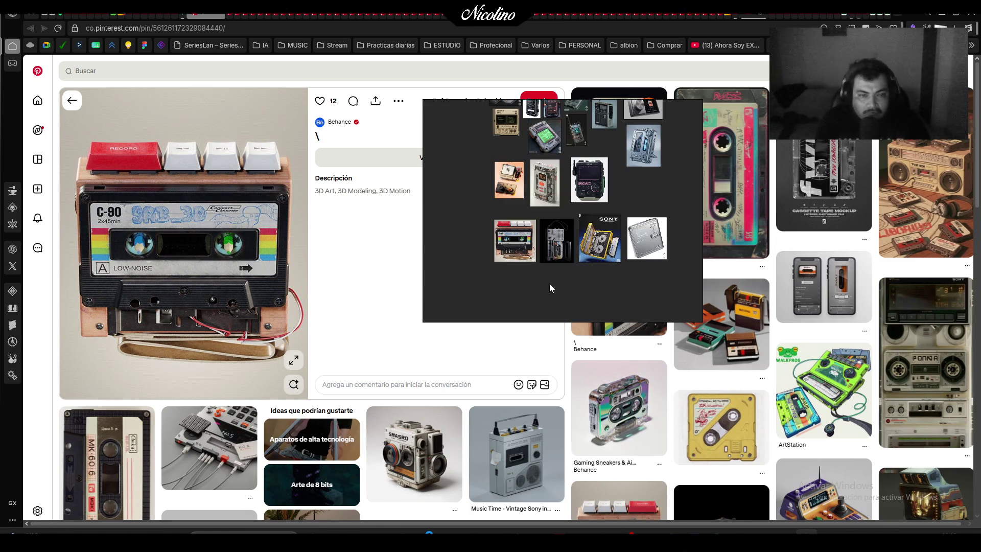
Snip the Winamp player image and place it, enlarged, beside the device pictures
click(220, 19)
key(super+shift+s)
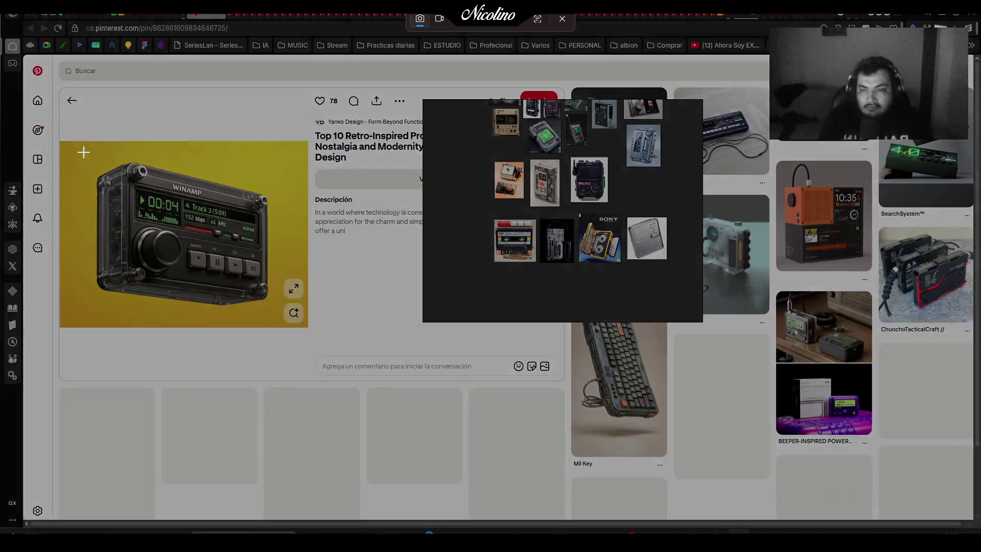
drag(76, 148, 306, 326)
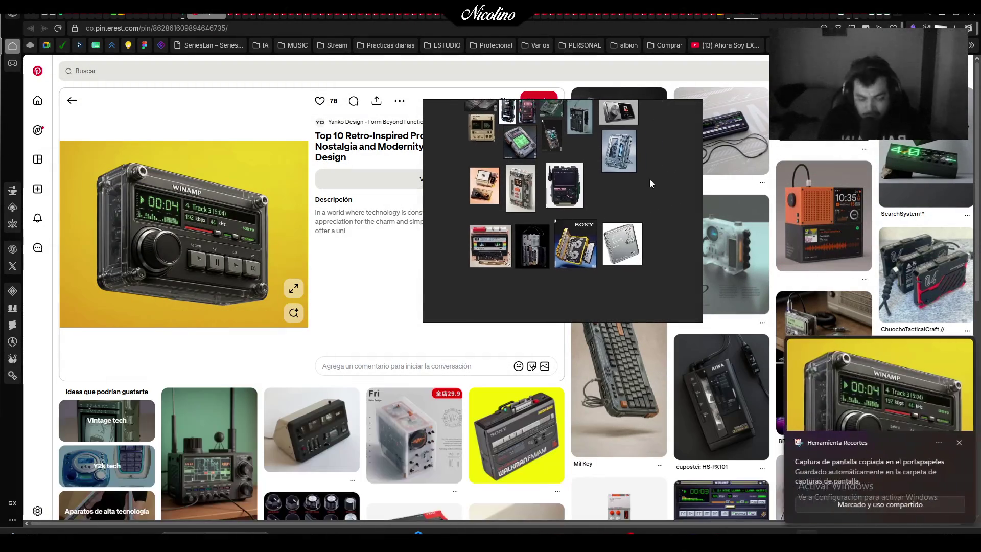
scroll(620, 201, up, 3)
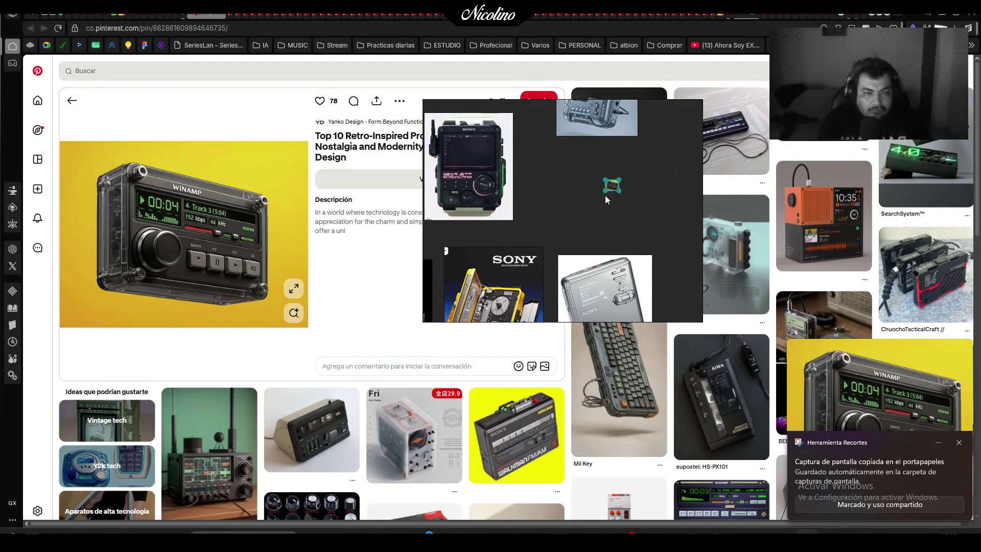
drag(605, 192, 538, 256)
drag(567, 225, 582, 192)
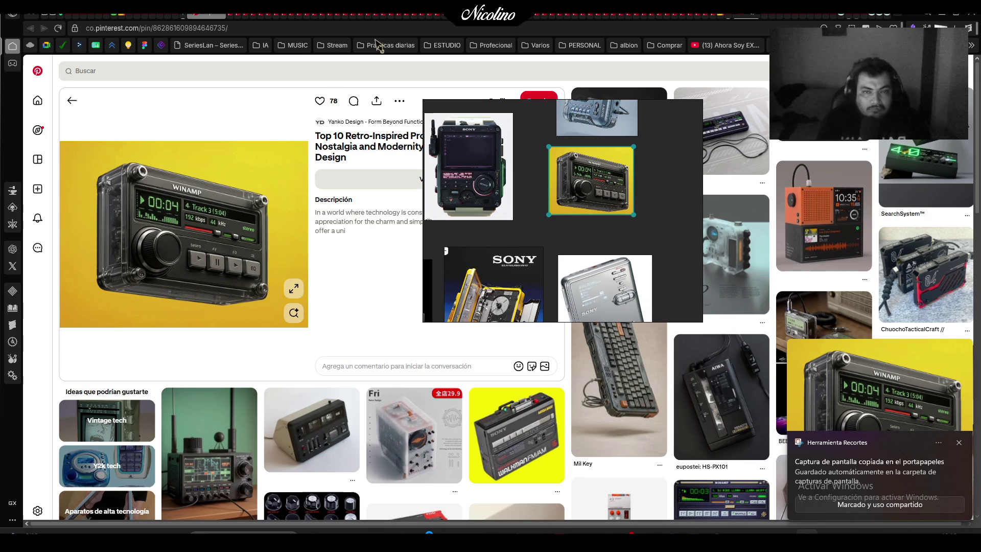
Snip the orange Vortex device and set it, enlarged, beside the bottom row
click(223, 17)
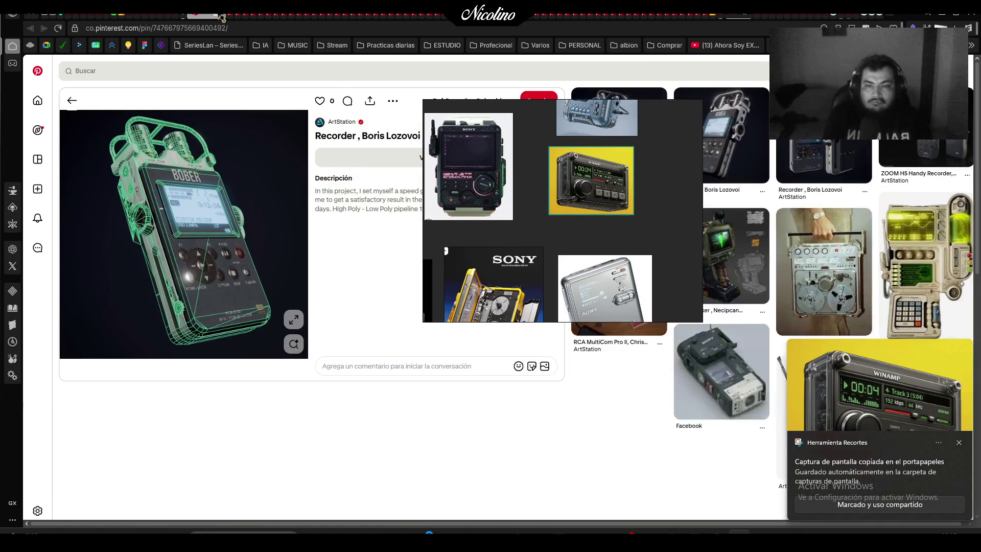
key(alt+Left)
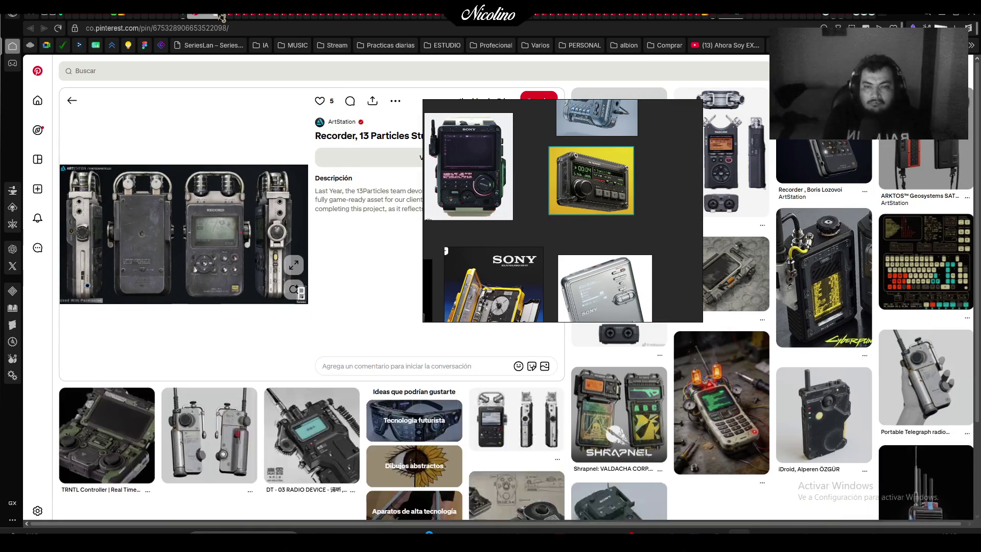
key(alt+Left)
key(alt+Left)
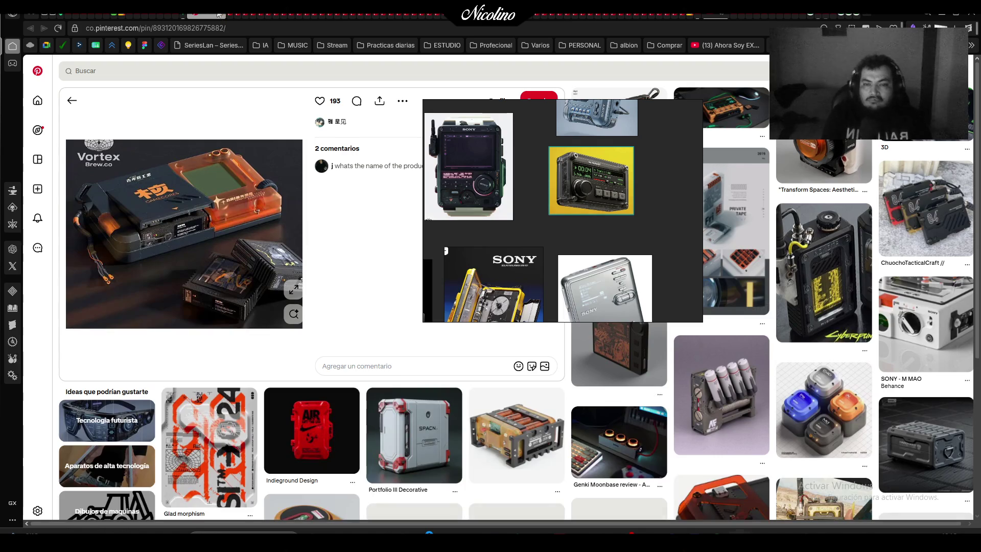
key(super+shift+s)
mouse_move(66, 140)
mouse_down()
mouse_move(160, 256)
mouse_move(302, 328)
mouse_up()
scroll(611, 223, down, 5)
drag(611, 224, 539, 247)
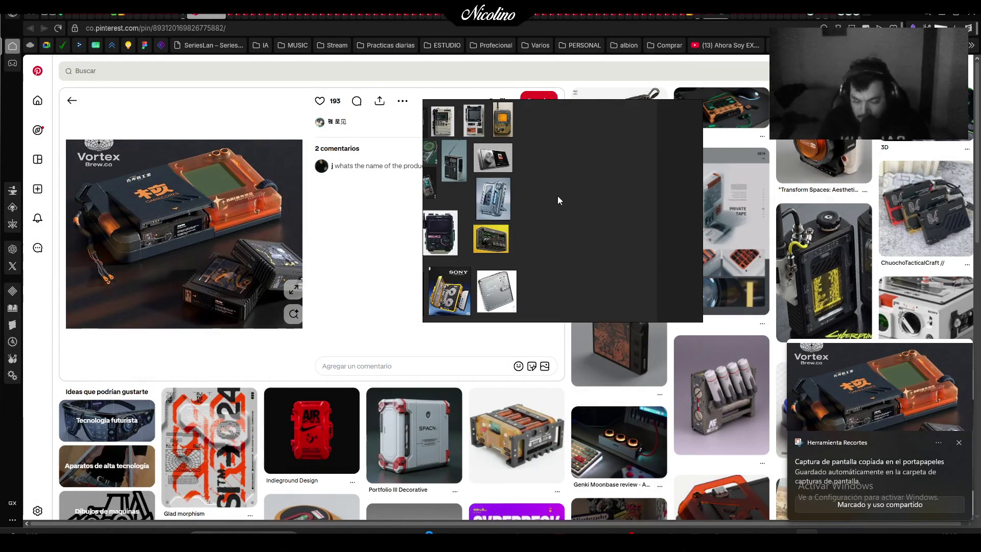
mouse_move(558, 196)
mouse_down()
mouse_move(614, 244)
mouse_move(561, 307)
mouse_up()
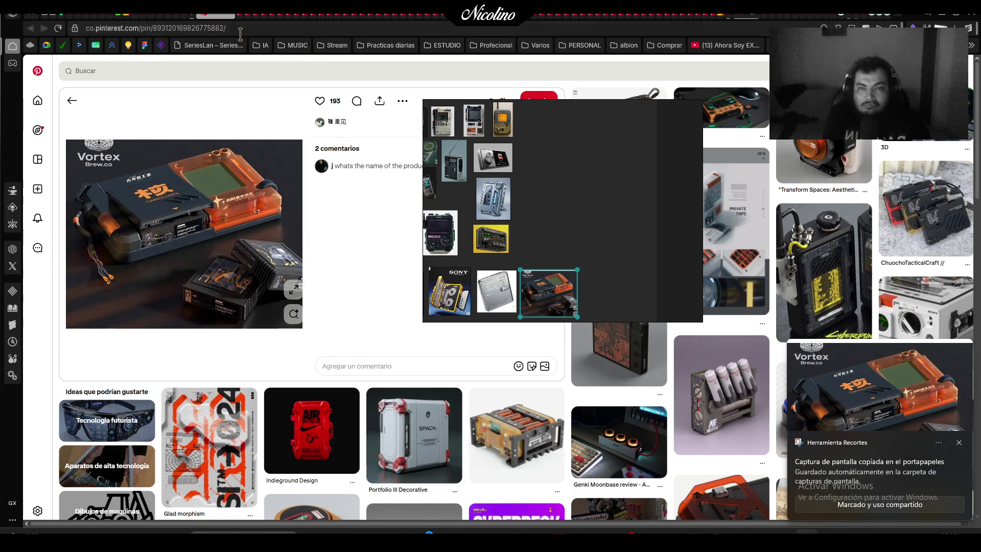
Snip the tape radio image and place it next to the yellow Winamp image
click(230, 20)
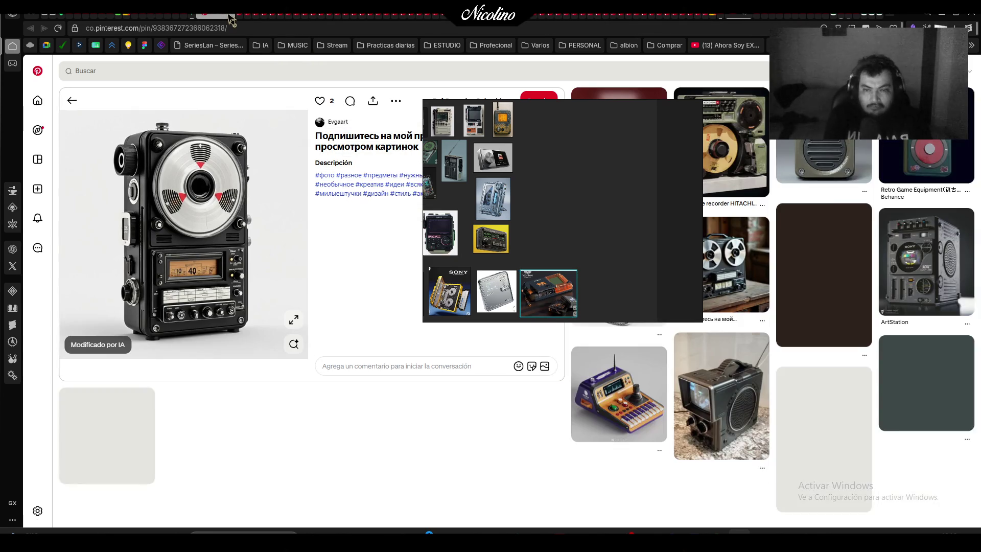
key(super+shift+s)
mouse_move(92, 109)
mouse_down()
mouse_move(224, 336)
mouse_move(262, 348)
mouse_up()
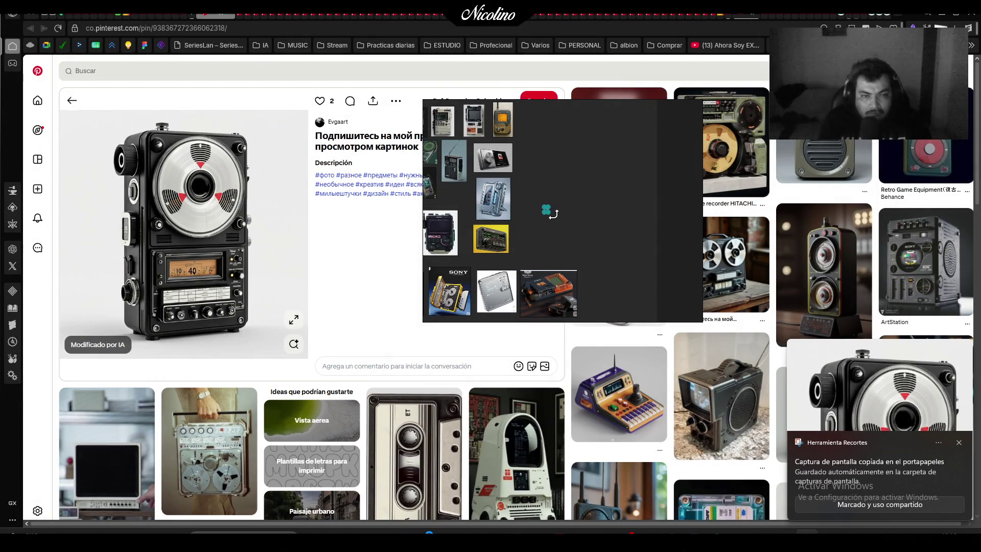
drag(569, 239, 542, 250)
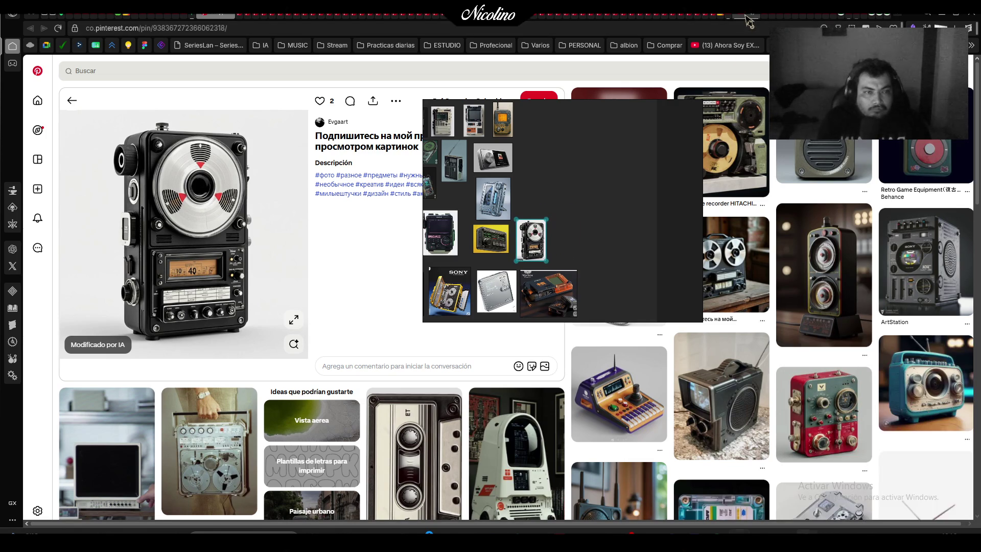
key(ctrl+Tab)
Save the Eye for a Eye video to the HH playlist and return to the Sony pin on Pinterest
click(691, 517)
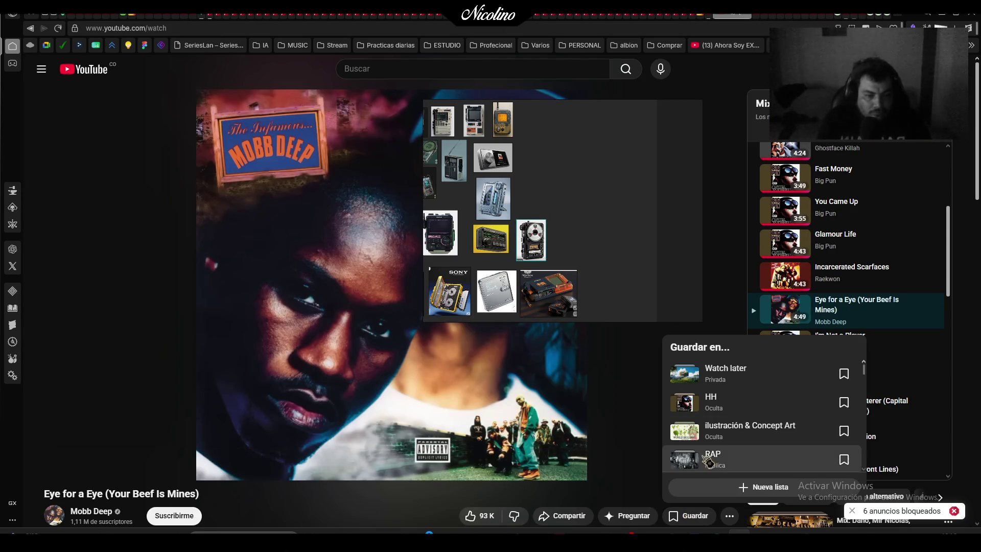
click(843, 399)
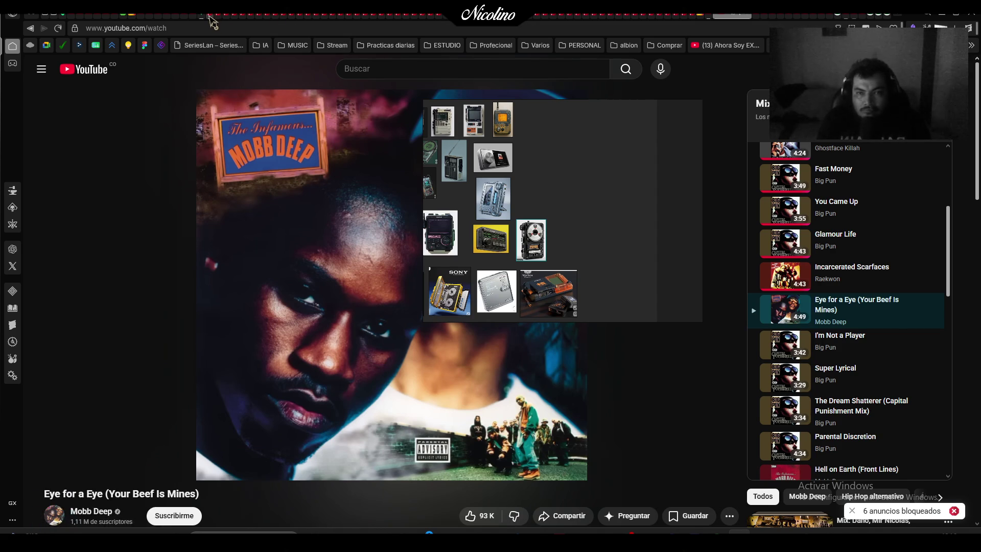
click(212, 15)
key(alt+Left)
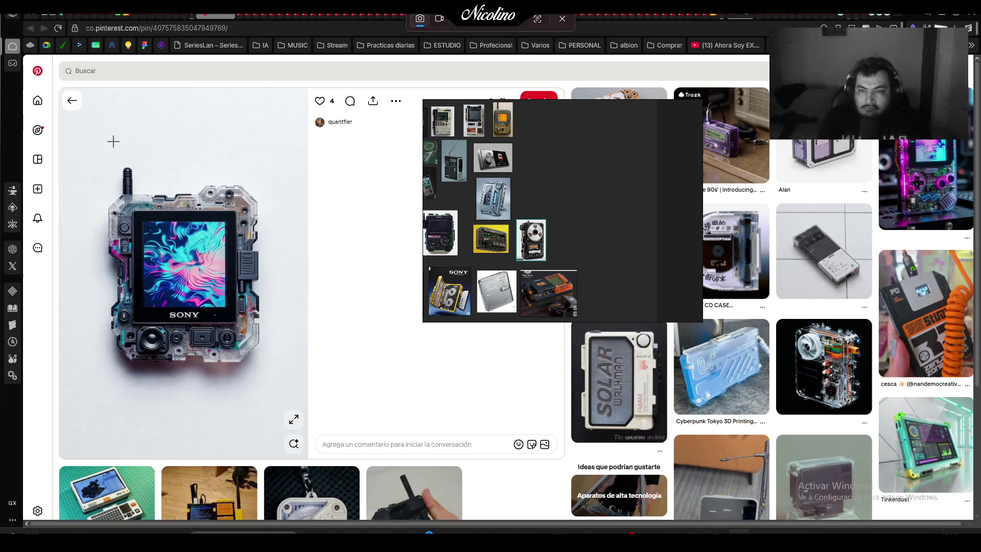
Snip the transparent Sony device image and shift the board window left
key(ctrl+shift+5)
drag(84, 149, 290, 385)
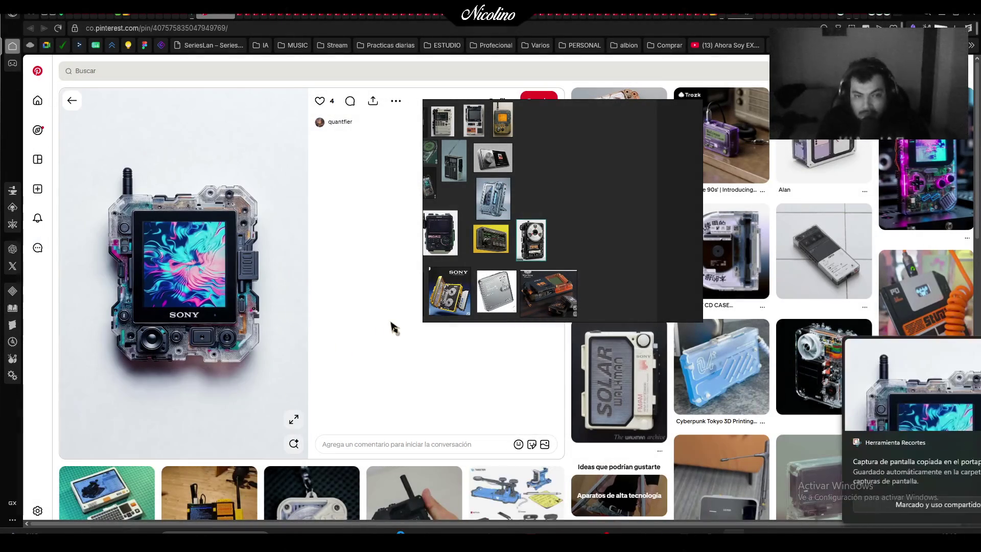
scroll(541, 190, down, 2)
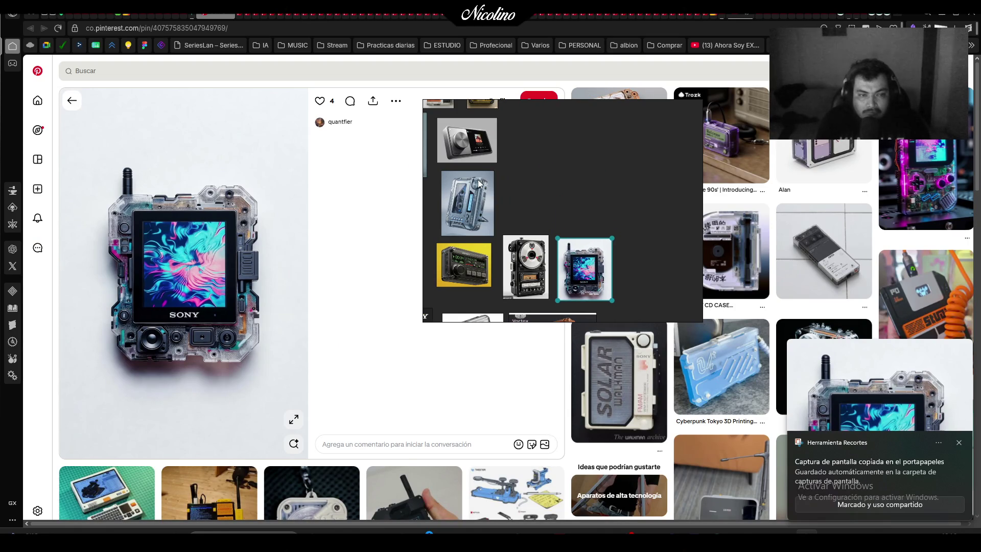
mouse_move(561, 170)
mouse_down()
mouse_move(284, 202)
mouse_move(446, 177)
mouse_up()
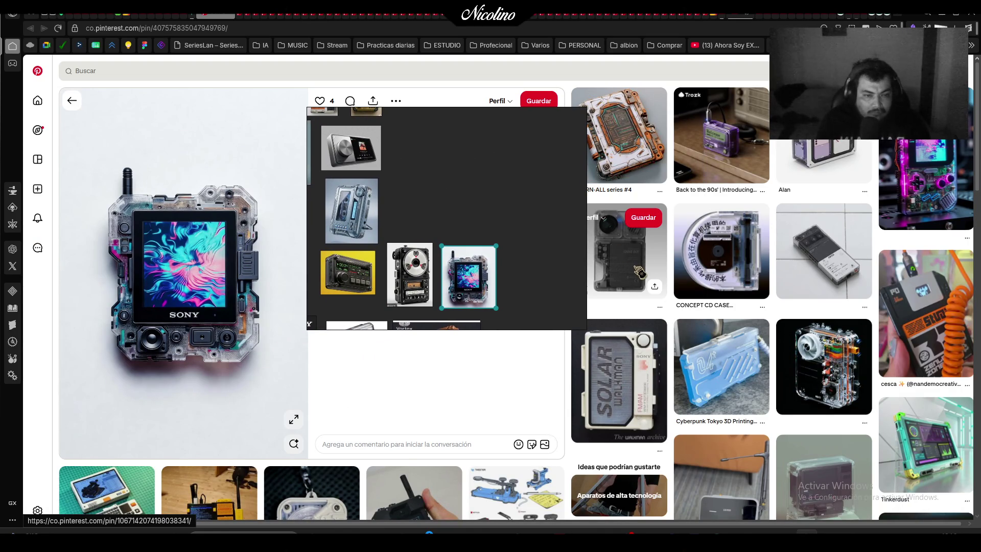
Snip the Solar Walkman image and paste it onto the board
click(633, 388)
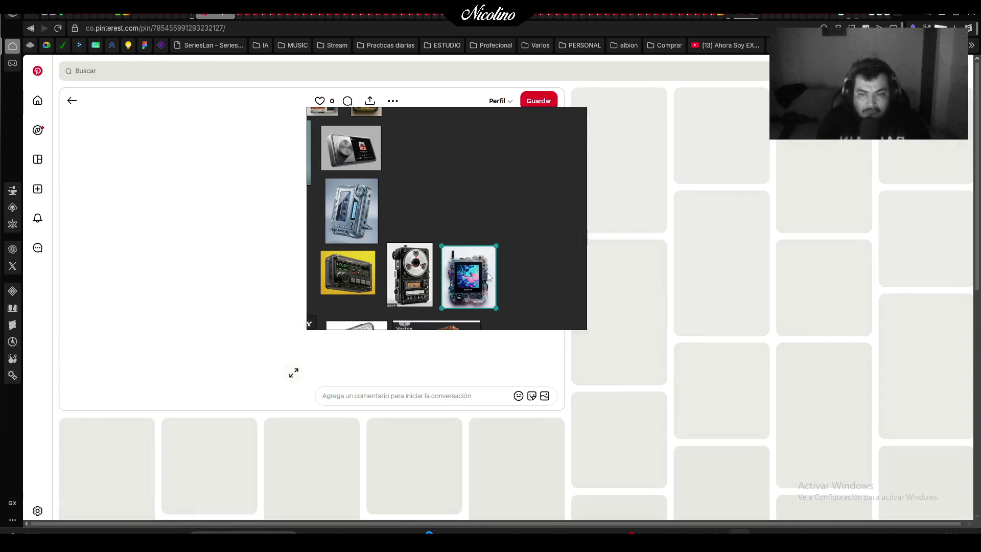
mouse_move(450, 217)
mouse_down()
mouse_move(584, 217)
mouse_move(575, 221)
mouse_up()
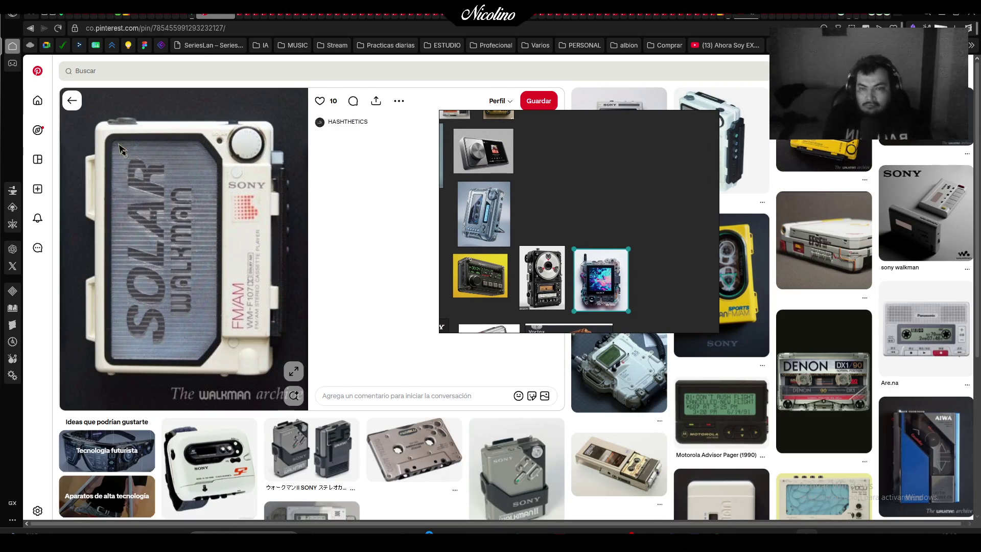
key(Print)
mouse_move(71, 111)
mouse_down()
mouse_move(283, 397)
mouse_move(289, 391)
mouse_up()
key(ctrl+v)
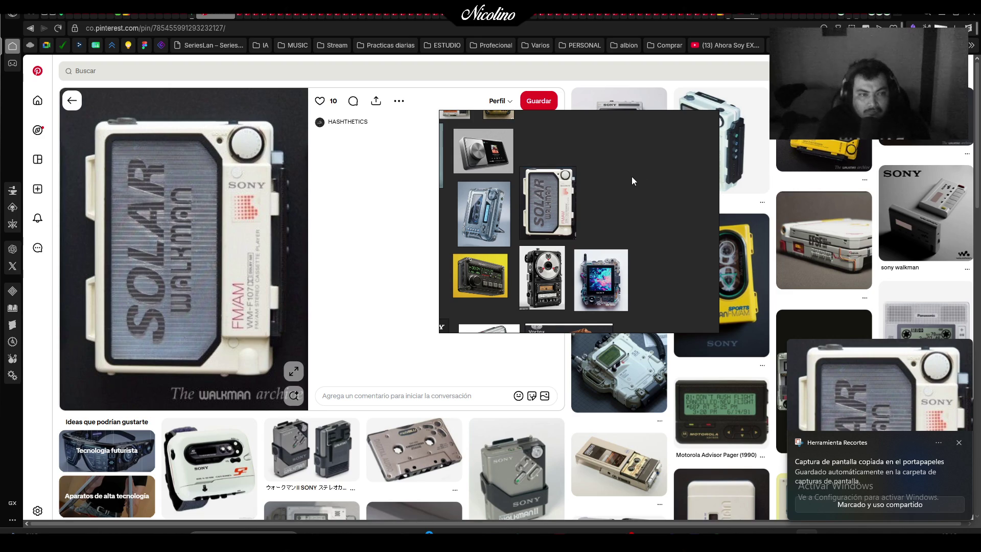
mouse_move(631, 176)
mouse_down()
mouse_move(393, 174)
mouse_move(633, 142)
mouse_move(629, 157)
mouse_up()
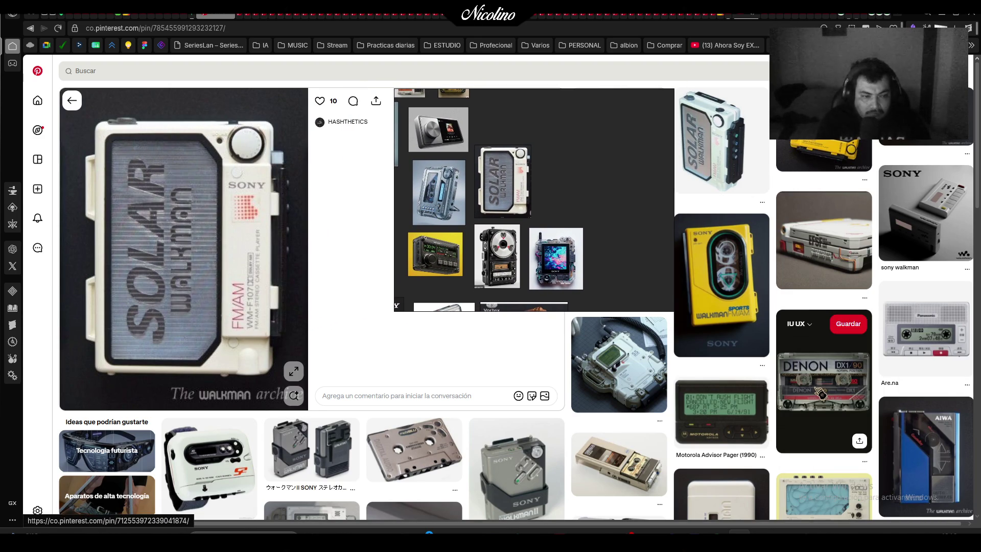
Snip the Motorola Advisor pager and place it at the top of the board
click(739, 429)
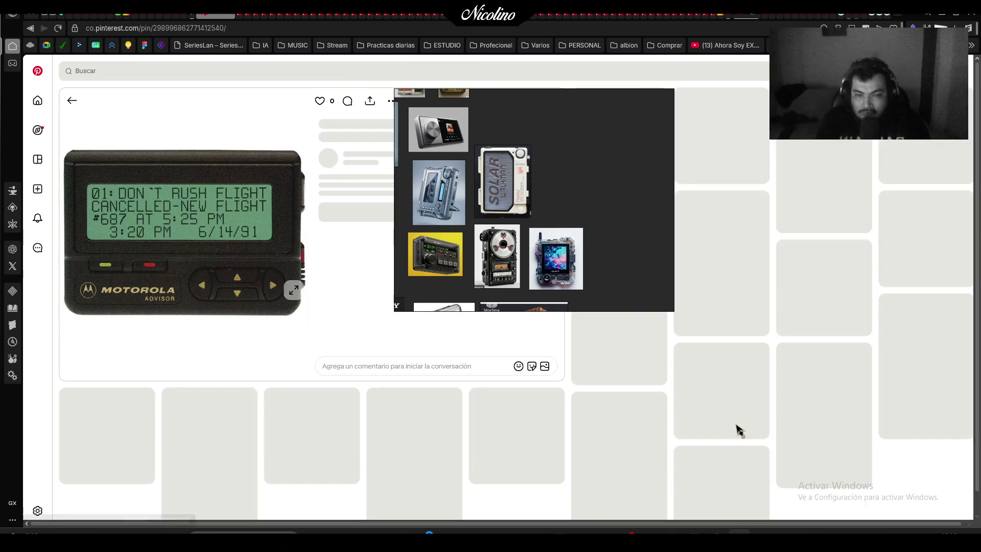
key(super+shift+s)
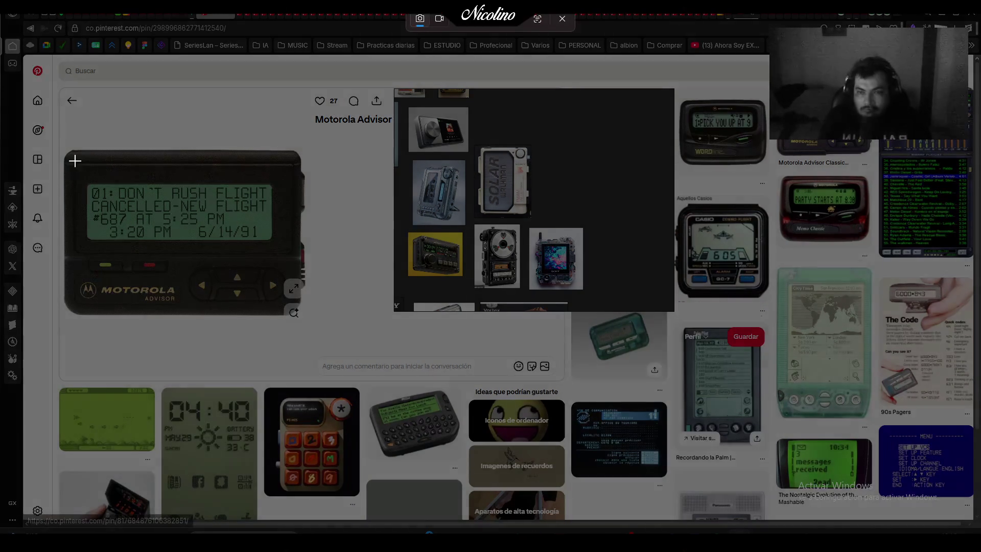
drag(64, 153, 304, 318)
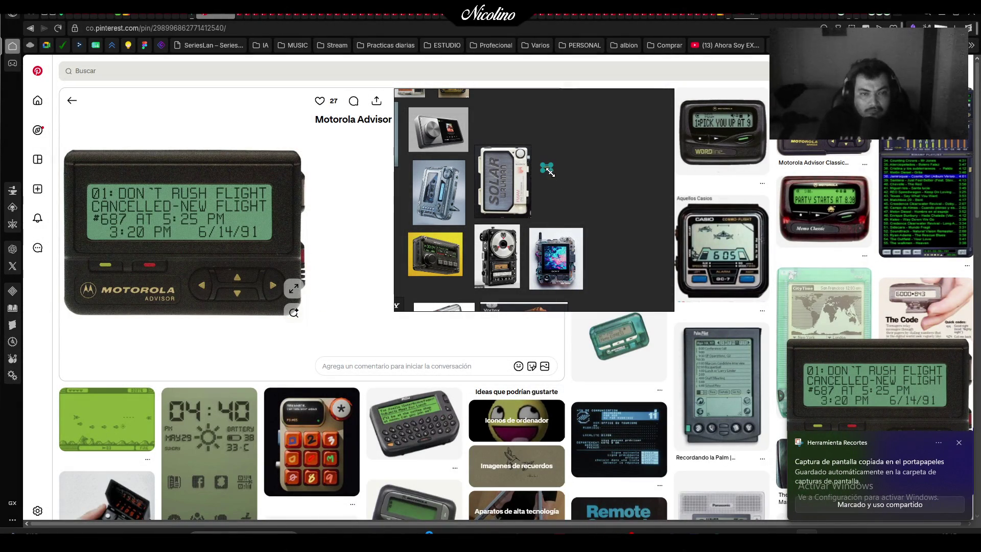
drag(559, 143, 516, 108)
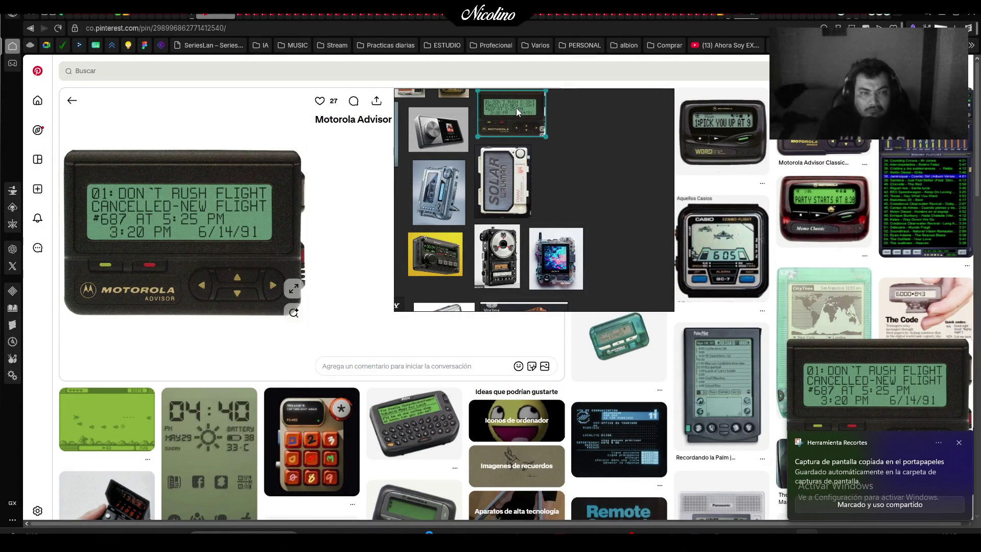
mouse_move(618, 143)
mouse_down()
mouse_move(539, 169)
mouse_move(478, 213)
mouse_move(583, 145)
mouse_up()
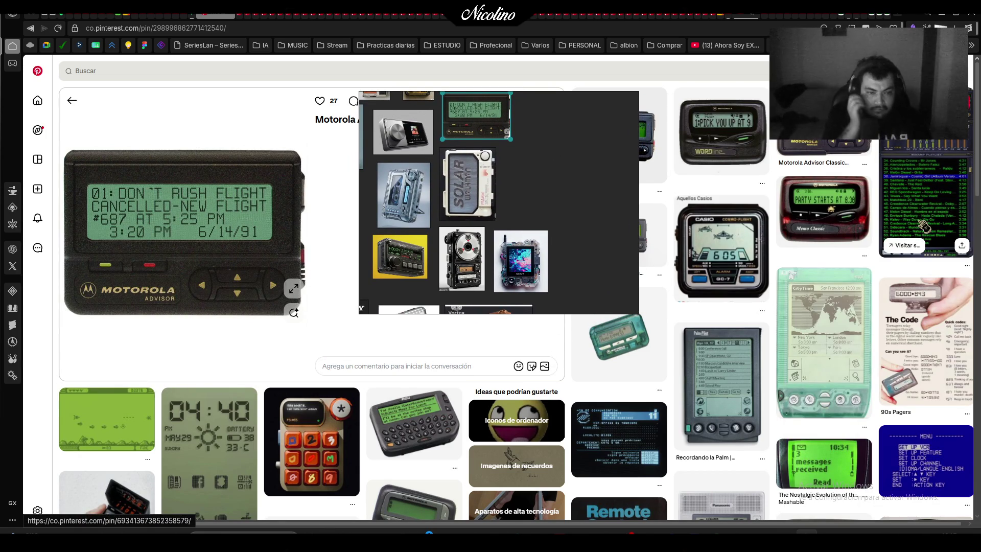
click(926, 177)
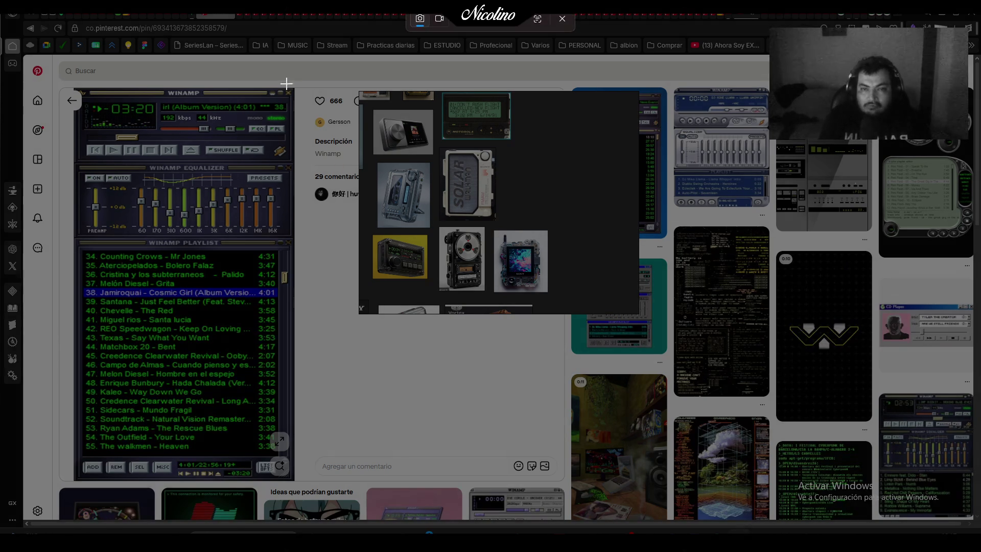
Snip the Winamp player, enlarge it and place it beside the solar device
key(shift+super+s)
drag(294, 86, 76, 483)
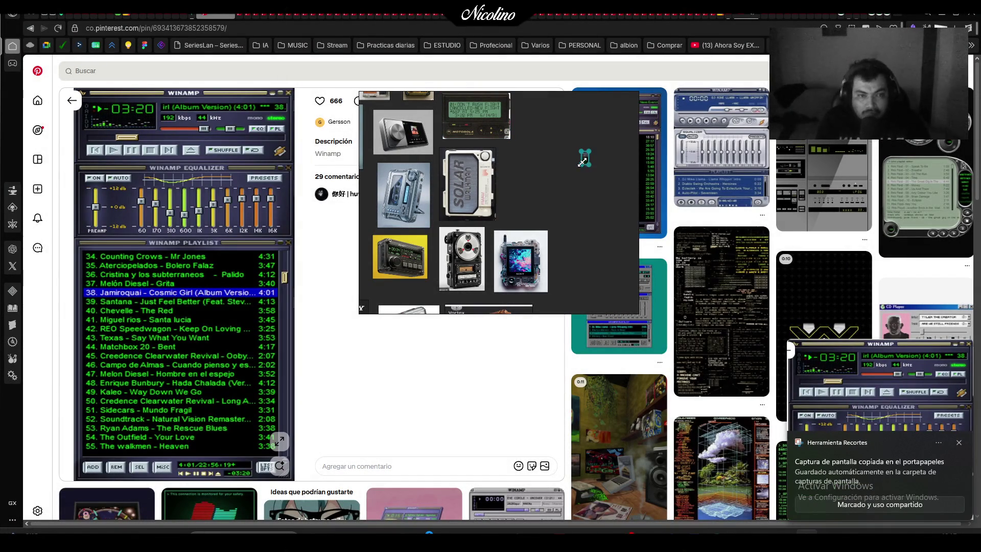
drag(582, 162, 521, 256)
drag(554, 189, 549, 167)
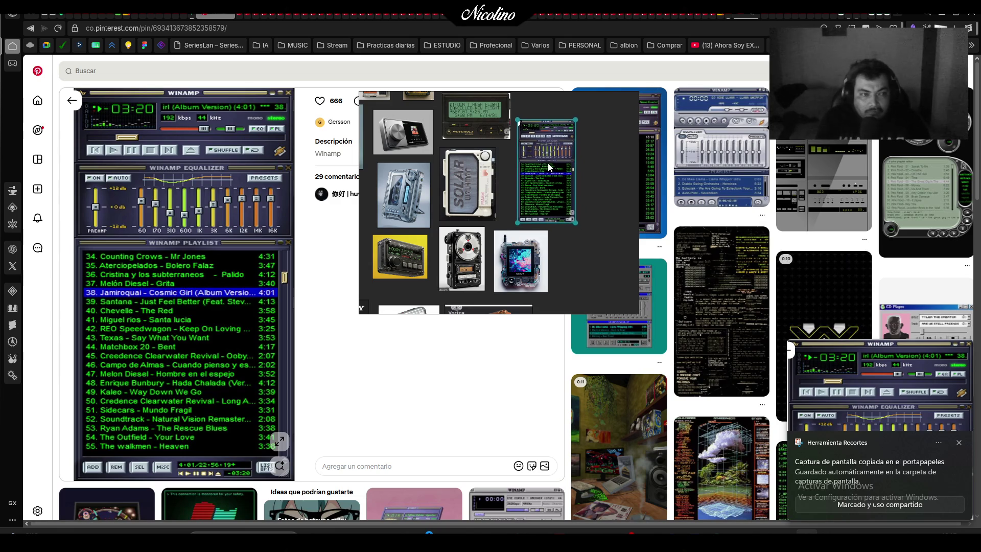
scroll(755, 281, down, 2)
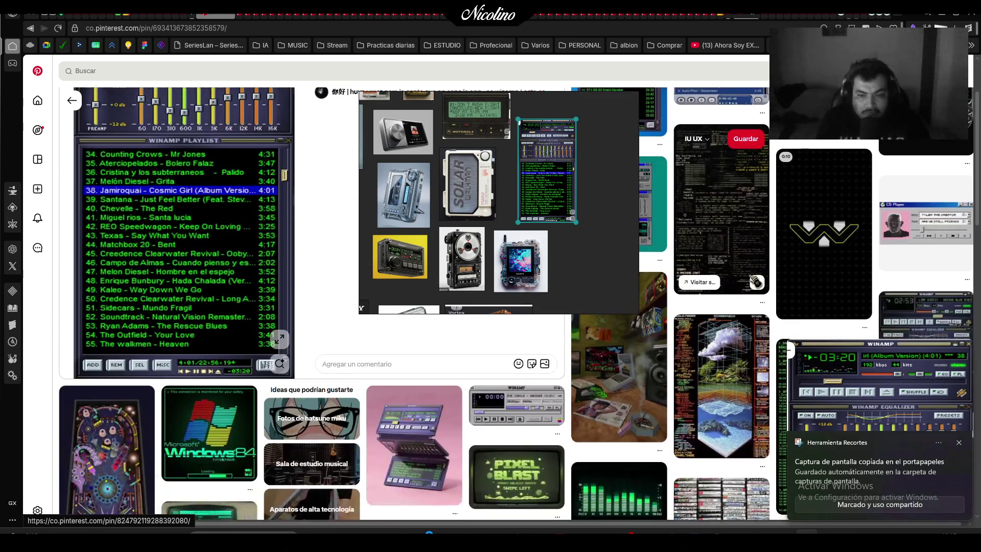
scroll(755, 281, up, 2)
mouse_move(563, 169)
mouse_down()
mouse_move(477, 271)
mouse_move(508, 250)
mouse_move(507, 238)
mouse_move(643, 235)
mouse_up()
Snip the Kjofol player image and place it above the pager
click(927, 204)
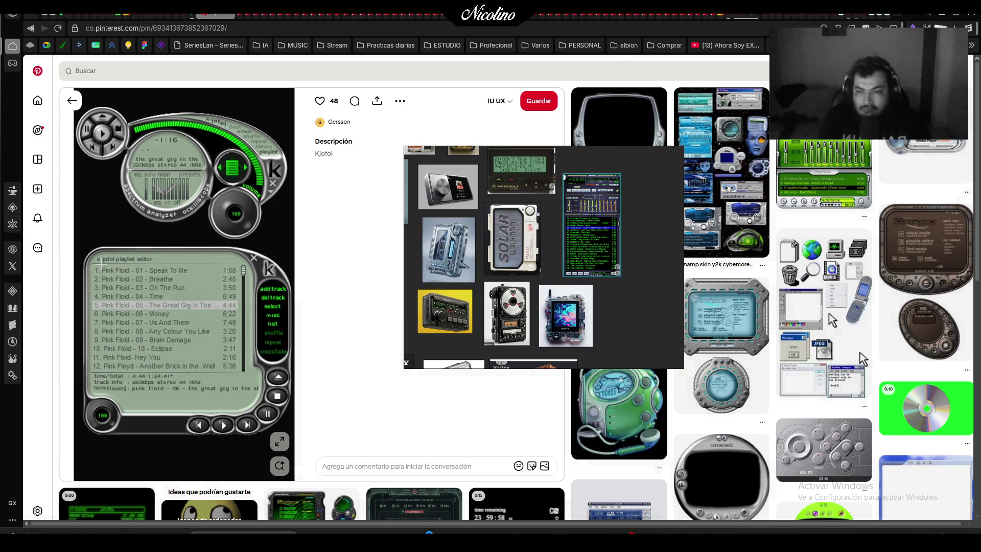
key(ctrl+shift+5)
drag(78, 105, 294, 480)
drag(655, 230, 576, 343)
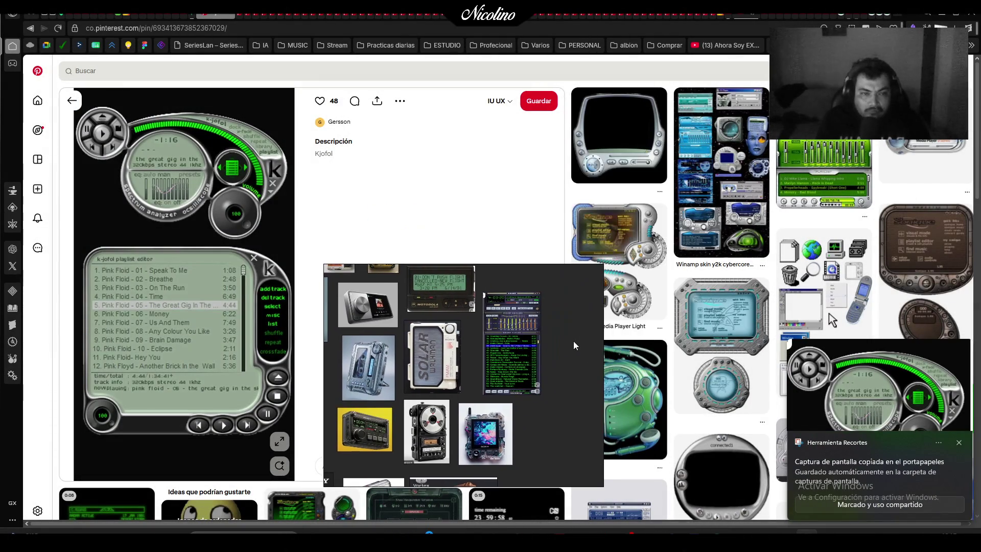
scroll(576, 344, down, 3)
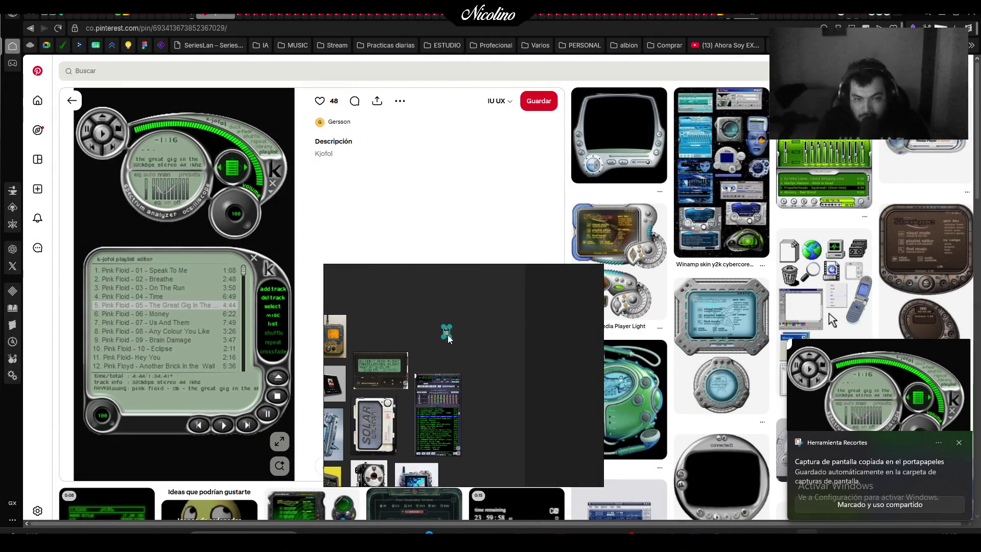
drag(480, 376, 455, 328)
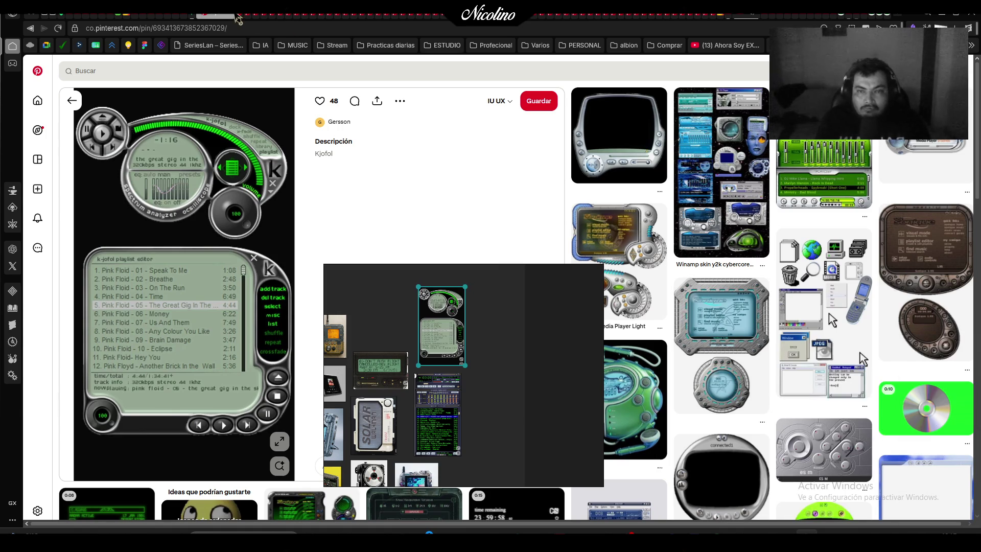
click(232, 18)
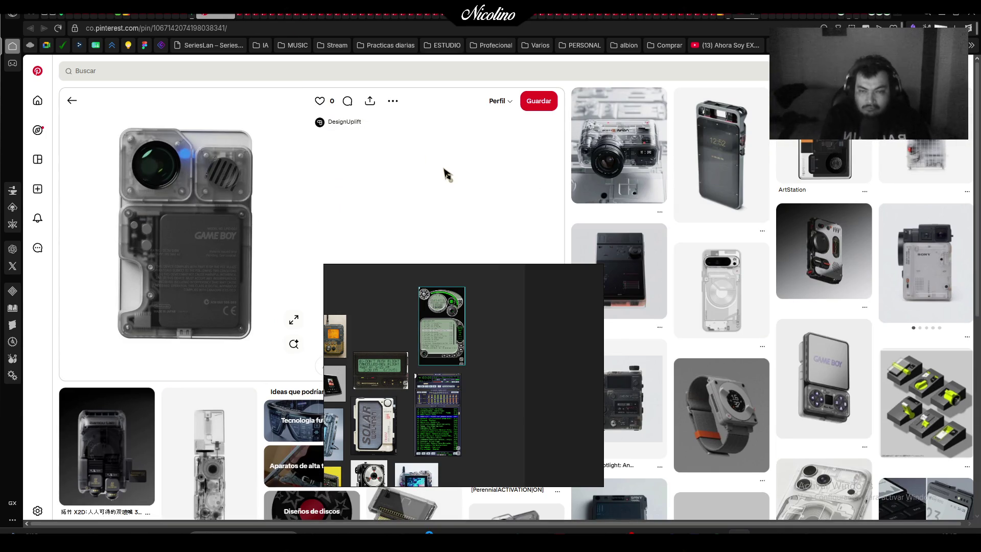
Snip the transparent Game Boy image and enlarge it on the board
key(super+shift+s)
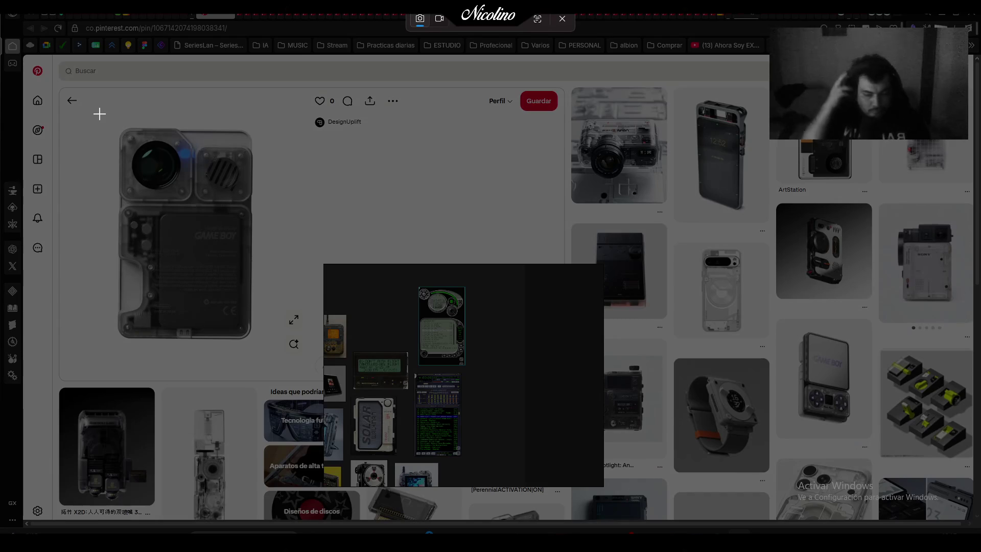
drag(99, 113, 263, 351)
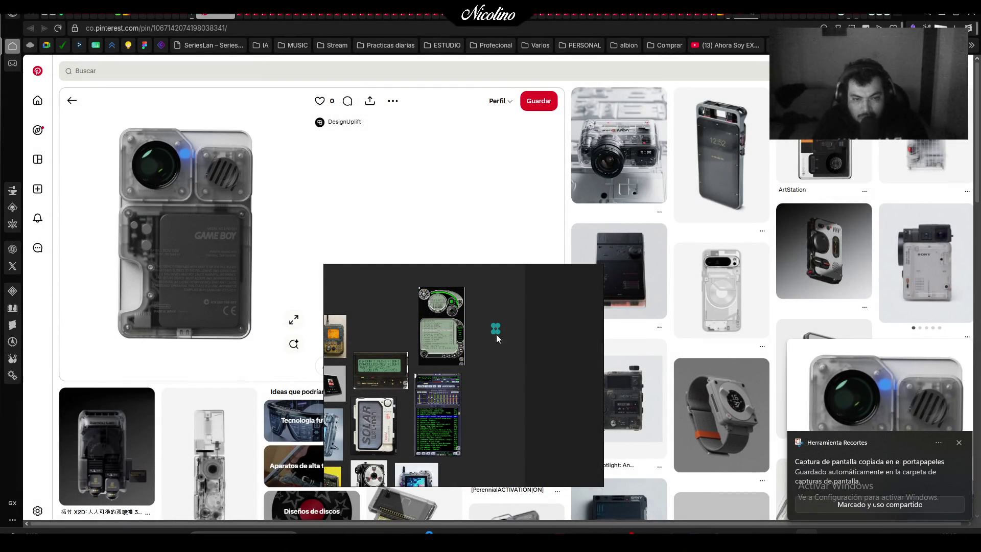
drag(501, 333, 533, 391)
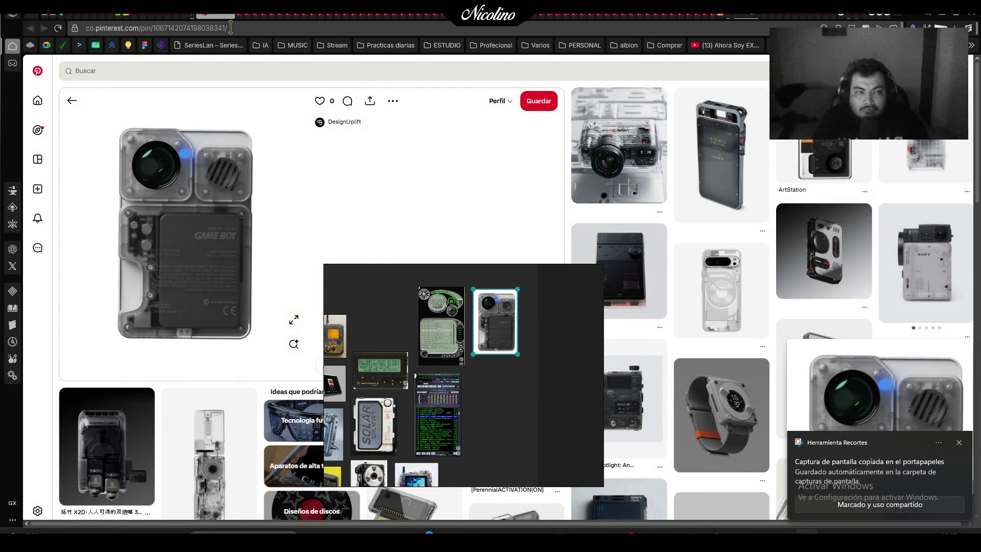
Snip the Bambu Lab X2D printer image
mouse_move(807, 150)
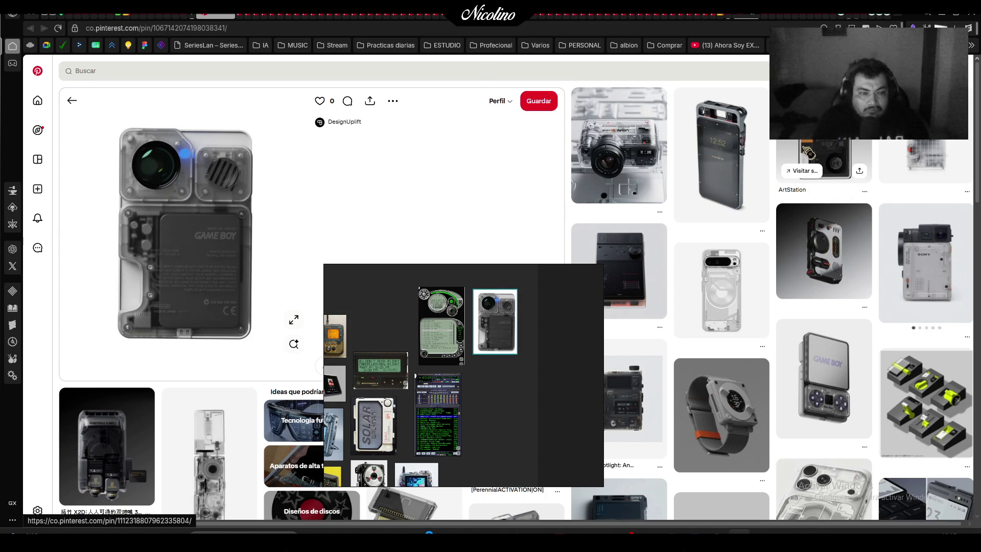
click(84, 449)
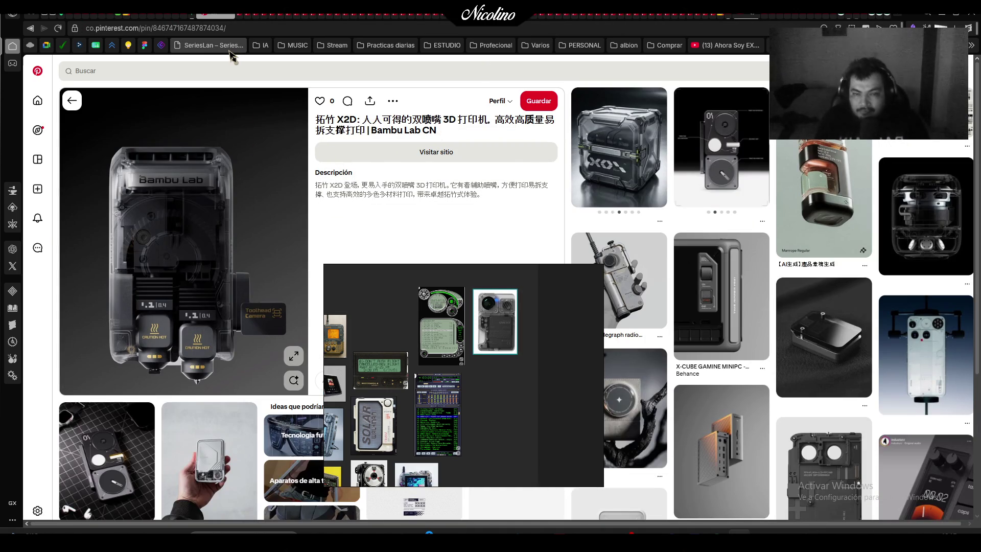
key(shift+super+s)
mouse_move(87, 128)
mouse_down()
mouse_move(286, 396)
mouse_move(305, 403)
mouse_up()
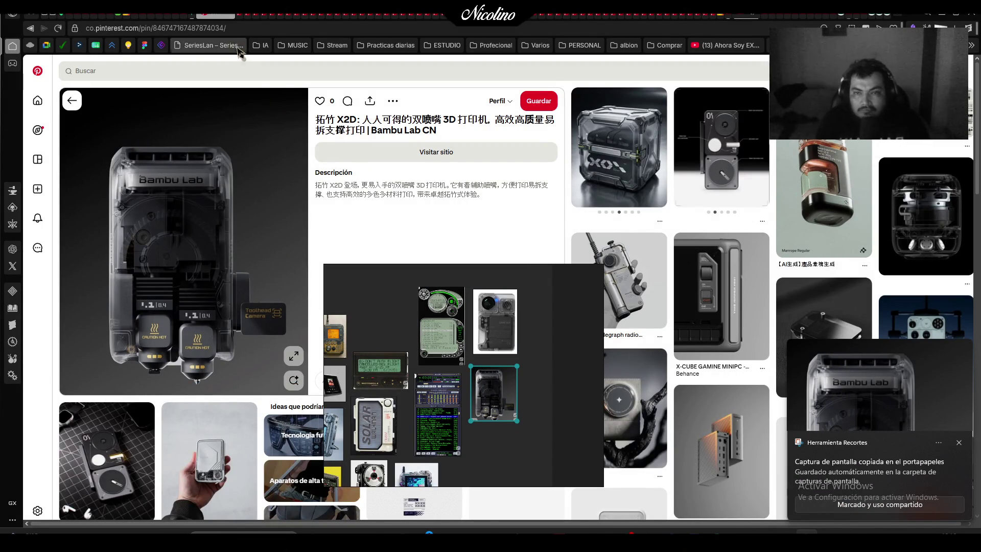
Snip the orange rugged handheld and nudge it into the cluster beside the K-jofol player
key(alt+Left)
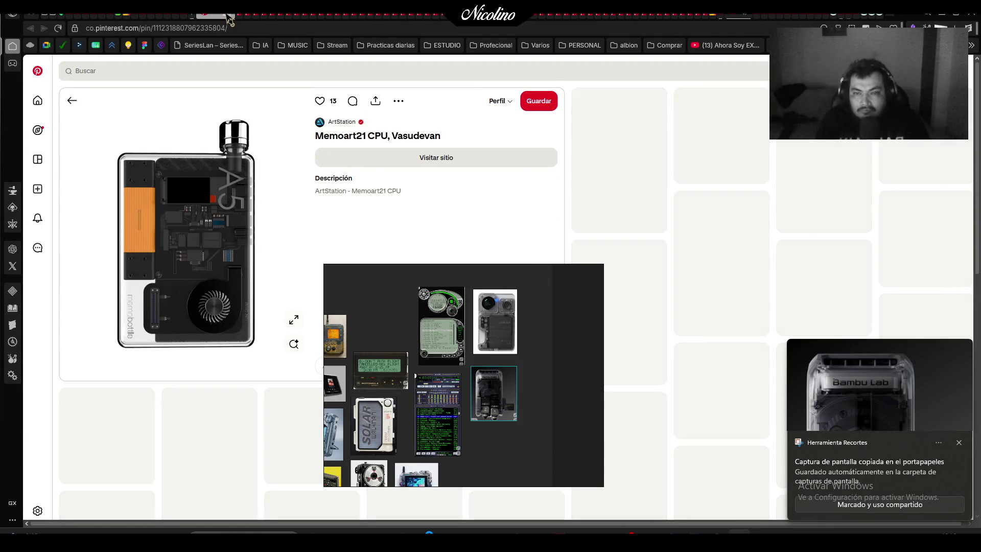
key(alt+Left)
key(alt+Left)
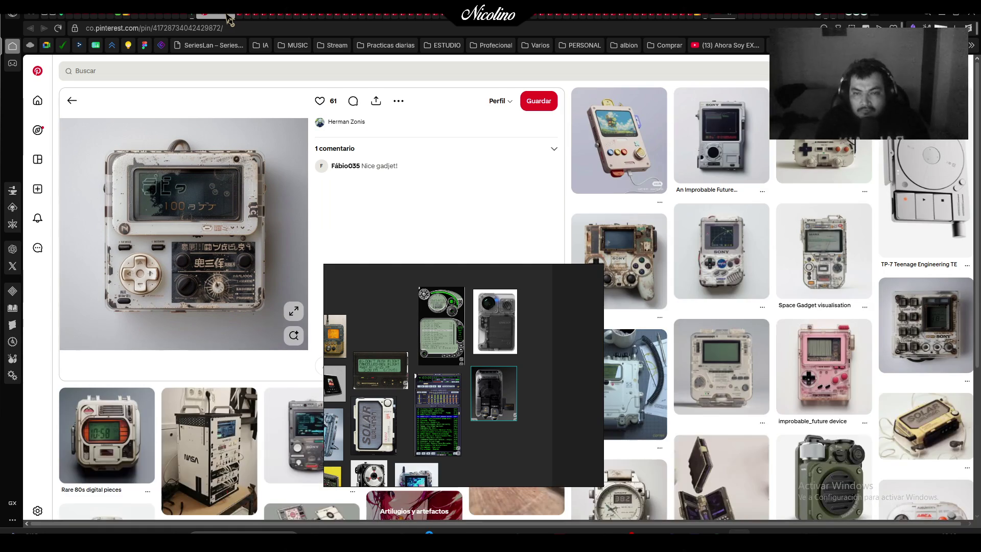
key(alt+Left)
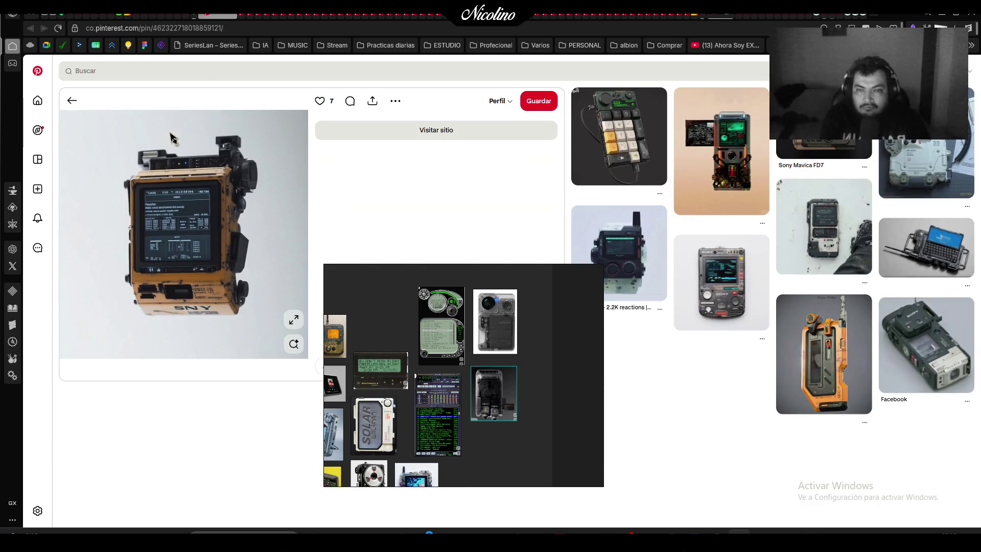
key(super+shift+s)
mouse_move(119, 123)
mouse_down()
mouse_move(250, 287)
mouse_move(266, 330)
mouse_up()
scroll(547, 340, down, 3)
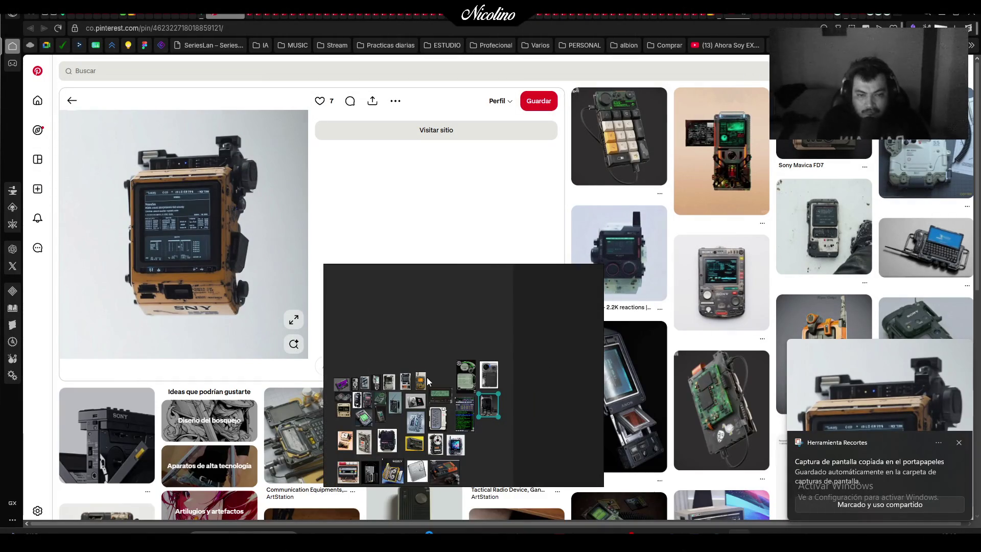
scroll(446, 357, up, 3)
scroll(450, 355, up, 2)
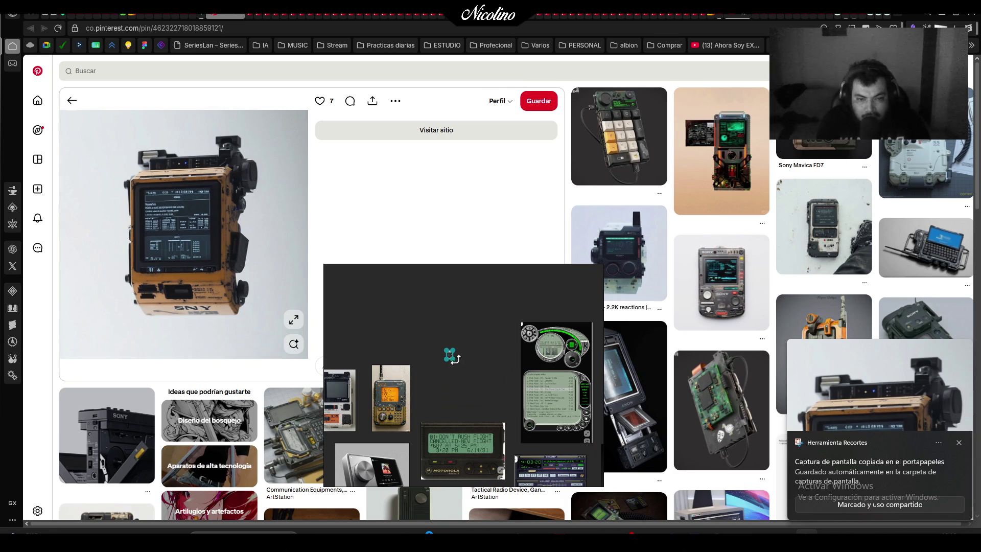
drag(483, 393, 499, 387)
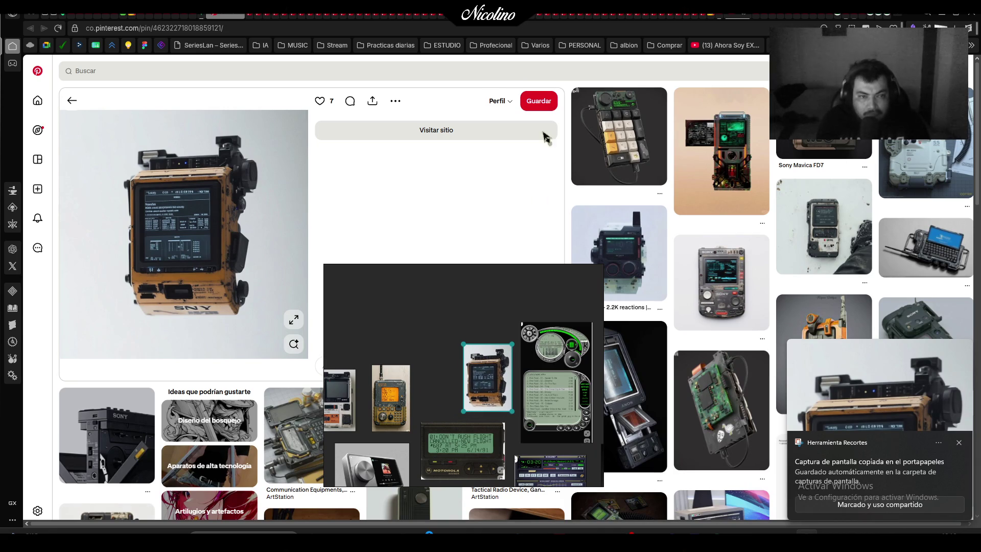
Snip the macropad keyboard pin image, paste it onto the board and enlarge it
mouse_move(639, 134)
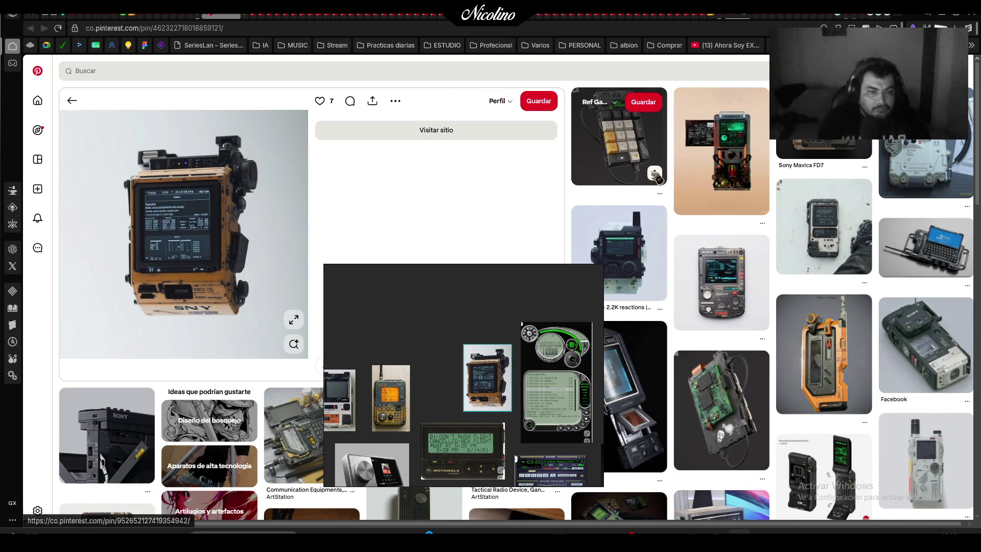
click(643, 165)
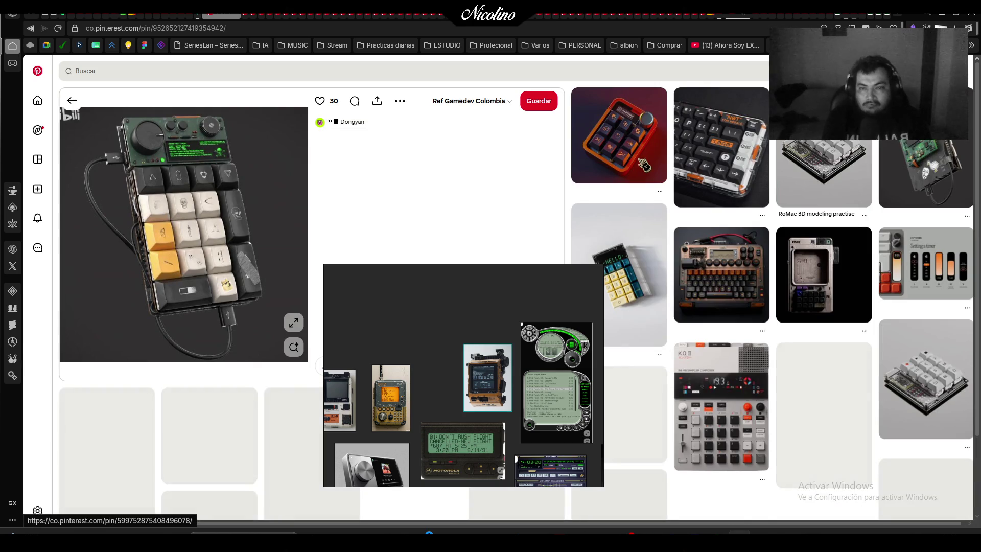
key(super+shift+s)
drag(73, 106, 273, 360)
key(ctrl+v)
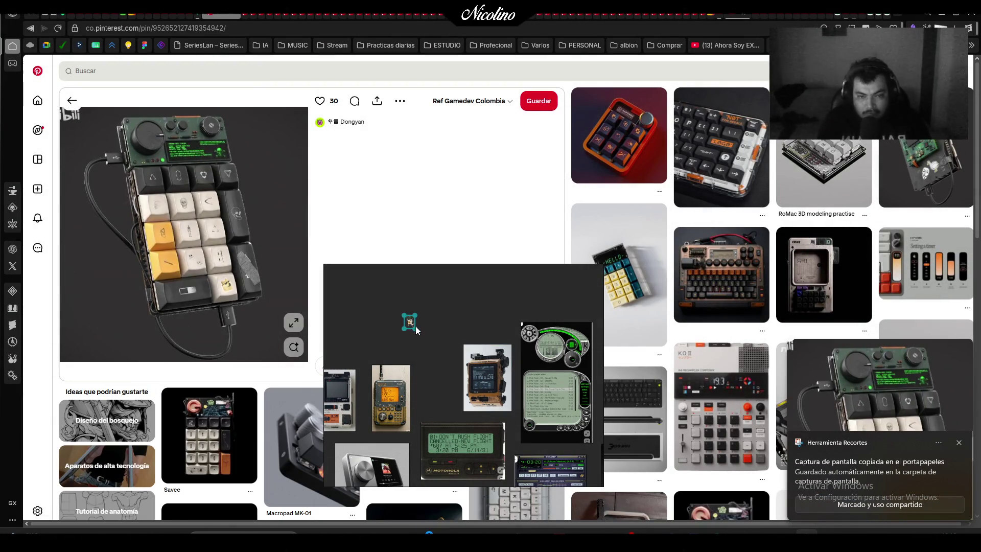
drag(438, 367, 449, 381)
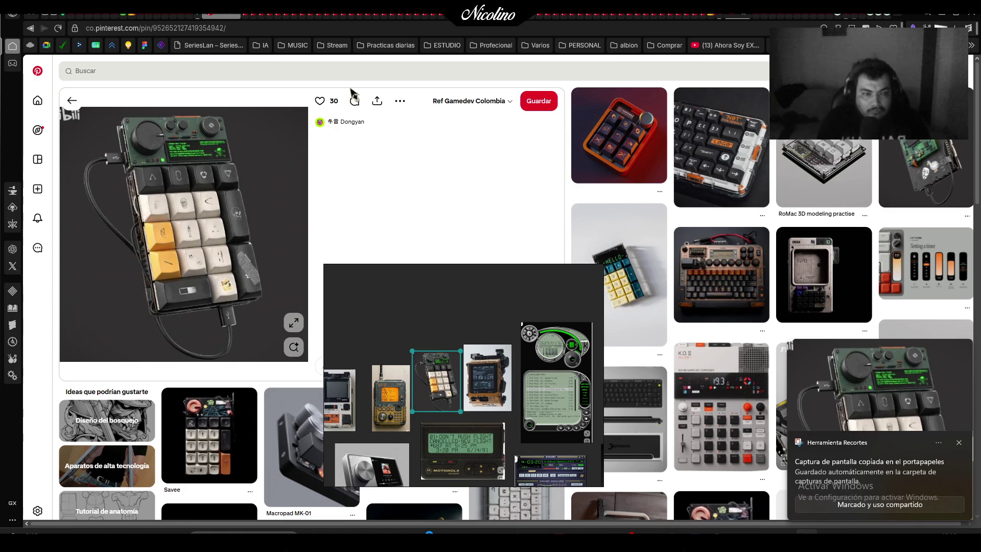
Open the silver keypad device pin and capture its image with Win+Shift+S
click(807, 270)
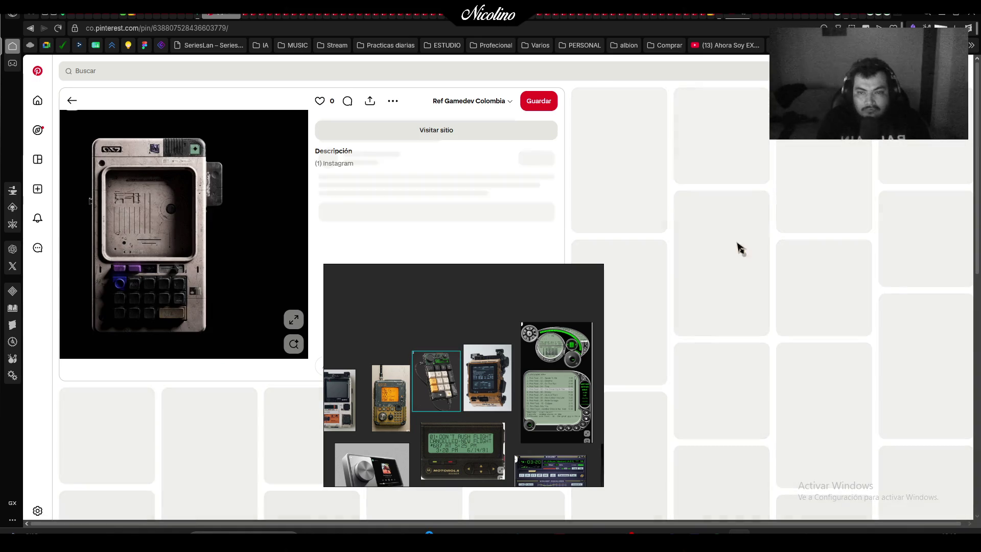
key(super+shift+s)
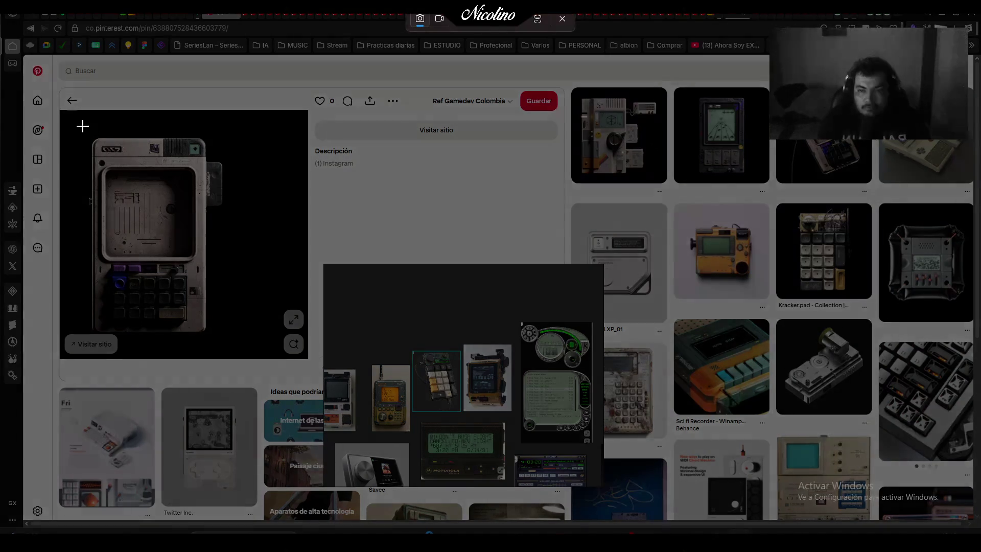
drag(82, 126, 248, 355)
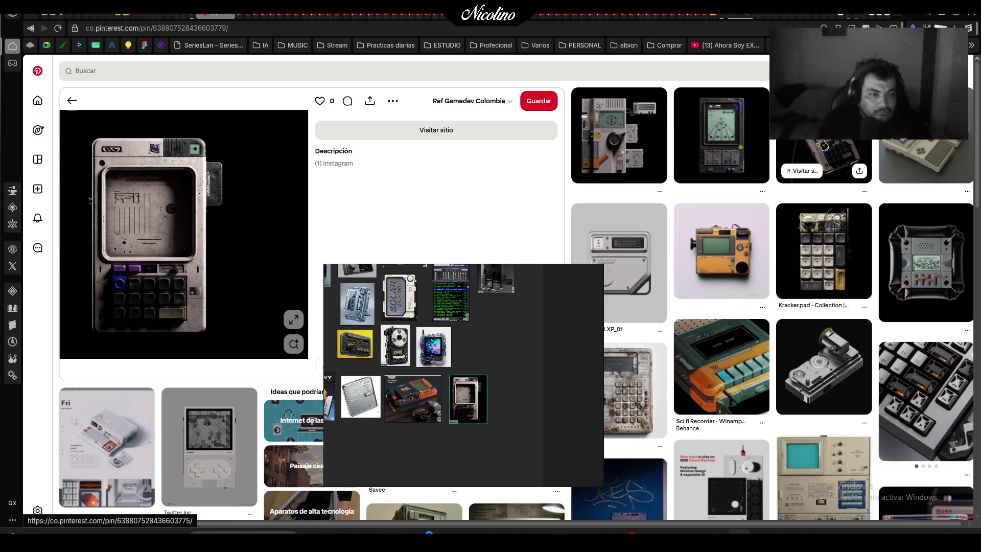
Capture the handheld game device pin image and clear the board selection
click(706, 148)
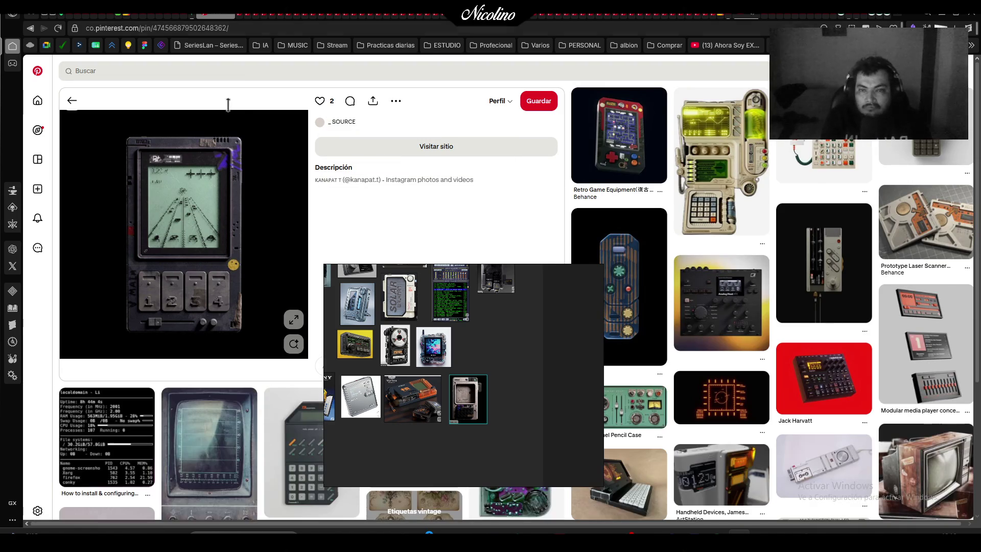
key(super+shift+s)
drag(64, 125, 267, 355)
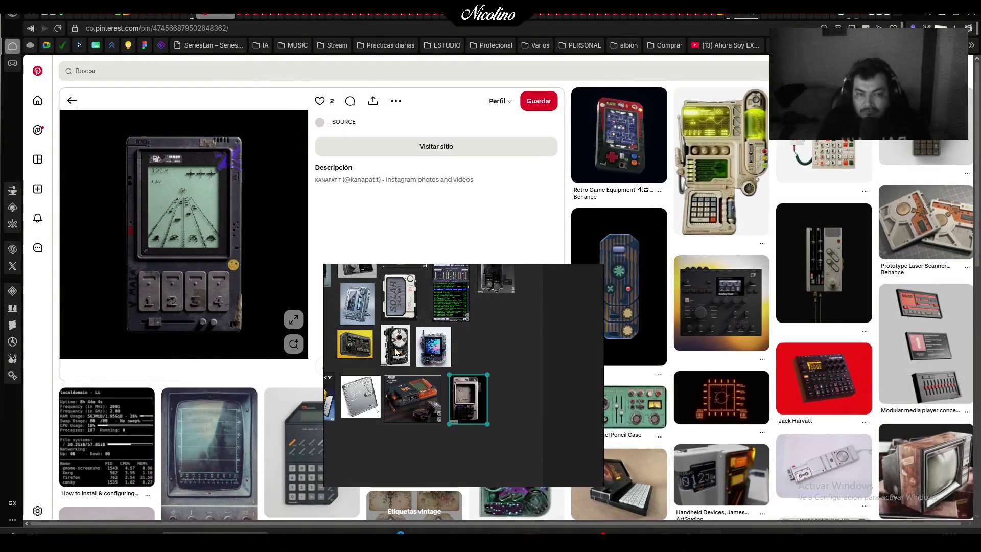
click(513, 326)
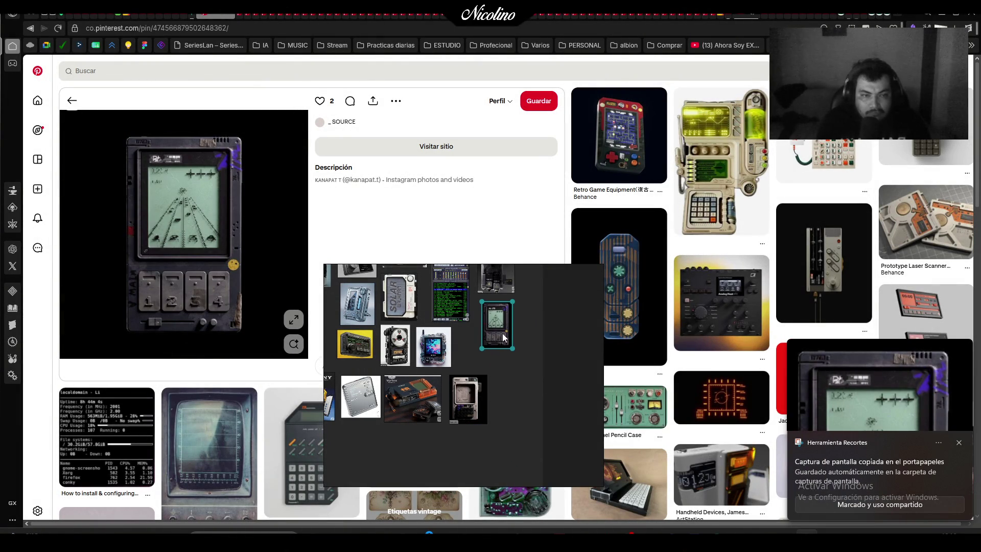
Go back to the Sony Mavica FD7 pin and snip the camera photo
key(alt+Left)
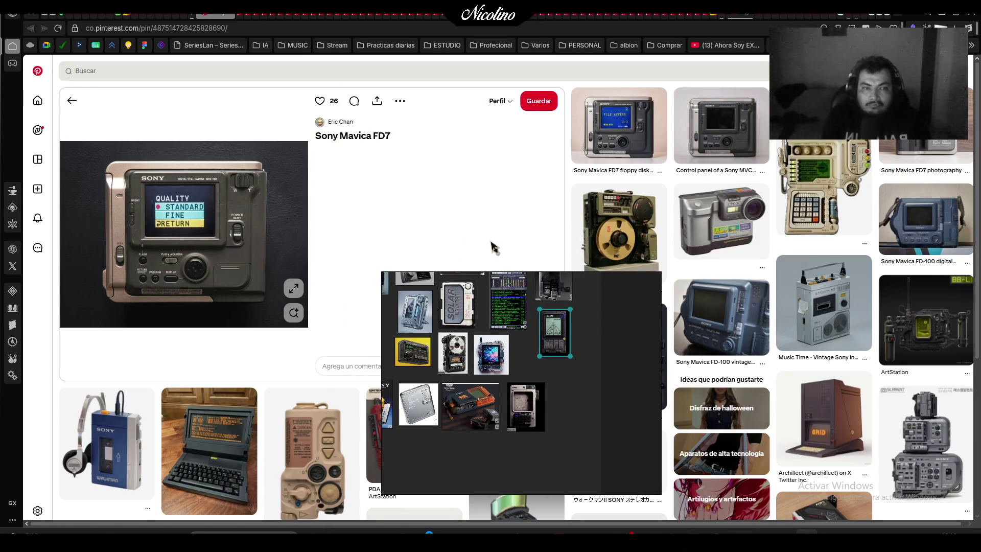
key(super+shift+s)
drag(60, 142, 307, 326)
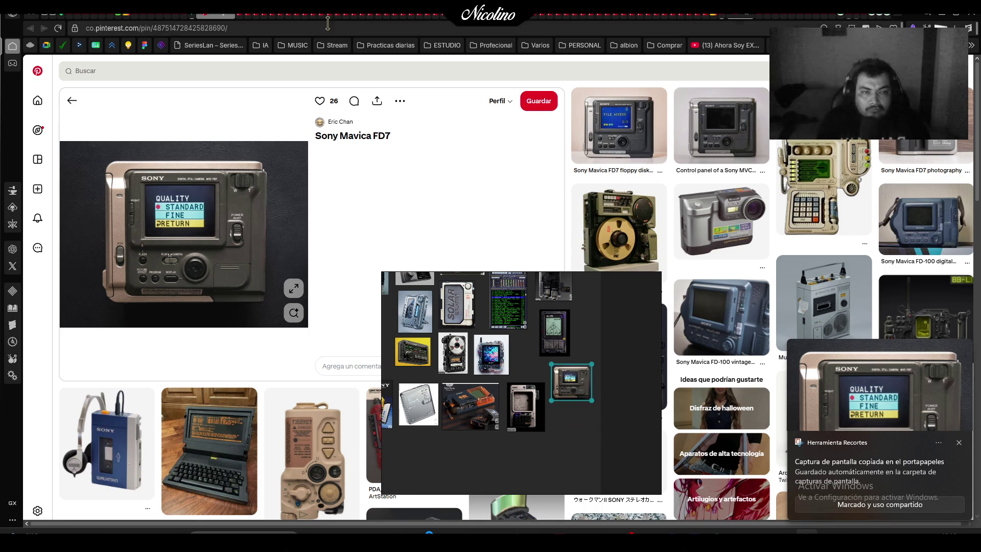
Open another handheld device pin and capture its cyberdeck image with Print Screen
click(721, 128)
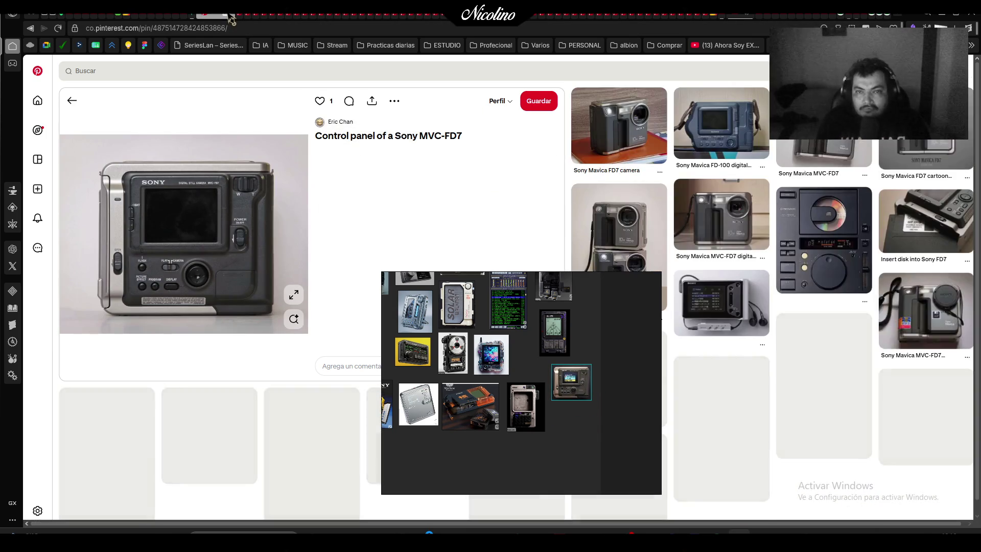
click(233, 23)
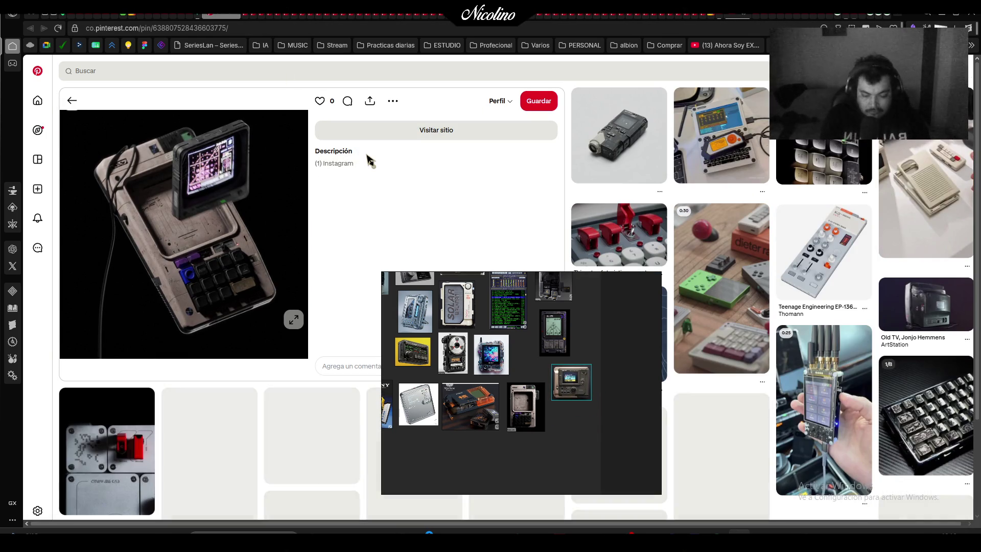
key(Print)
drag(82, 113, 274, 310)
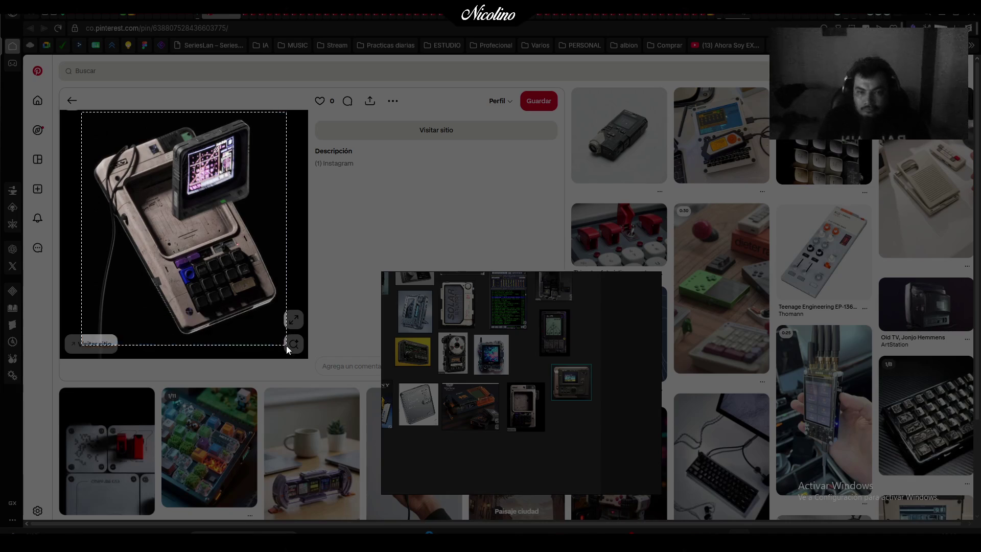
drag(286, 346, 286, 345)
scroll(557, 376, down, 5)
scroll(513, 381, up, 5)
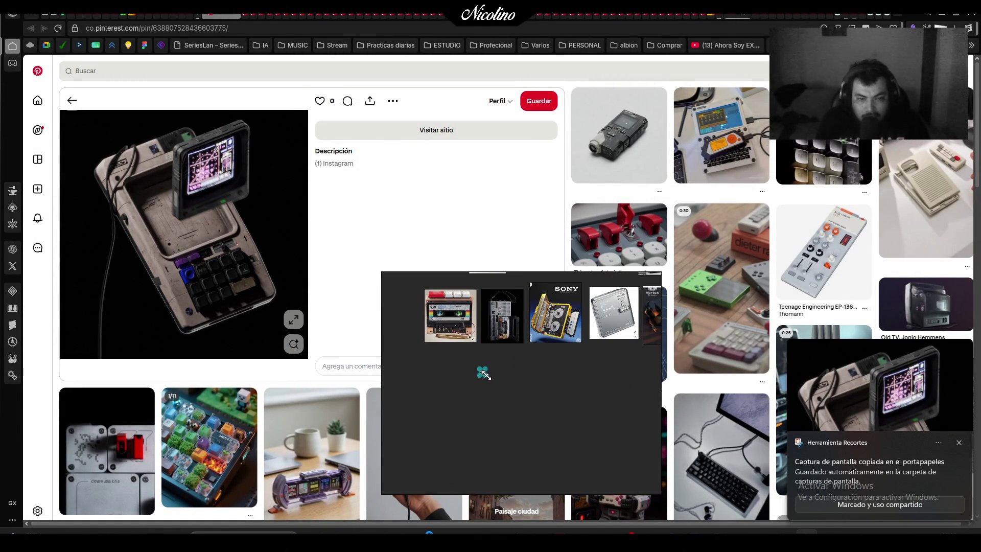
Paste the handheld terminal, then add the white cube-screen device image beside it
key(ctrl+v)
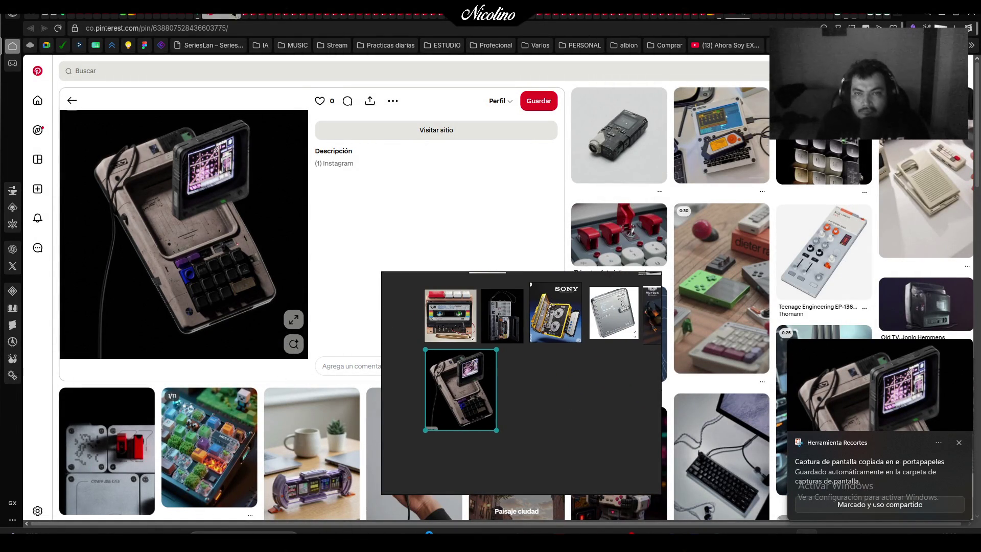
click(234, 17)
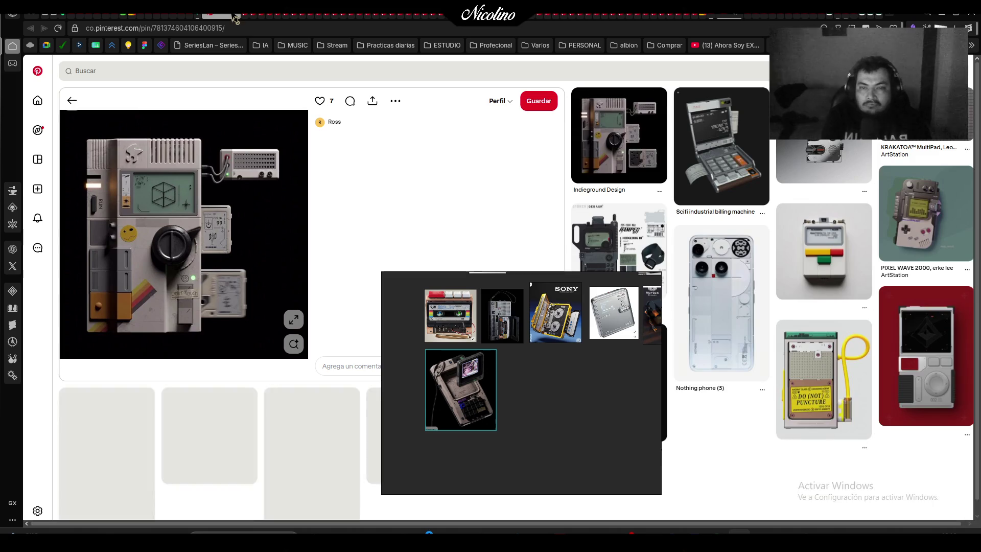
key(super+shift+s)
drag(71, 121, 297, 349)
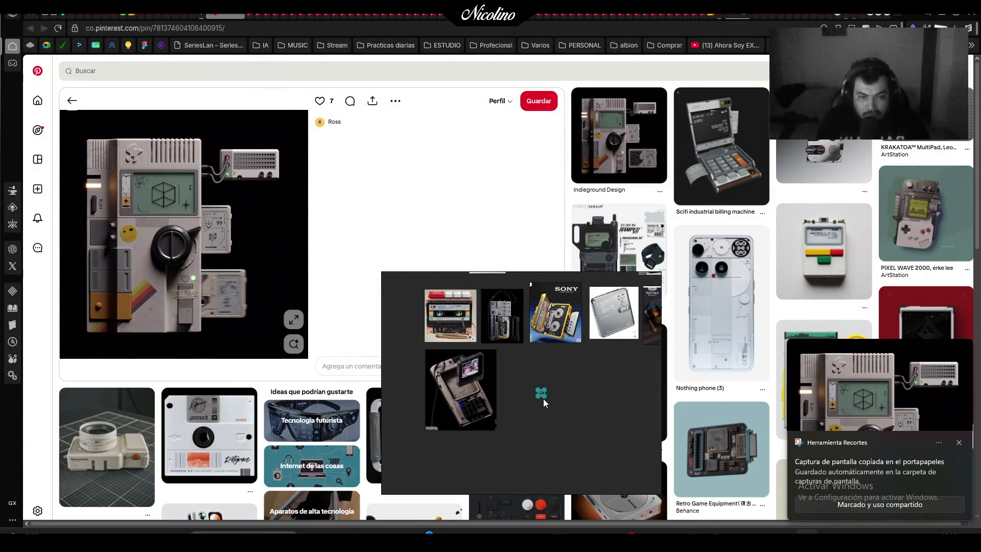
key(ctrl+v)
drag(617, 458, 571, 396)
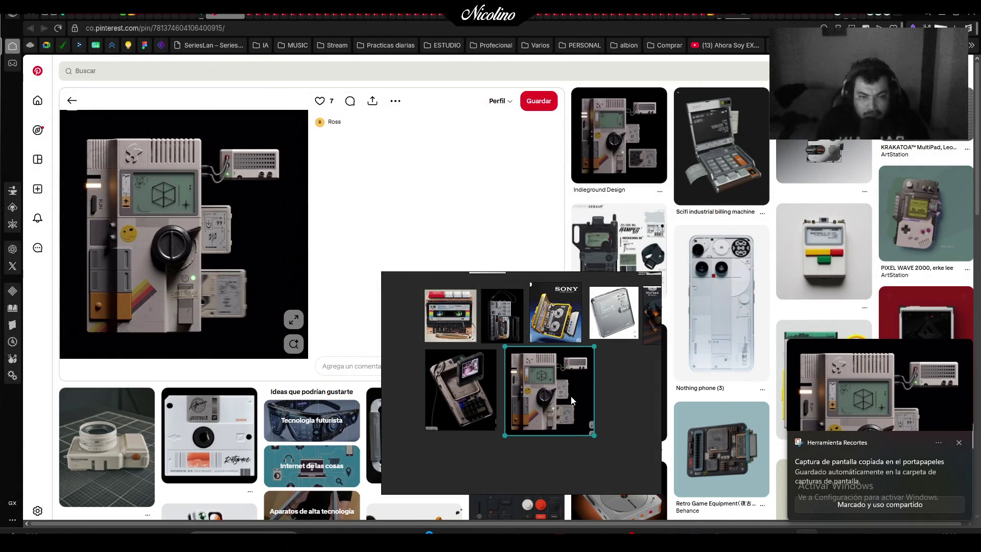
Find the rugged grey controller pin, snip it, paste and enlarge it beside the cube-screen device
click(732, 141)
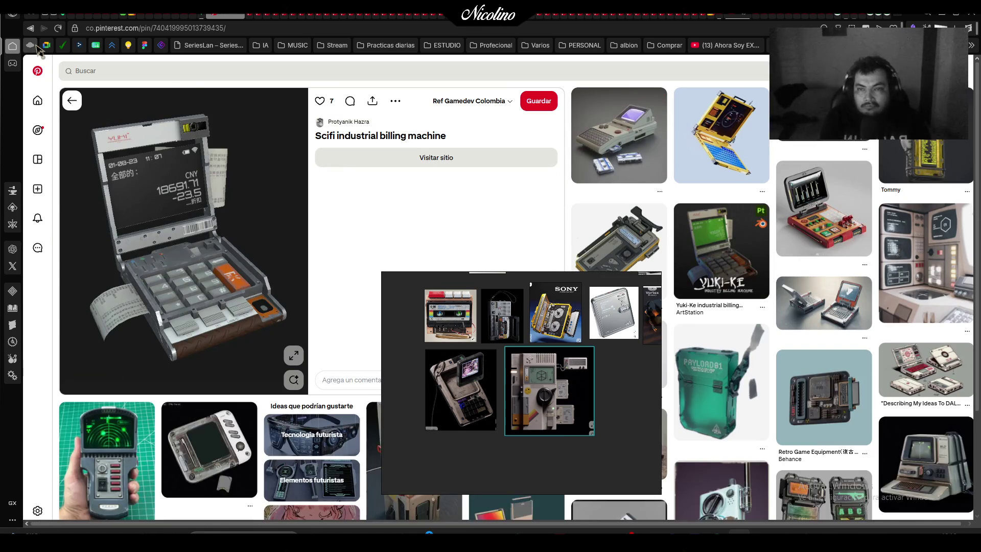
click(32, 28)
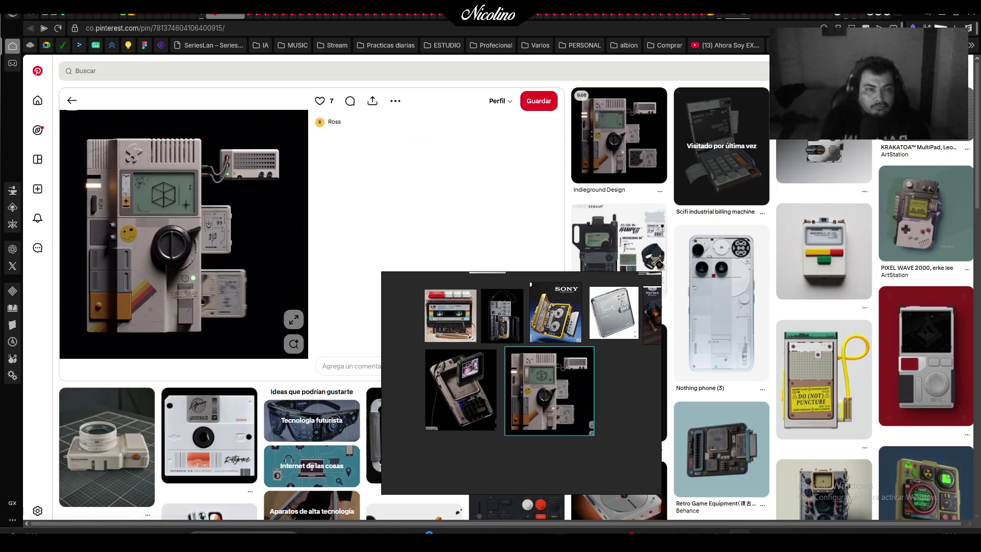
click(913, 143)
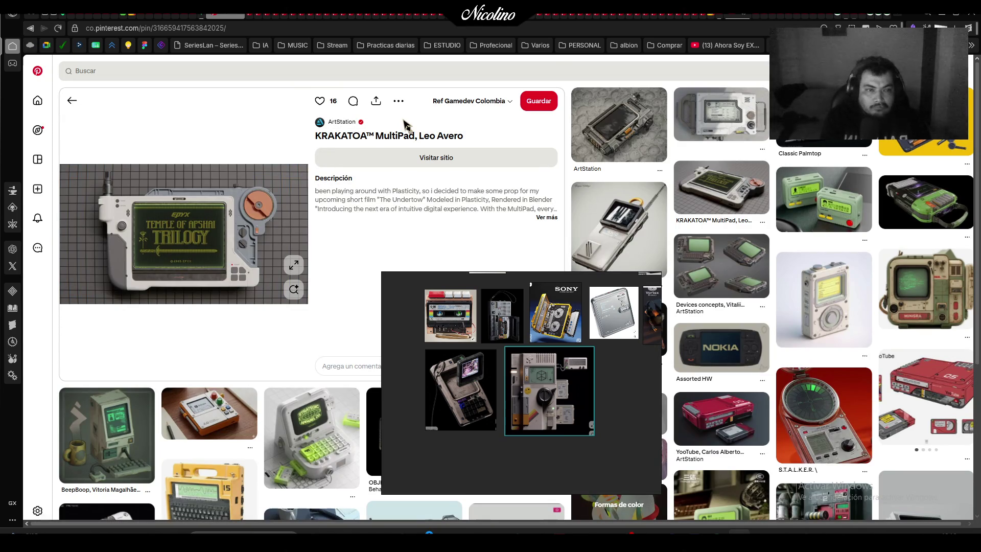
click(704, 119)
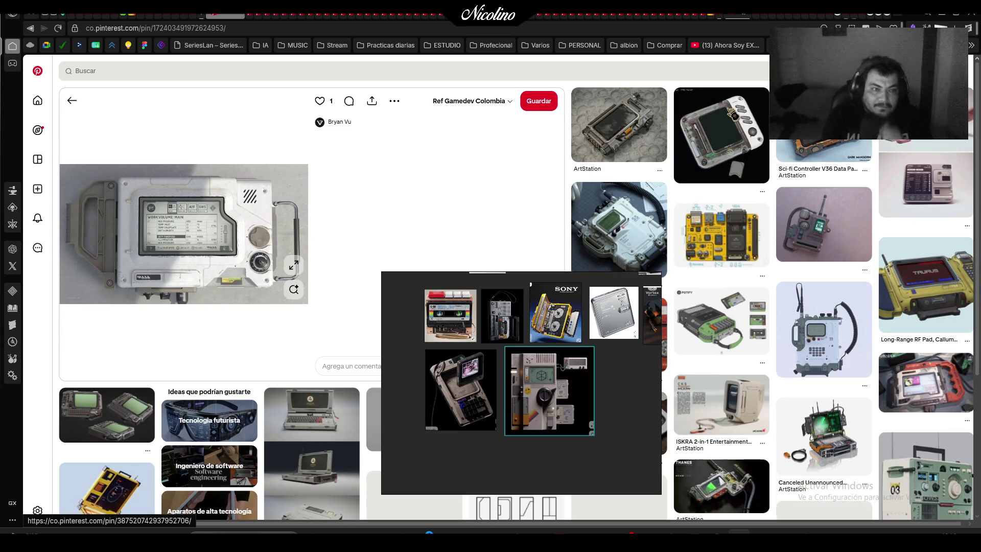
click(647, 136)
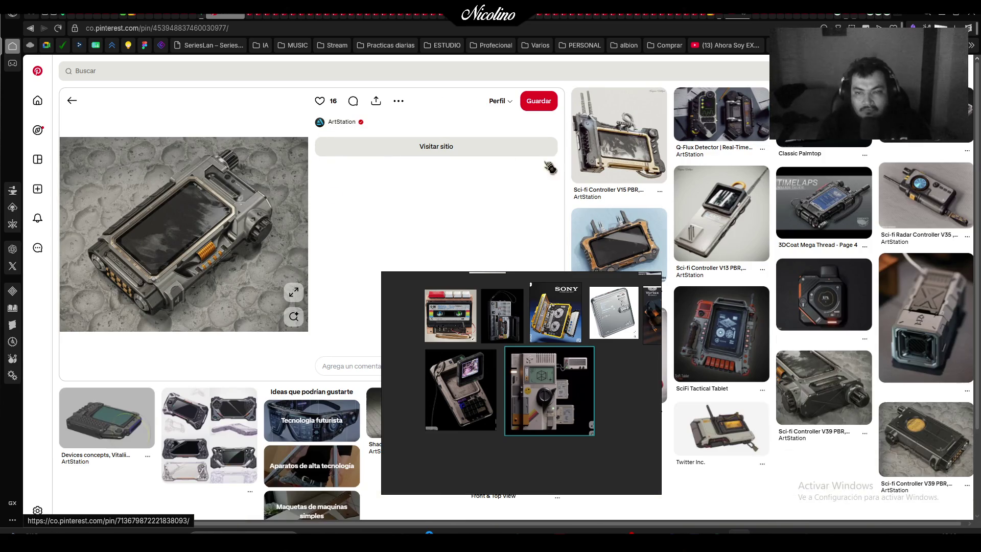
key(super+shift+s)
mouse_move(61, 139)
mouse_down()
mouse_move(249, 247)
mouse_move(304, 315)
mouse_up()
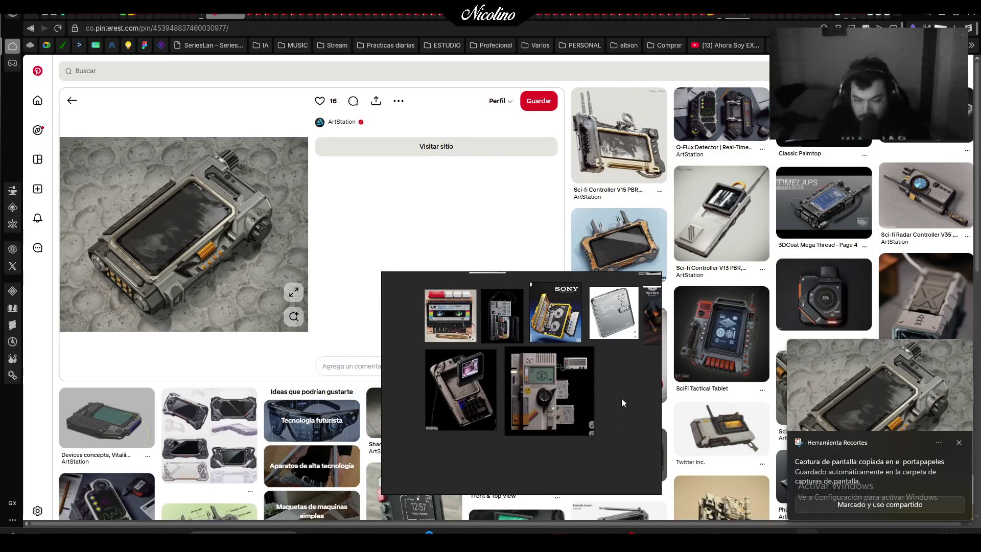
key(ctrl+v)
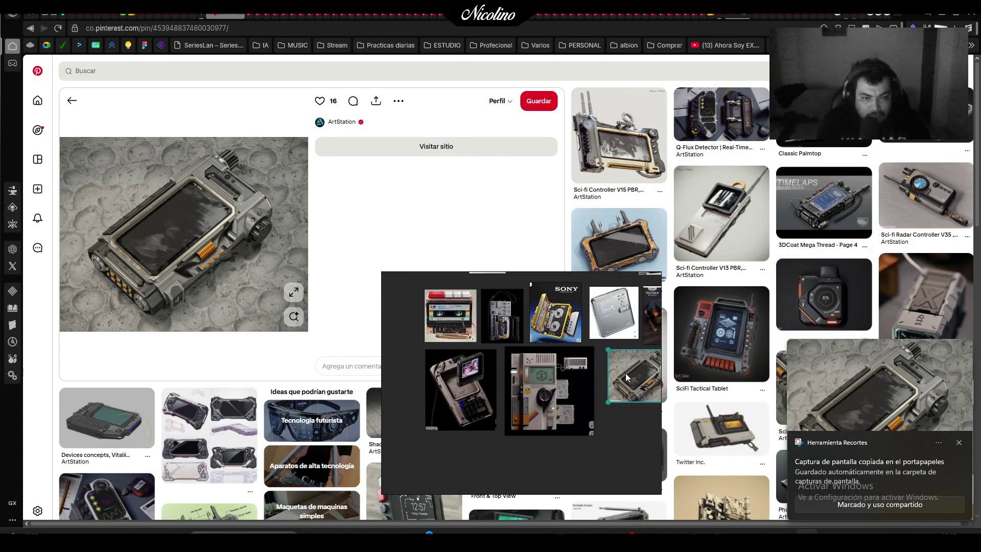
mouse_move(638, 413)
mouse_down()
mouse_move(562, 404)
mouse_move(461, 412)
mouse_up()
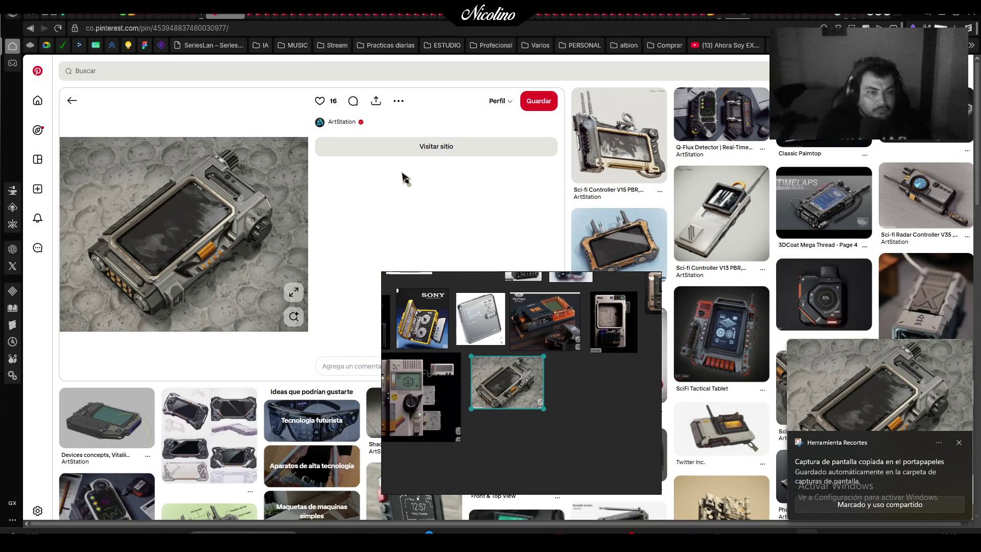
Capture the SciFi Tactical Tablet image, enlarge it and place it beside the rugged controller
click(732, 347)
key(Print)
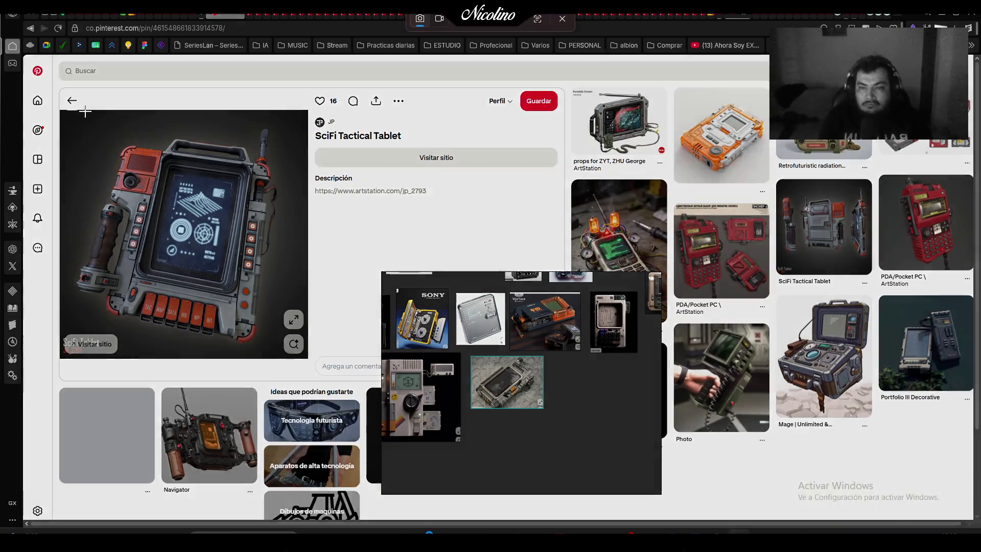
drag(76, 114, 287, 346)
click(582, 396)
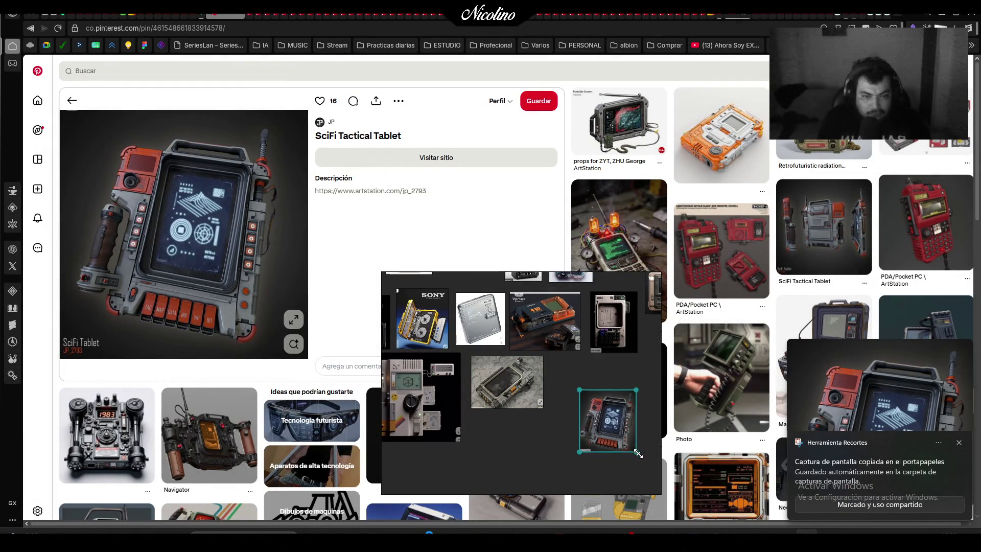
drag(638, 453, 650, 467)
drag(627, 427, 597, 394)
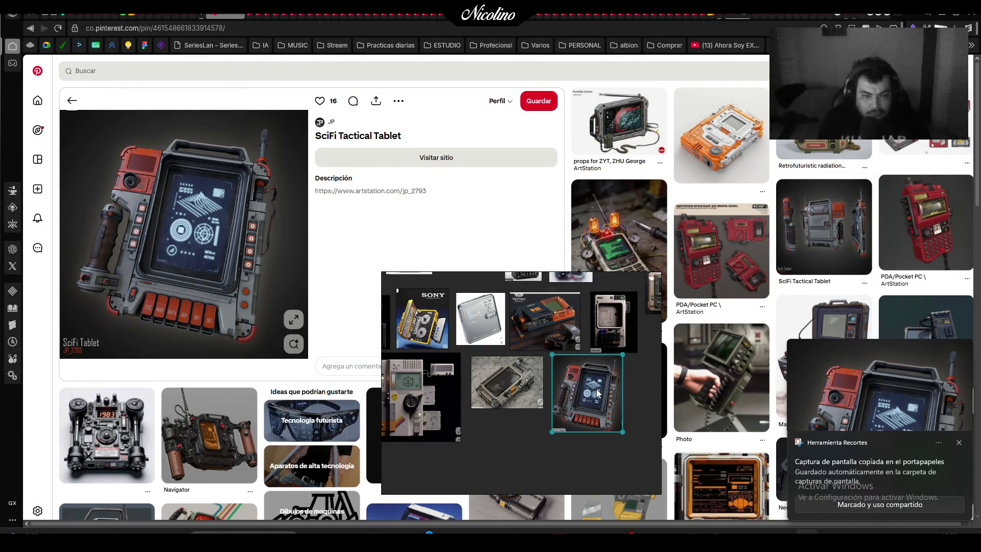
Snip the orange-backdrop radio device, then place and enlarge it beside the tablet
click(237, 16)
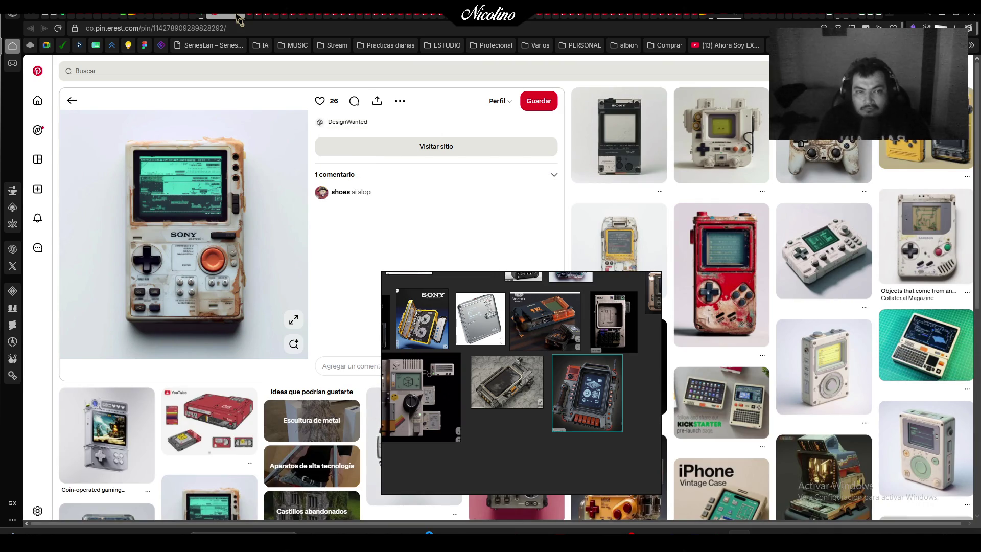
key(alt+Left)
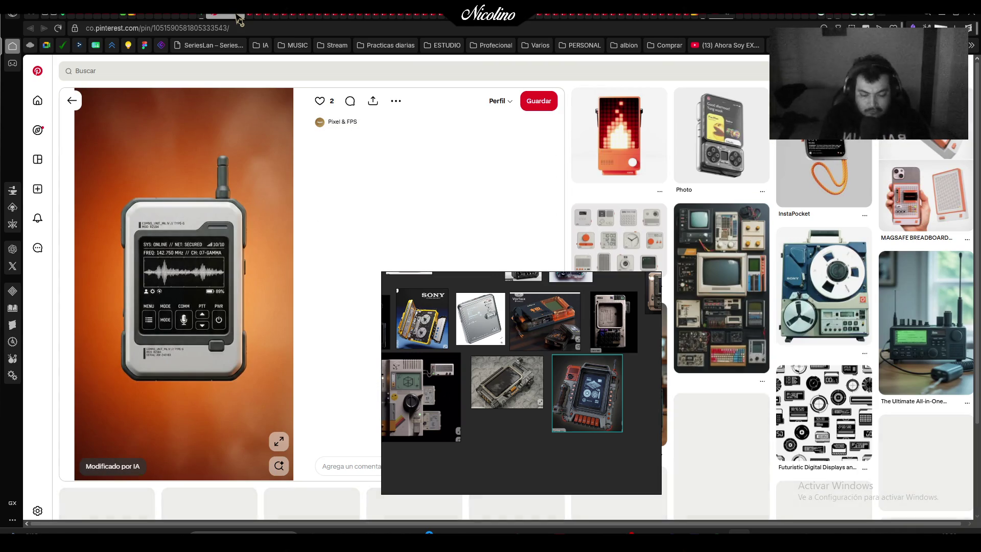
key(super+shift+s)
drag(103, 132, 275, 396)
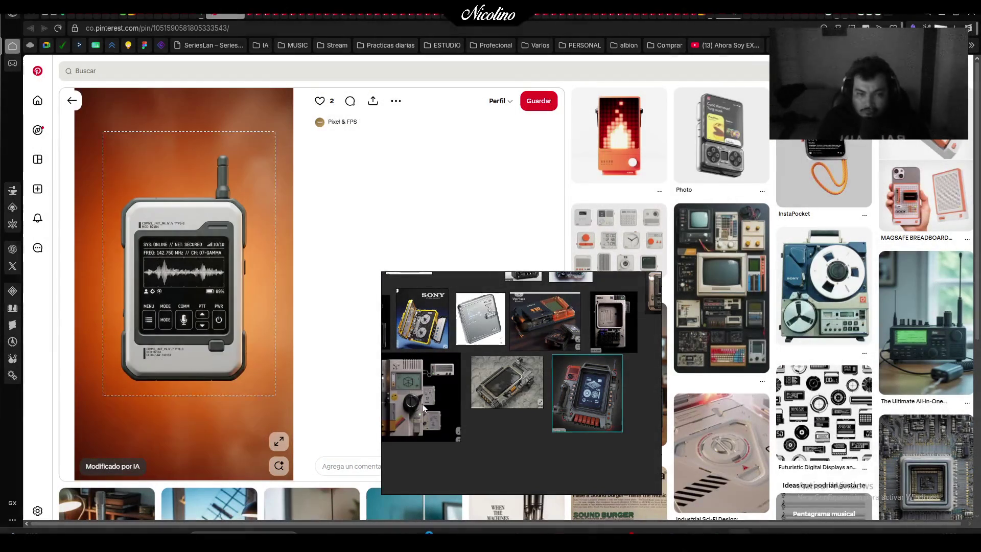
scroll(476, 435, down, 1)
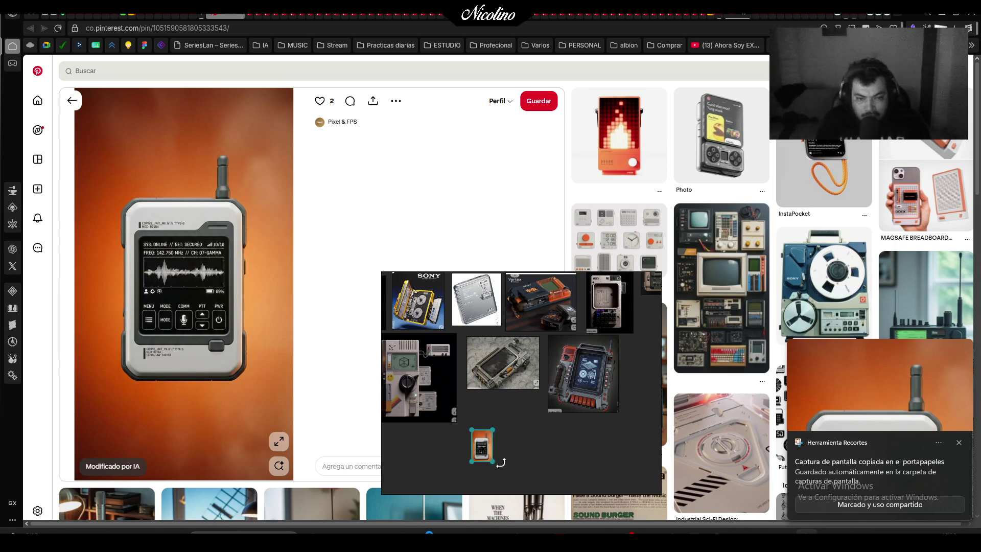
mouse_move(488, 460)
mouse_down()
mouse_move(622, 367)
mouse_move(636, 371)
mouse_up()
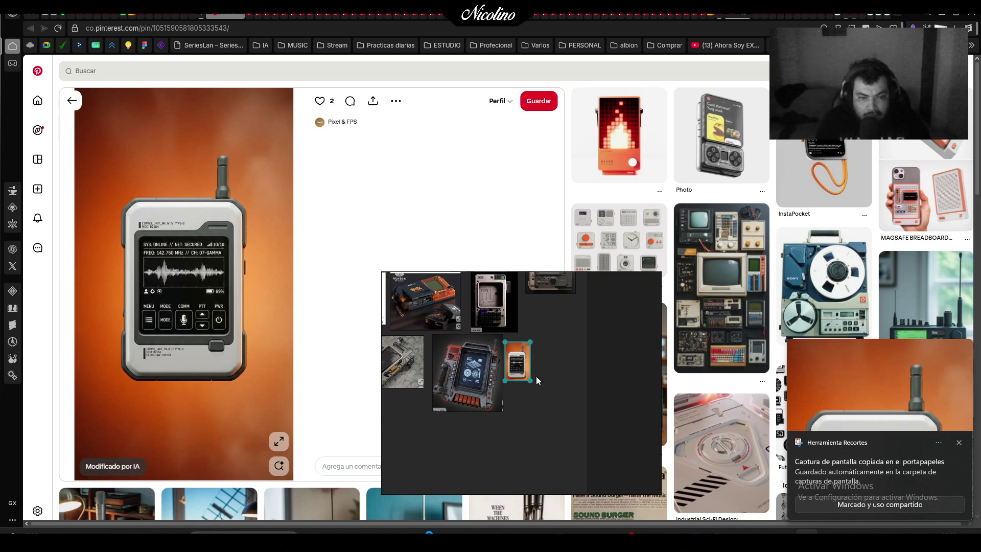
mouse_move(530, 382)
mouse_down()
mouse_move(587, 368)
mouse_move(566, 361)
mouse_up()
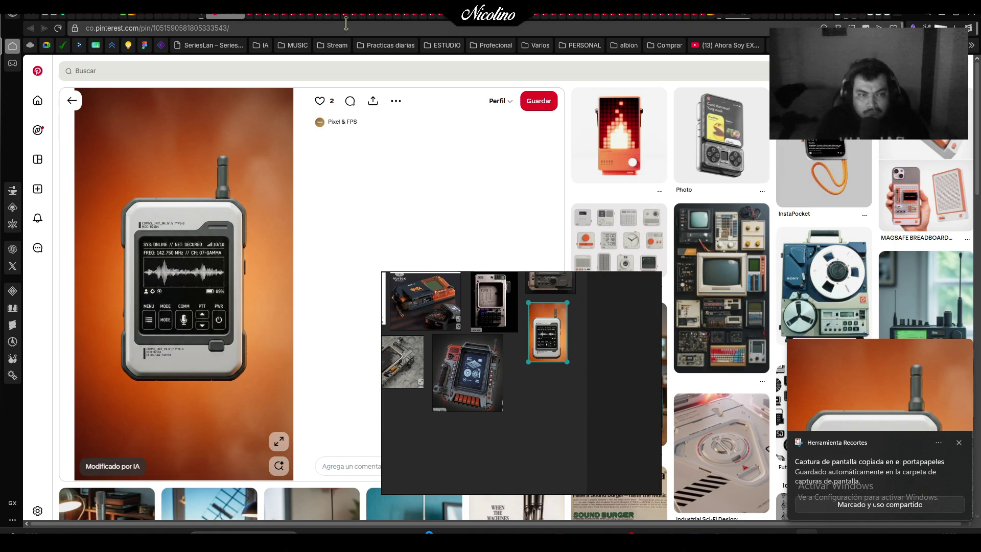
Save the InstaPocket pin to the template board
click(814, 171)
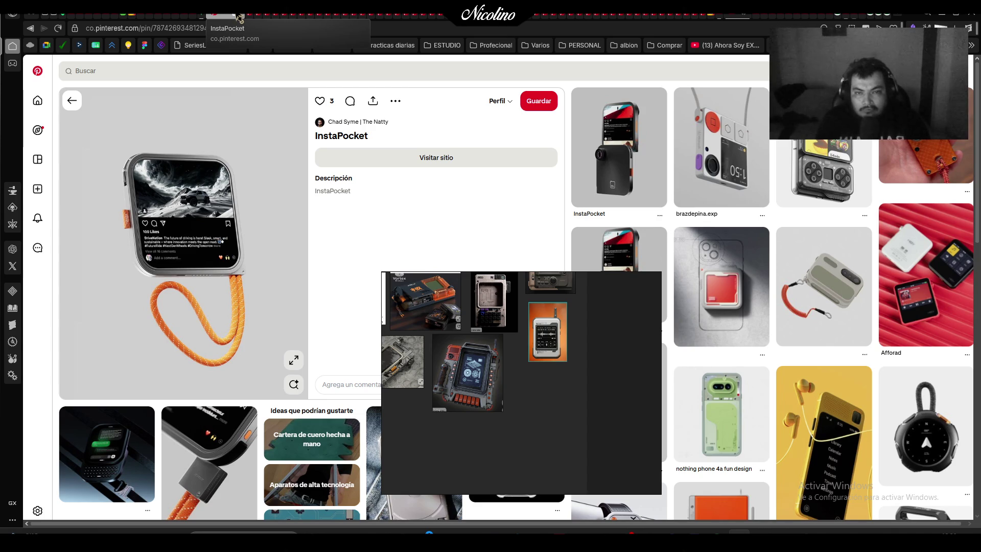
click(507, 109)
click(491, 199)
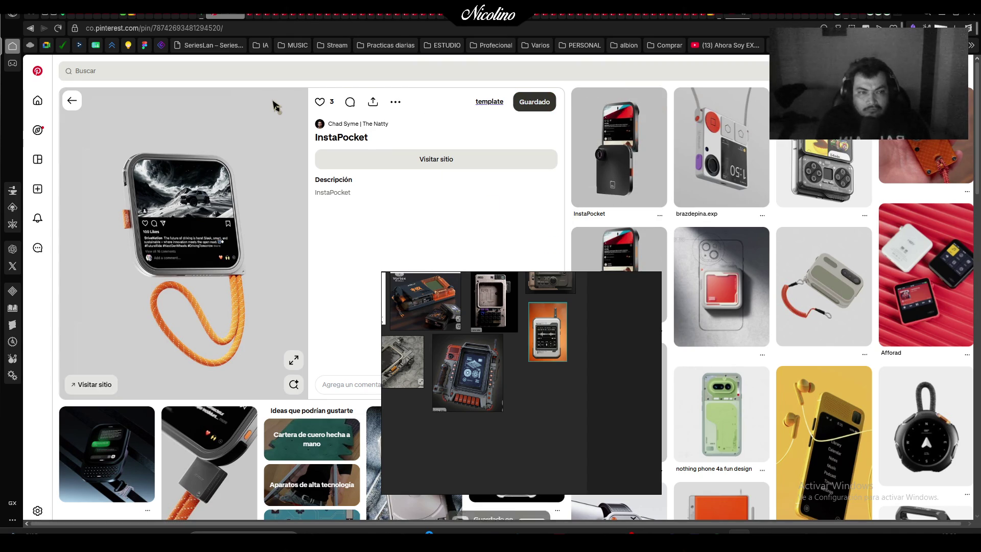
Browse back through Assorted HW and Super Retro Boy pins to the CASIO 3000 watch-face pin
key(alt+Left)
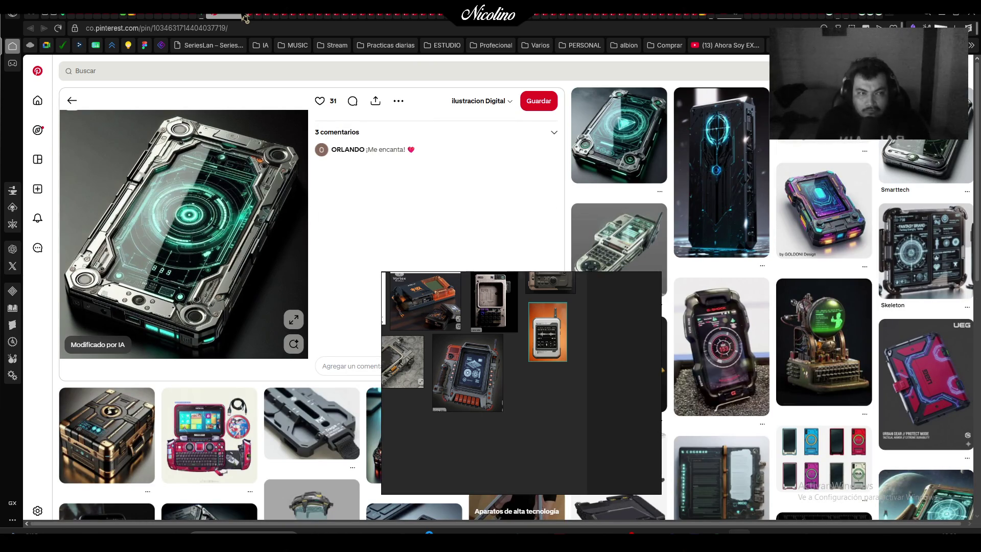
key(alt+Left)
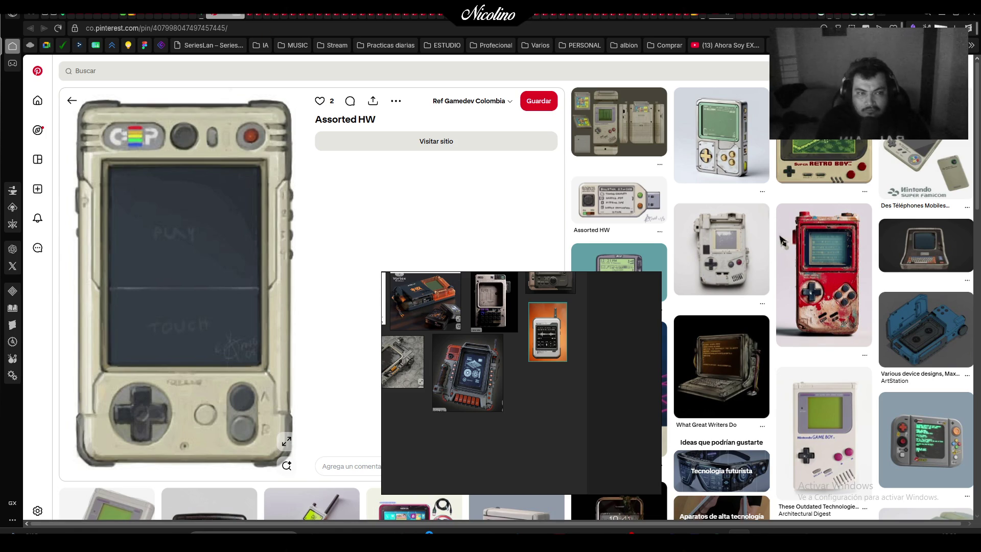
click(814, 152)
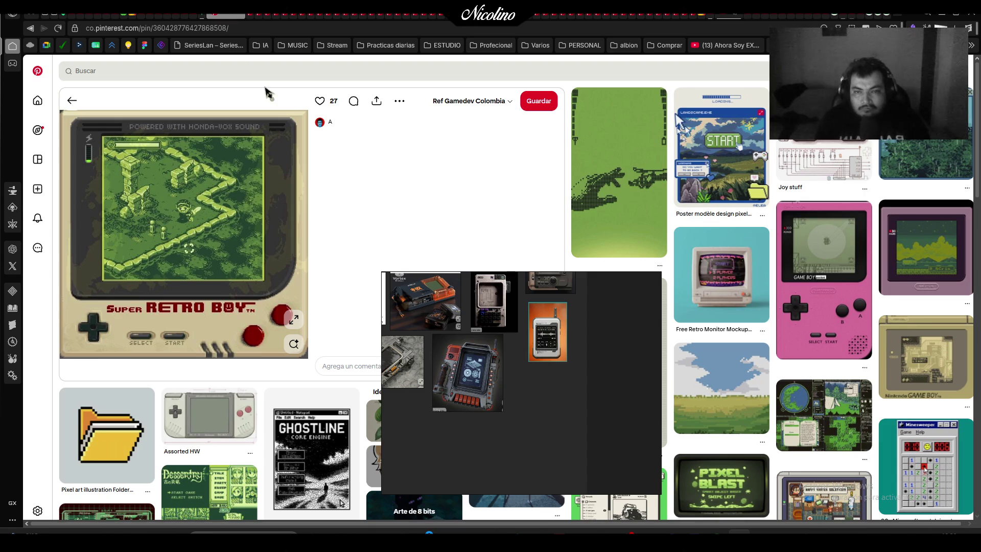
click(242, 20)
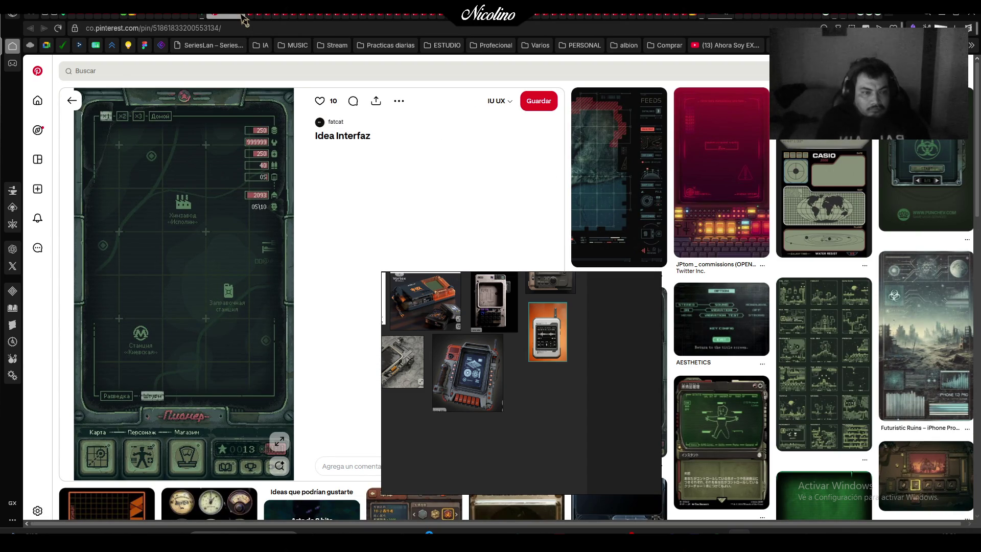
click(849, 187)
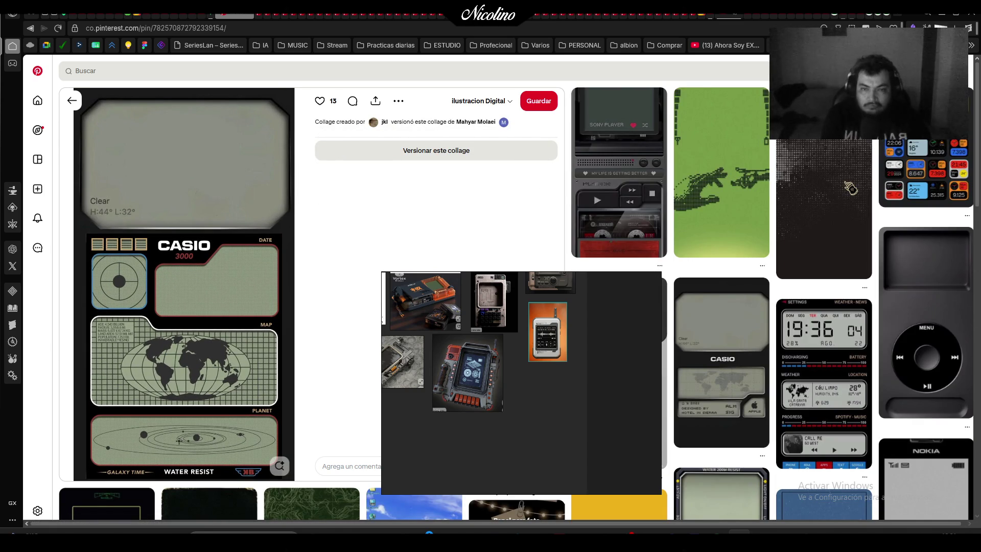
Snip the CASIO 3000 pin image, paste it and place it below the orange device
key(super+shift+s)
mouse_move(70, 90)
mouse_down()
mouse_move(351, 399)
mouse_move(322, 482)
mouse_move(293, 481)
mouse_up()
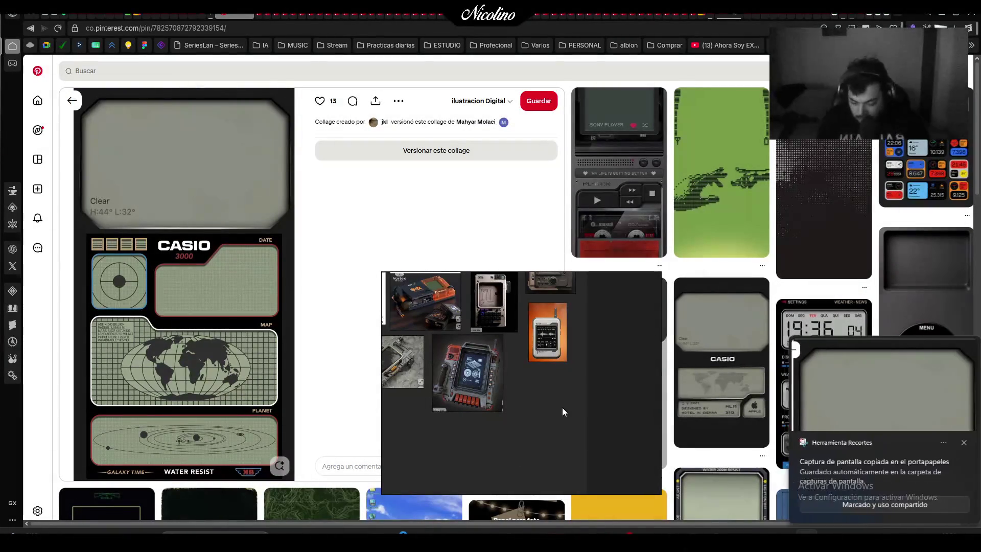
key(ctrl+v)
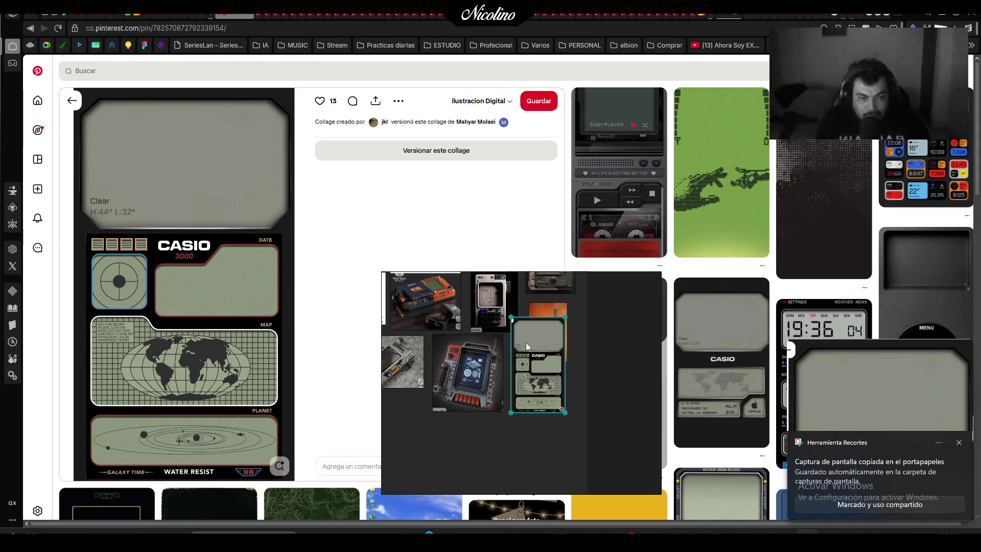
drag(526, 342, 548, 418)
Capture the CASIO world-map watch image and size it beside the first CASIO capture
click(726, 429)
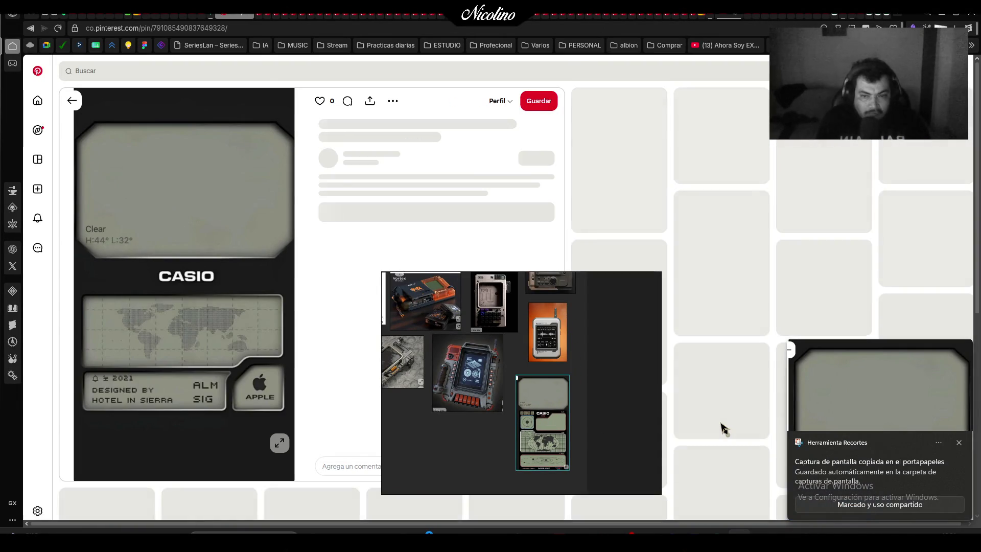
key(super+shift+s)
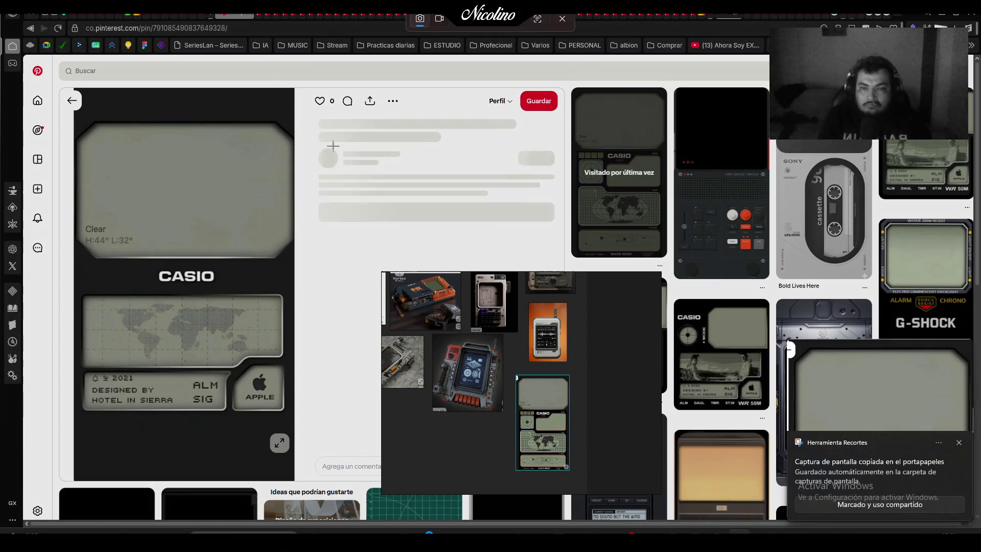
key(Escape)
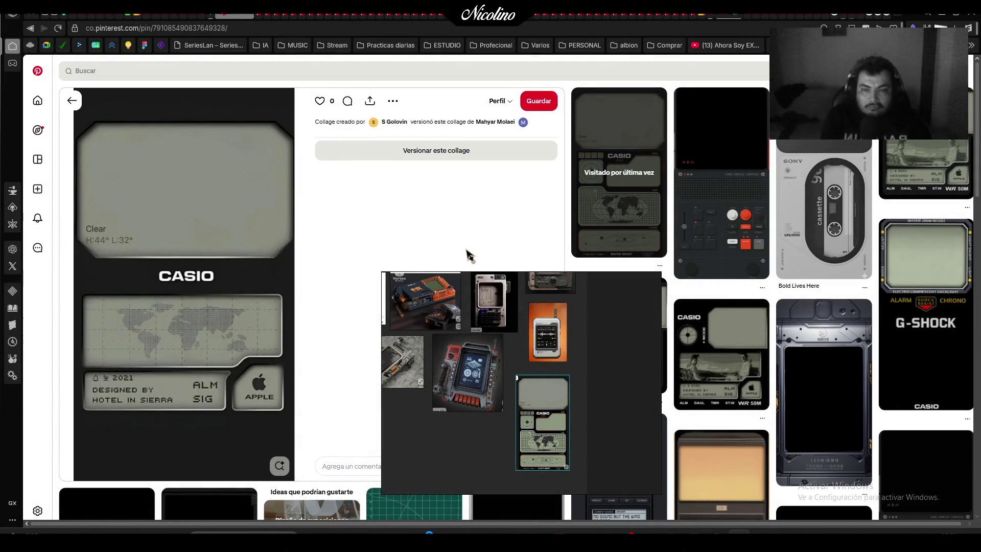
key(super+shift+s)
mouse_move(292, 90)
mouse_down()
mouse_move(134, 482)
mouse_move(75, 482)
mouse_up()
click(589, 420)
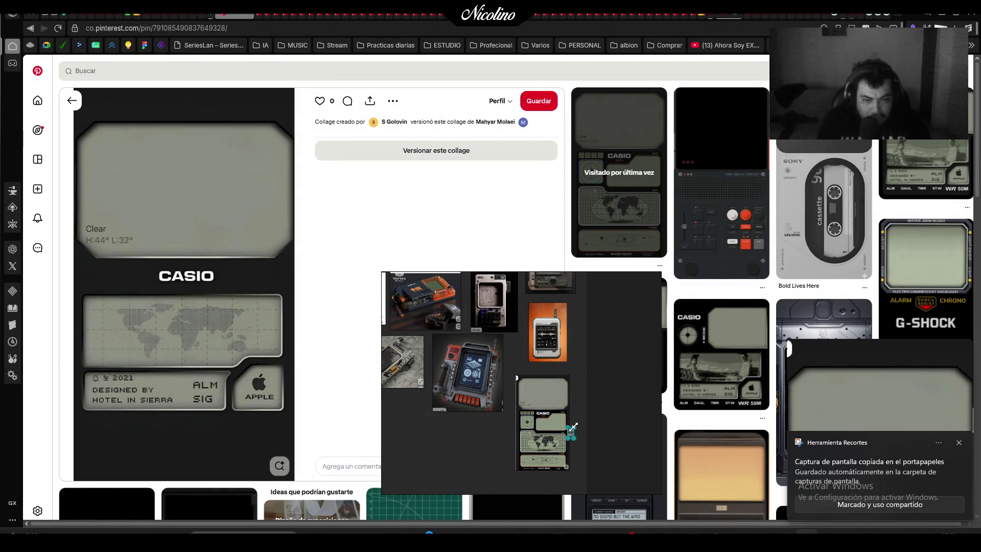
drag(613, 359, 653, 350)
drag(620, 414, 618, 422)
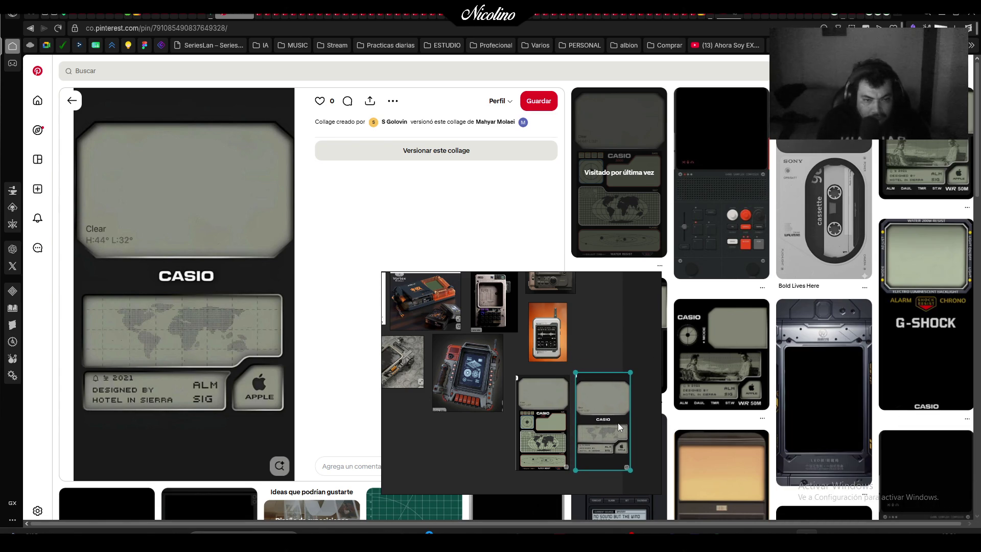
scroll(479, 473, down, 3)
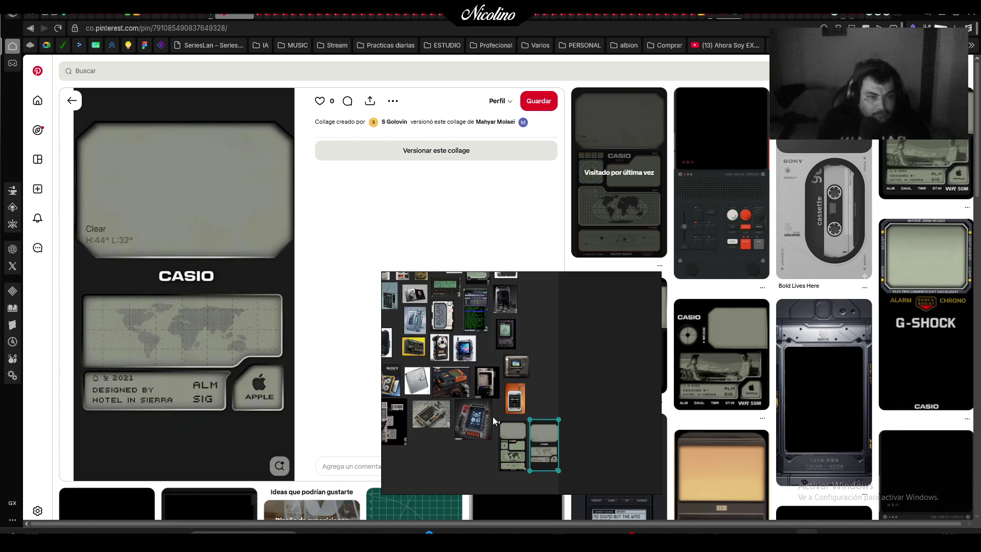
scroll(583, 355, down, 3)
scroll(570, 385, down, 2)
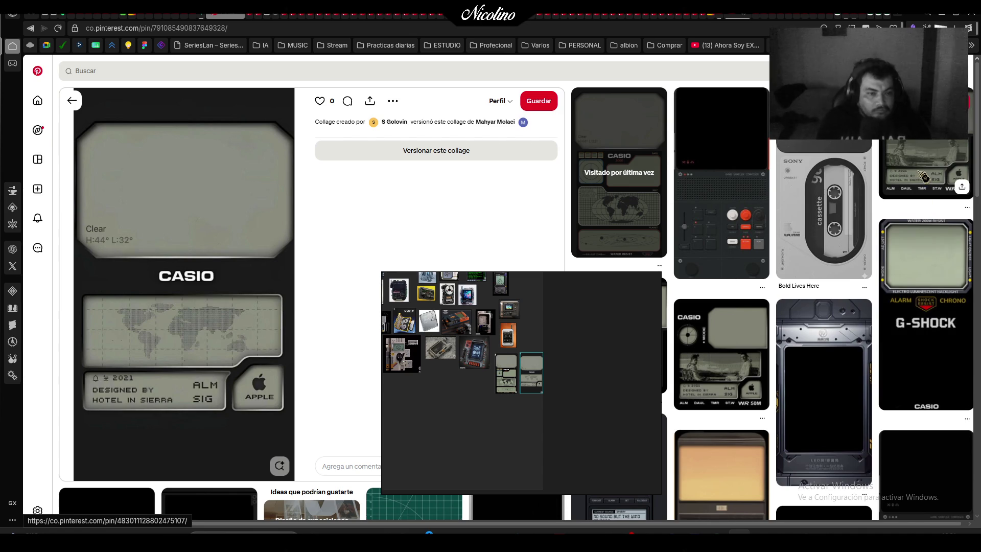
scroll(865, 185, down, 5)
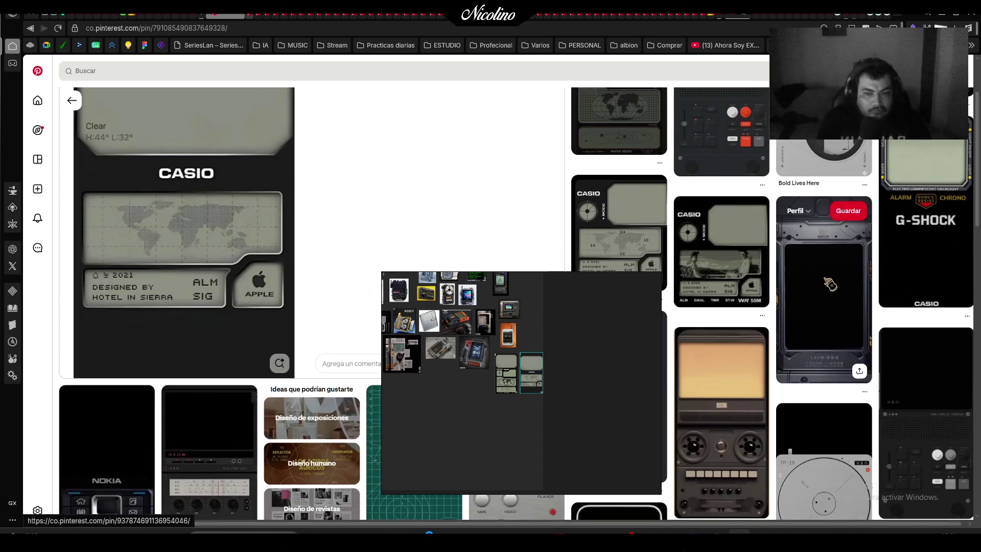
scroll(828, 283, down, 4)
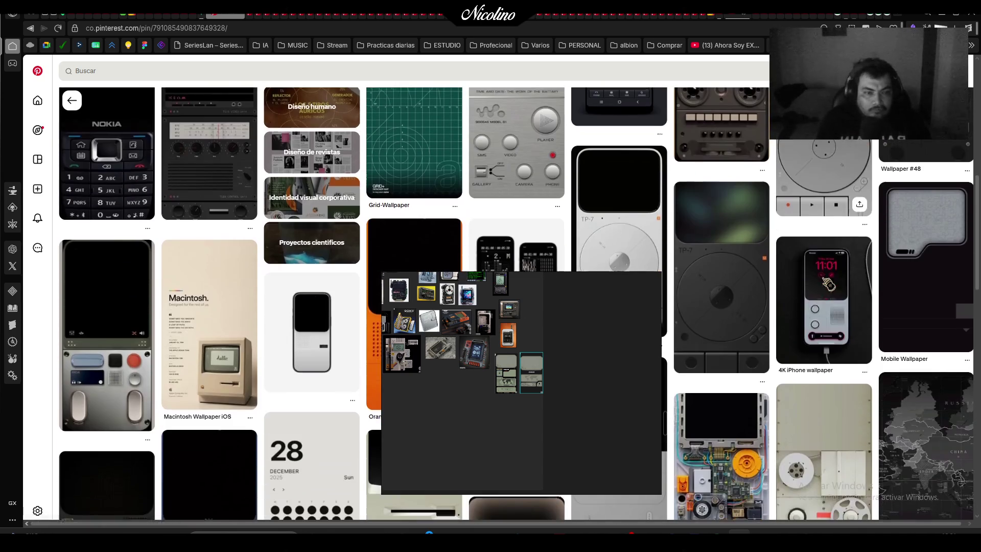
scroll(771, 311, down, 1)
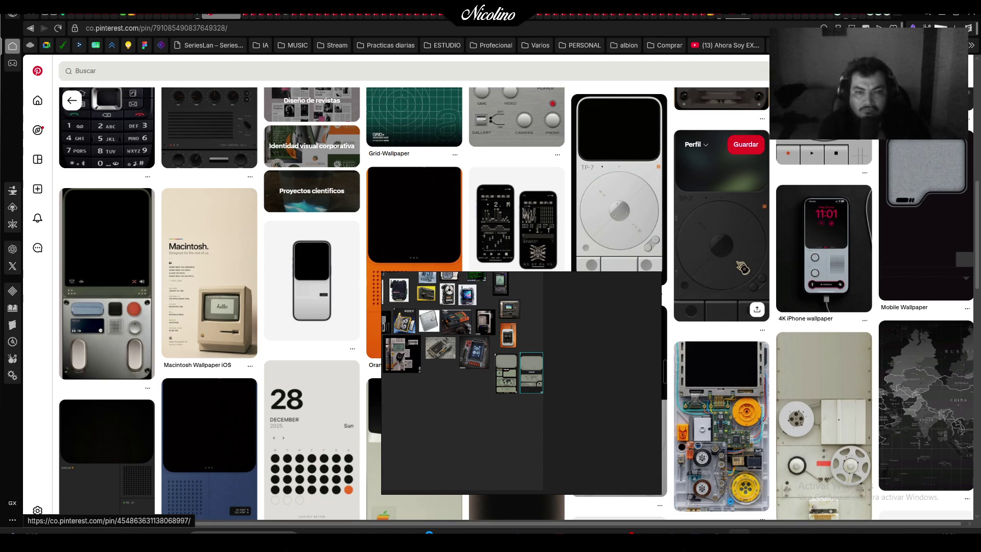
scroll(742, 267, down, 3)
scroll(741, 268, up, 2)
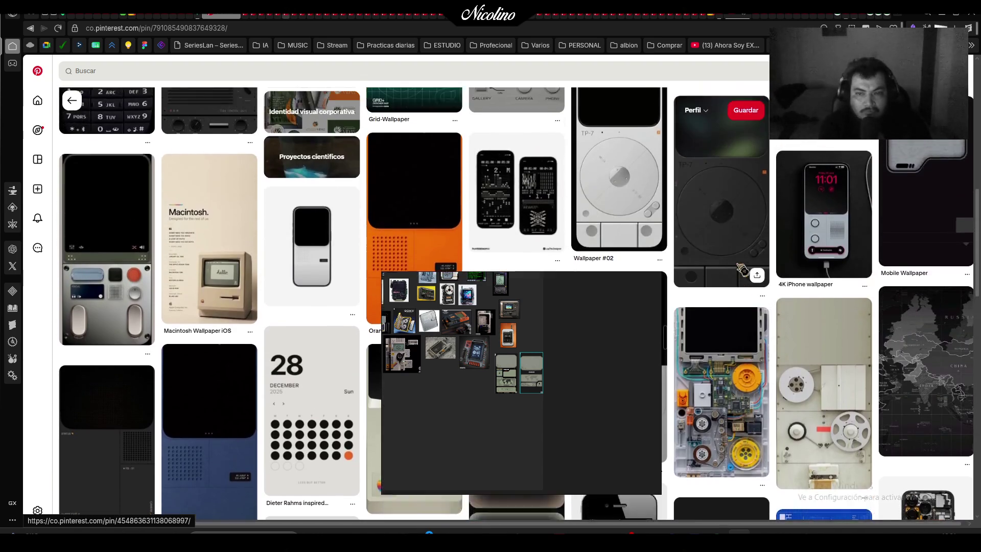
scroll(742, 267, up, 4)
scroll(742, 269, up, 2)
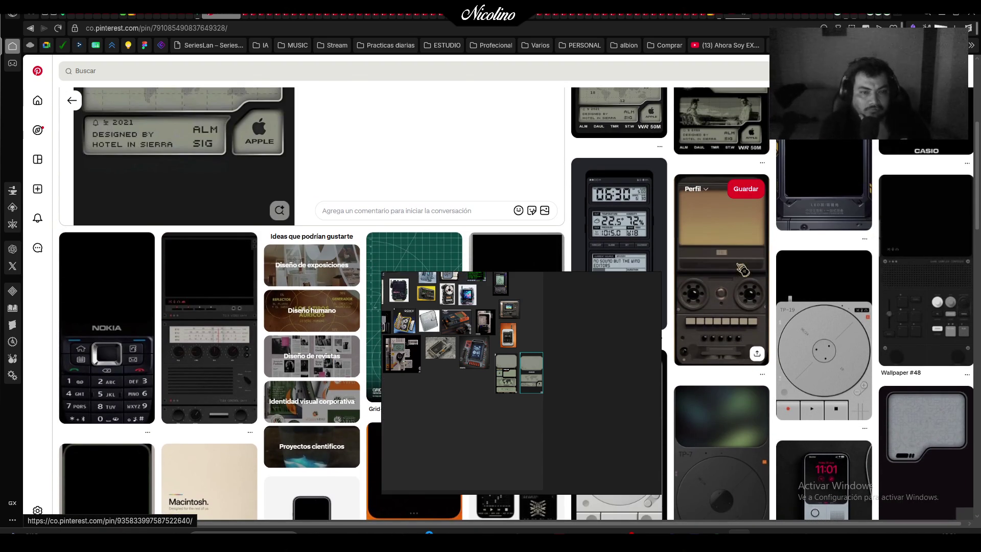
scroll(645, 226, down, 3)
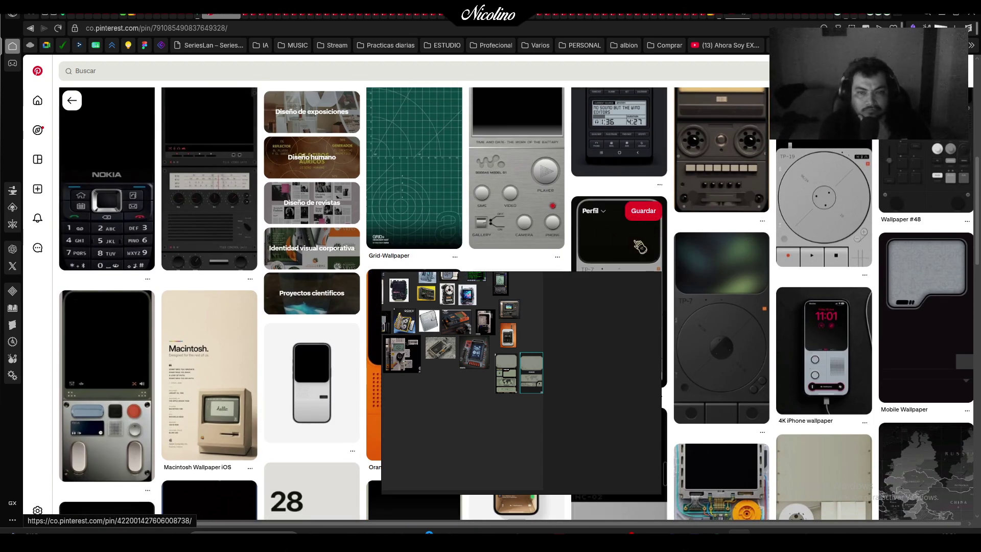
scroll(644, 238, up, 3)
scroll(797, 294, up, 3)
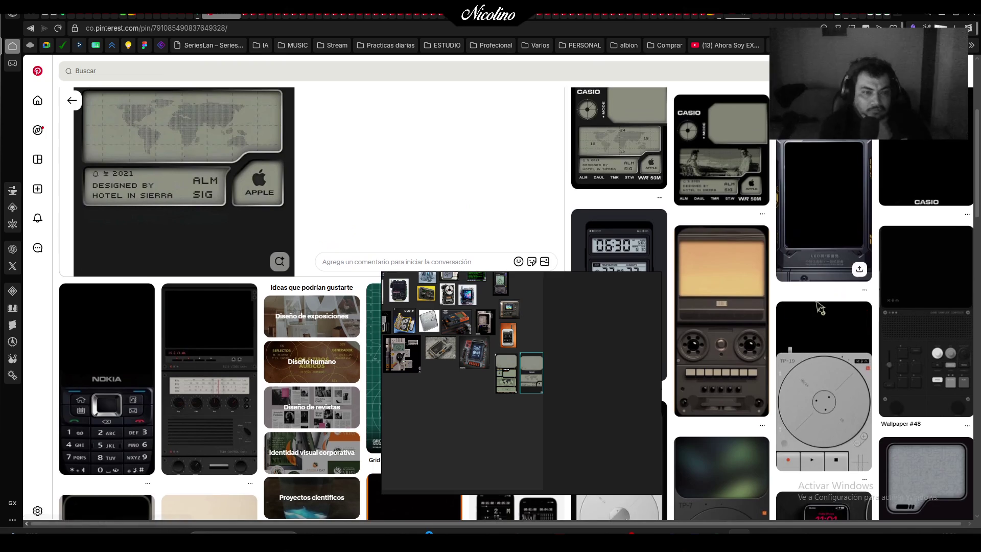
scroll(744, 294, up, 2)
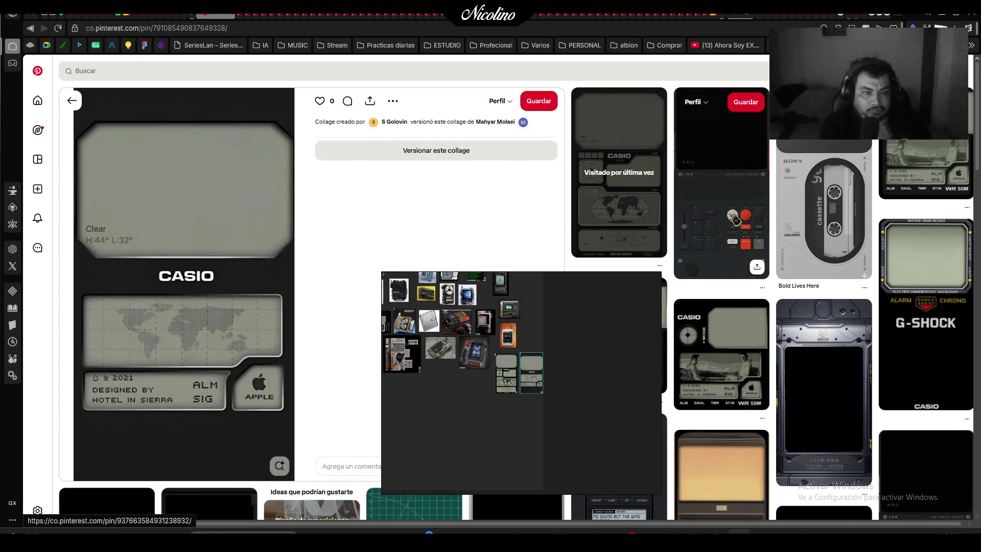
Move past the Bold Lives Here cassette pin and save the phone-frame pin to the template board
click(817, 146)
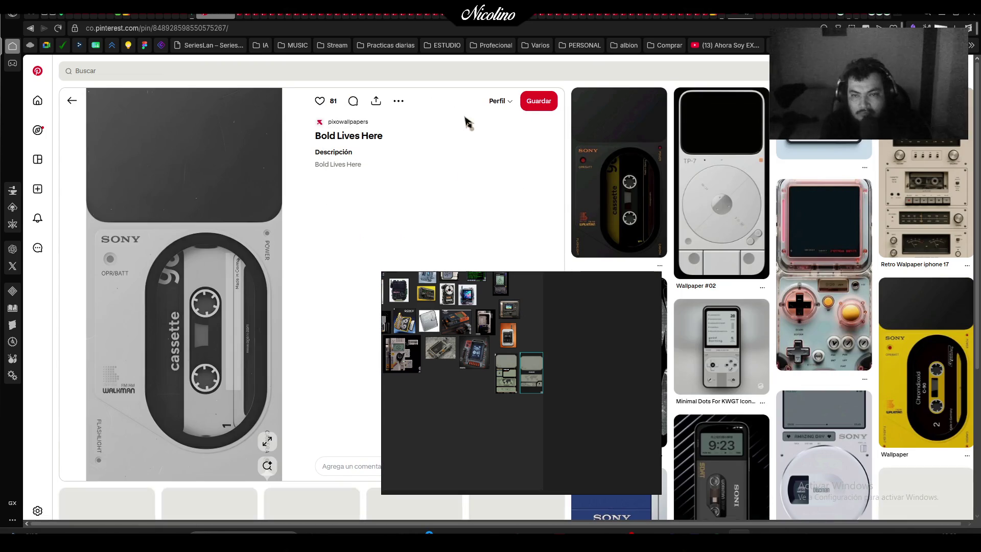
click(233, 18)
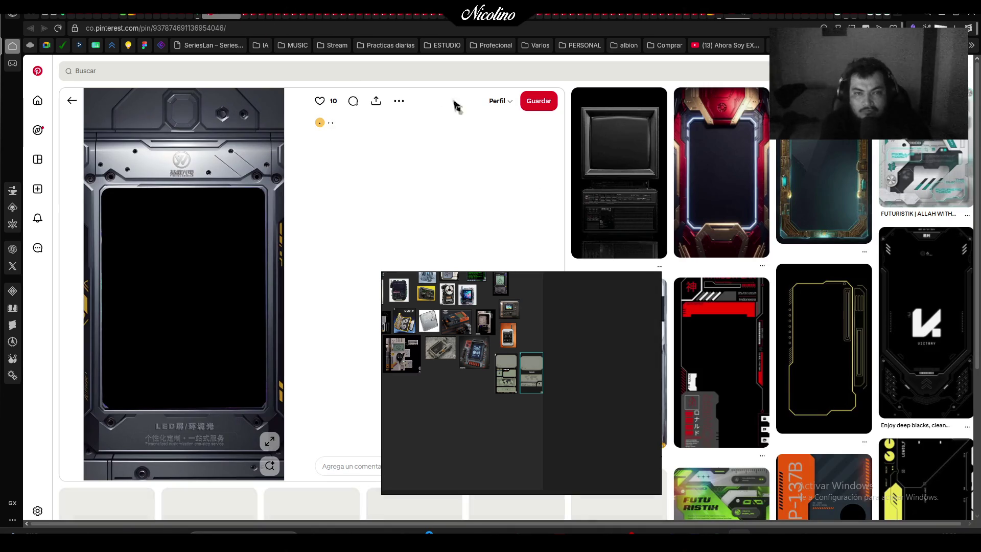
click(508, 103)
click(490, 191)
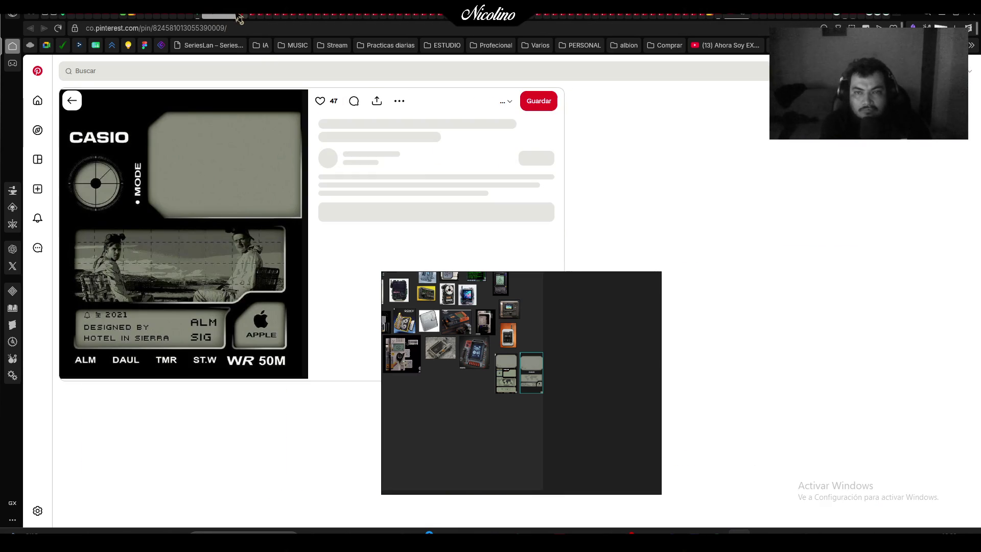
Page through the open G-Shock, data slate and other pins to the black sci-fi handheld pin
click(238, 19)
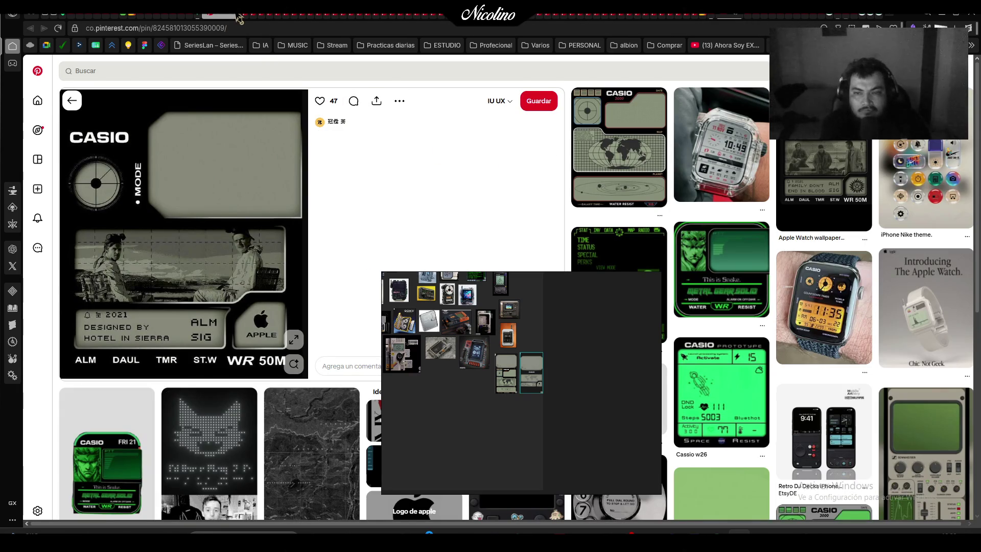
click(231, 18)
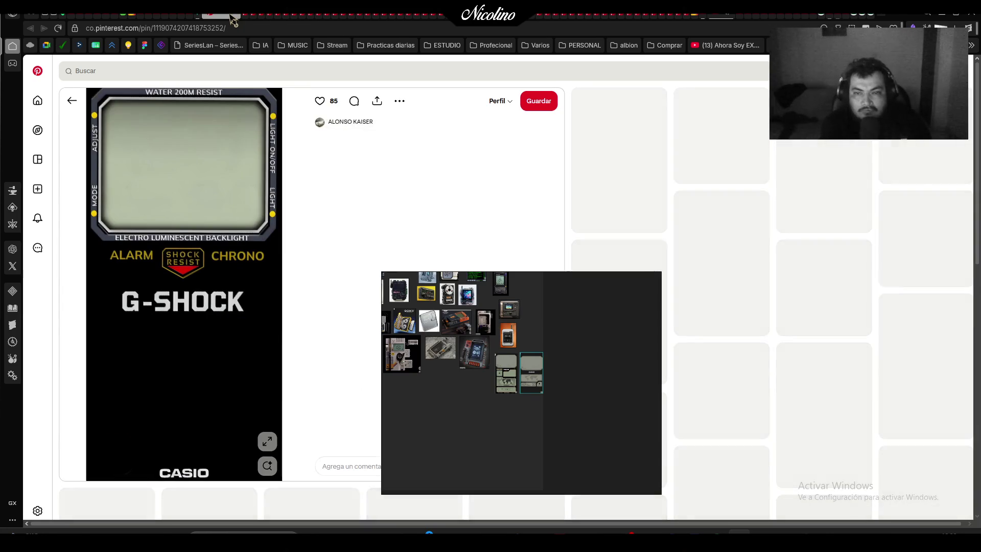
click(231, 18)
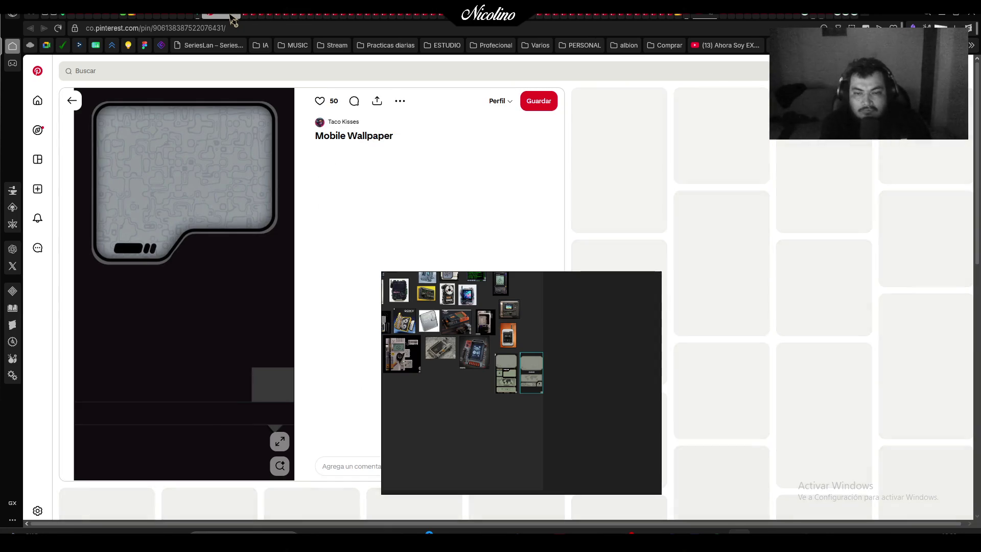
click(231, 18)
click(231, 18)
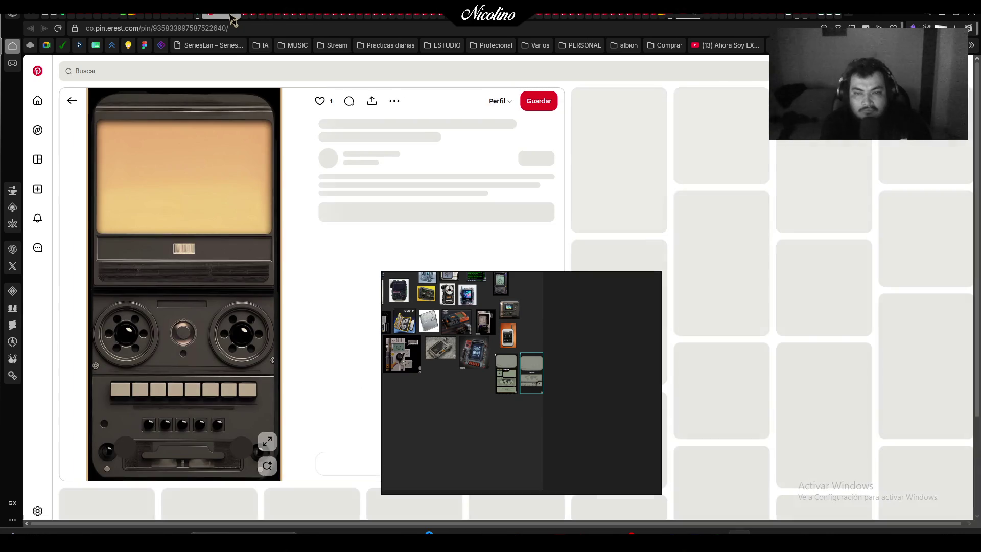
click(231, 18)
click(231, 18)
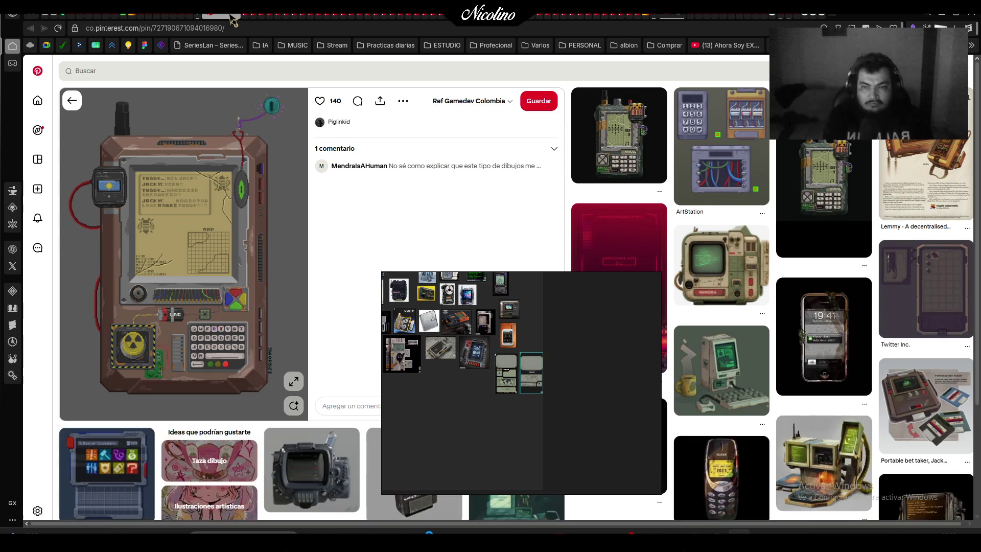
click(231, 17)
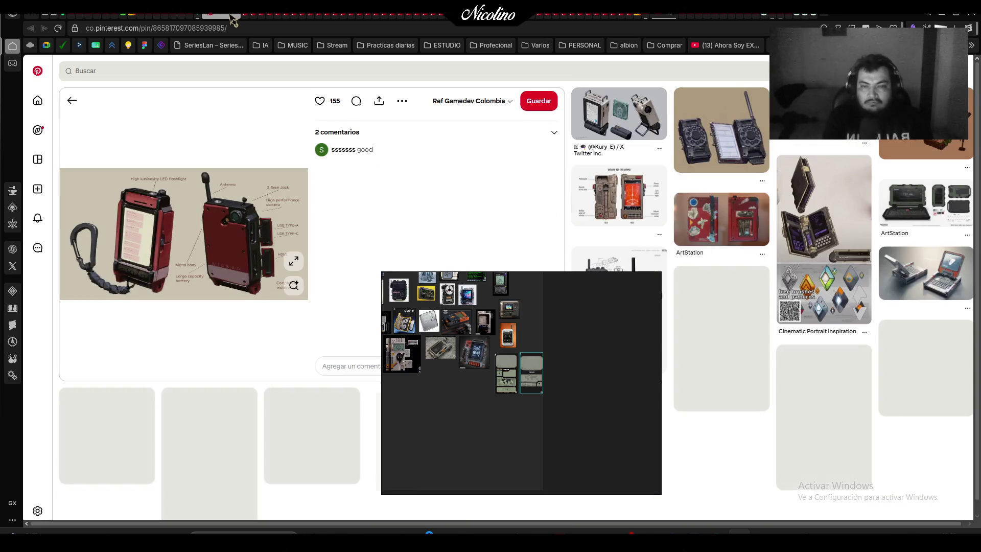
click(231, 17)
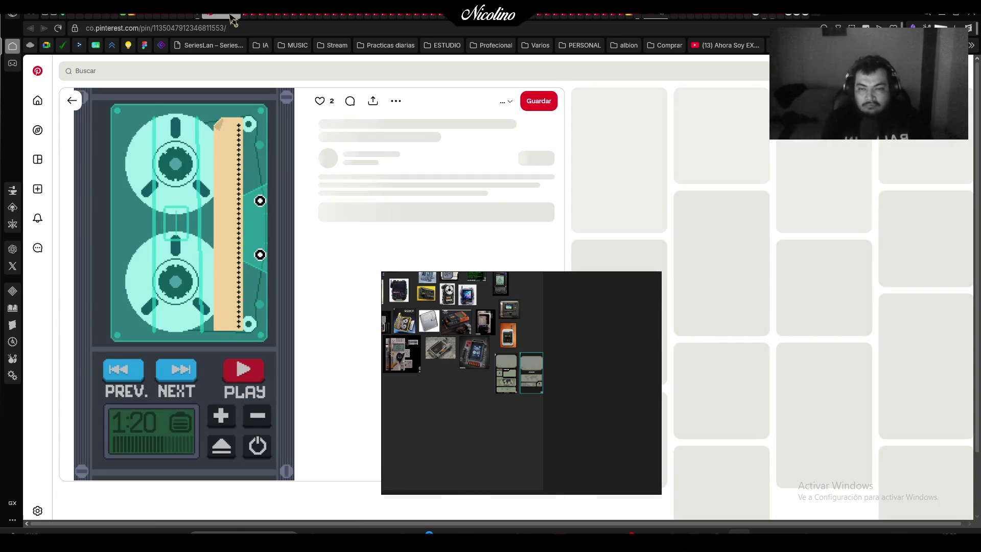
click(231, 18)
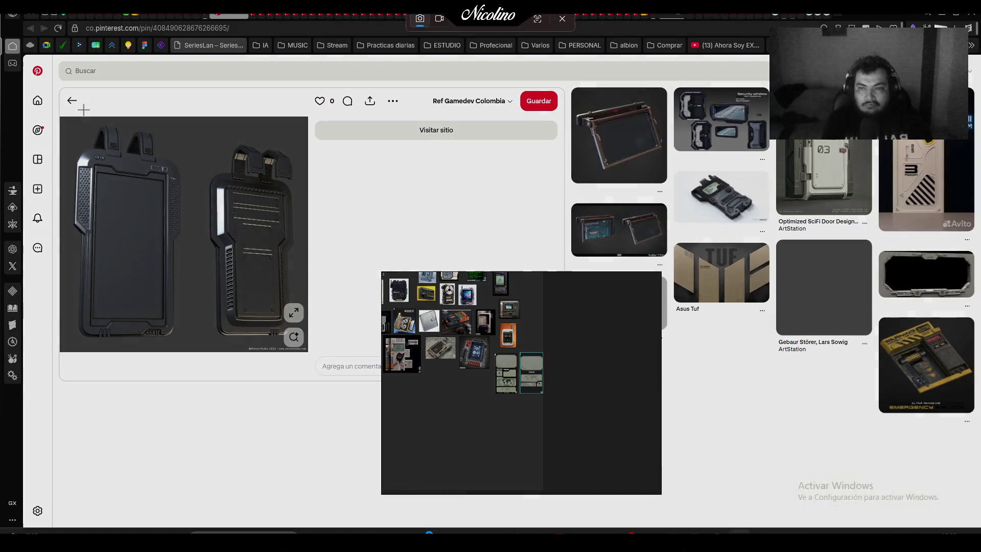
Snip the two black sci-fi handheld renders and paste them onto the board
key(super+shift+s)
mouse_move(63, 112)
mouse_down()
mouse_move(267, 258)
mouse_move(306, 345)
mouse_up()
key(ctrl+v)
Zoom around the board, paste the handheld image again and nudge it beneath the device cluster
scroll(551, 430, down, 6)
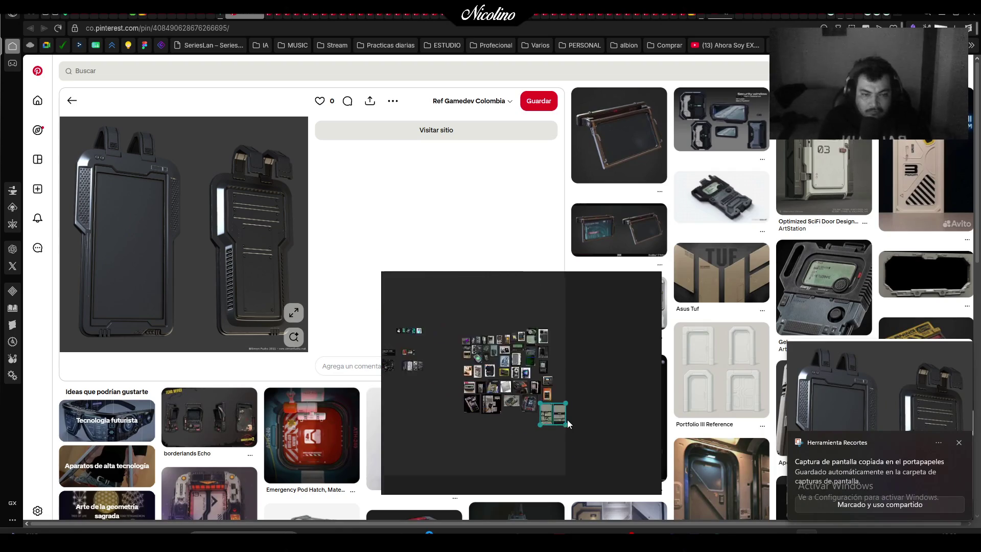
scroll(458, 406, up, 5)
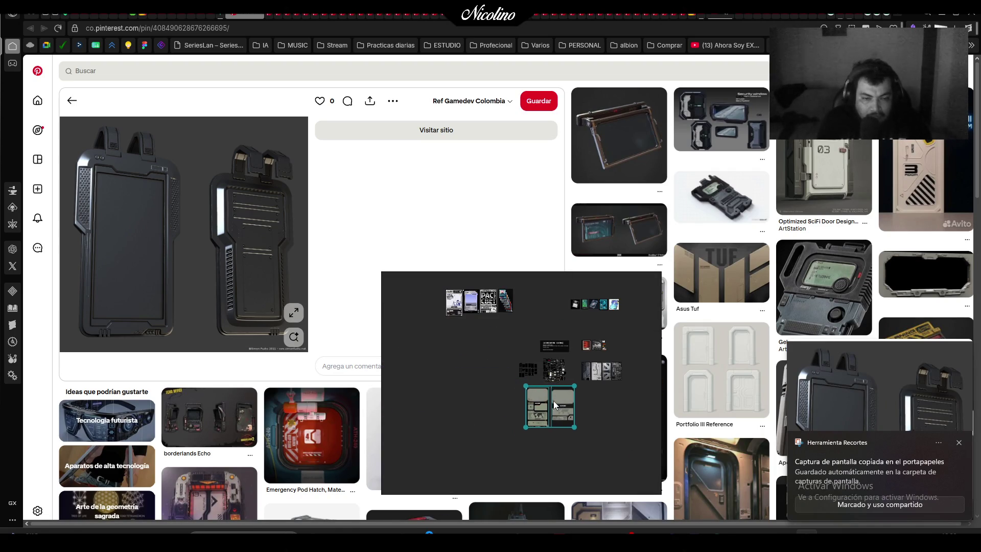
scroll(449, 376, up, 5)
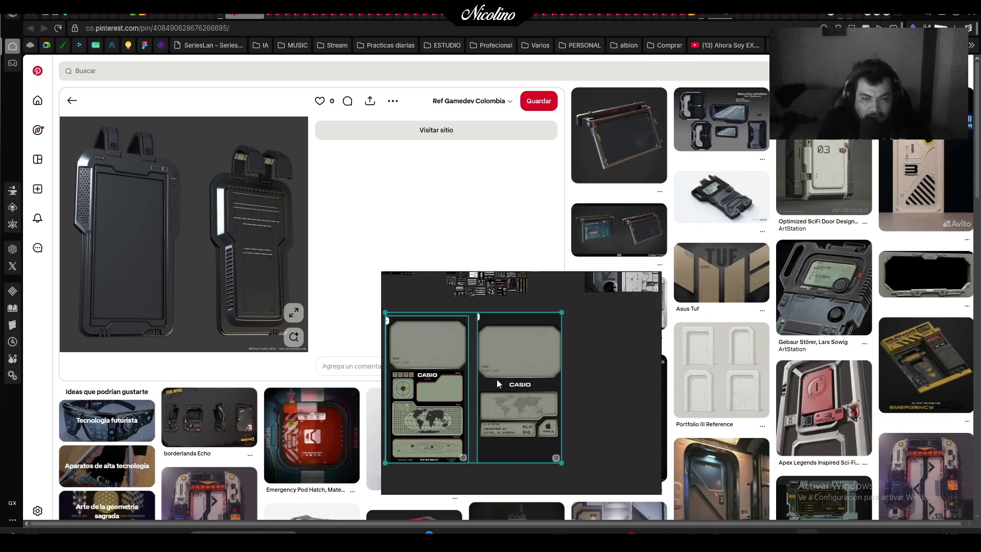
scroll(474, 382, down, 5)
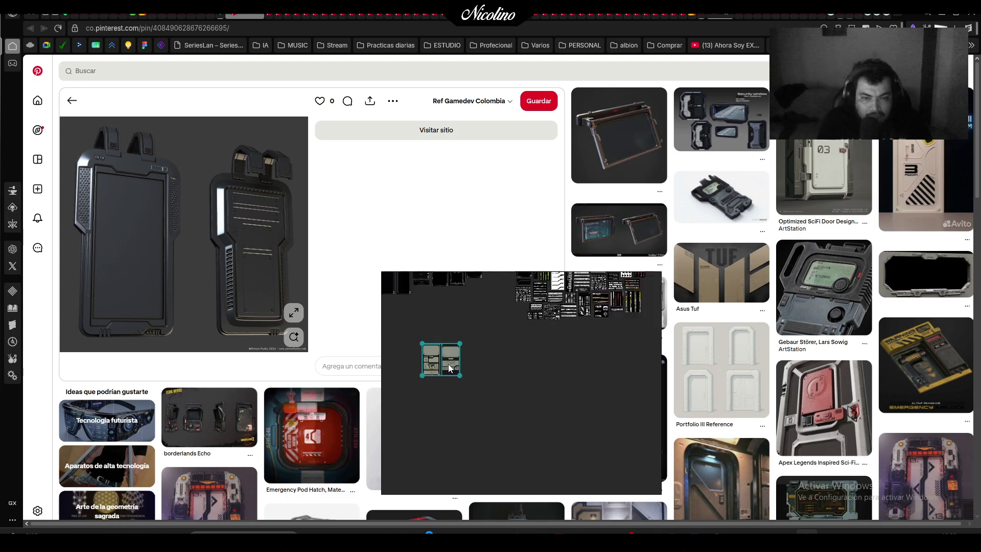
scroll(499, 406, up, 3)
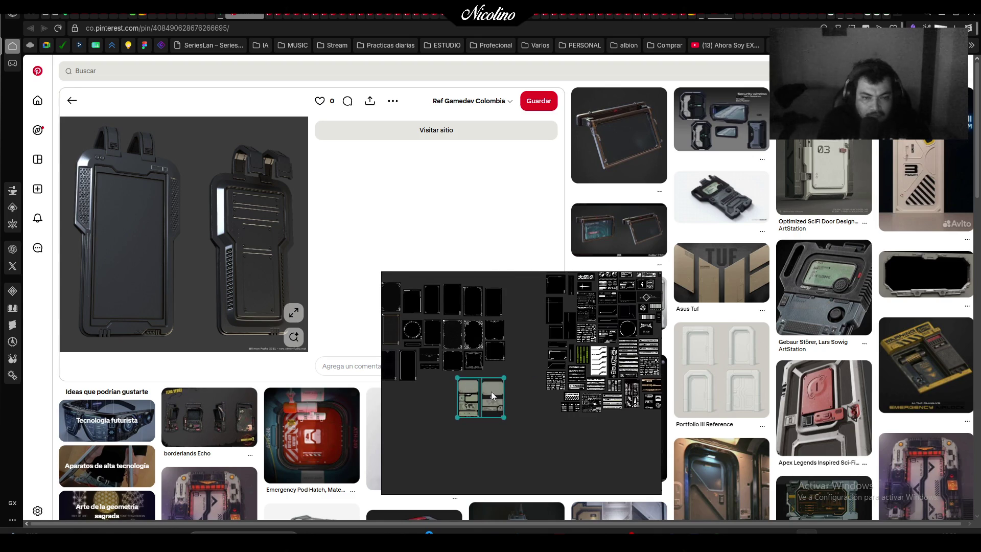
scroll(491, 391, down, 5)
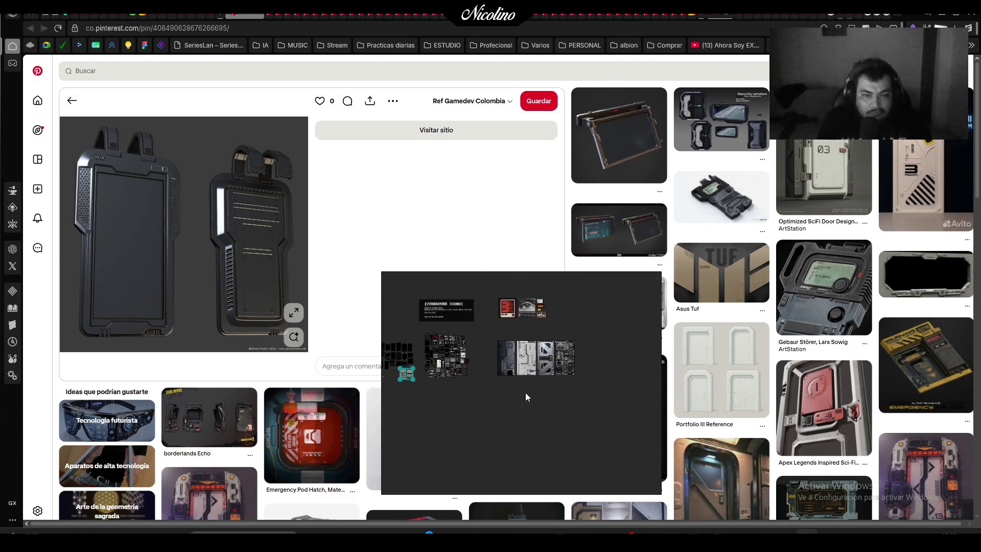
scroll(538, 391, down, 2)
scroll(475, 377, up, 3)
scroll(529, 412, up, 3)
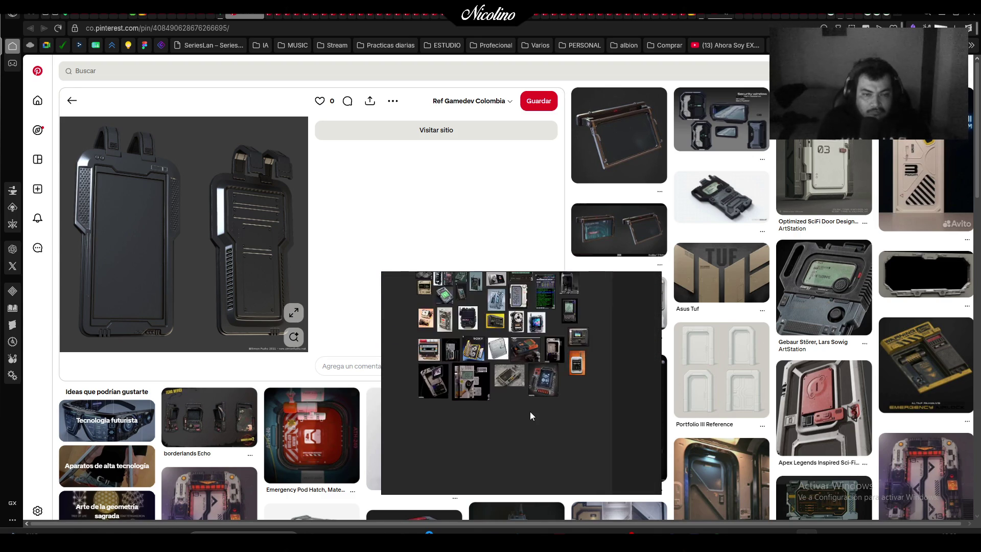
scroll(529, 412, up, 4)
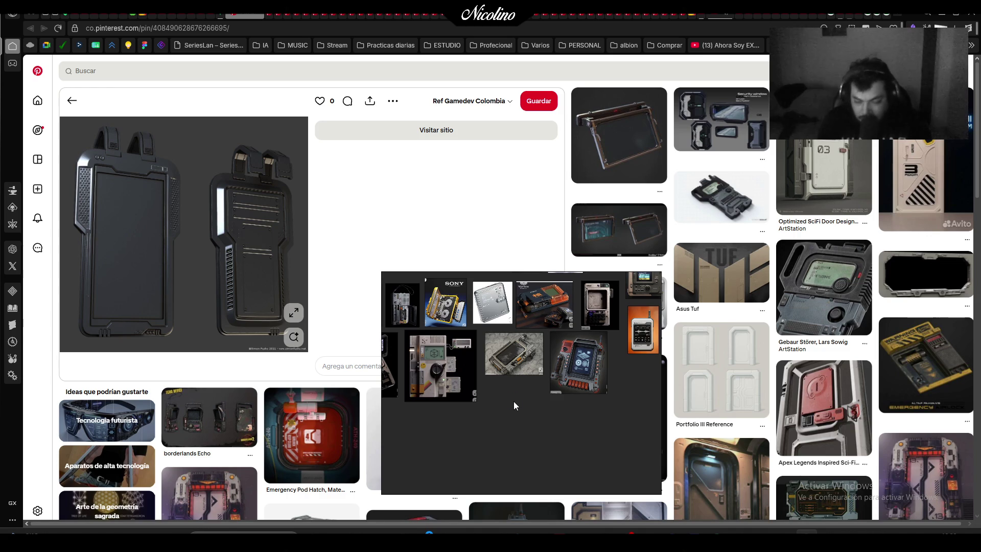
key(ctrl+v)
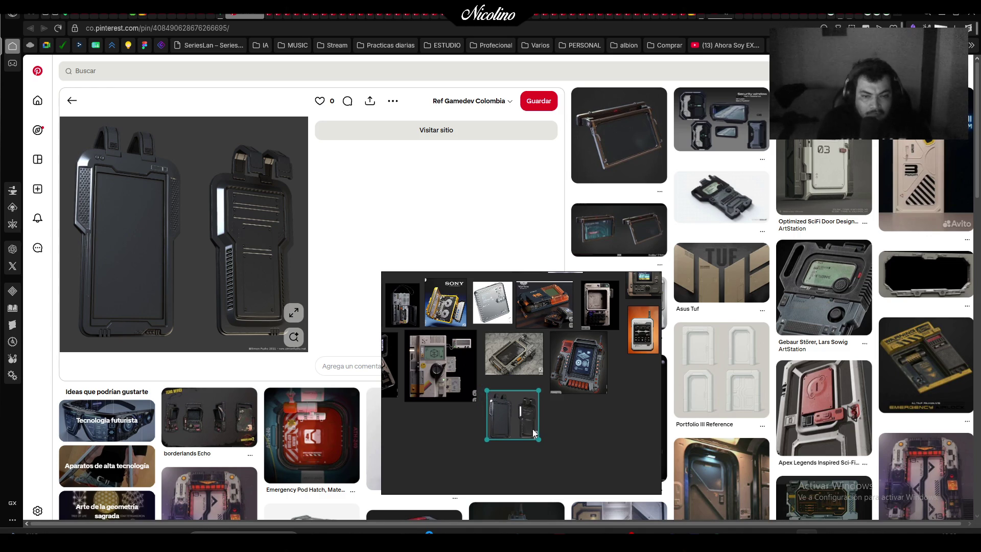
drag(533, 434, 529, 427)
Save the playing YouTube song to the HH playlist
click(715, 14)
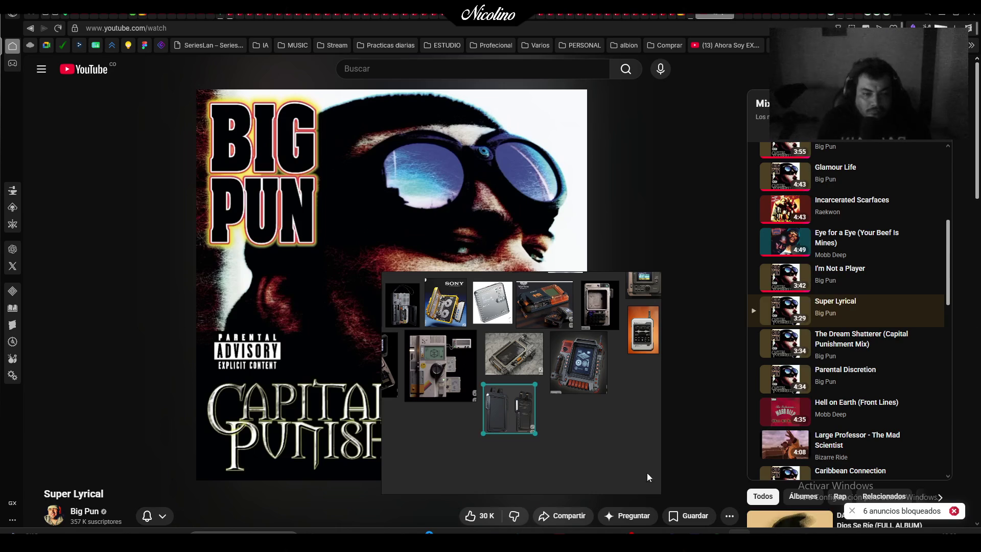
click(680, 516)
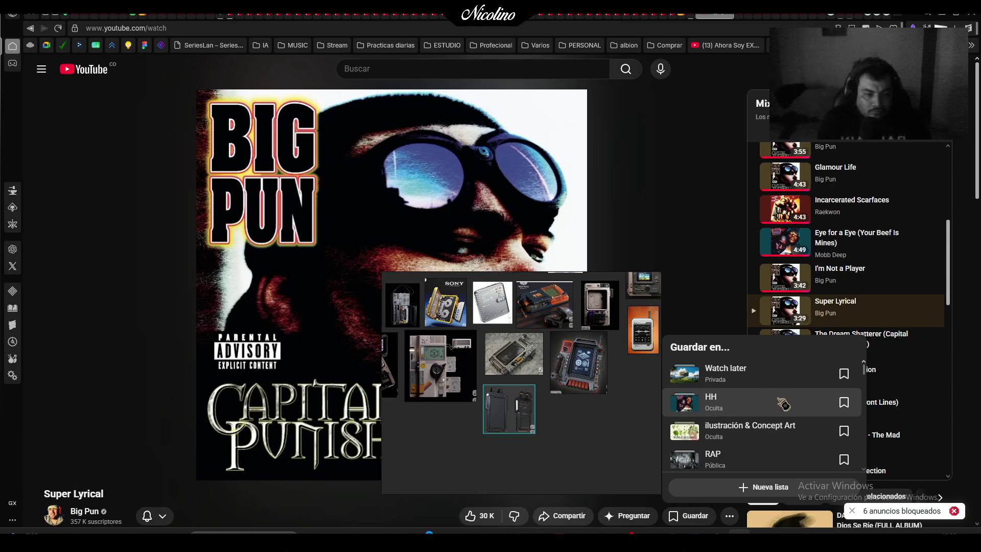
click(784, 400)
Return to Pinterest, shift the PureRef window aside and open the MGD-09 Programming Device pin
key(ctrl+Tab)
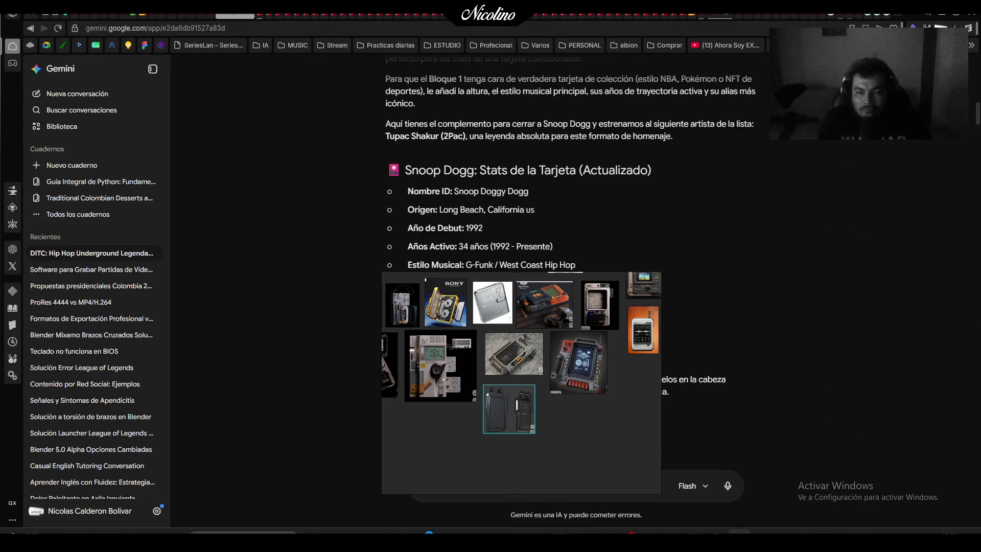
key(ctrl+Tab)
mouse_move(474, 341)
mouse_down()
mouse_move(565, 247)
mouse_move(552, 240)
mouse_up()
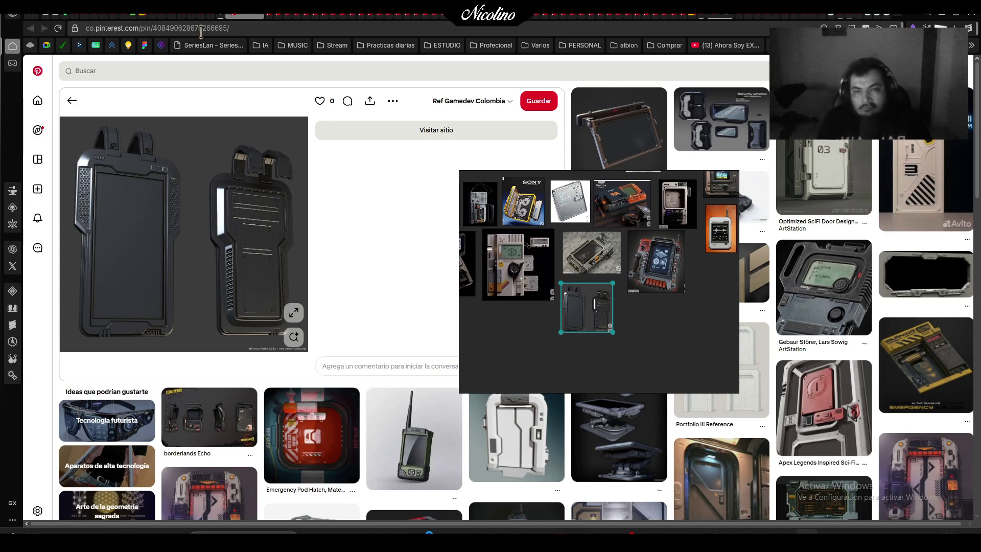
click(254, 17)
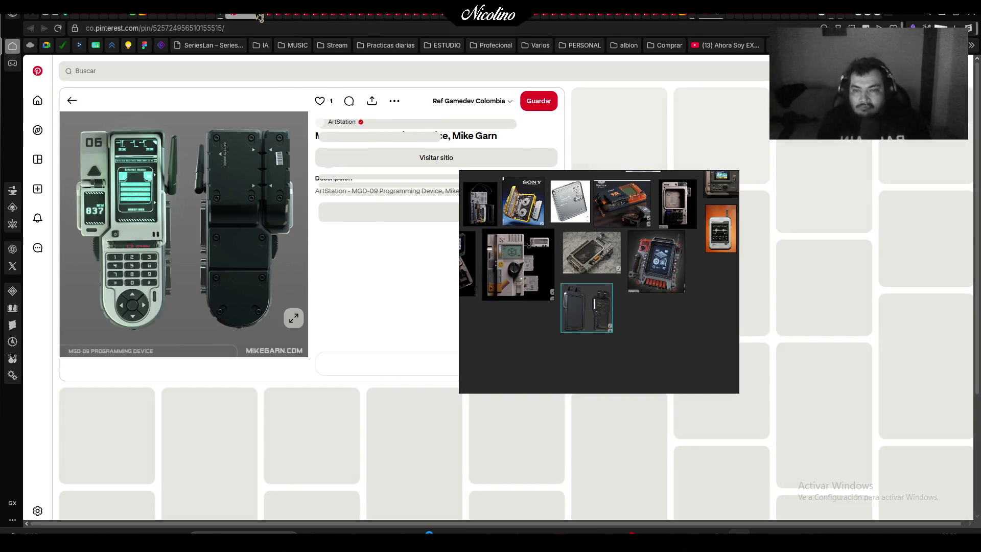
Snip the MGD-09 device image, paste it and move it into the cluster
key(super+shift+s)
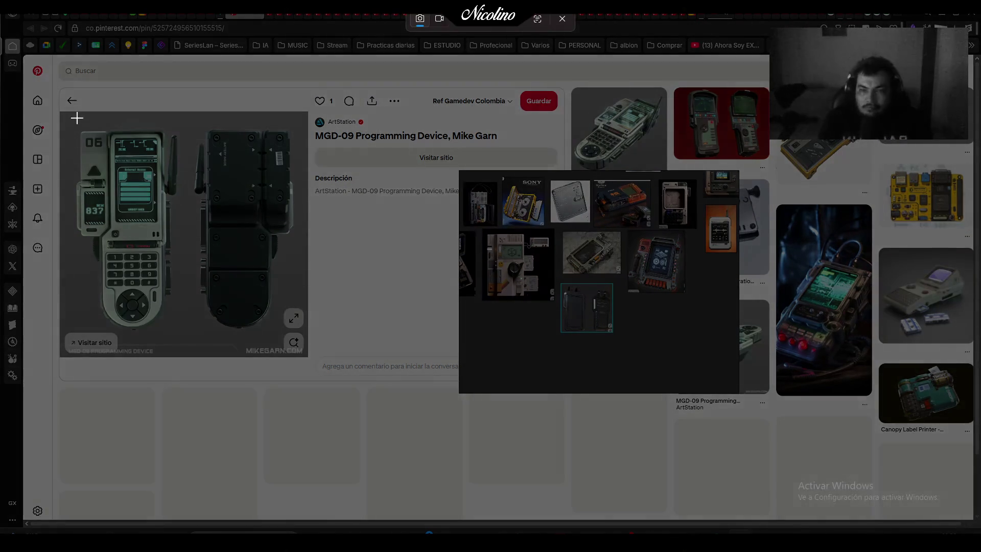
drag(65, 119, 299, 342)
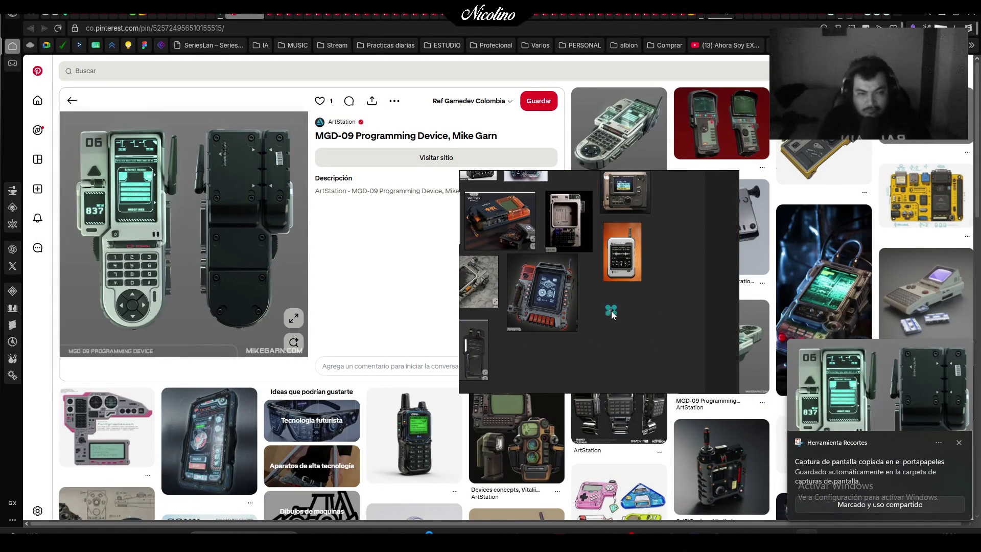
key(ctrl+v)
drag(632, 333, 618, 314)
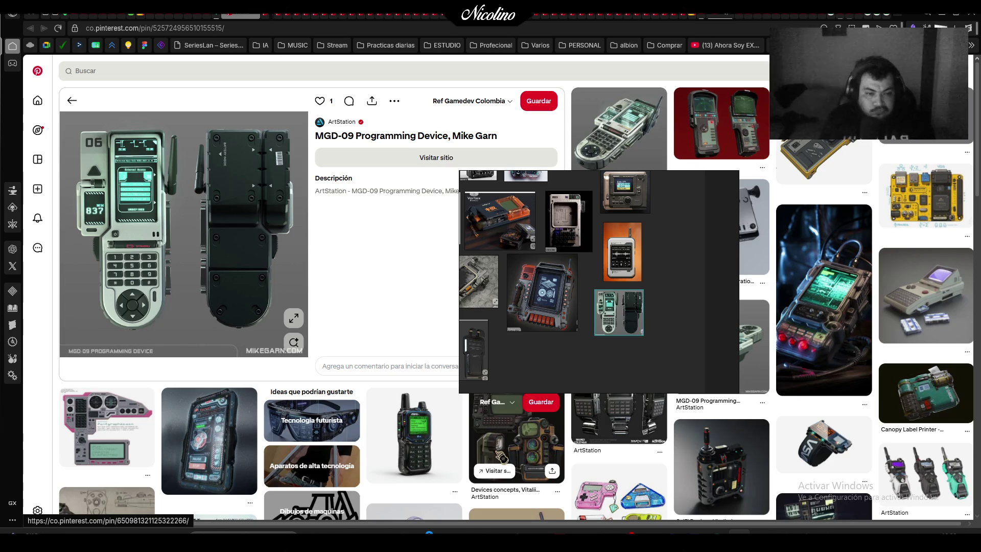
Capture the pink sci-fi gadget and place it below the device cluster
click(728, 475)
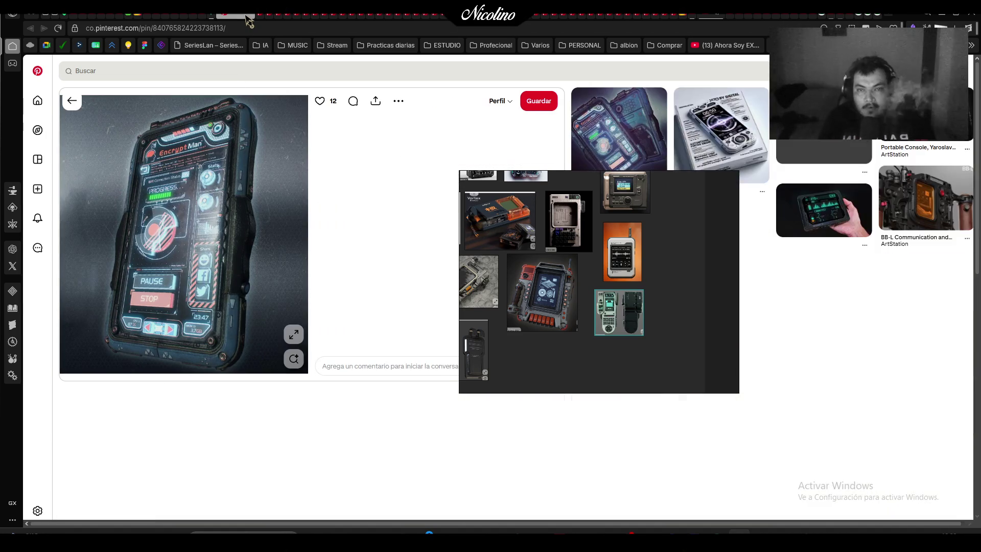
key(alt+Left)
key(alt+Left)
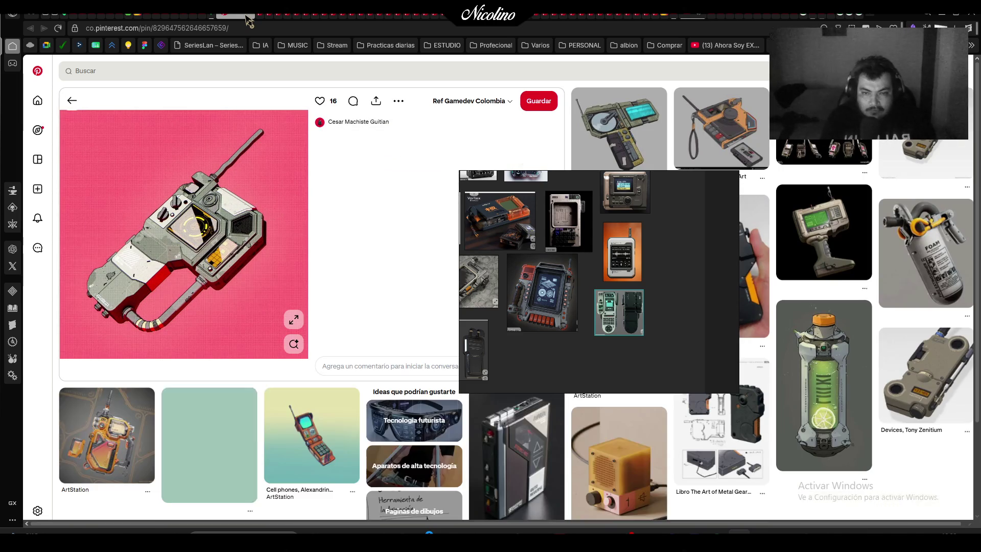
key(super+shift+s)
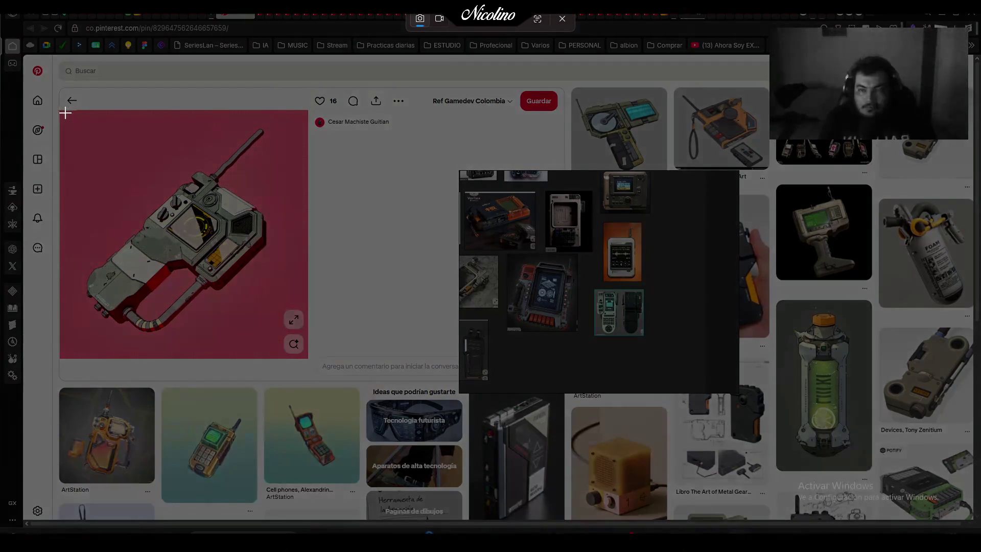
mouse_move(60, 110)
mouse_down()
mouse_move(286, 345)
mouse_move(309, 346)
mouse_up()
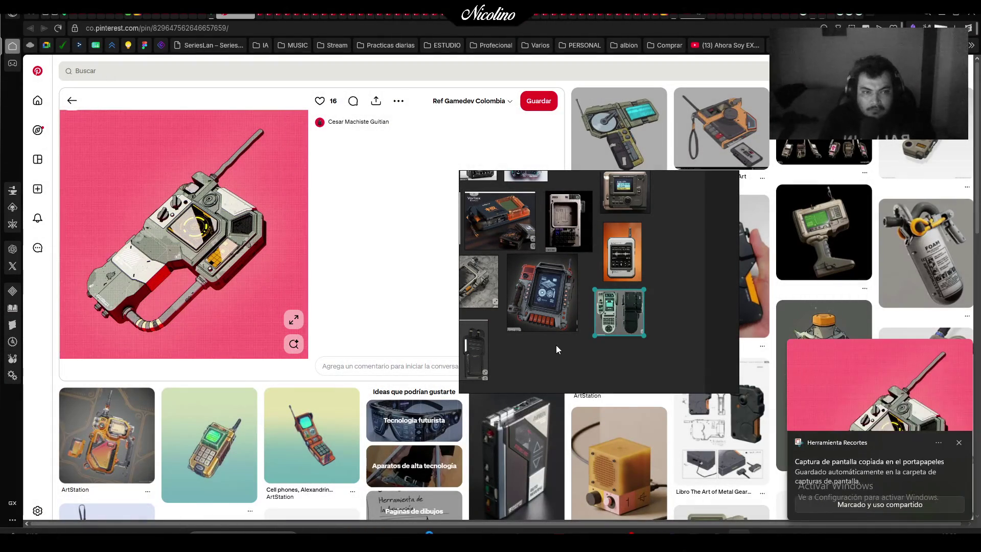
click(555, 345)
drag(555, 345, 561, 344)
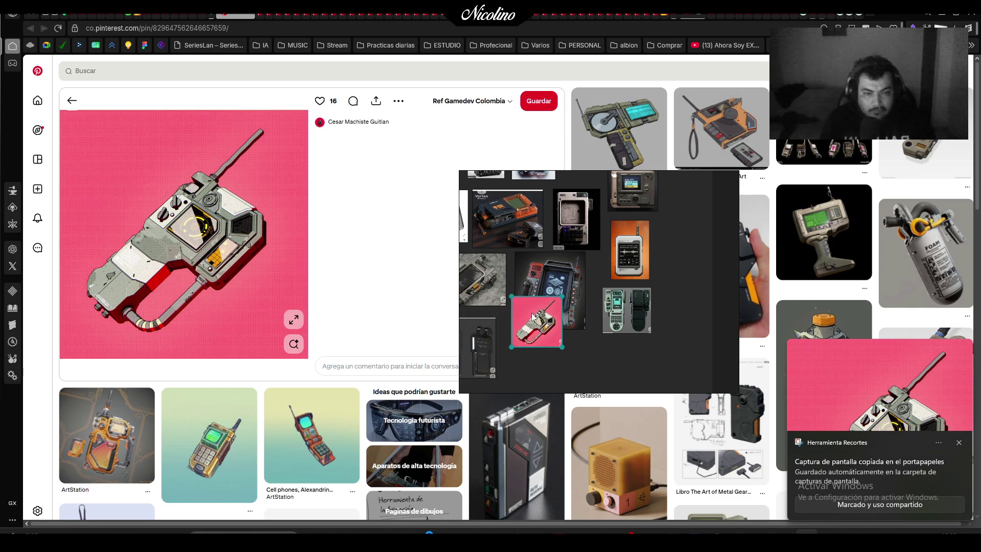
mouse_move(533, 317)
mouse_down()
mouse_move(545, 364)
mouse_move(364, 342)
mouse_move(388, 333)
mouse_up()
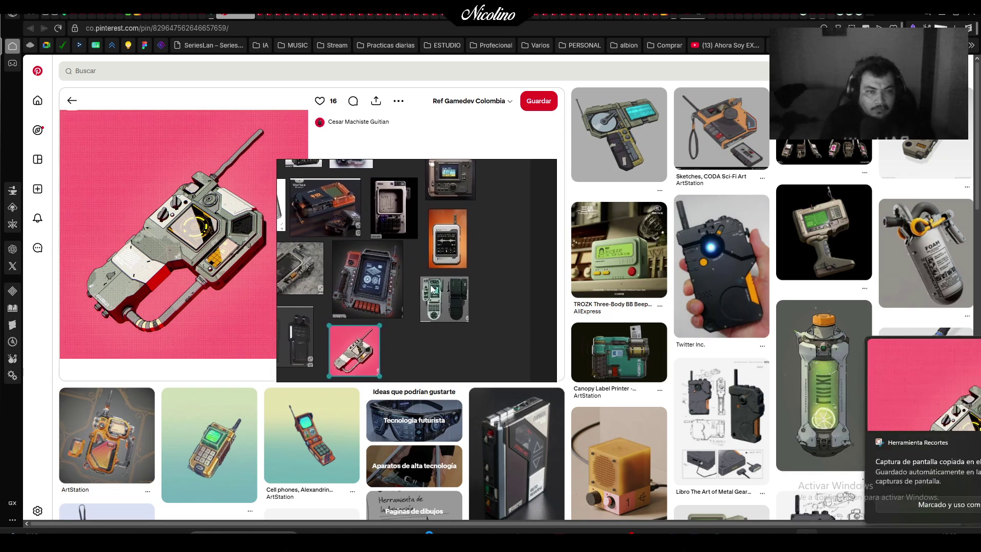
Open the CODA Sci-Fi Art pin, snip the orange cassette device sketch and paste it
click(744, 134)
mouse_move(479, 254)
mouse_down()
mouse_move(697, 241)
mouse_move(698, 363)
mouse_move(479, 255)
mouse_move(474, 242)
mouse_move(496, 254)
mouse_up()
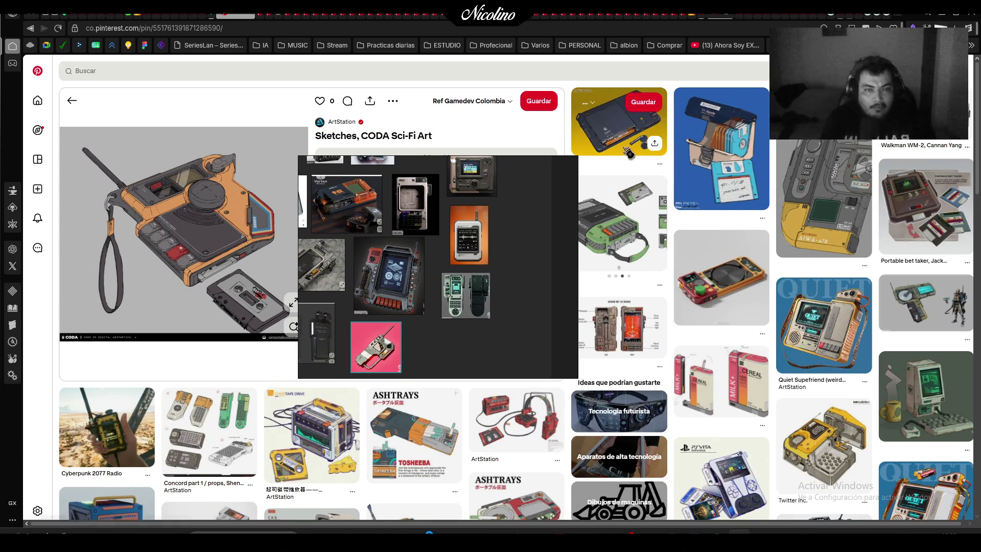
mouse_move(405, 244)
mouse_down()
mouse_move(608, 234)
mouse_move(587, 240)
mouse_up()
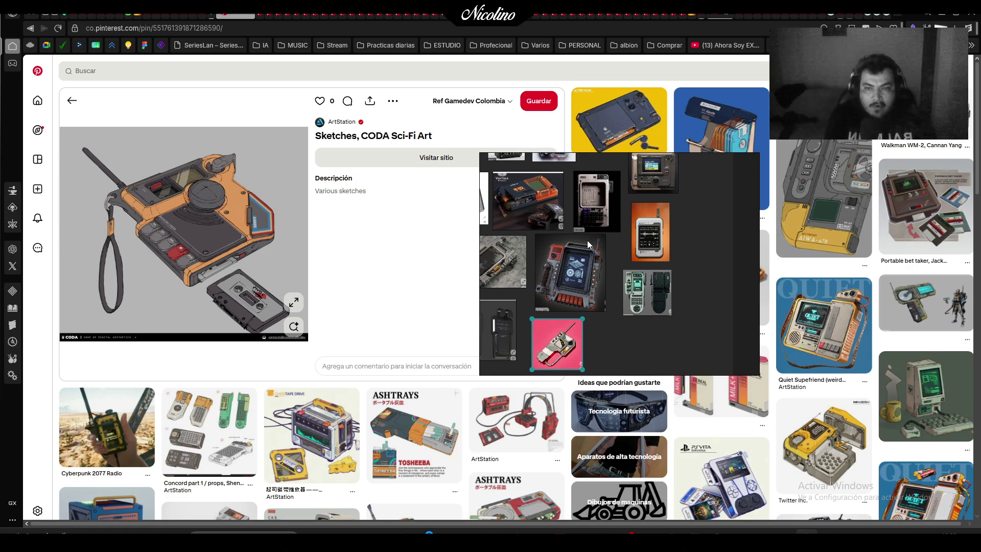
key(super+shift+s)
drag(64, 128, 308, 334)
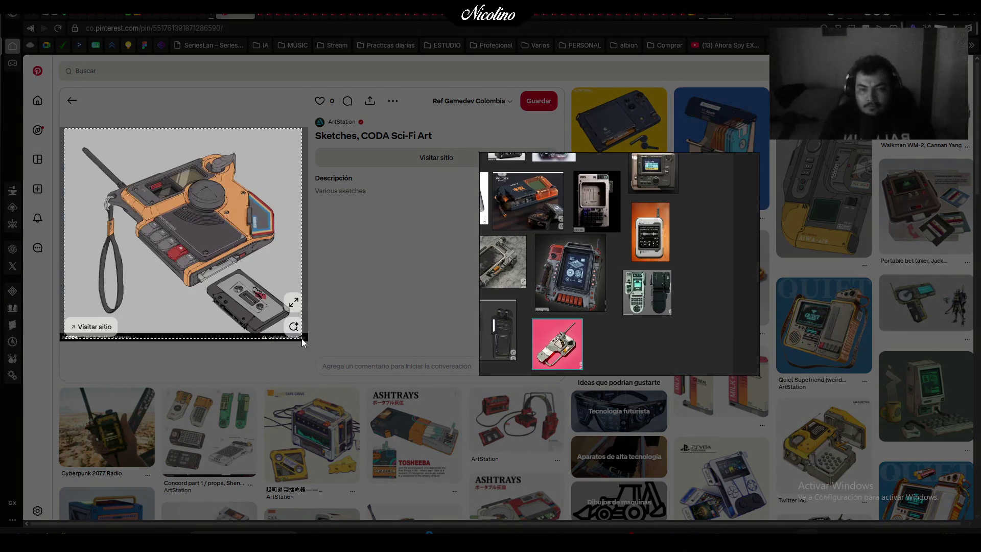
key(ctrl+v)
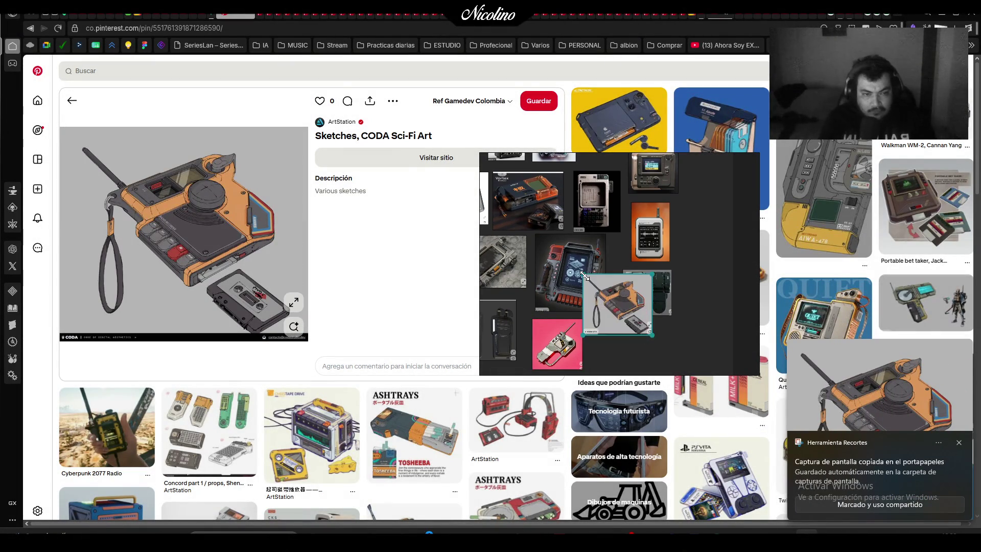
Snip the red cassette recorder illustration and move it toward the device cluster
scroll(692, 345, down, 5)
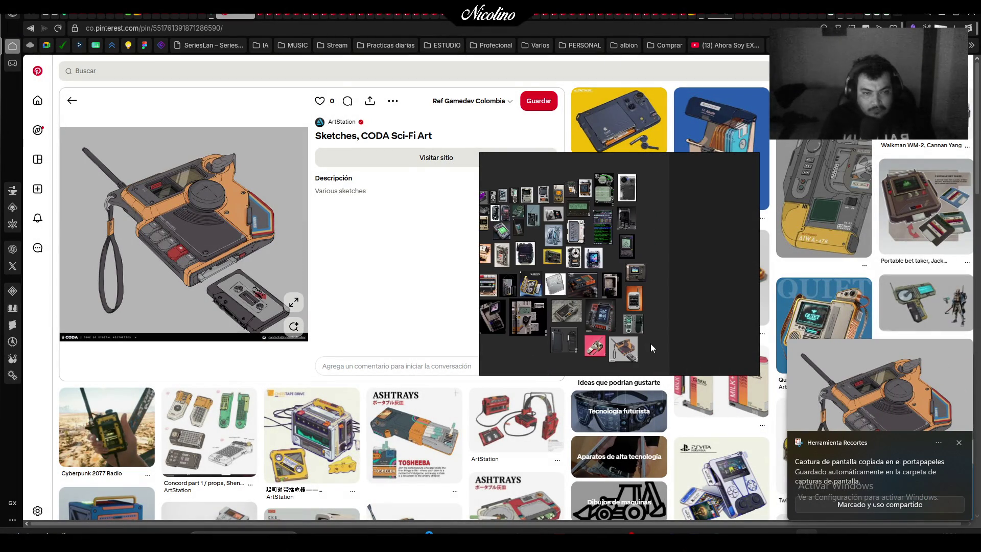
click(225, 16)
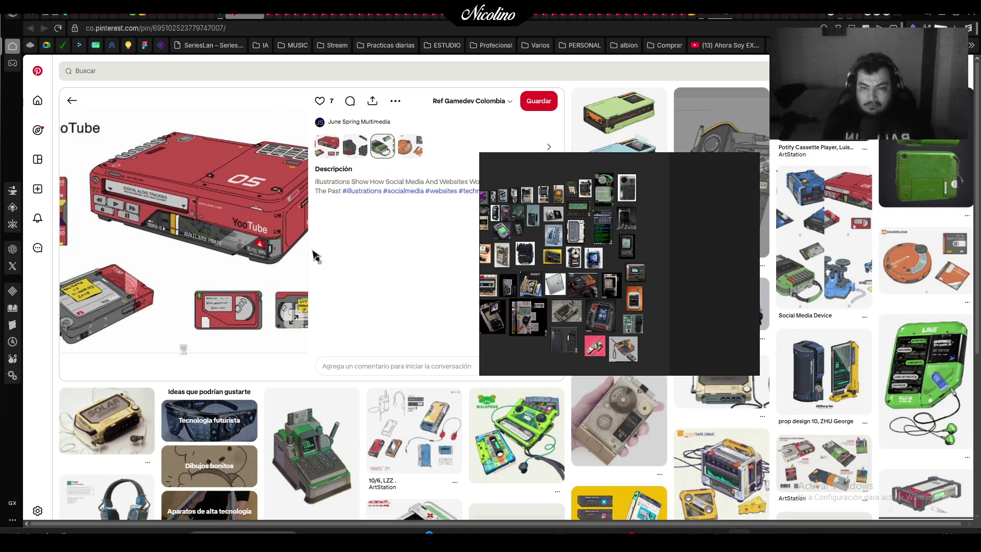
key(super+shift+s)
mouse_move(63, 90)
mouse_down()
mouse_move(282, 343)
mouse_move(312, 351)
mouse_up()
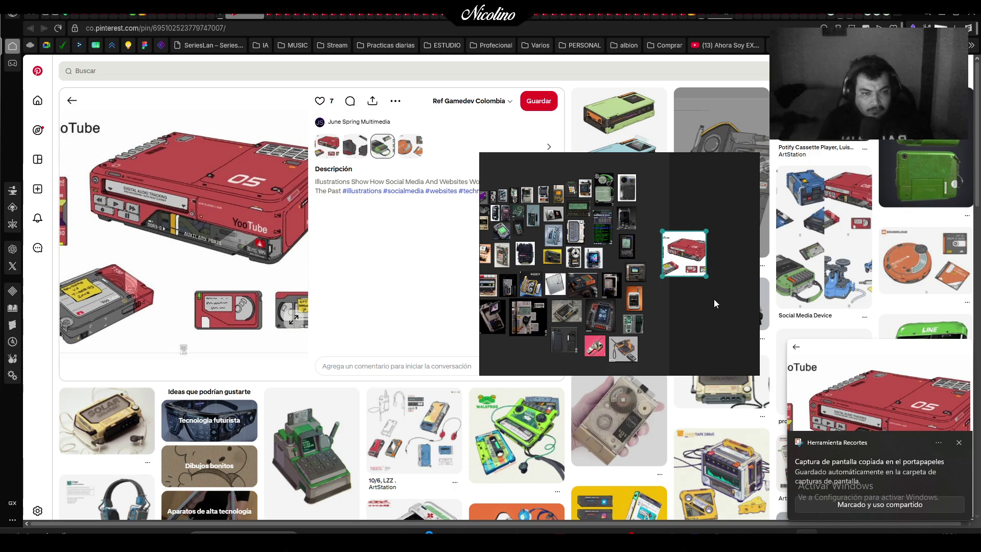
drag(698, 266, 671, 212)
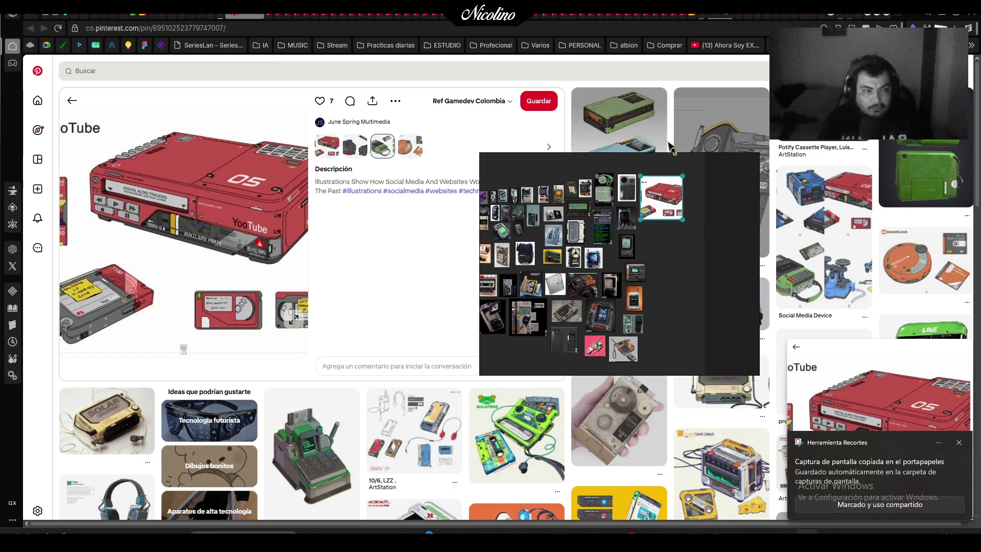
Snip the green pager image from its pin
click(933, 146)
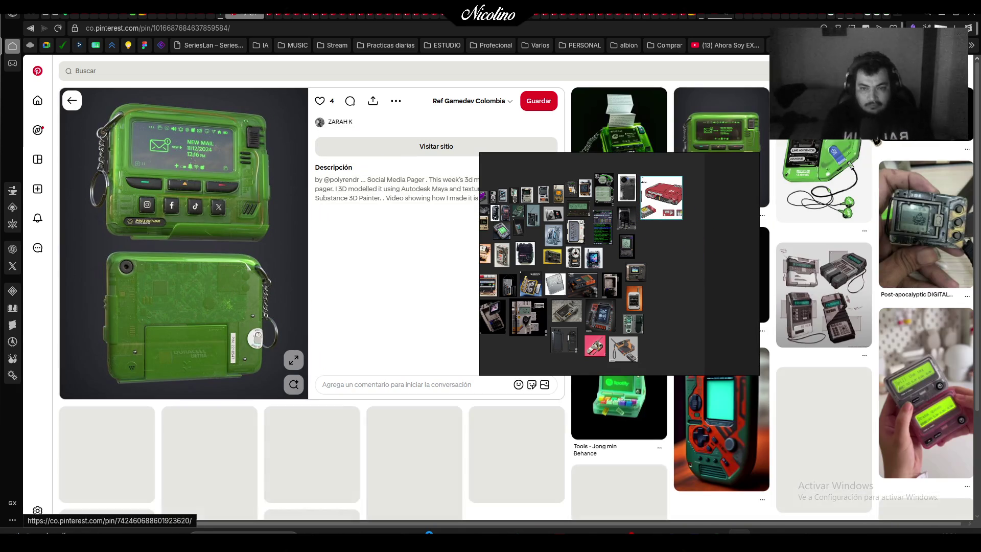
key(super+shift+s)
drag(84, 92, 308, 412)
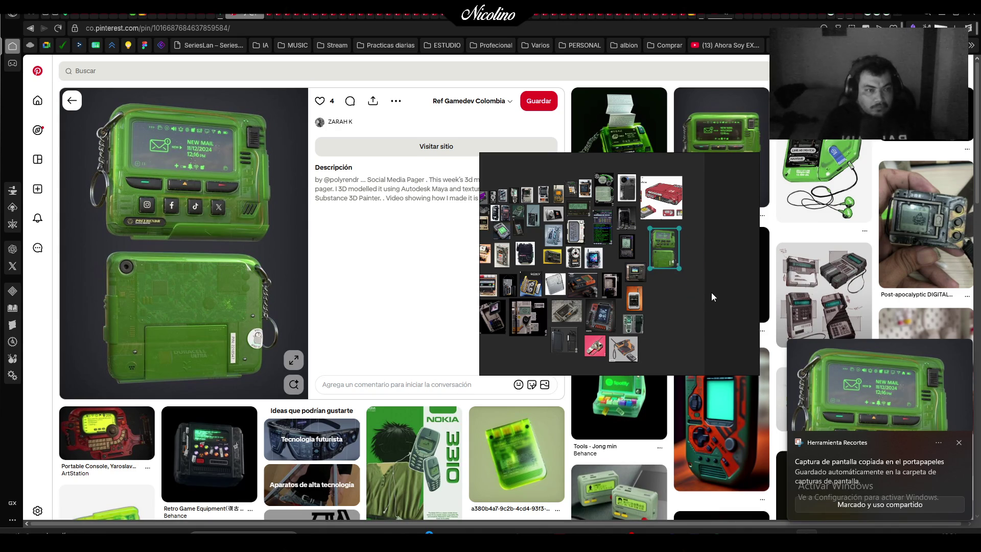
mouse_move(713, 296)
mouse_down()
mouse_move(512, 328)
mouse_move(426, 272)
mouse_move(471, 218)
mouse_move(597, 211)
mouse_move(704, 255)
mouse_move(675, 256)
mouse_up()
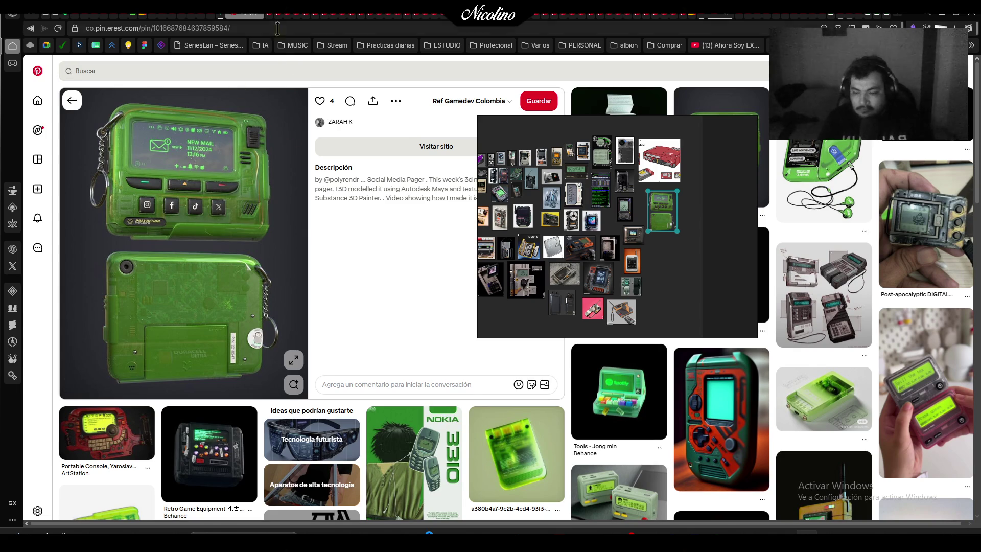
Snip the blue floppy-disk case illustration and clear the board selection
click(261, 19)
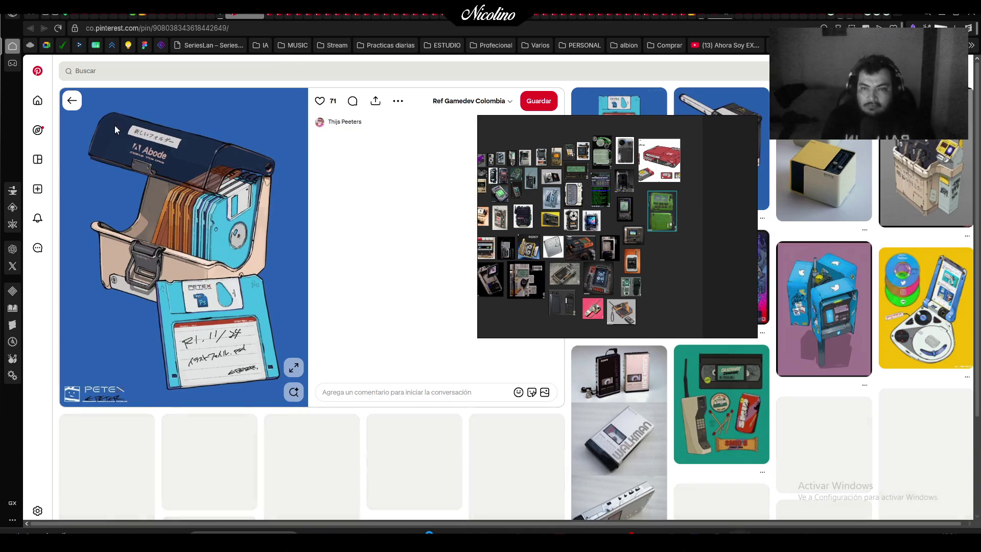
key(shift+super+s)
drag(68, 98, 301, 402)
click(667, 258)
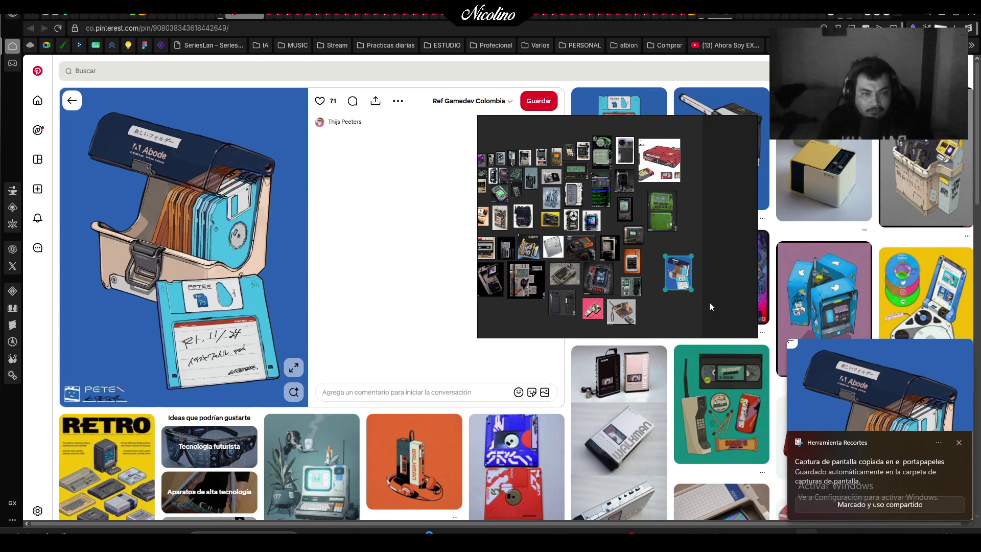
mouse_move(710, 252)
mouse_down()
mouse_move(495, 276)
mouse_move(544, 241)
mouse_up()
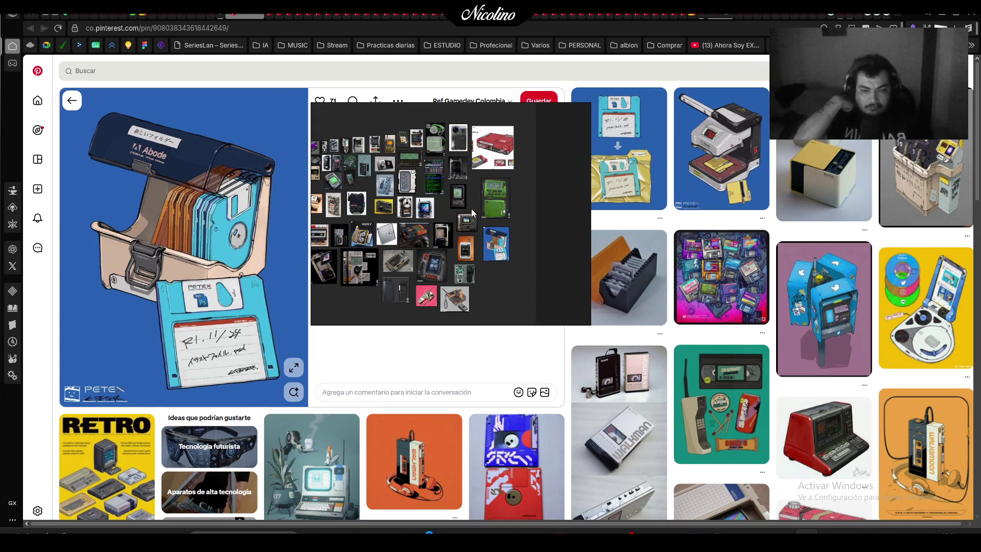
Go back to the Portable bet taker pin and snip its image
key(alt+Left)
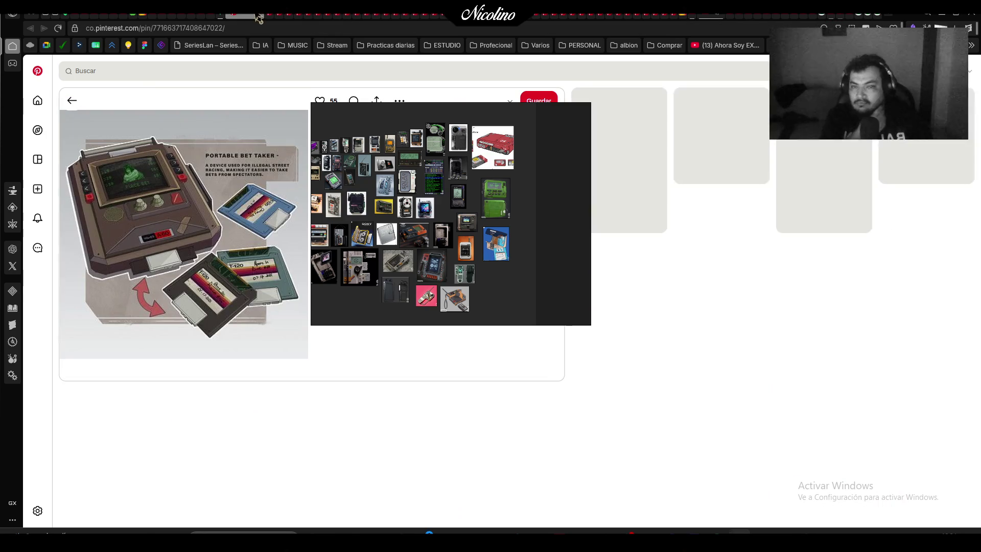
drag(419, 174, 510, 205)
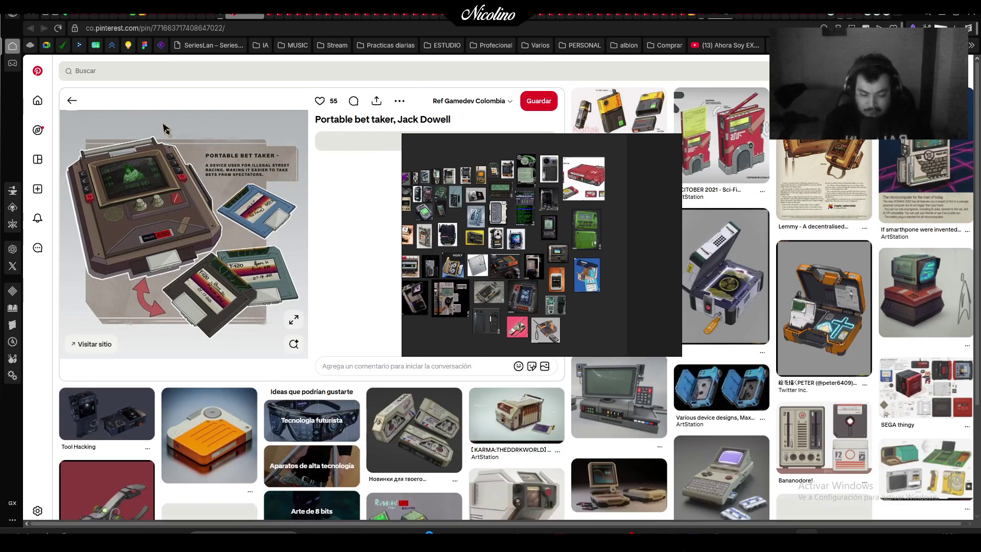
key(super+shift+s)
mouse_move(63, 112)
mouse_down()
mouse_move(328, 331)
mouse_move(308, 348)
mouse_up()
mouse_move(587, 318)
mouse_down()
mouse_move(659, 210)
mouse_move(637, 214)
mouse_up()
scroll(639, 210, down, 2)
Enlarge and reposition the pasted bet taker image on the board
scroll(540, 248, up, 5)
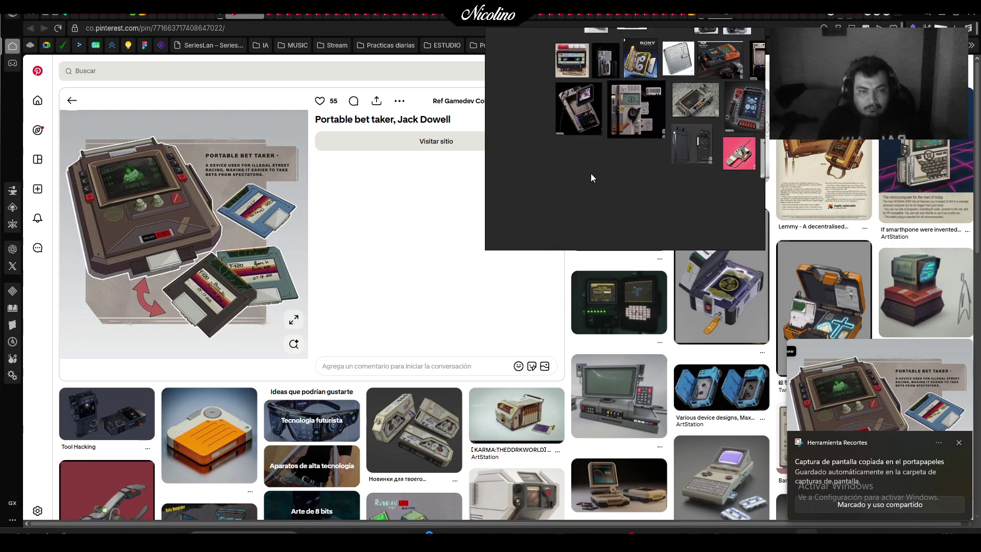
mouse_move(591, 136)
mouse_down()
mouse_move(630, 161)
mouse_move(595, 121)
mouse_up()
drag(600, 174, 324, 275)
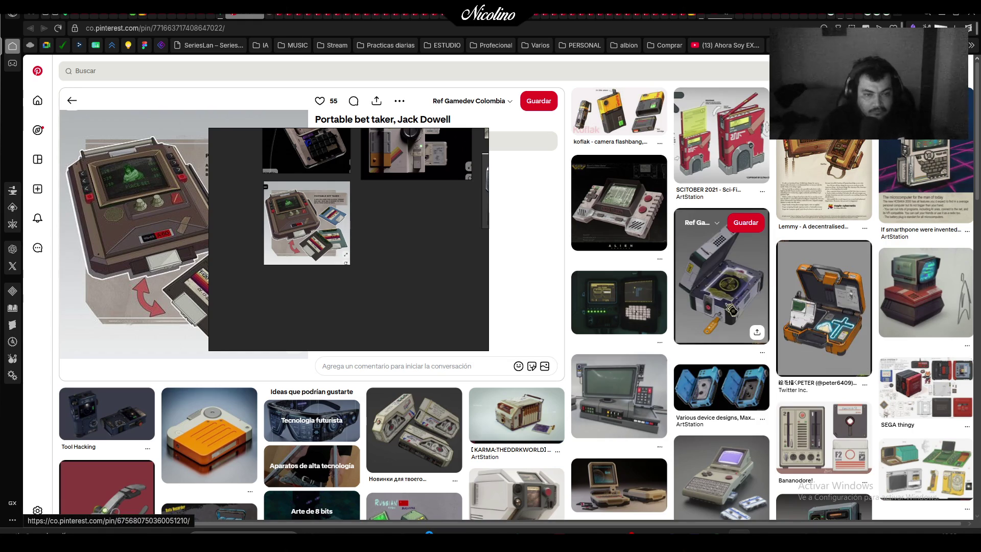
Browse the KARMA concept, briefcase, keypad and crypto wallet pins
click(536, 420)
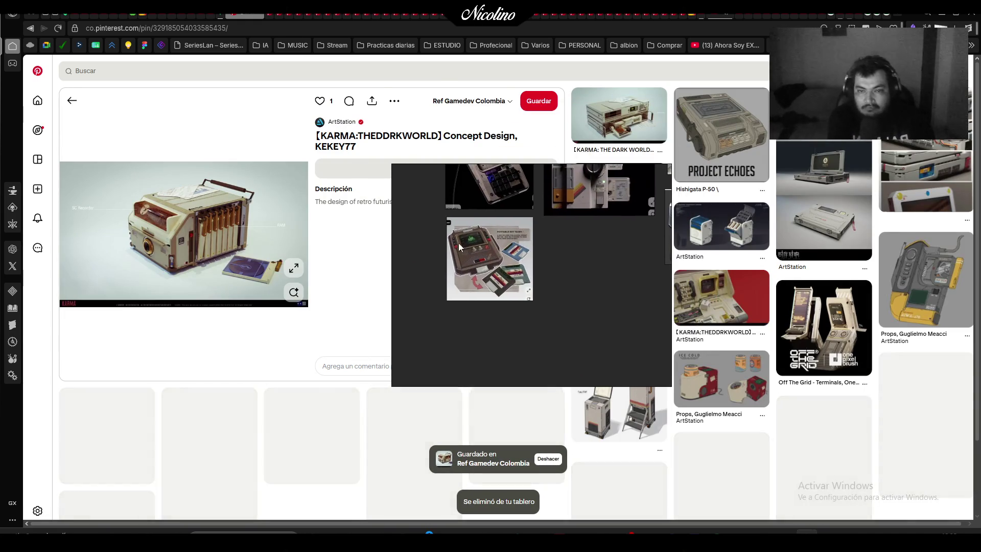
key(alt+Left)
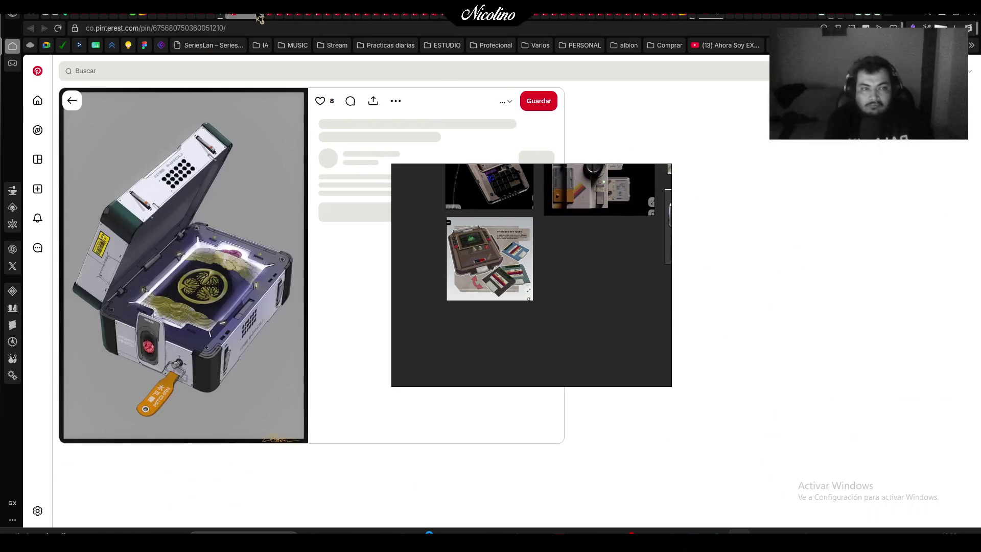
key(alt+Left)
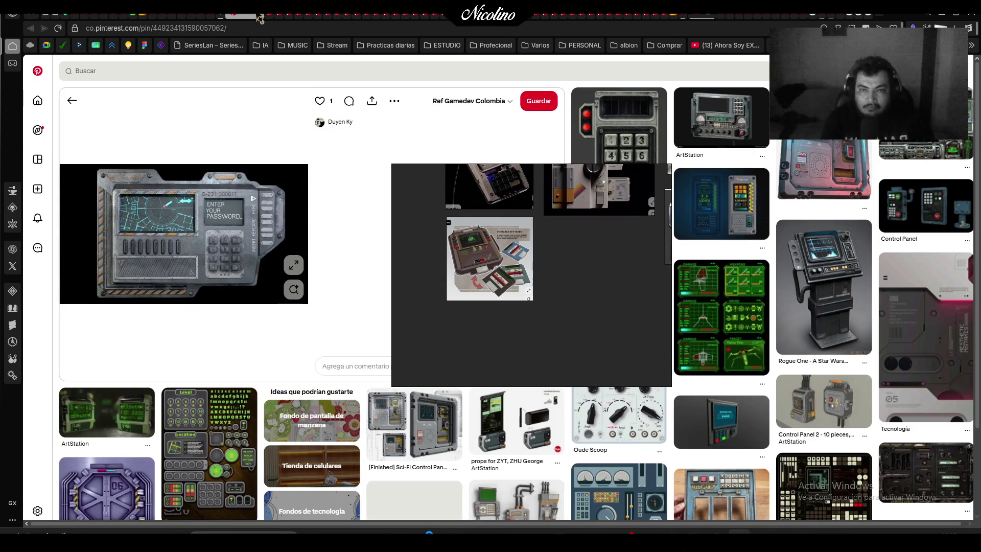
key(alt+Left)
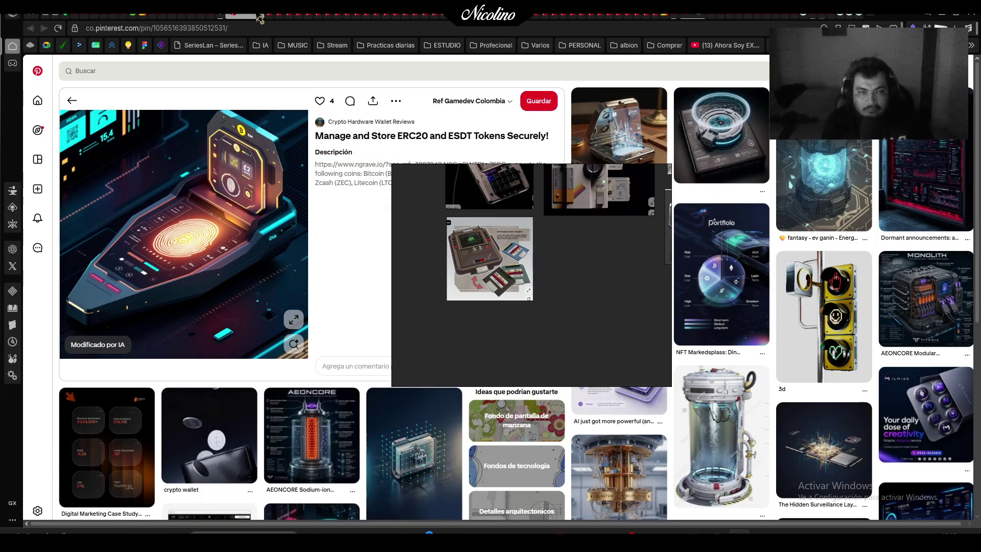
mouse_move(260, 19)
mouse_down()
mouse_move(497, 273)
mouse_move(322, 177)
mouse_move(397, 170)
mouse_move(568, 208)
mouse_up()
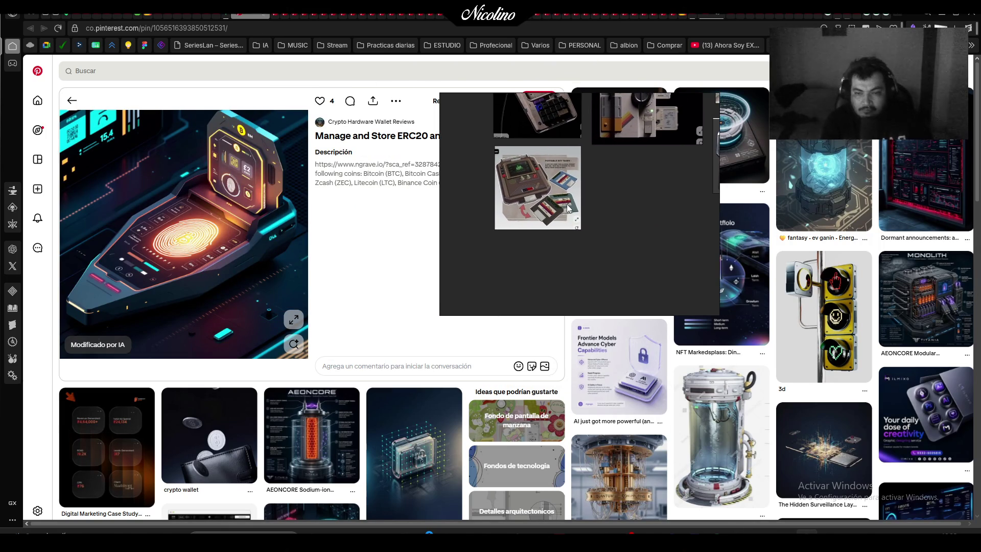
Snip the Cyber DataStorageBox image
click(267, 22)
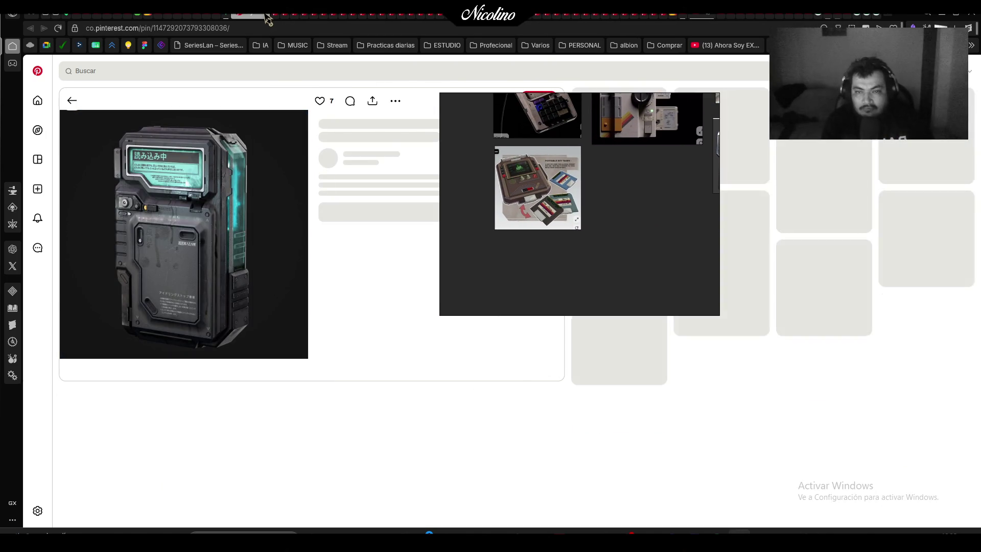
key(super+shift+s)
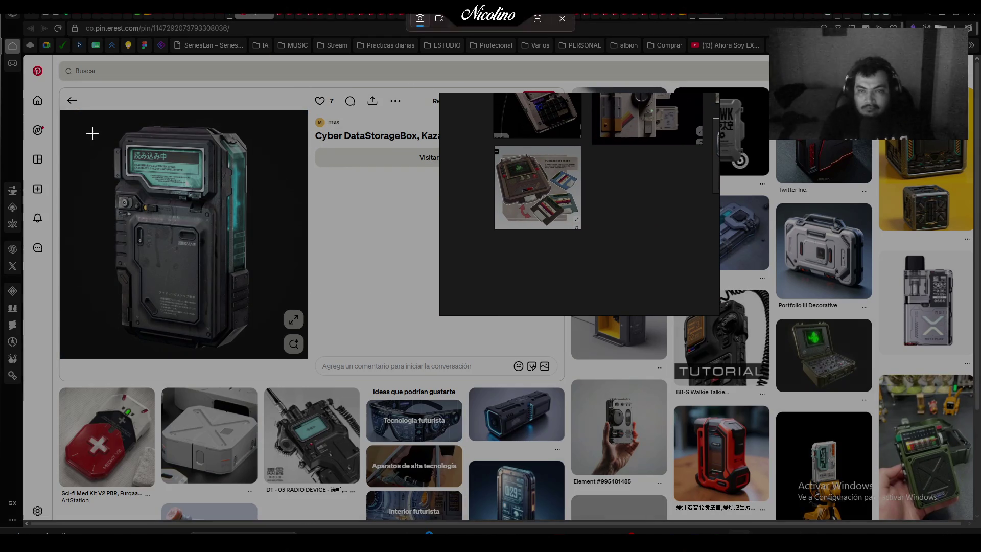
mouse_move(98, 116)
mouse_down()
mouse_move(275, 336)
mouse_move(270, 356)
mouse_up()
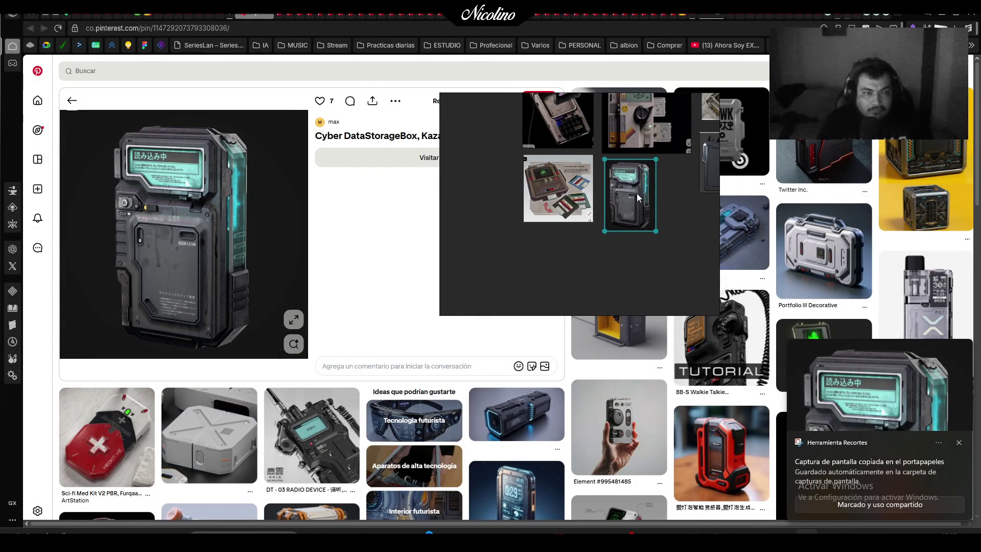
mouse_move(637, 193)
mouse_down()
mouse_move(422, 231)
mouse_move(523, 203)
mouse_move(501, 197)
mouse_move(610, 194)
mouse_up()
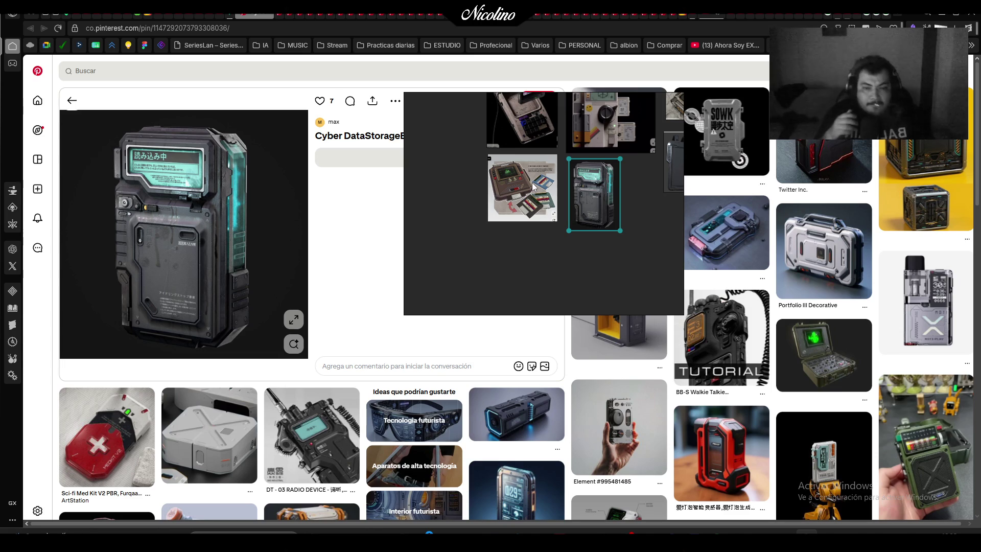
Snip the retro phone from the Retro Game Equipment pin and pan the cluster
click(265, 16)
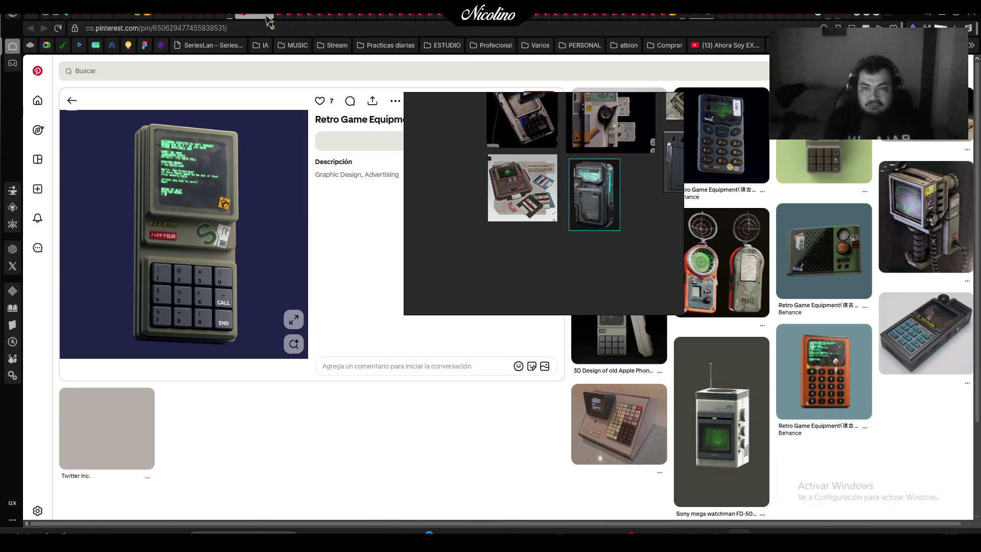
drag(118, 117, 267, 379)
mouse_move(523, 278)
mouse_down()
mouse_move(417, 296)
mouse_move(428, 301)
mouse_up()
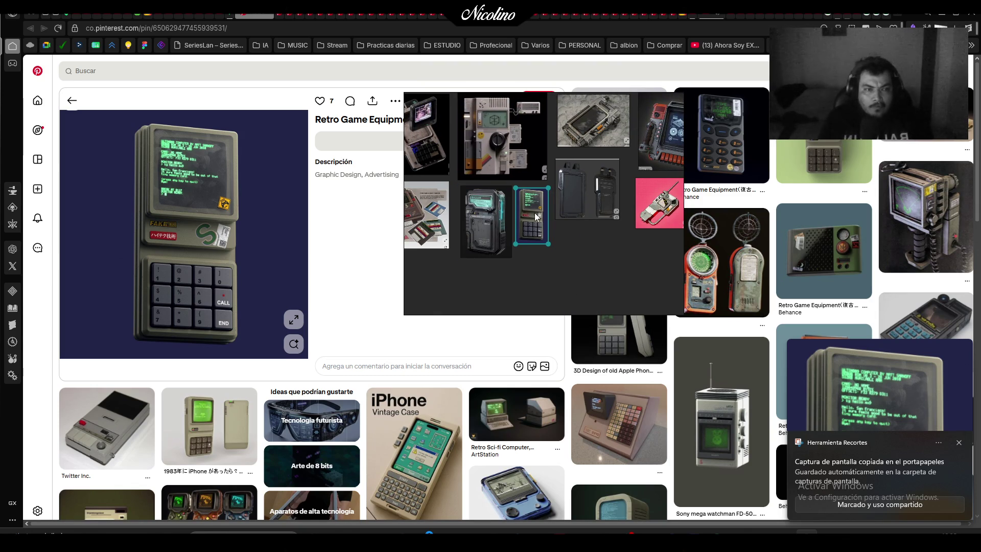
mouse_move(412, 104)
mouse_down()
mouse_move(217, 146)
mouse_move(305, 118)
mouse_up()
Snip the Blok smartphone image and paste it onto the board
click(736, 144)
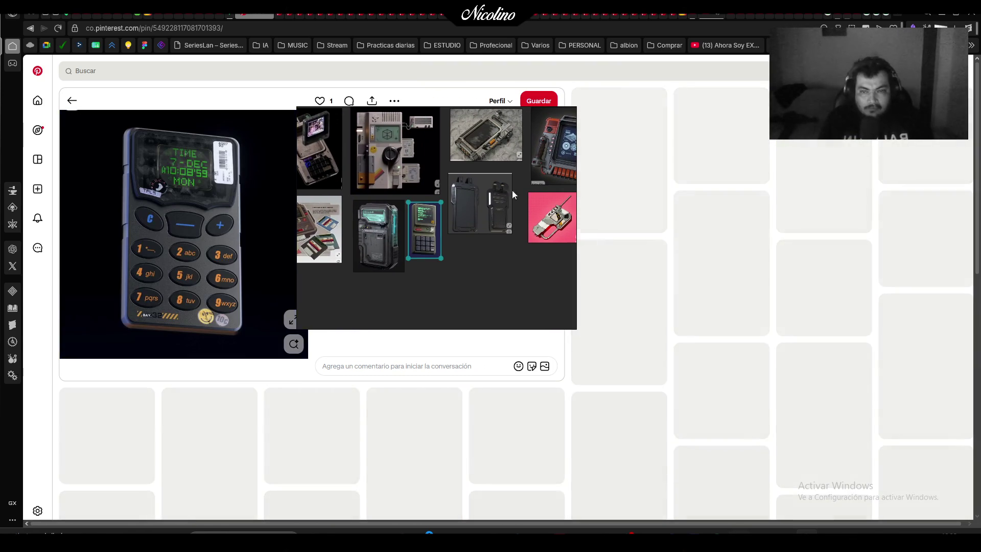
drag(512, 190, 612, 228)
key(alt+Left)
key(alt+Left)
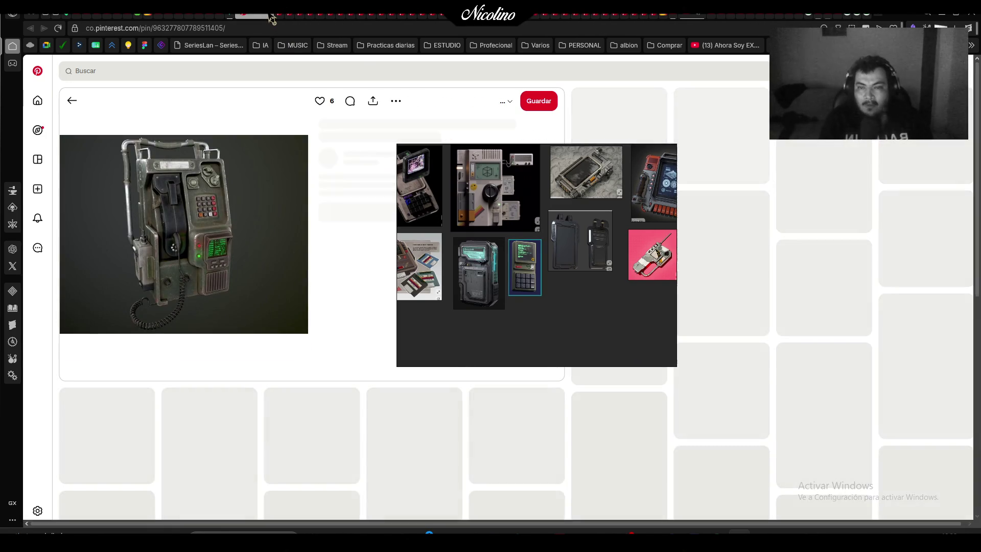
key(alt+Left)
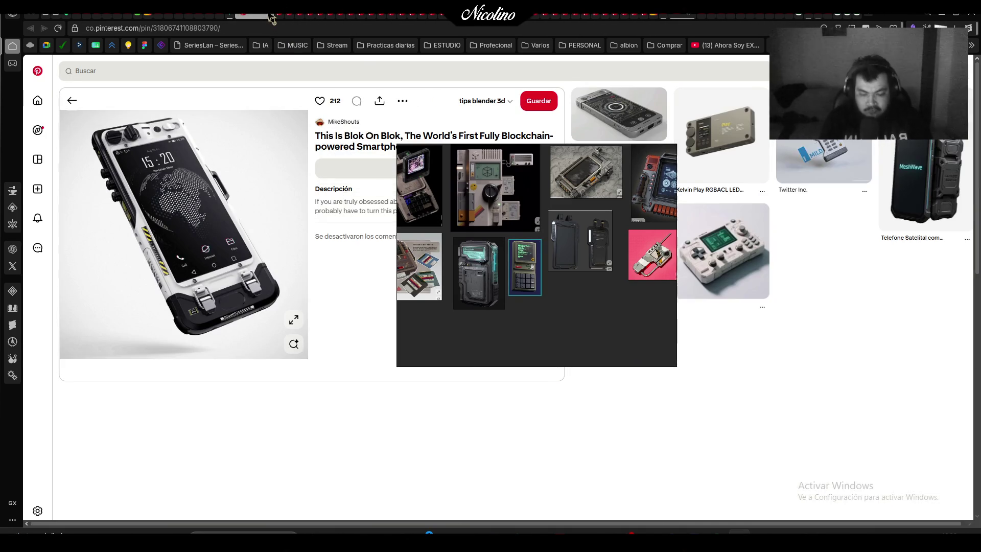
key(super+shift+s)
mouse_move(77, 112)
mouse_down()
mouse_move(288, 306)
mouse_move(311, 354)
mouse_up()
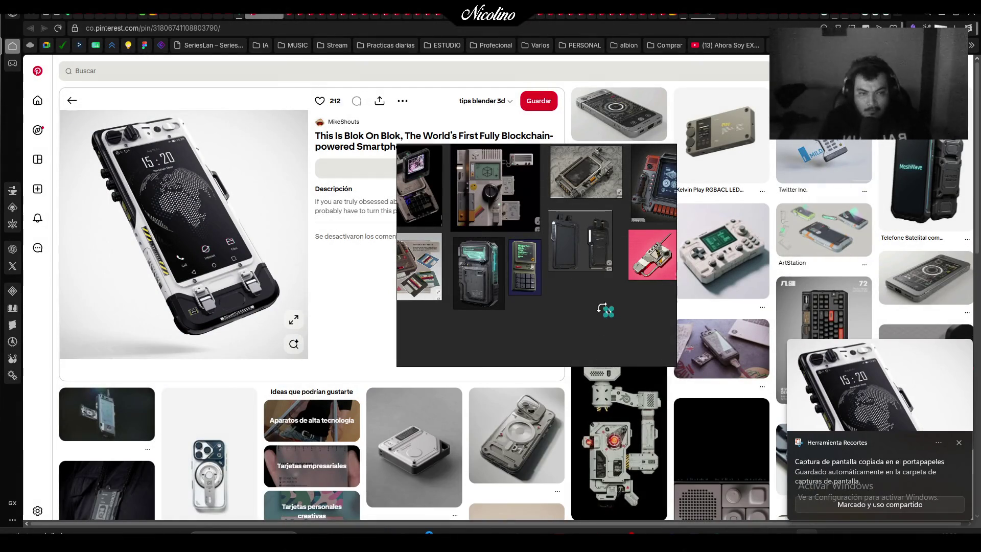
key(ctrl+v)
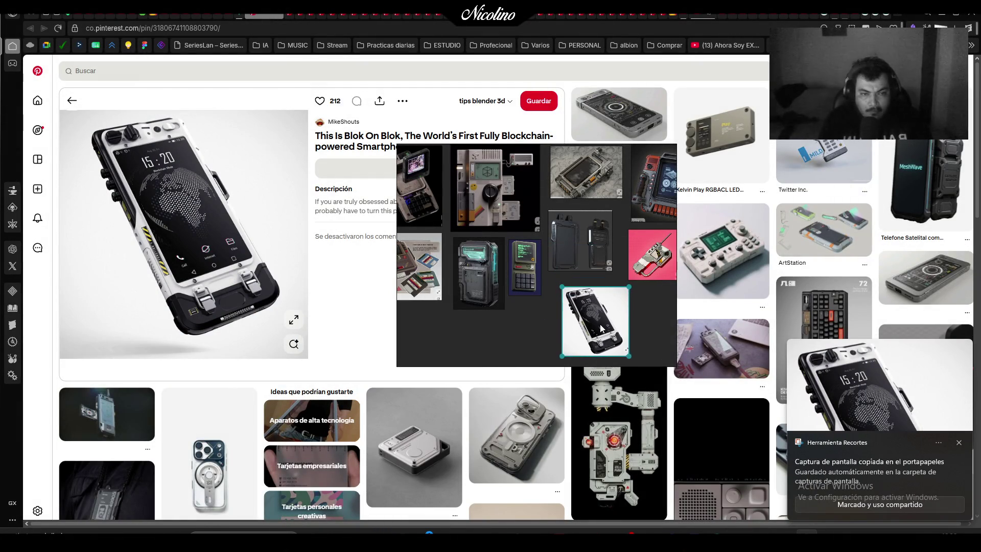
mouse_move(596, 253)
mouse_down()
mouse_move(407, 229)
mouse_move(506, 273)
mouse_move(440, 252)
mouse_move(530, 240)
mouse_move(442, 205)
mouse_move(638, 189)
mouse_up()
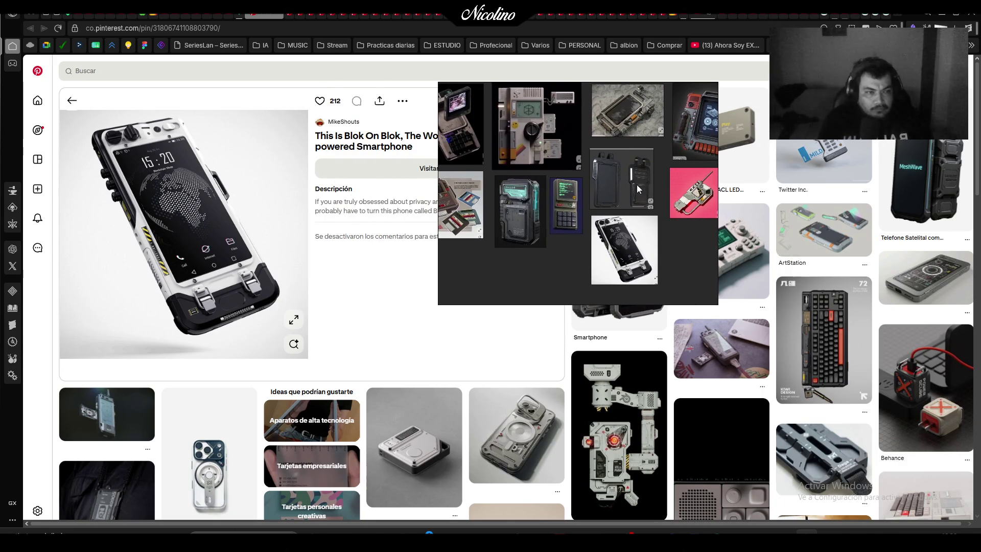
Snip the MILD handheld device image
click(845, 148)
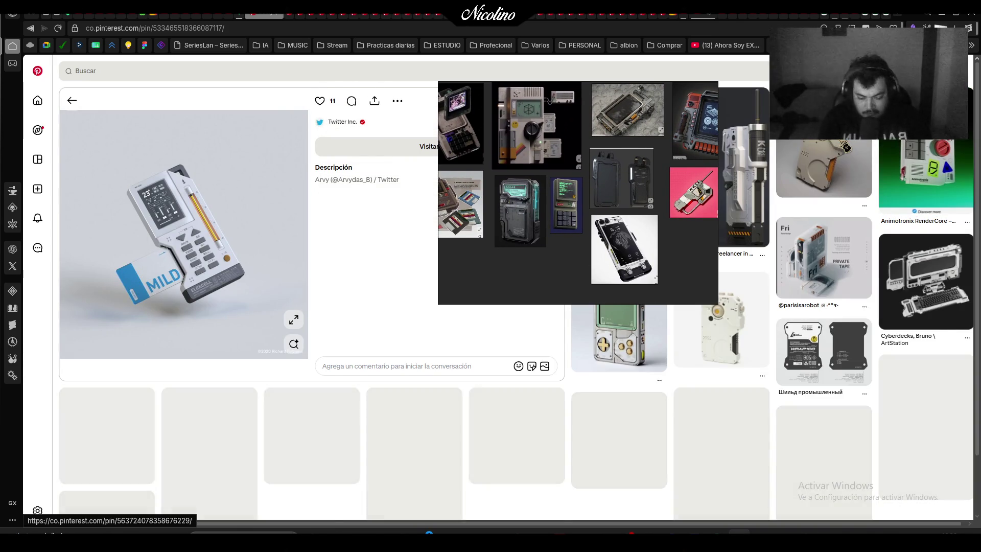
key(super+shift+s)
drag(97, 145, 265, 360)
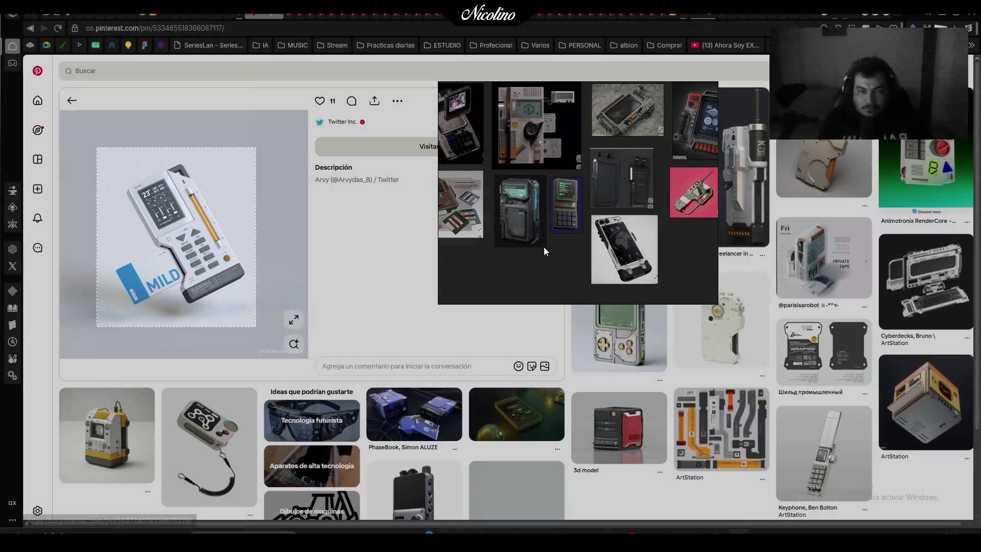
scroll(559, 256, down, 5)
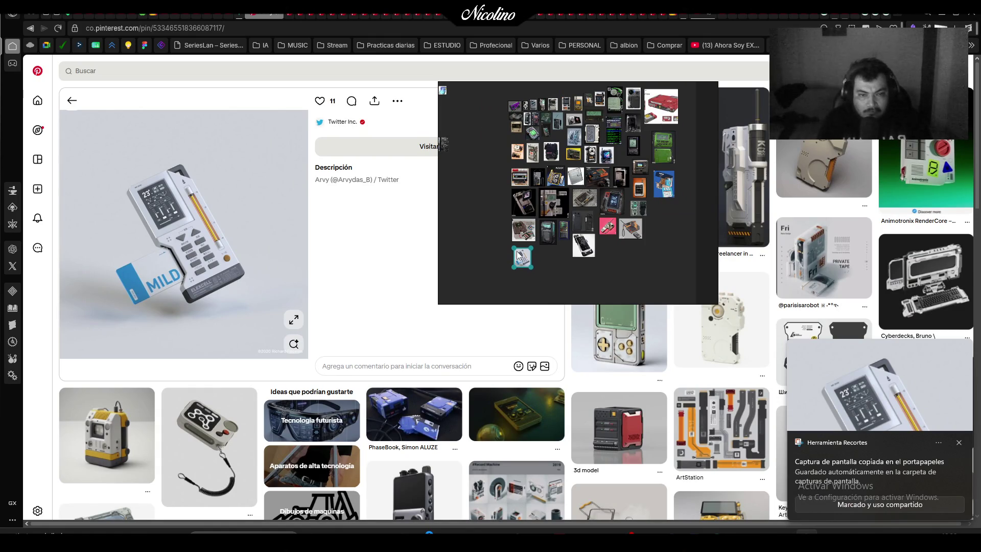
mouse_move(562, 199)
mouse_down()
mouse_move(372, 249)
mouse_move(394, 239)
mouse_up()
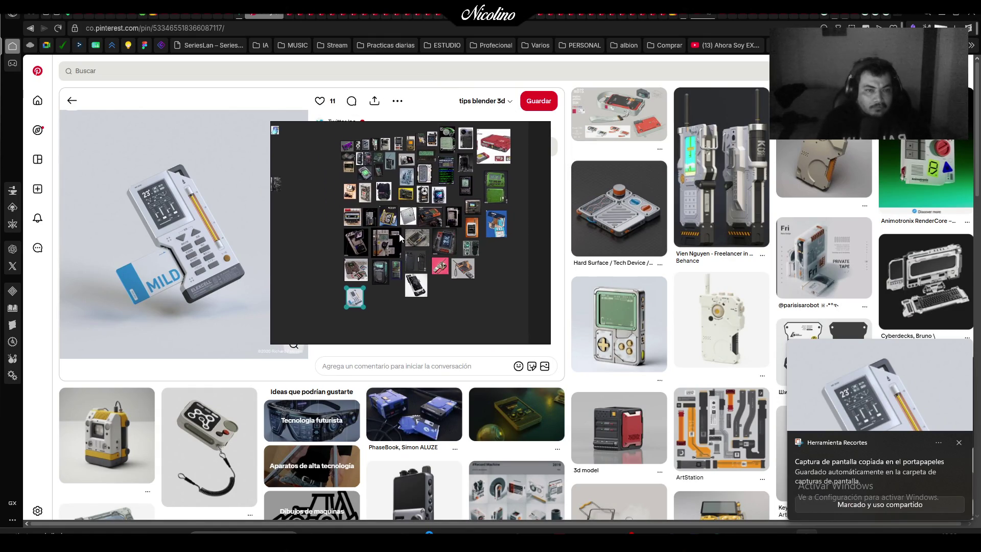
Snip the white antenna handheld and place it beside the green devices
click(840, 153)
drag(408, 221, 632, 215)
key(super+shift+s)
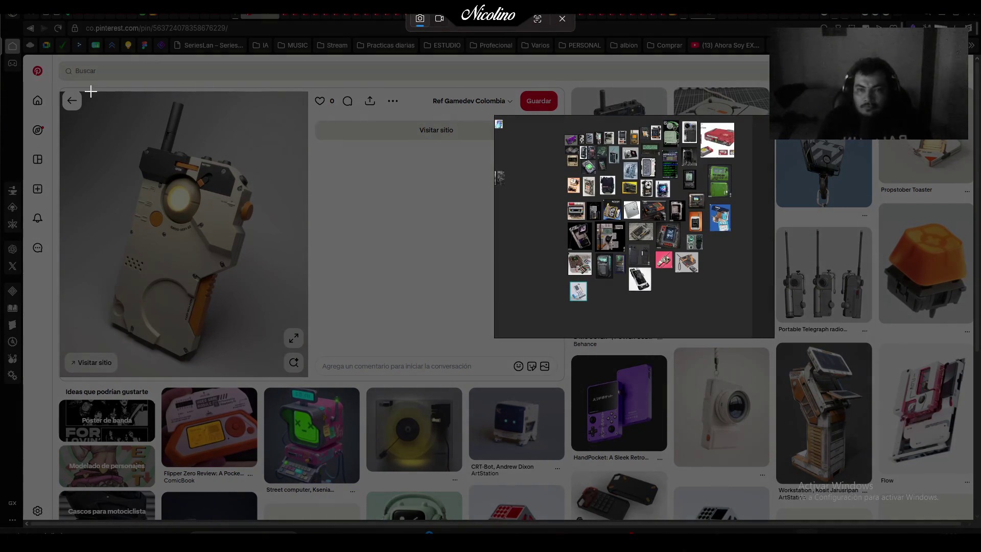
drag(90, 91, 281, 369)
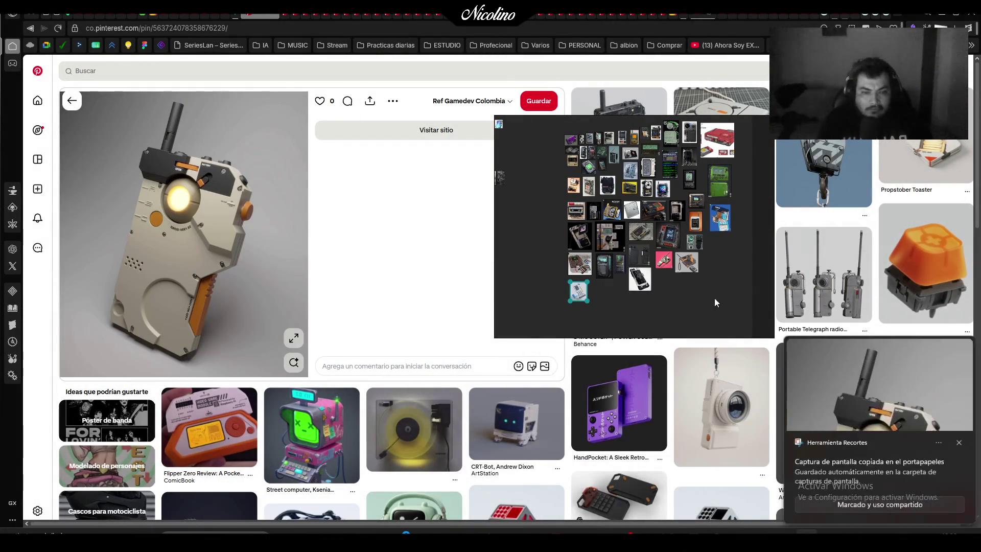
scroll(734, 211, up, 2)
drag(733, 211, 704, 307)
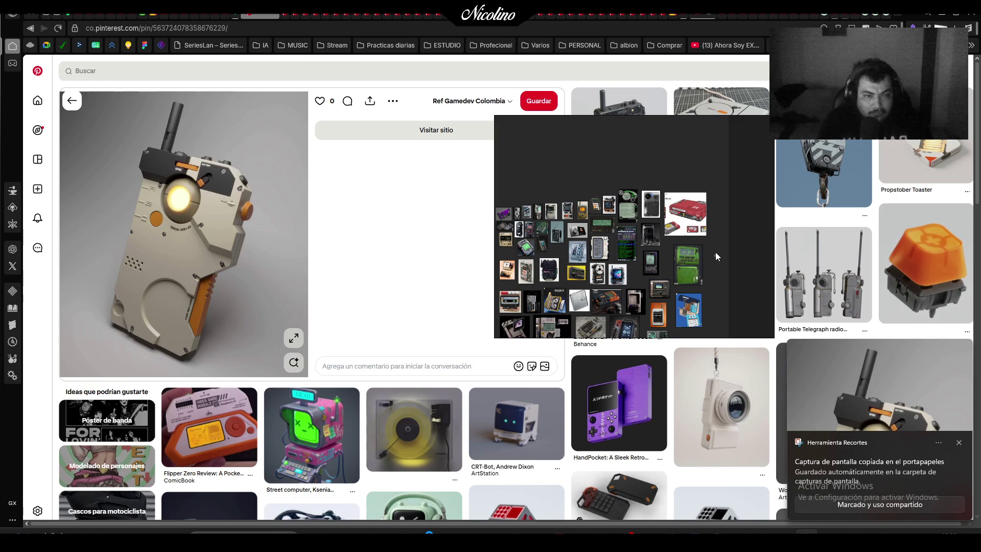
scroll(715, 252, up, 2)
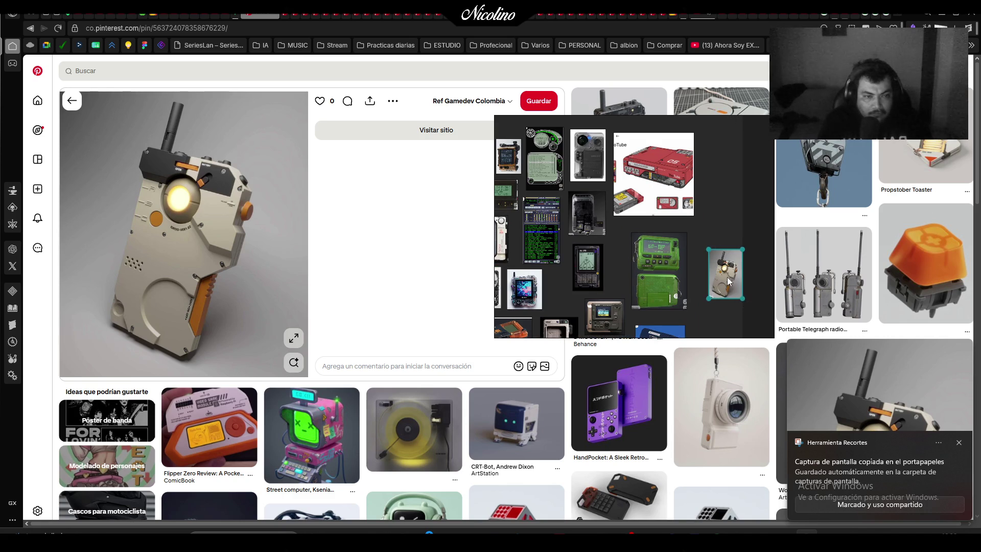
drag(729, 281, 713, 260)
mouse_move(746, 195)
mouse_down()
mouse_move(537, 250)
mouse_move(815, 221)
mouse_up()
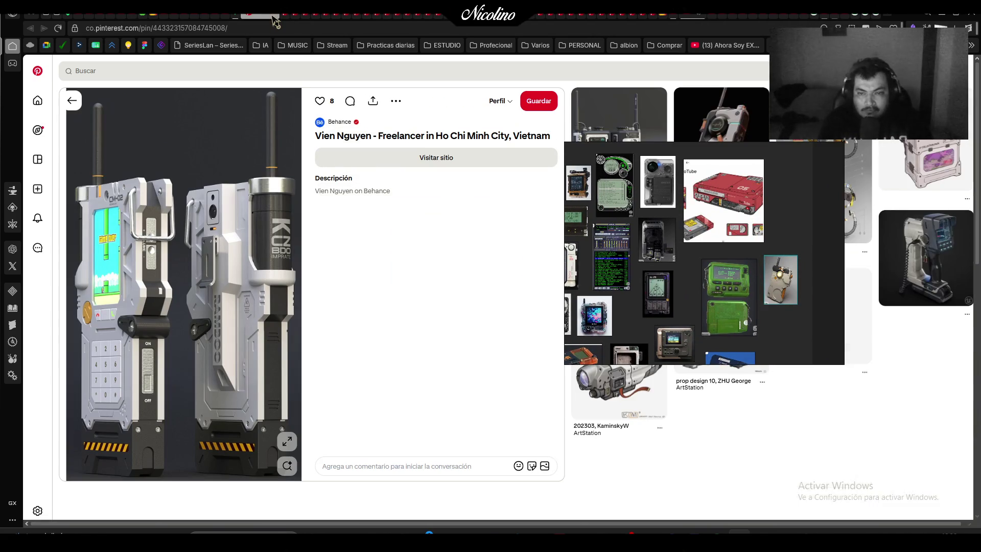
Step back through the Blok On Blok and smartphone pins to the Cyberpunk Phone pin
key(alt+Left)
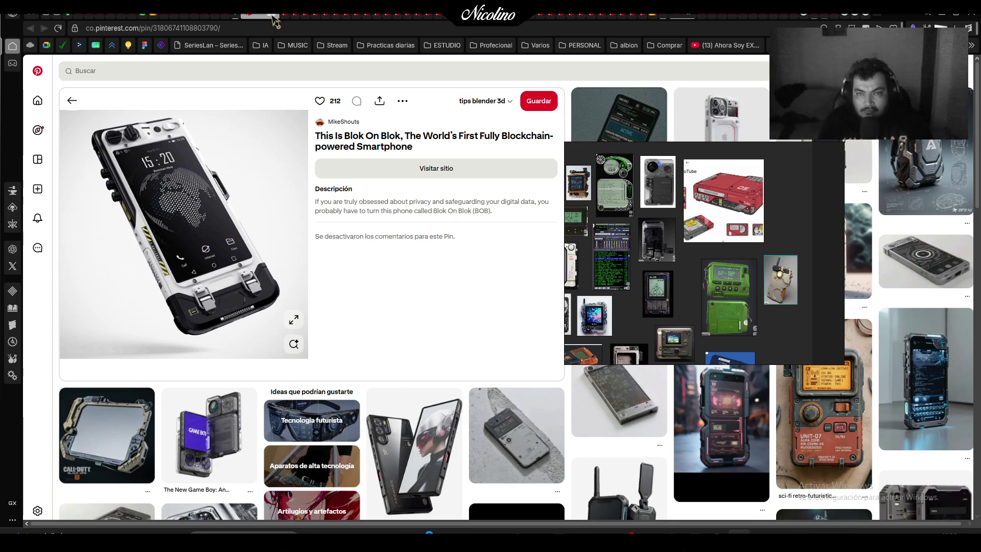
key(alt+Left)
key(alt+Left)
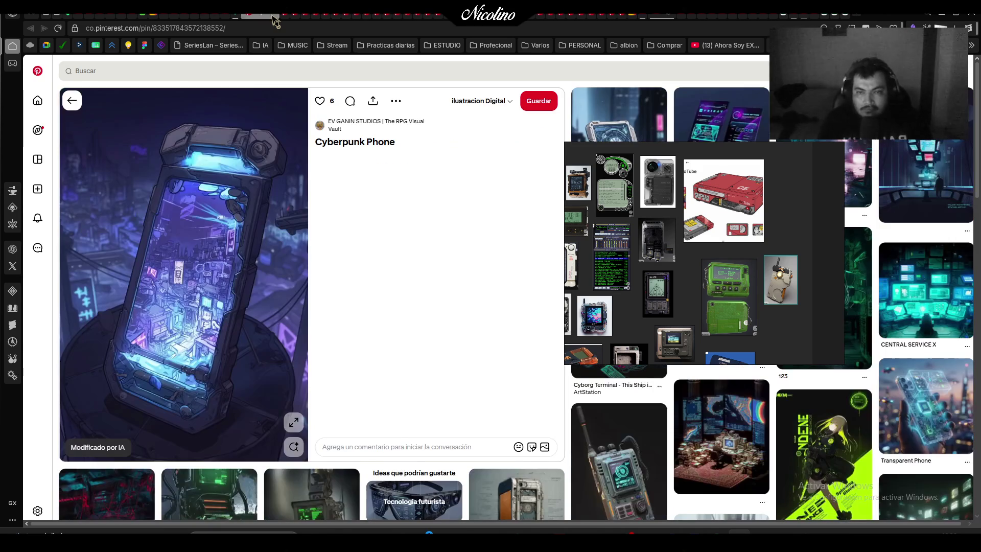
key(alt+Left)
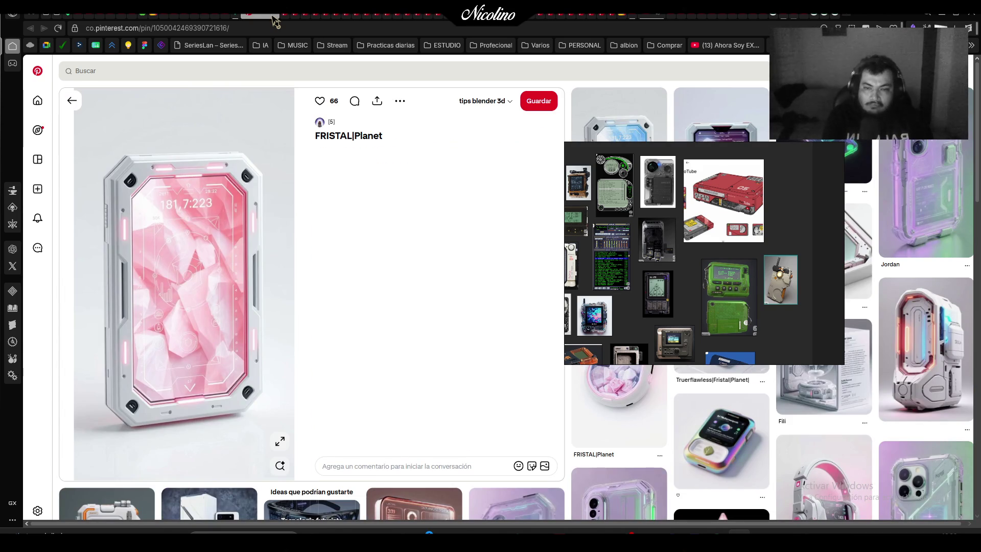
Snip the pink crystal phone and paste it below the poster group
mouse_move(92, 131)
mouse_down()
mouse_move(273, 417)
mouse_move(279, 446)
mouse_up()
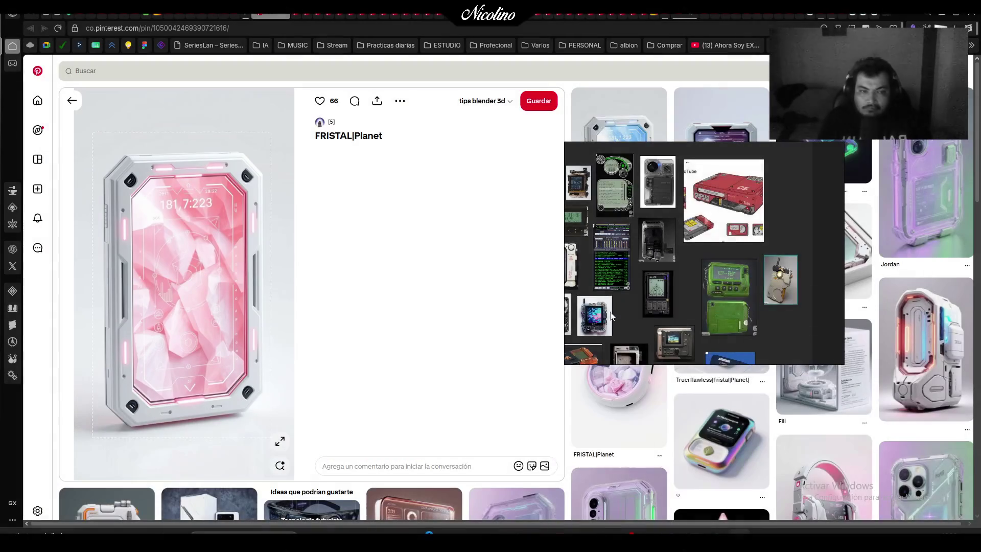
scroll(629, 269, down, 3)
scroll(634, 307, up, 6)
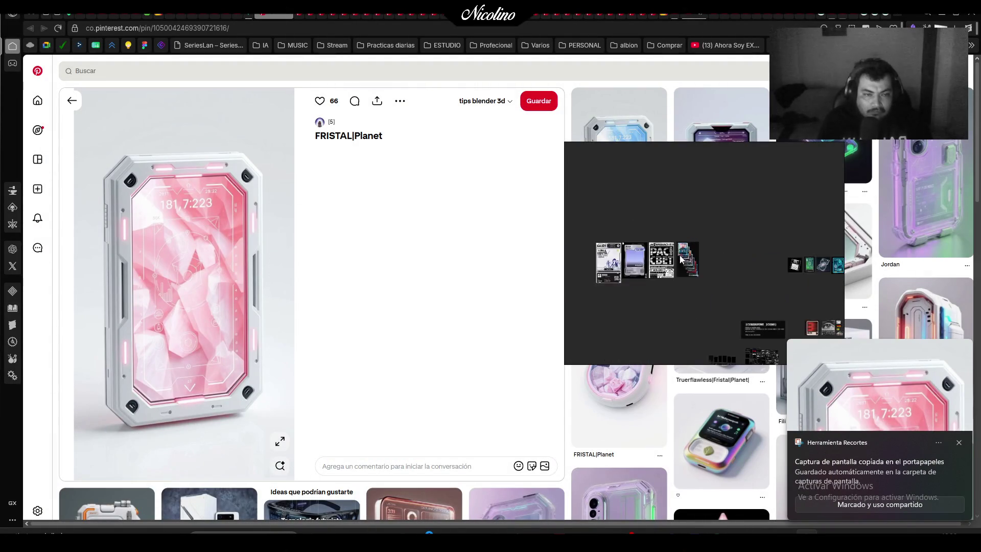
scroll(634, 326, down, 3)
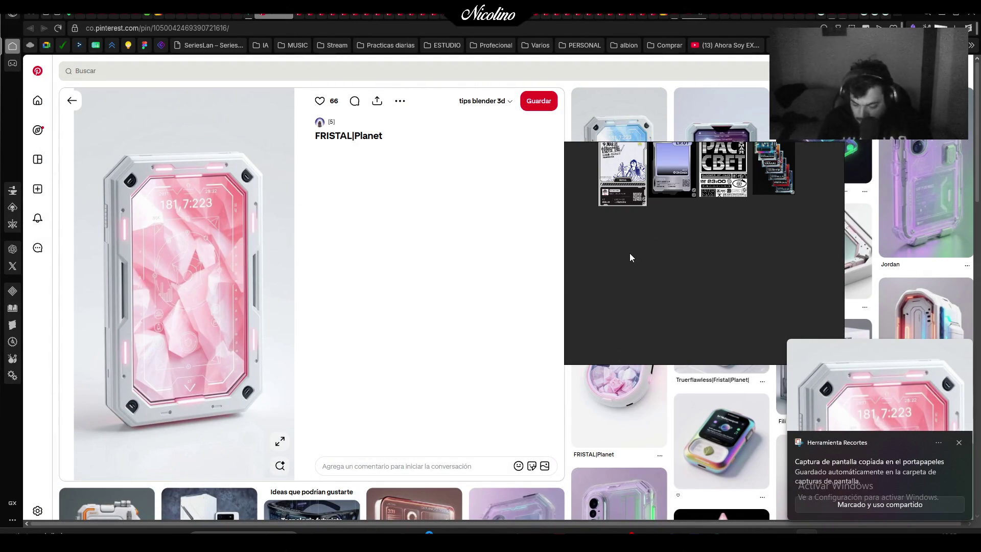
key(ctrl+v)
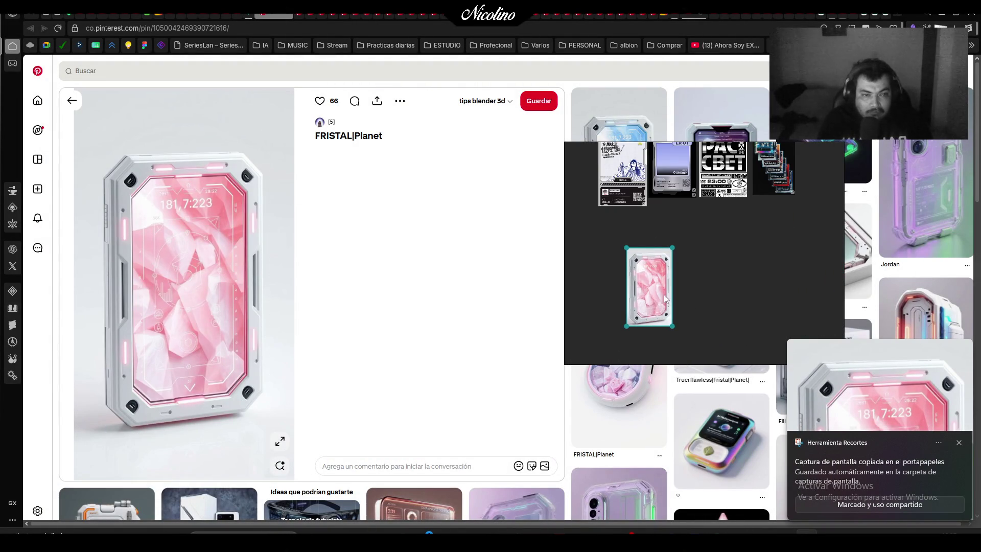
drag(664, 297, 636, 254)
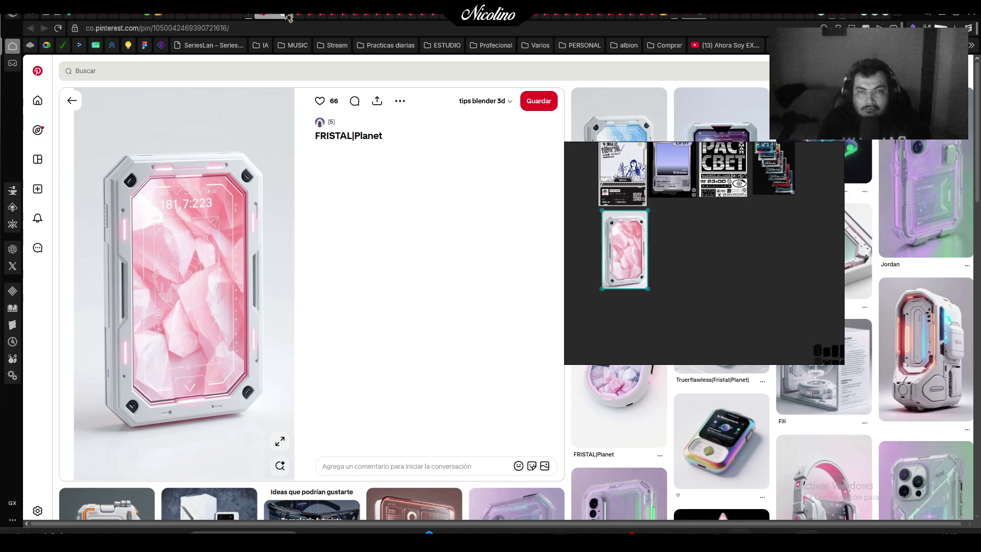
Snip the orange Future Tech Vibes tablet and position it in the device cluster
click(289, 18)
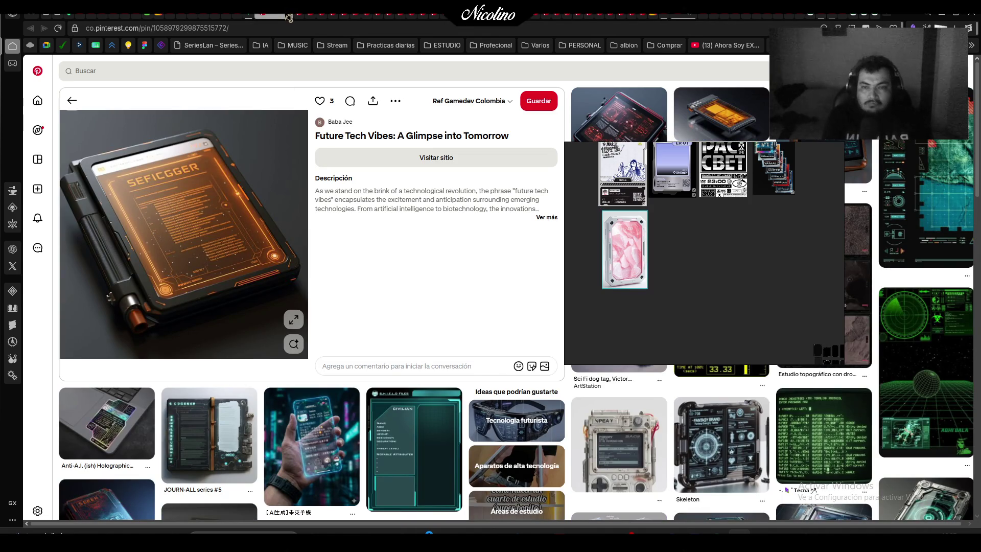
key(Print)
mouse_move(58, 120)
mouse_down()
mouse_move(240, 322)
mouse_move(309, 351)
mouse_up()
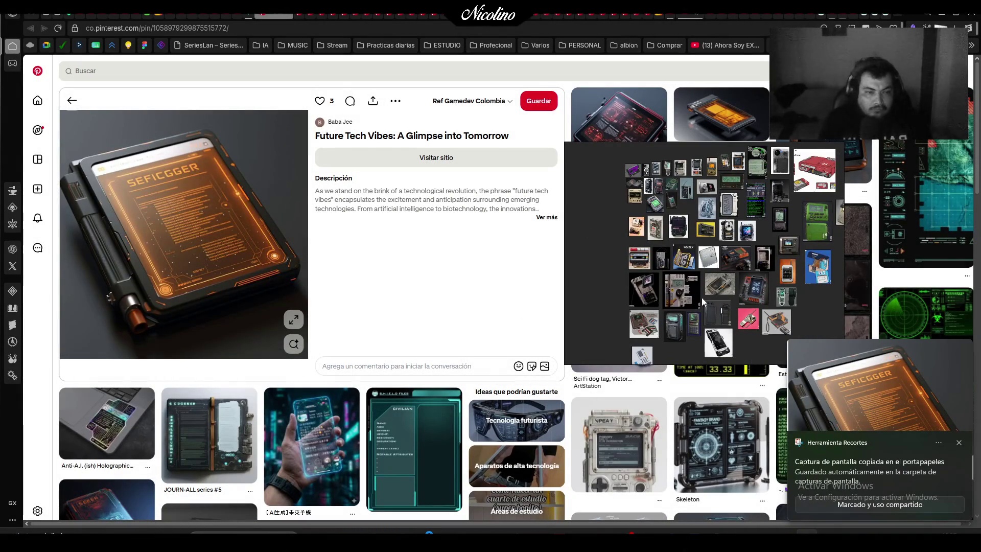
scroll(701, 297, up, 3)
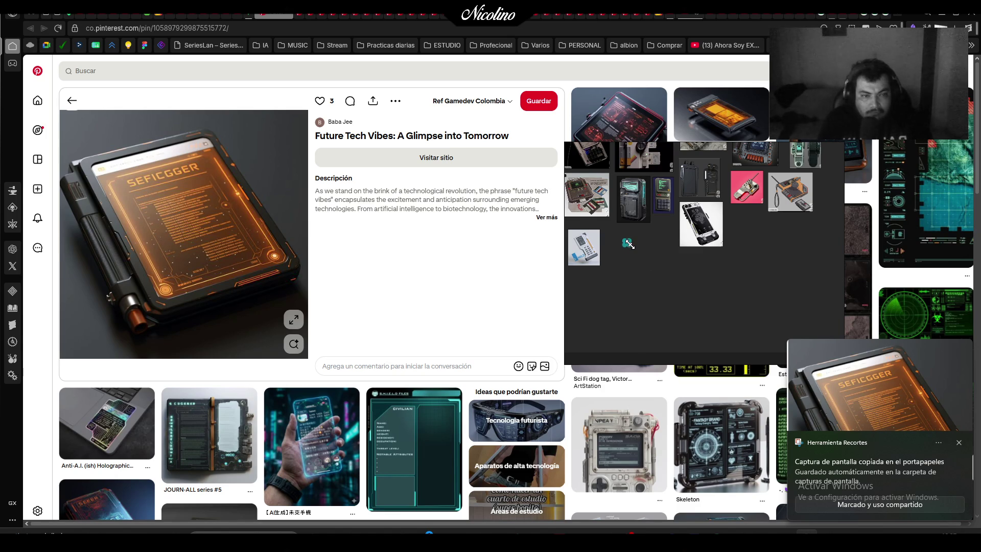
drag(638, 256, 633, 247)
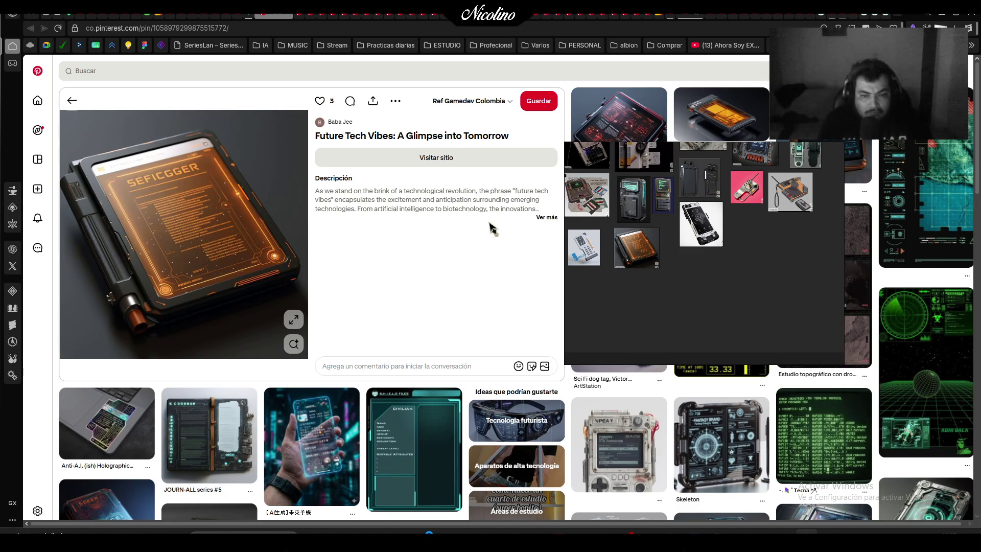
click(291, 19)
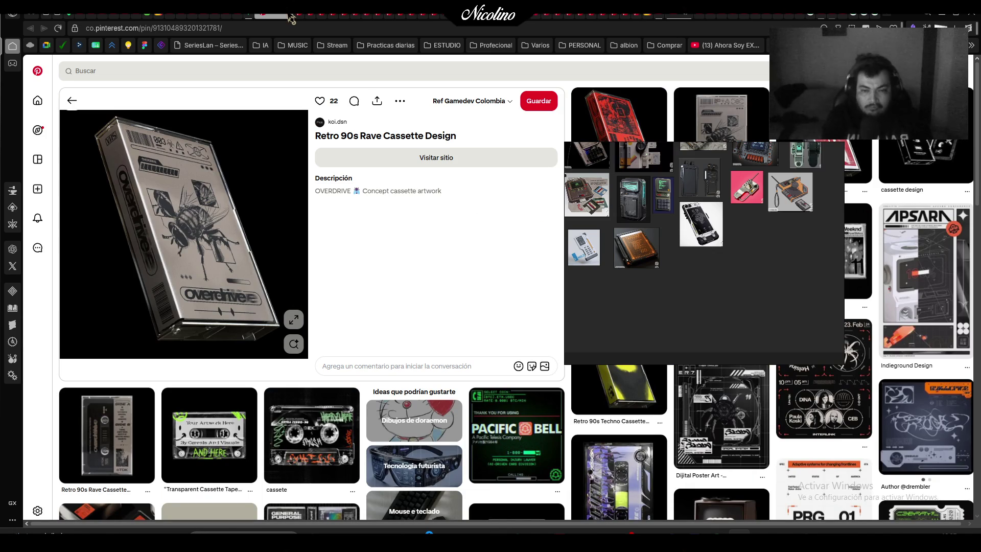
Snip the silver Retro 90s cassette and enlarge its pasted snapshot
key(super+shift+s)
drag(81, 112, 293, 357)
scroll(716, 256, down, 3)
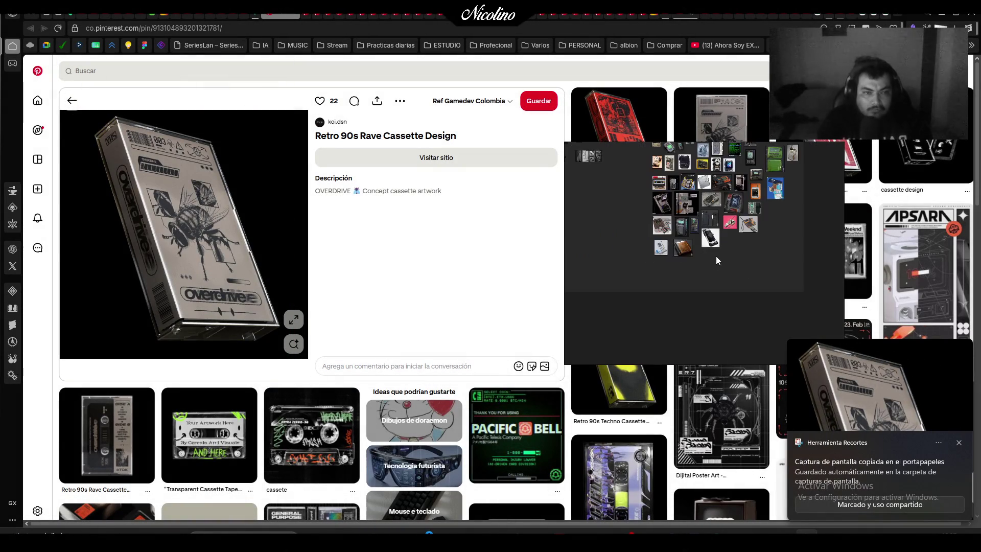
mouse_move(629, 347)
mouse_down()
mouse_move(692, 339)
mouse_move(679, 274)
mouse_move(712, 275)
mouse_up()
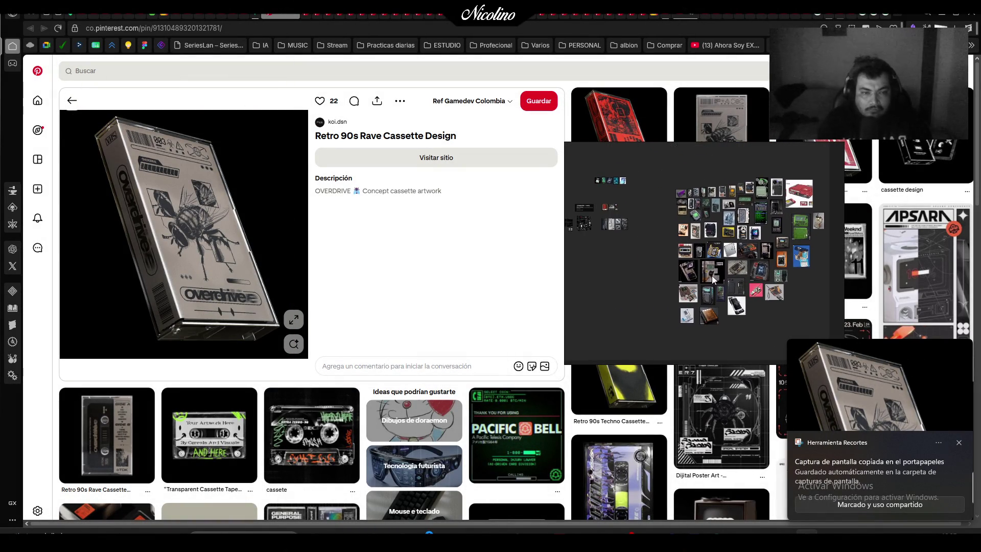
drag(768, 250, 629, 198)
scroll(635, 281, up, 4)
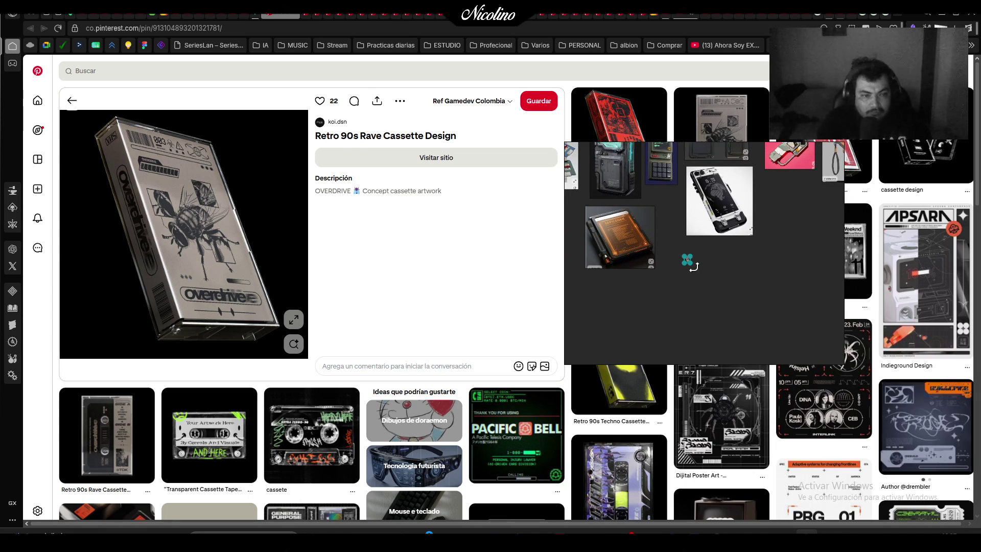
drag(689, 263, 736, 316)
scroll(739, 315, down, 5)
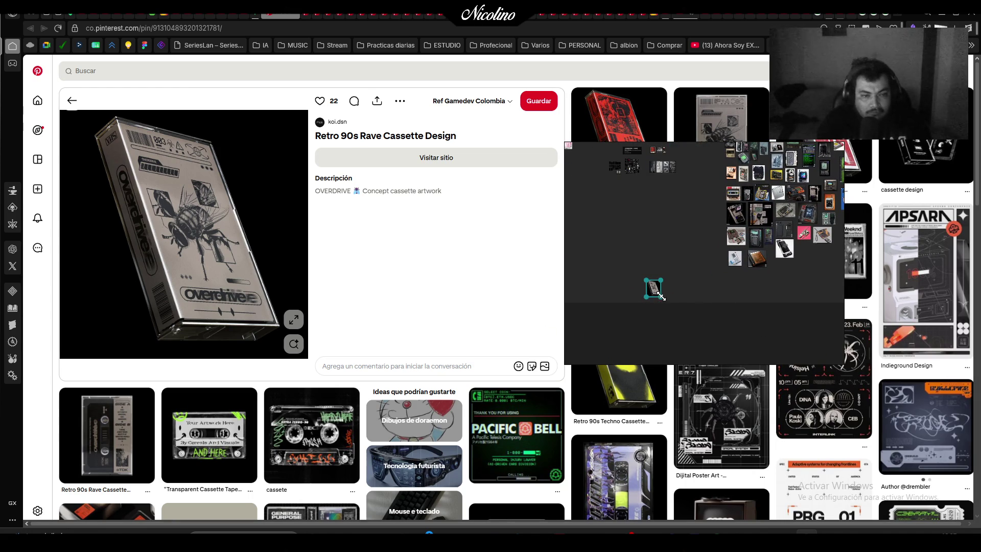
drag(661, 297, 711, 352)
Enlarge the blue floppy image and move it with the cassette to the lower left
scroll(695, 223, up, 5)
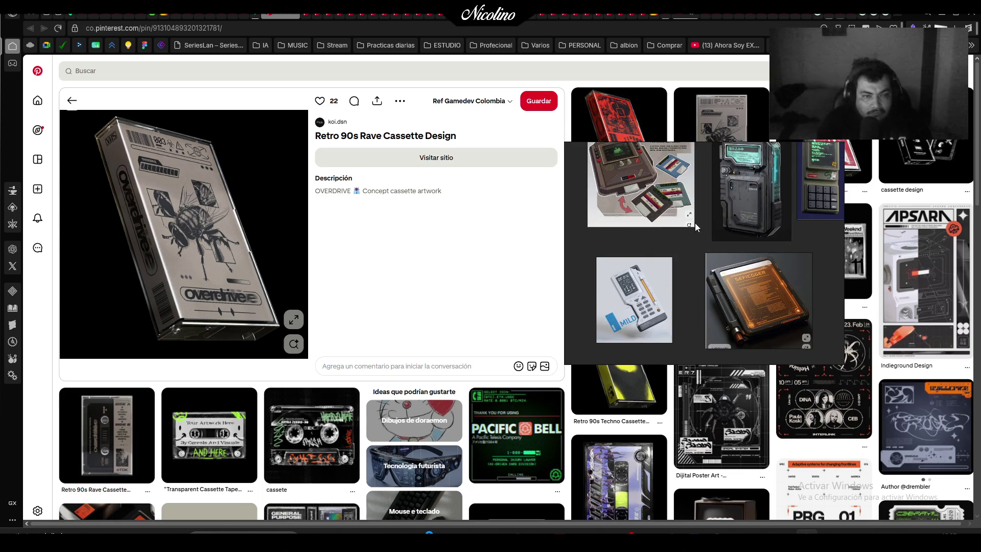
scroll(675, 226, down, 3)
scroll(663, 294, up, 3)
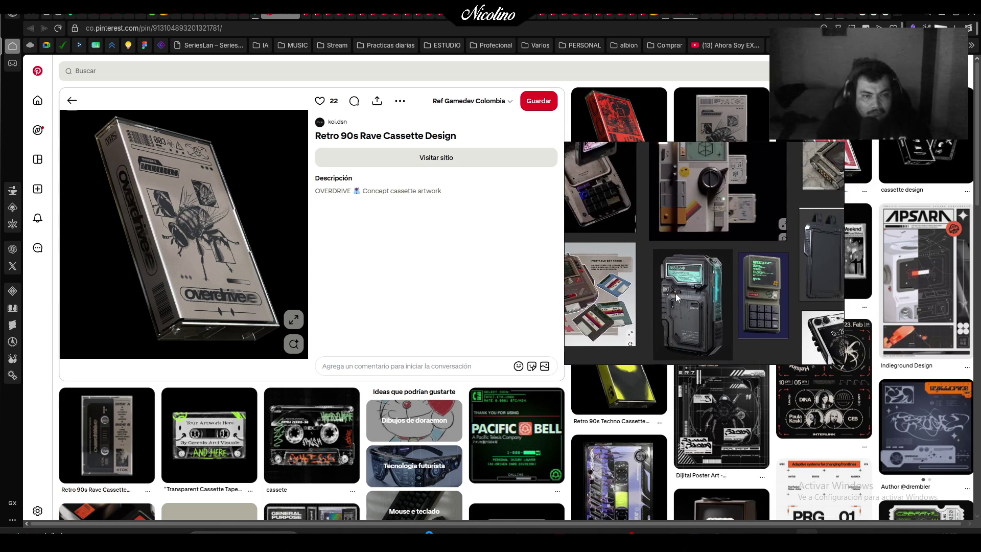
scroll(675, 293, down, 3)
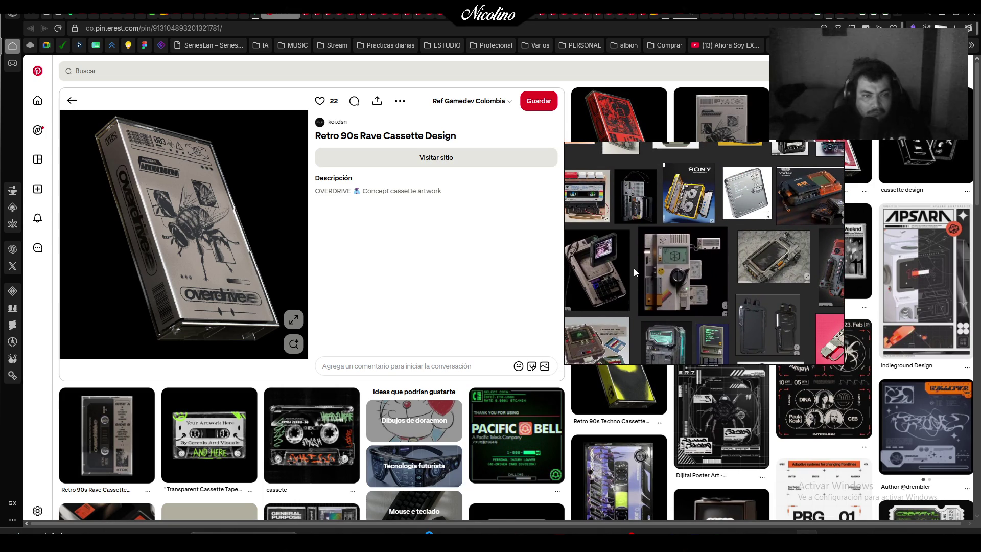
scroll(635, 272, down, 3)
scroll(649, 271, up, 3)
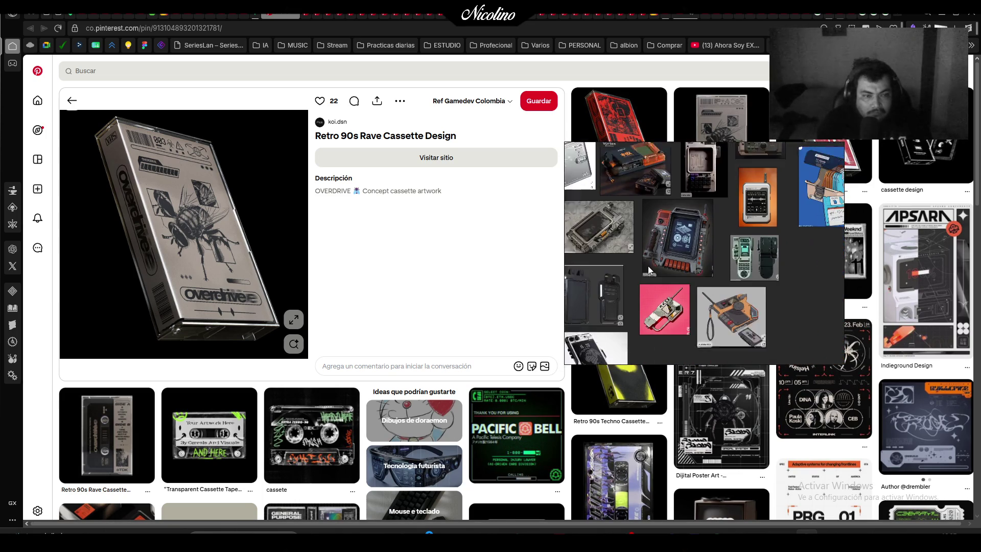
scroll(648, 271, down, 3)
scroll(731, 214, up, 3)
click(738, 212)
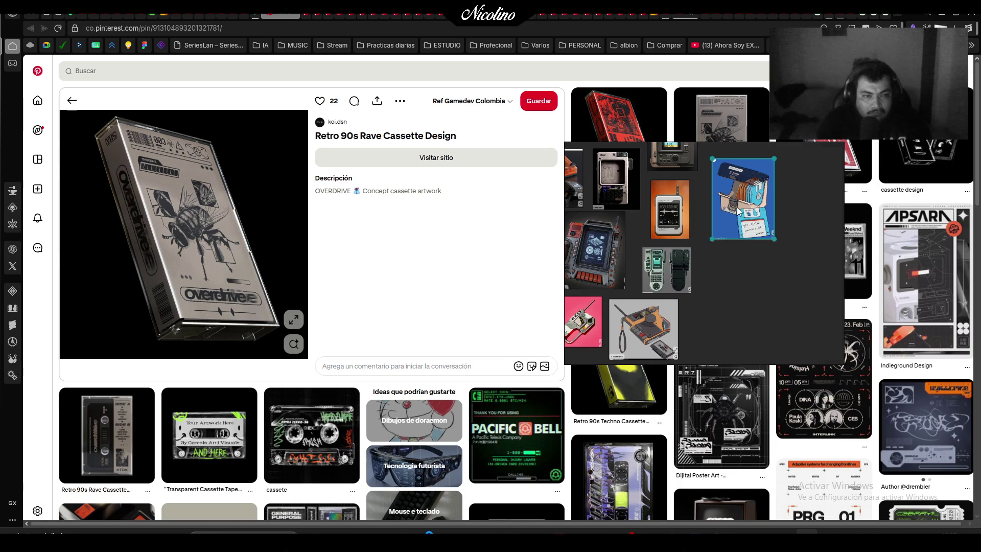
scroll(635, 293, down, 5)
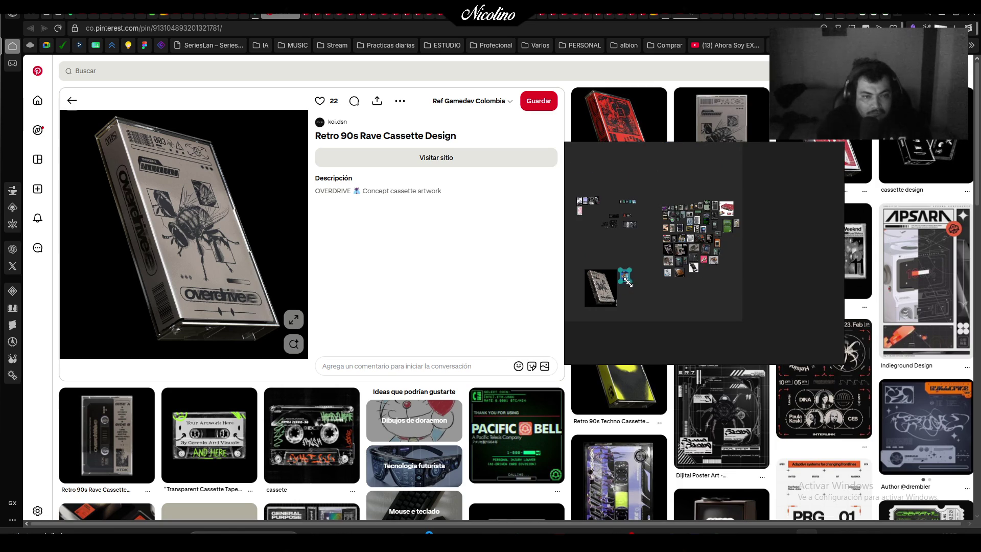
drag(628, 280, 650, 312)
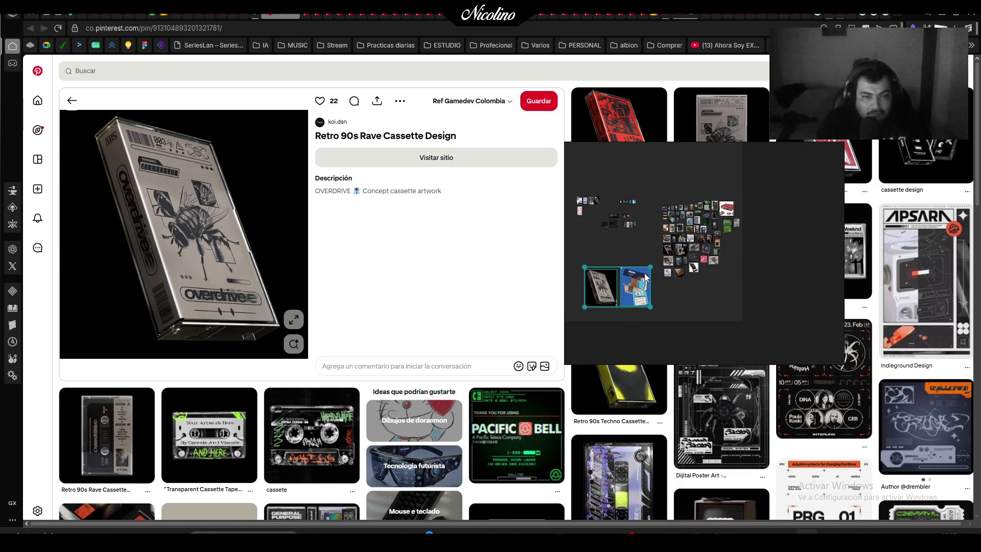
drag(646, 277, 606, 302)
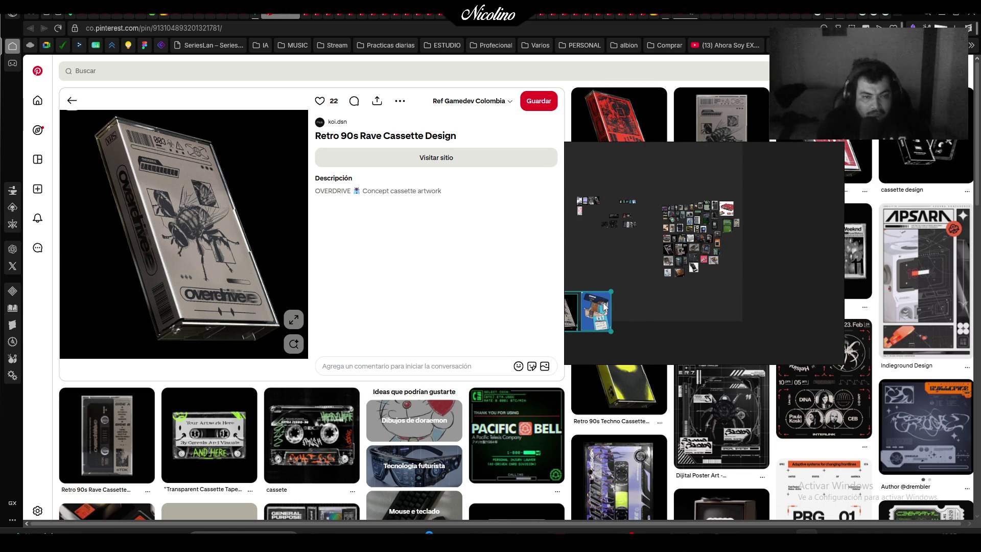
click(291, 17)
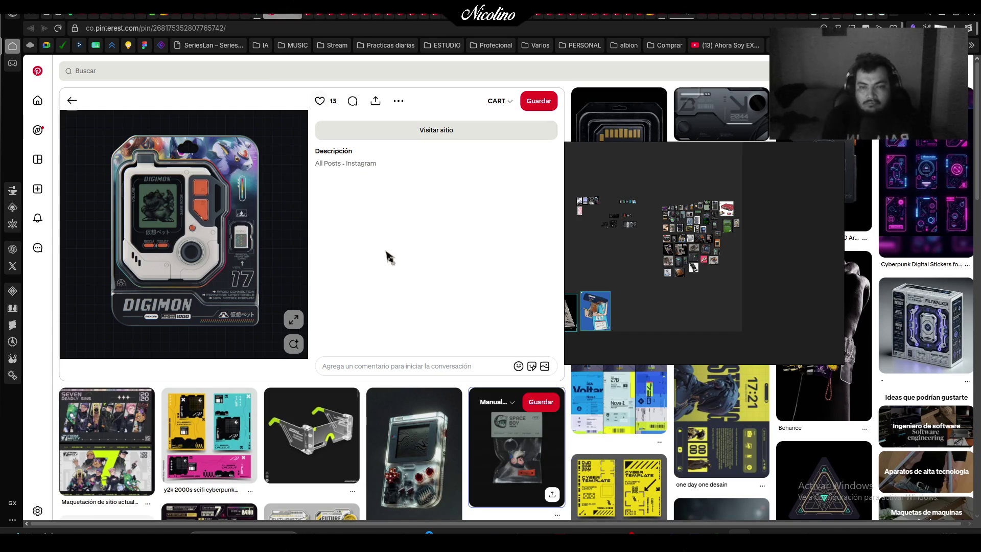
Paste the Digimon virtual-pet snapshot beside the blue graphics and shrink it to match
mouse_move(97, 125)
mouse_down()
mouse_move(256, 299)
mouse_move(266, 327)
mouse_up()
scroll(664, 263, up, 10)
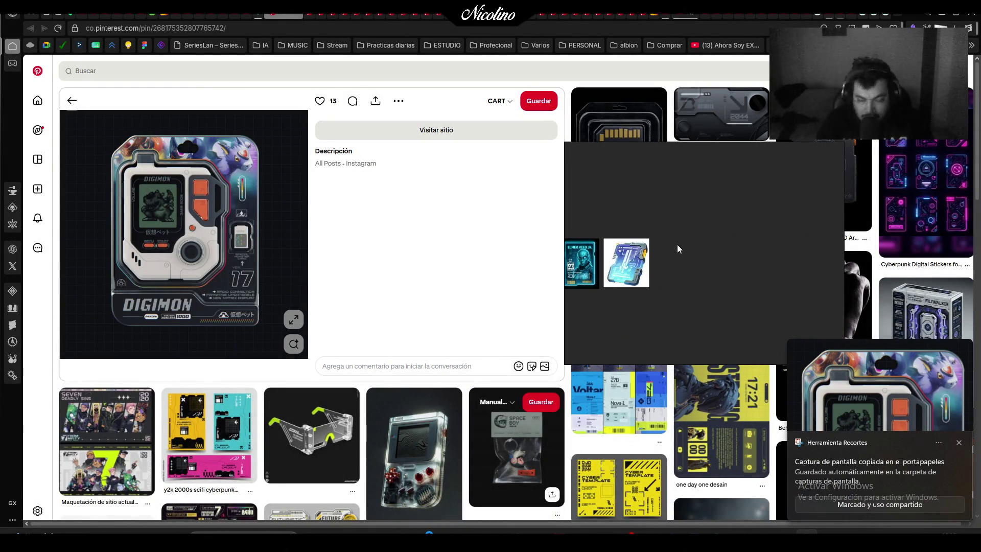
key(ctrl+v)
mouse_move(672, 239)
mouse_down()
mouse_move(725, 301)
mouse_move(685, 267)
mouse_up()
drag(710, 221, 699, 238)
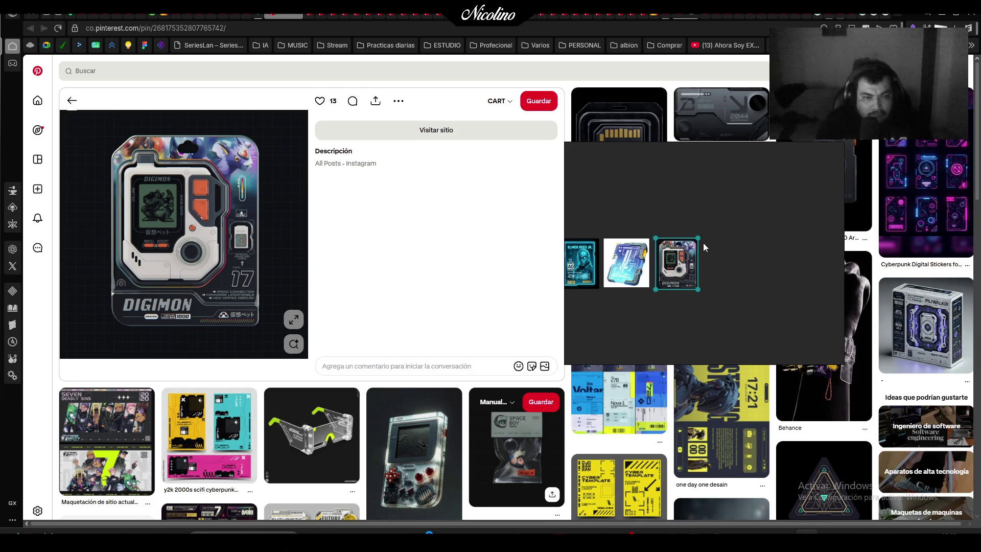
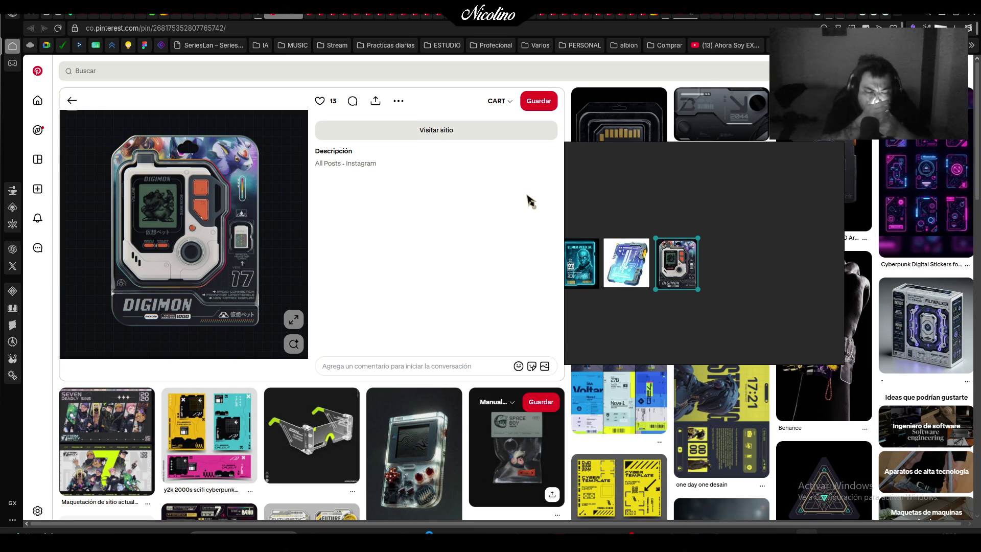
Save the PureRef board scene and move its window toward the screen centre
right_click(596, 173)
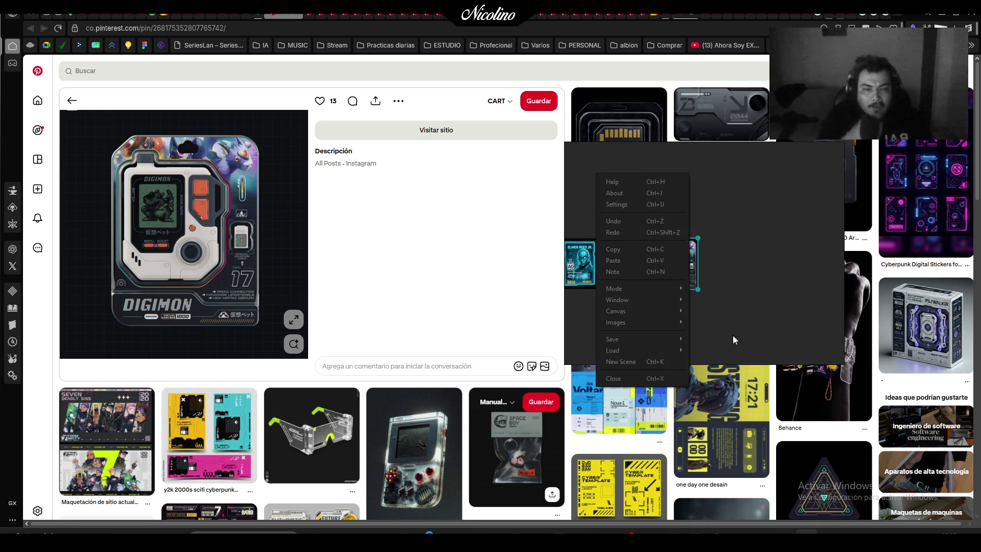
click(695, 339)
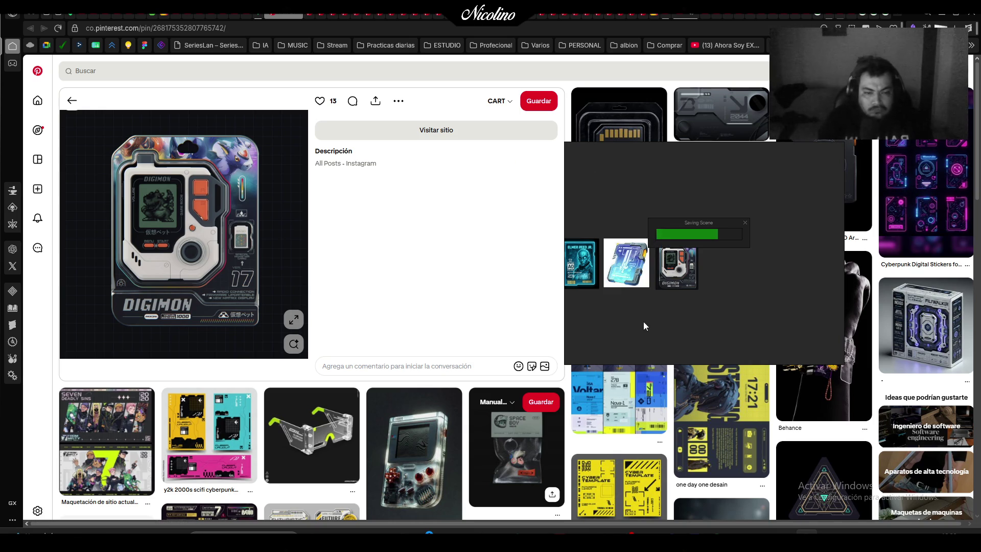
mouse_move(664, 172)
mouse_down()
mouse_move(408, 221)
mouse_move(447, 185)
mouse_up()
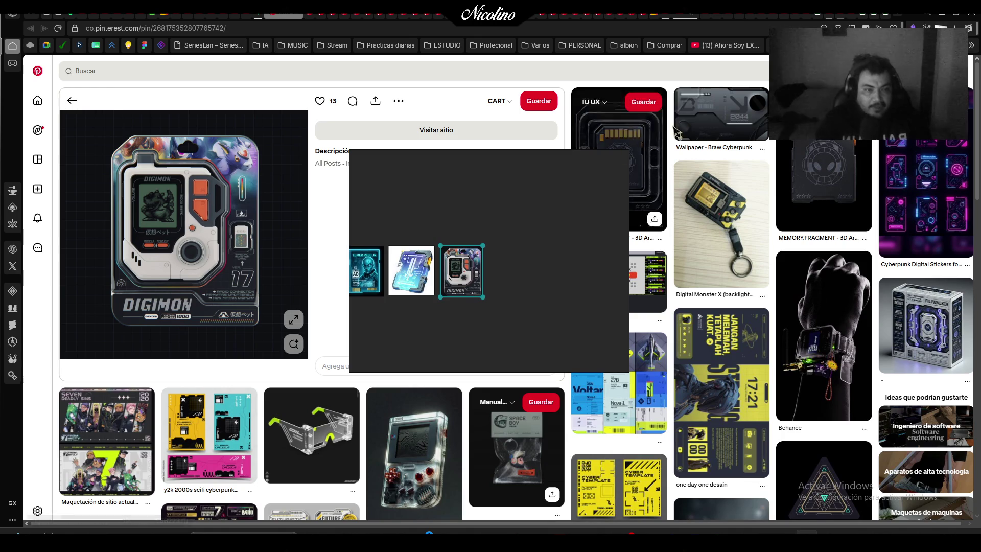
click(726, 125)
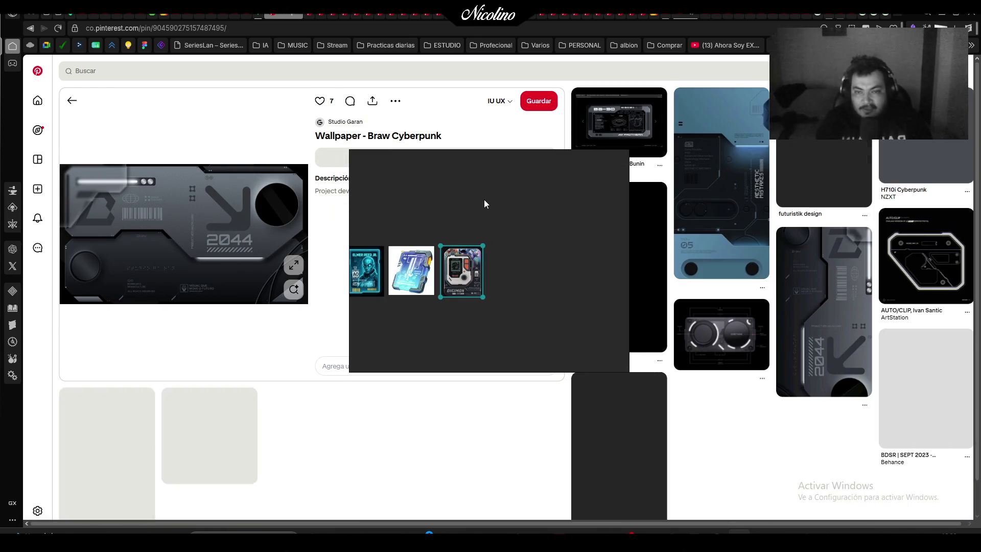
Snip the butterfly poster and paste it onto the board, enlarged
mouse_move(484, 199)
mouse_down()
mouse_move(524, 198)
mouse_move(414, 202)
mouse_move(409, 286)
mouse_move(504, 221)
mouse_move(574, 222)
mouse_up()
key(alt+Left)
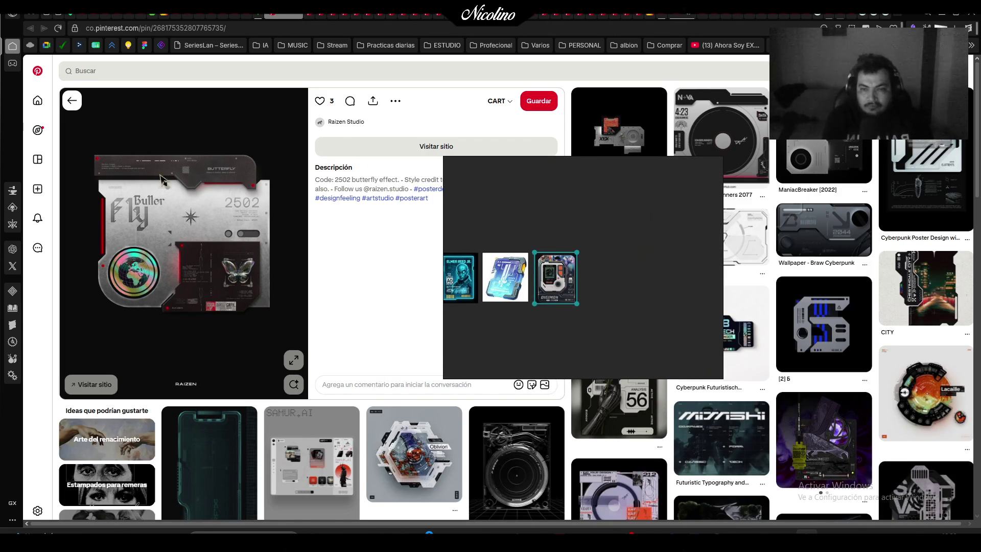
key(super+shift+s)
drag(88, 144, 284, 328)
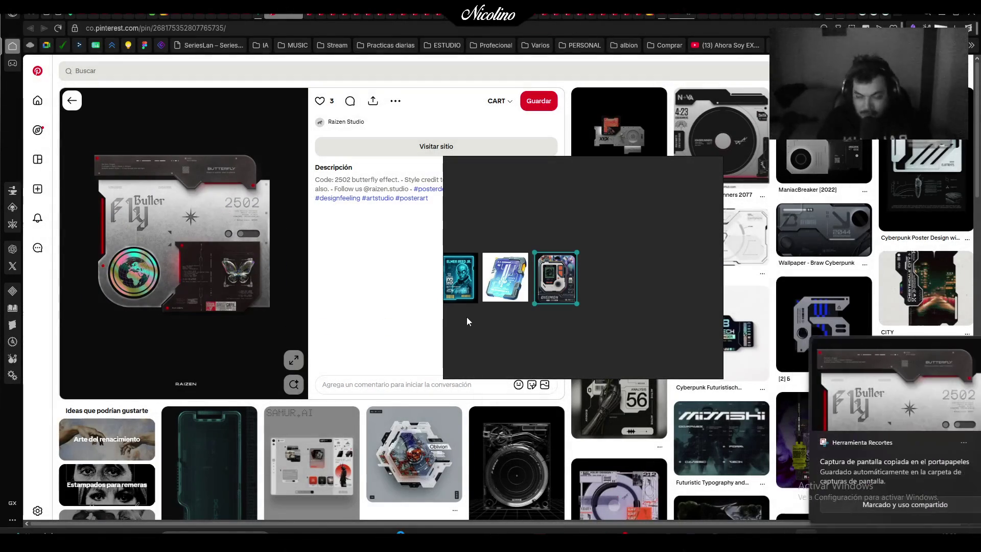
scroll(512, 299, down, 1)
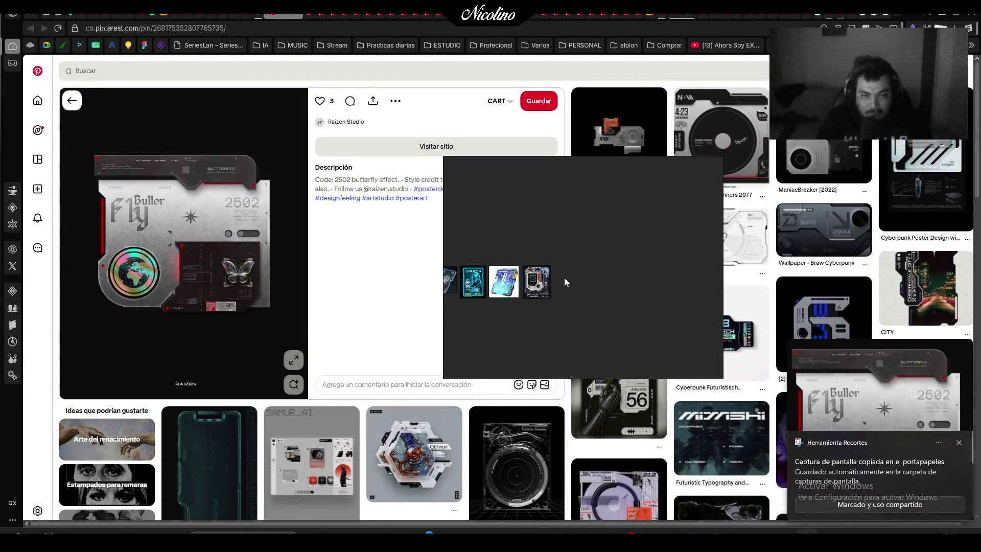
key(ctrl+v)
scroll(564, 280, up, 3)
mouse_move(565, 279)
mouse_down()
mouse_move(636, 354)
mouse_move(569, 270)
mouse_move(645, 369)
mouse_up()
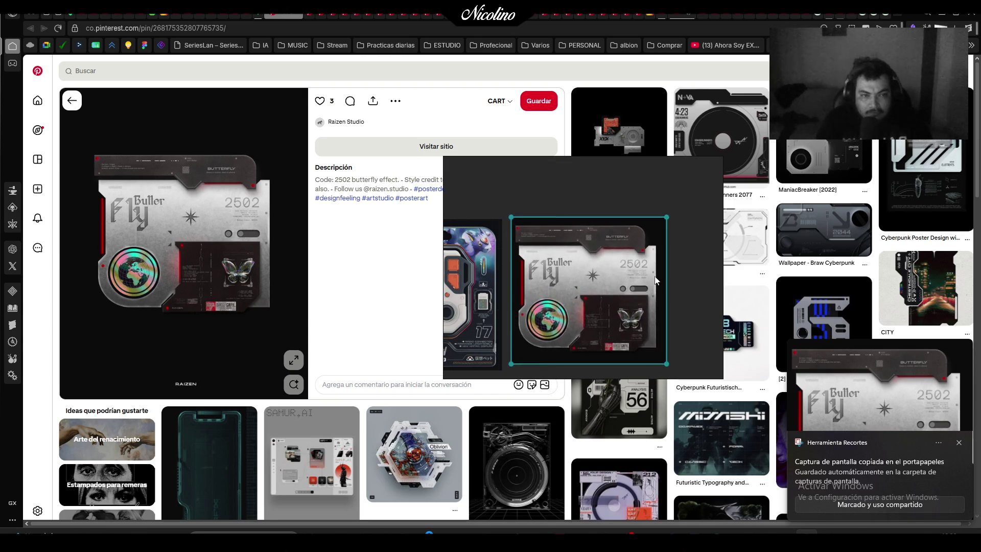
scroll(596, 314, down, 3)
click(553, 341)
scroll(572, 335, down, 2)
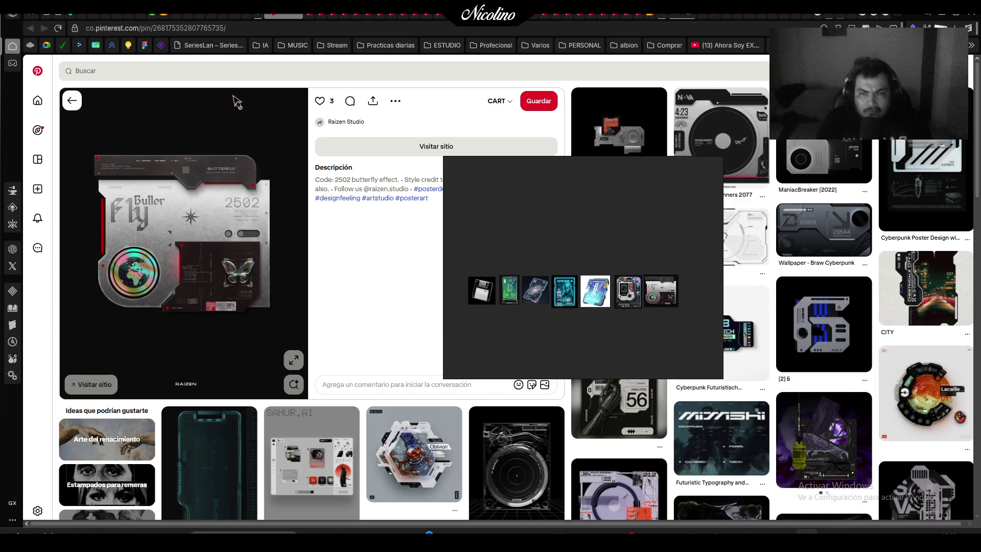
Snip the ASICS sneaker case image and paste it onto the board, enlarged
click(295, 15)
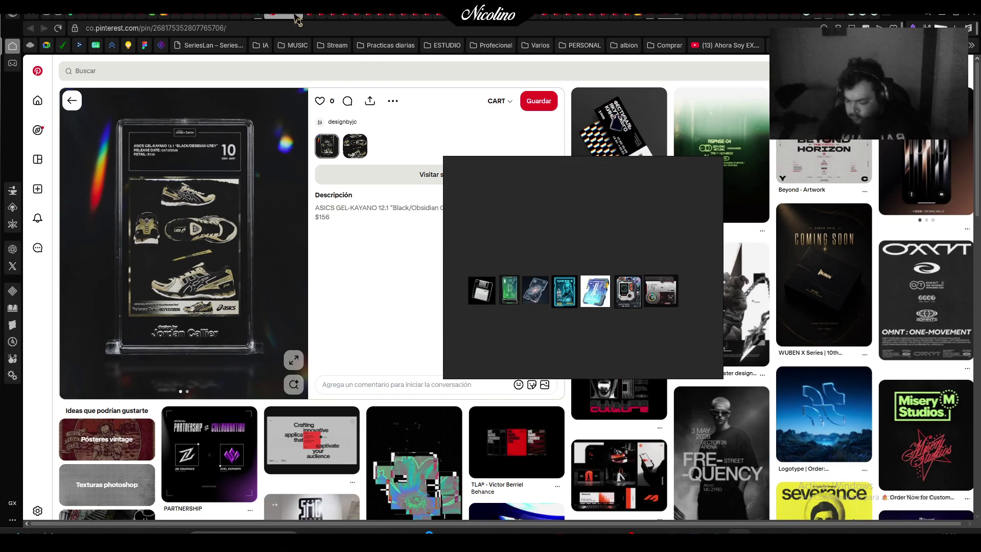
key(super+shift+s)
mouse_move(91, 107)
mouse_down()
mouse_move(235, 332)
mouse_move(290, 376)
mouse_move(277, 369)
mouse_up()
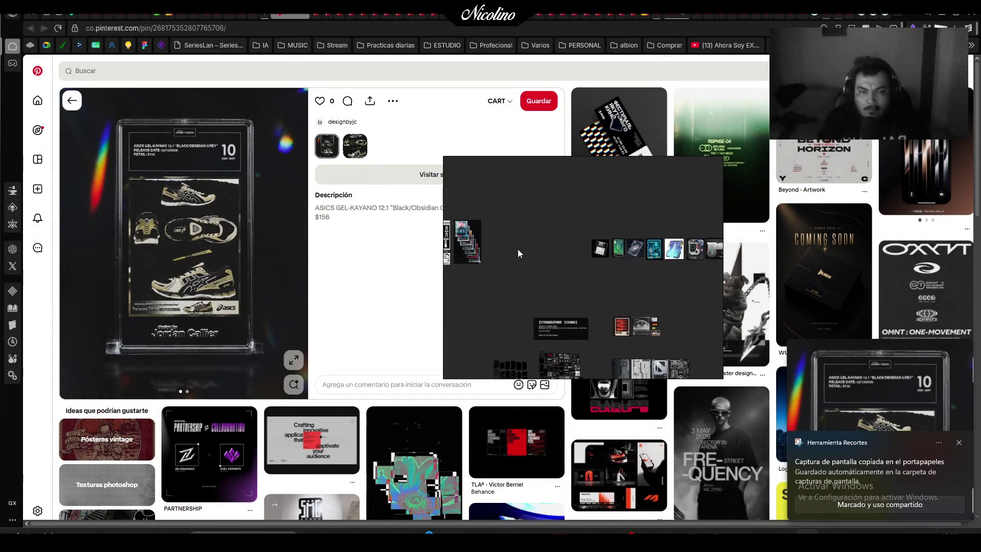
key(ctrl+v)
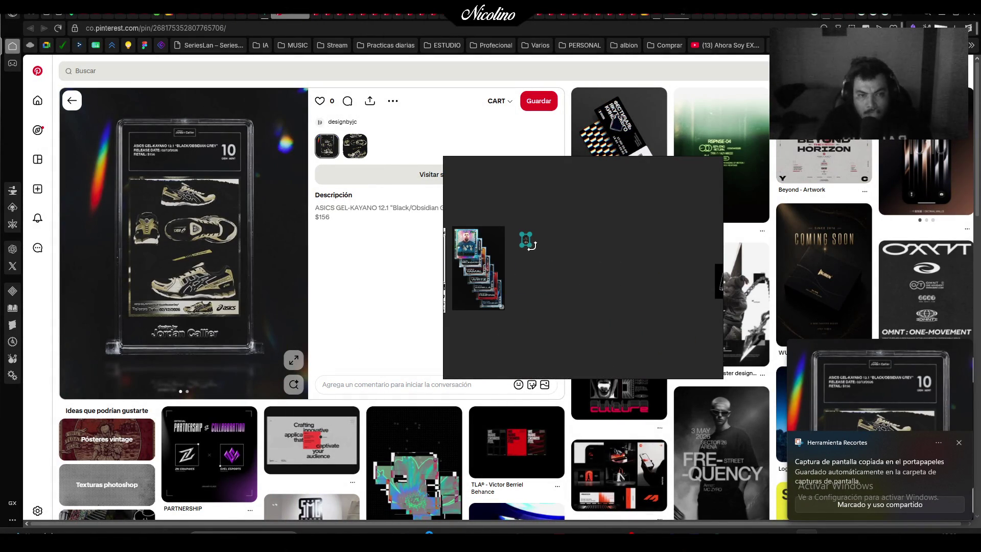
mouse_move(573, 305)
mouse_down()
mouse_move(582, 321)
mouse_move(591, 281)
mouse_move(619, 240)
mouse_move(546, 276)
mouse_up()
scroll(556, 305, down, 5)
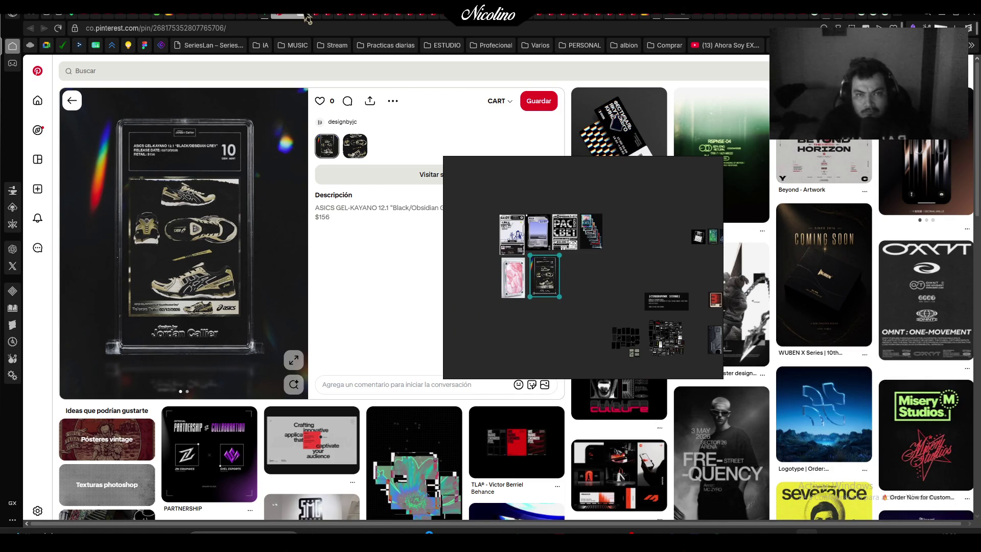
Add the green airplane poster beside the sneaker image, resized to fit
key(alt+Left)
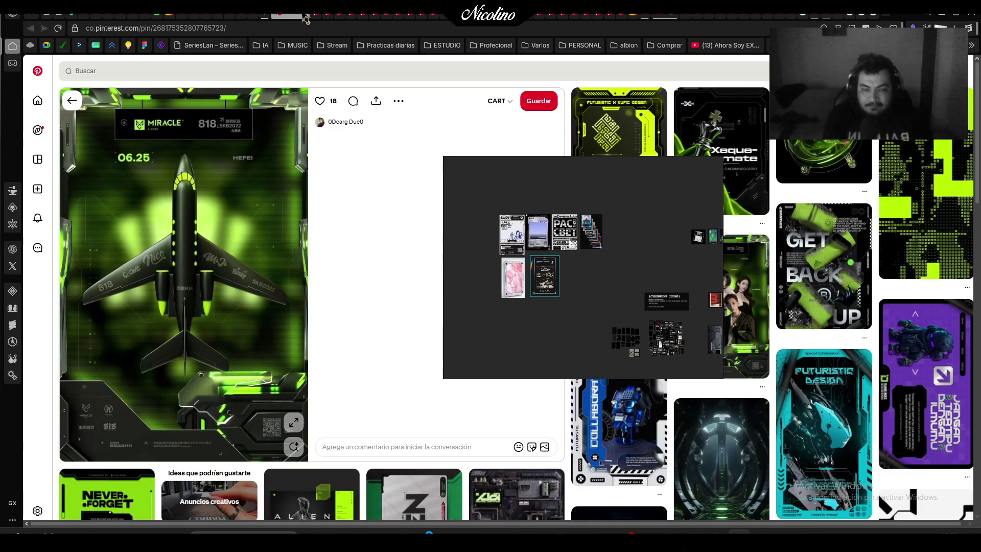
key(super+shift+s)
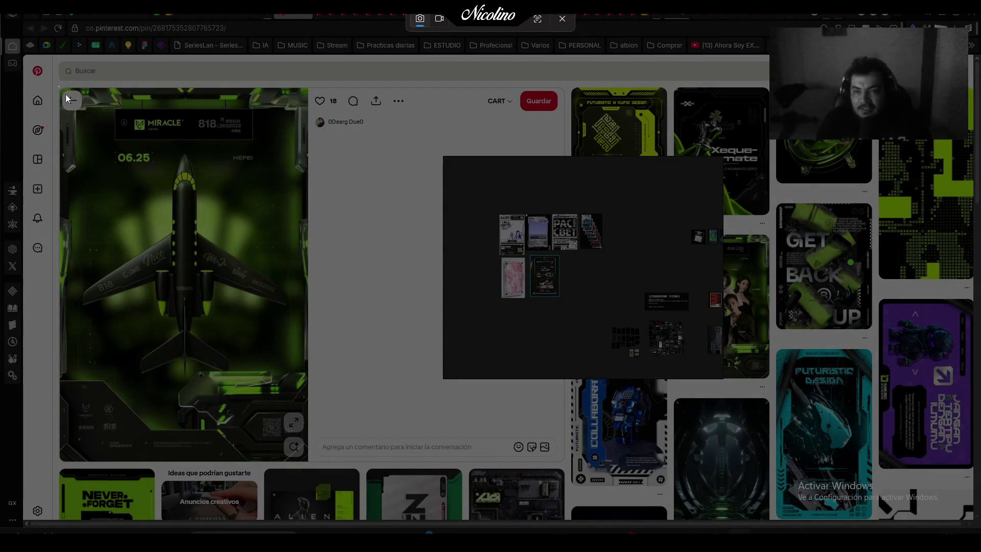
mouse_move(59, 86)
mouse_down()
mouse_move(282, 446)
mouse_move(309, 464)
mouse_up()
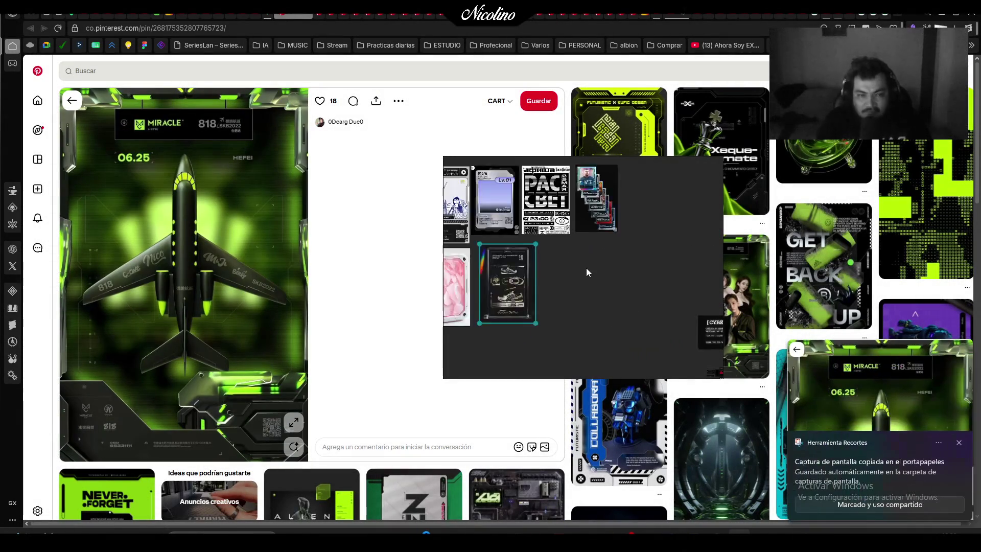
scroll(586, 268, up, 2)
key(ctrl+v)
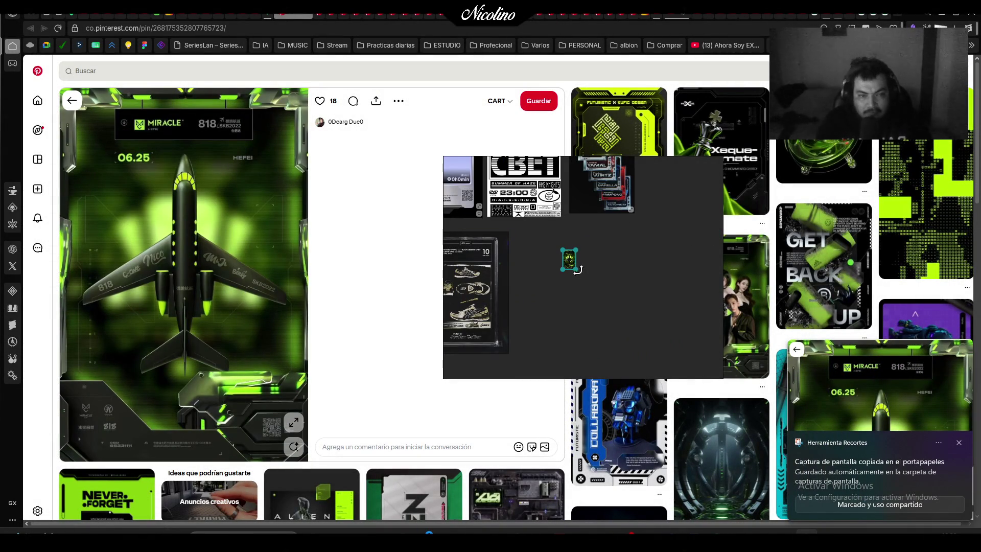
drag(576, 268, 653, 377)
mouse_move(635, 335)
mouse_down()
mouse_move(599, 302)
mouse_move(589, 316)
mouse_up()
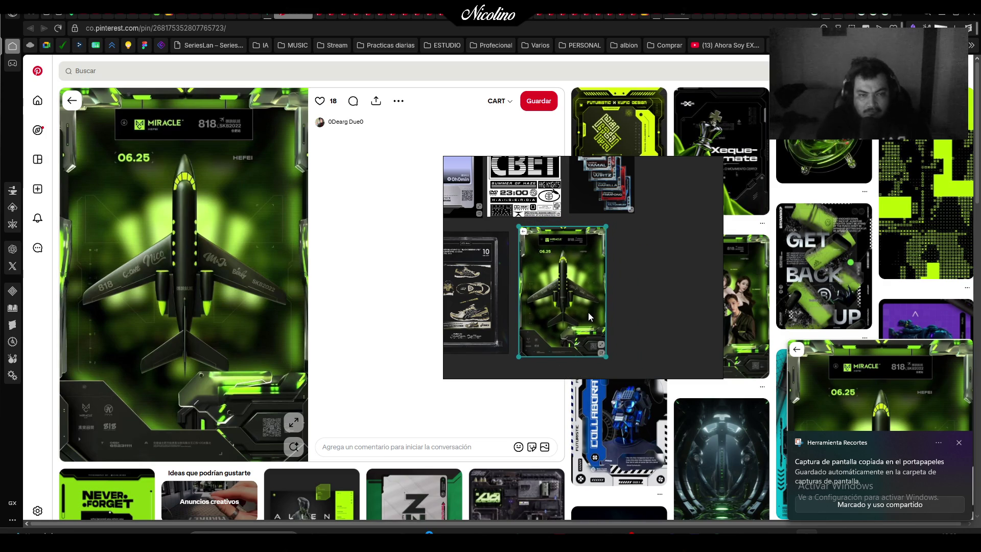
click(606, 356)
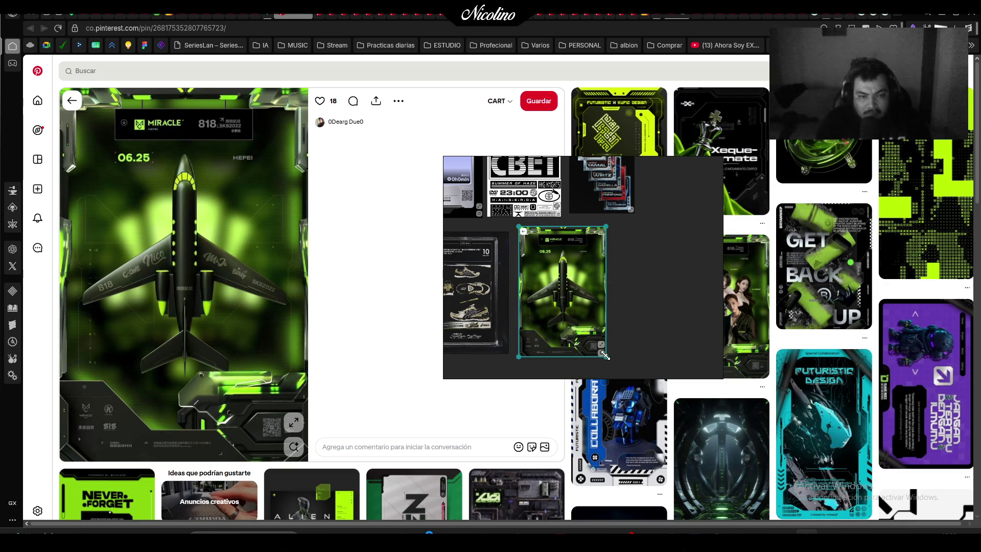
drag(605, 354, 602, 350)
click(656, 310)
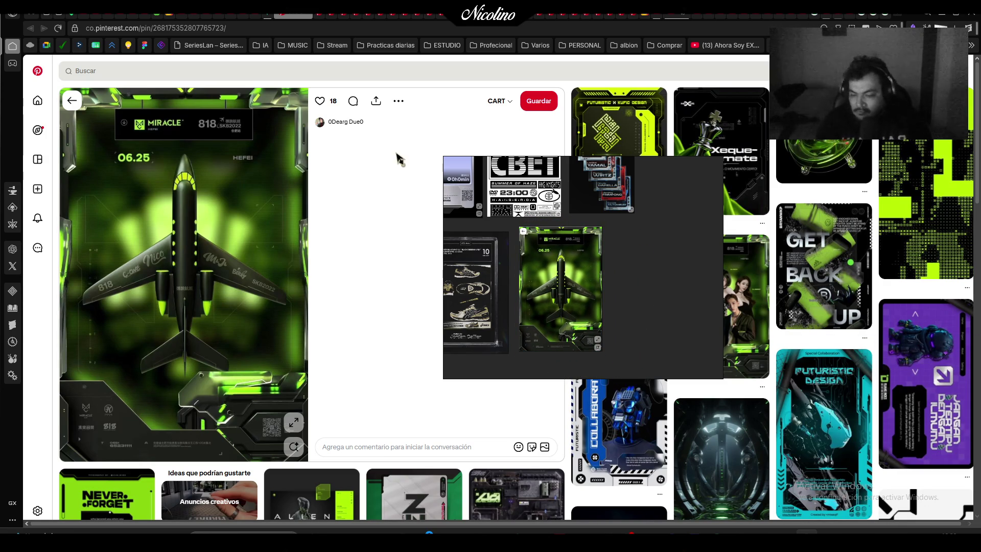
click(309, 18)
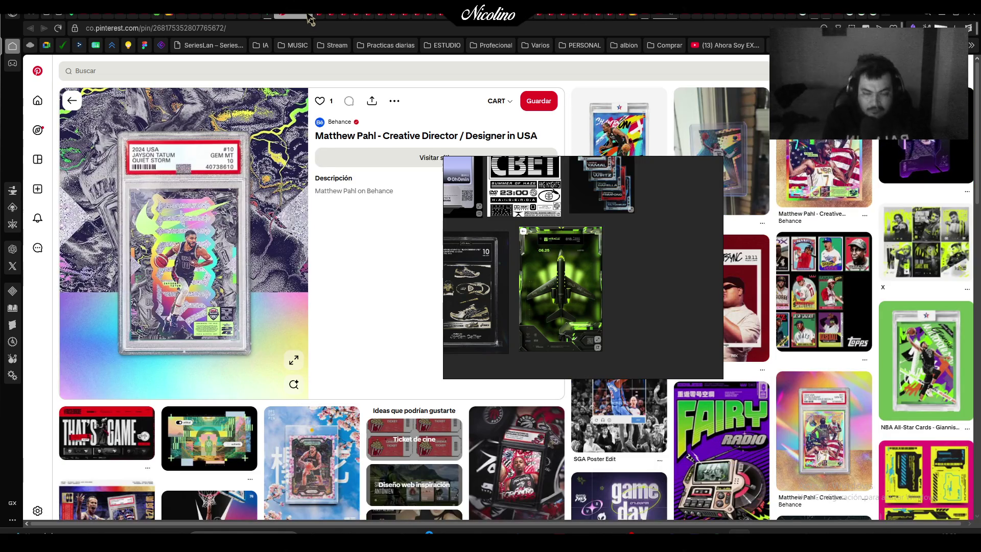
Snip the graded basketball card and paste it, enlarged, beside the Lv.01 image
key(super+shift+s)
drag(108, 126, 263, 364)
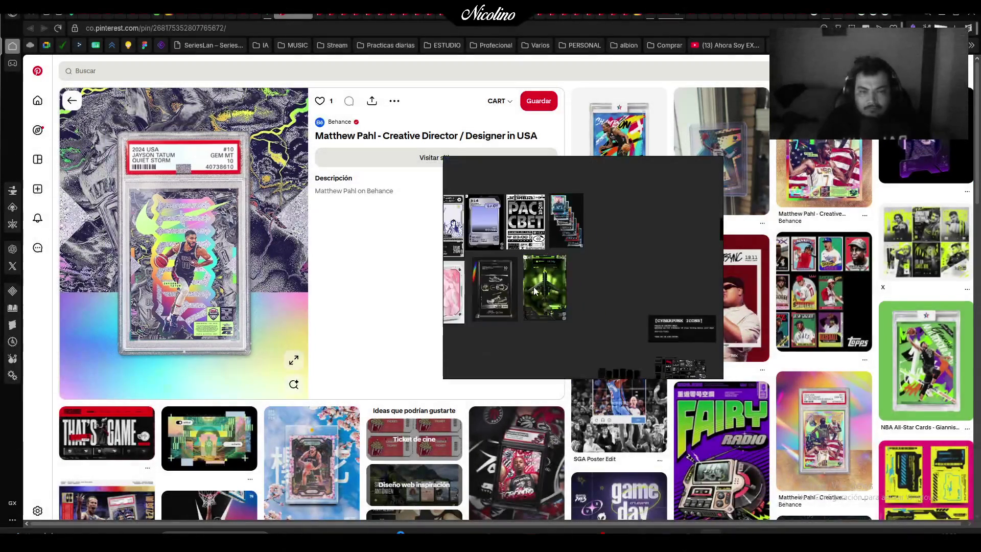
scroll(496, 211, up, 5)
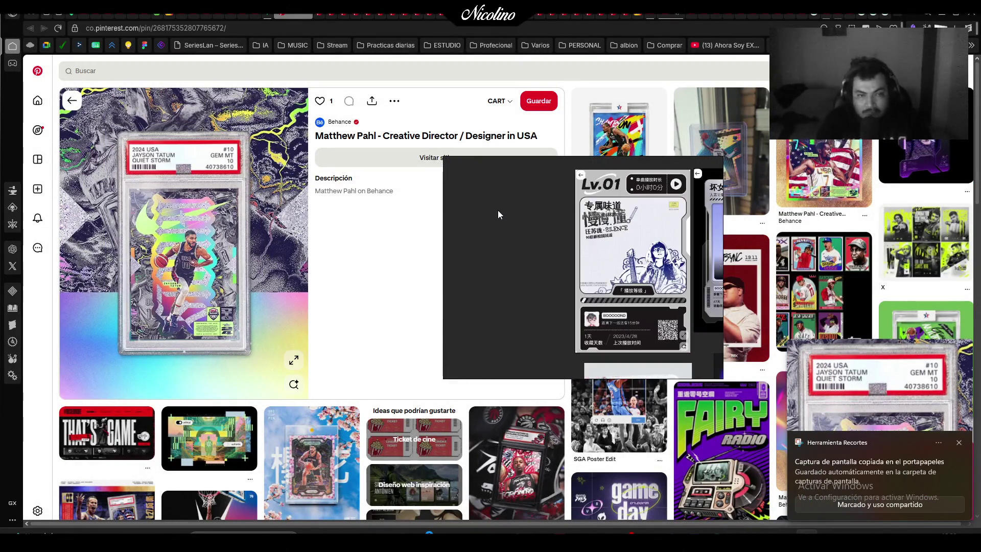
key(ctrl+v)
drag(517, 239, 596, 358)
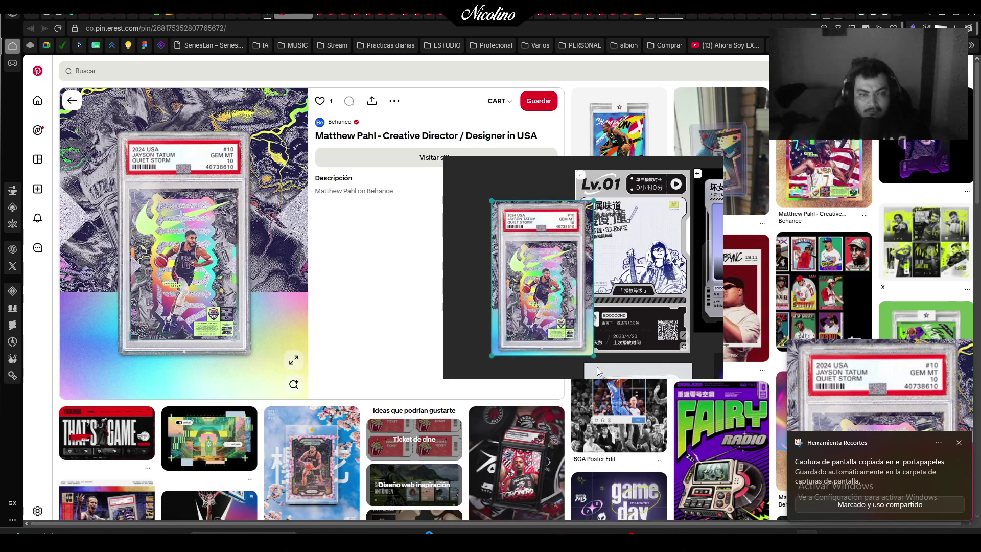
drag(553, 303, 535, 274)
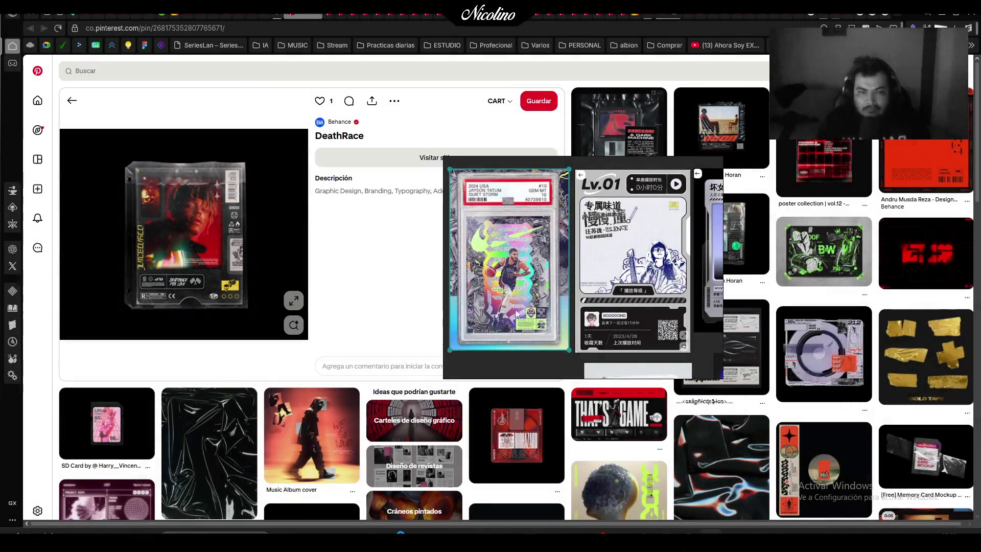
Paste the DeathRace screenshot onto the board and shrink it
scroll(526, 307, down, 5)
scroll(639, 332, down, 3)
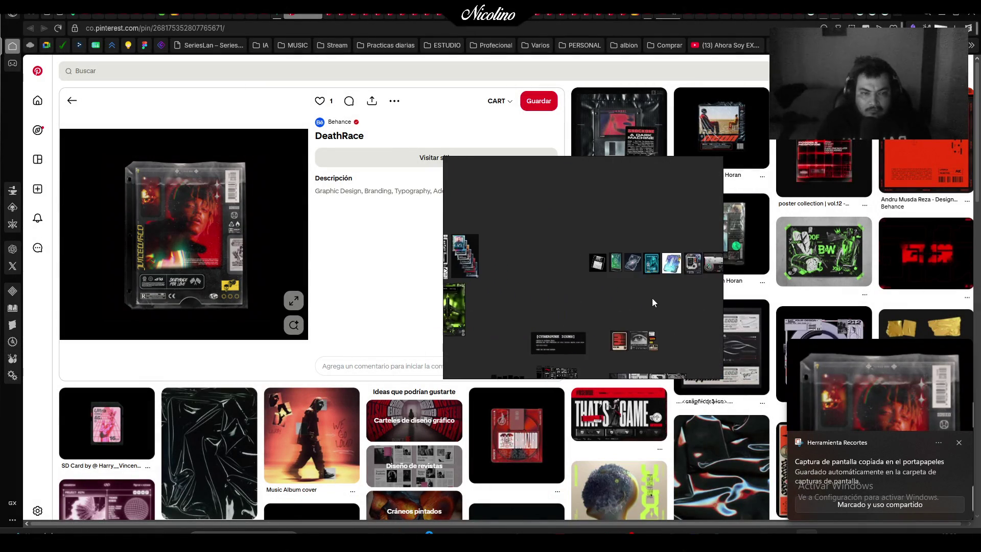
scroll(540, 271, up, 5)
scroll(538, 265, up, 2)
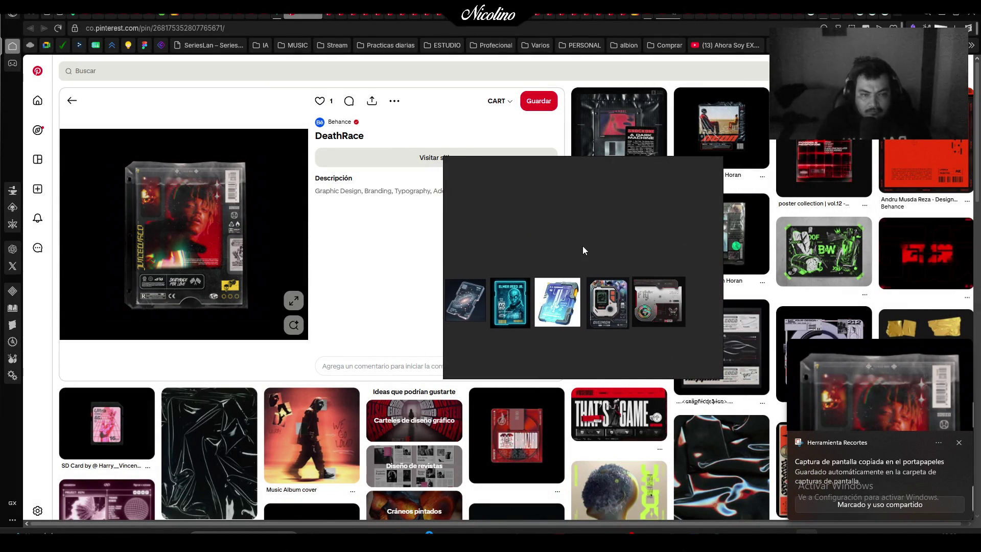
scroll(631, 247, up, 3)
key(ctrl+v)
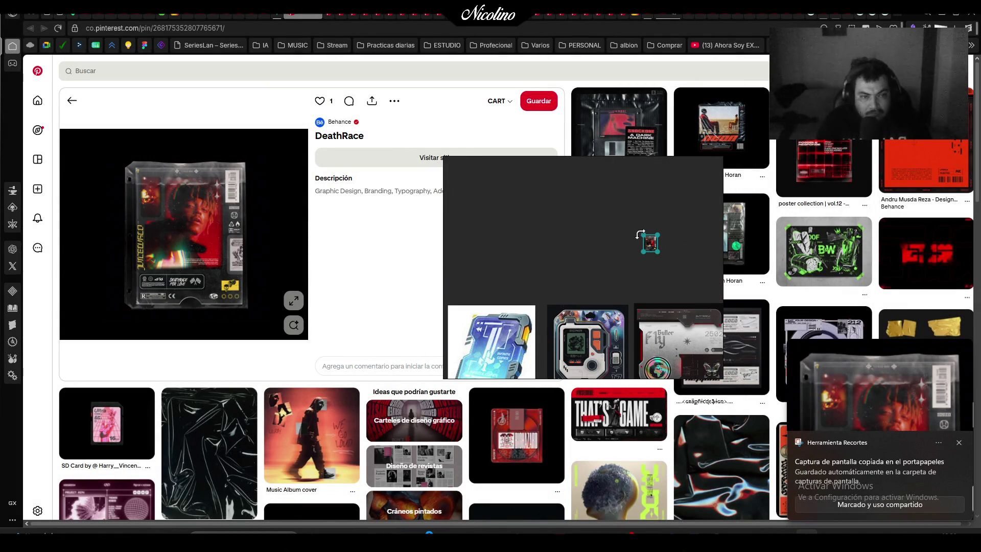
scroll(624, 244, down, 2)
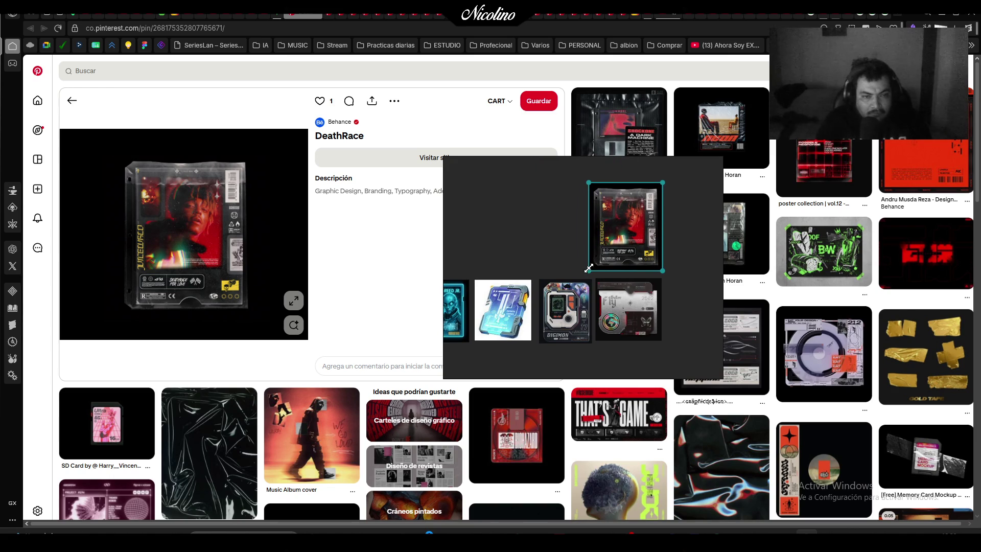
drag(589, 268, 596, 273)
Arrange the enlarged Digimon card and the blue, galaxy and green cards beside DeathRace
click(568, 311)
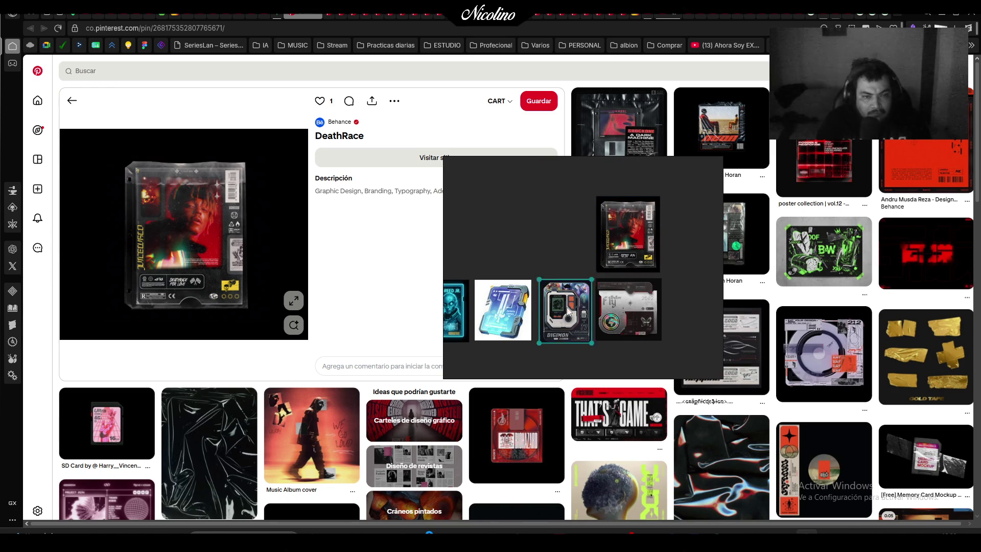
drag(568, 309, 567, 226)
drag(539, 257, 529, 270)
scroll(532, 327, down, 1)
drag(532, 310, 592, 300)
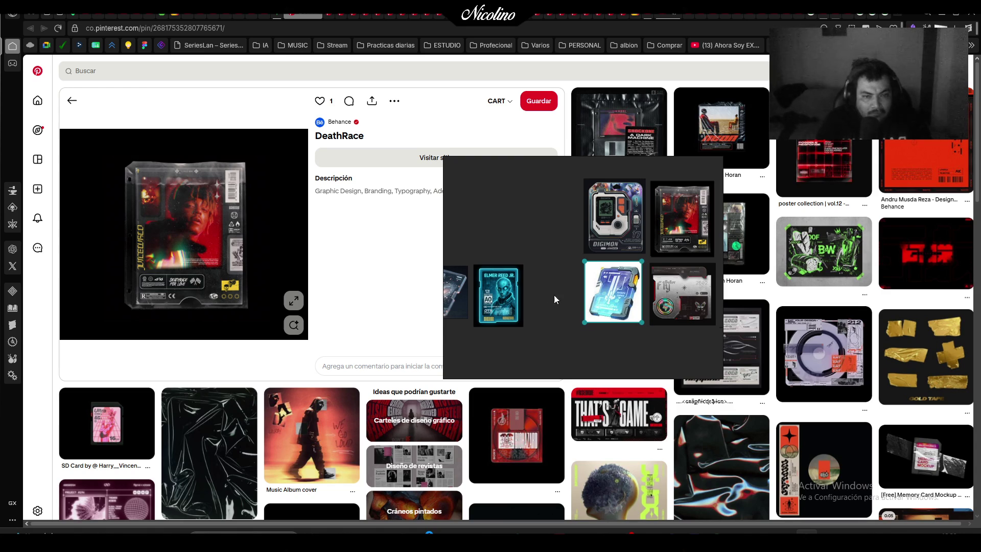
mouse_move(522, 302)
mouse_down()
mouse_move(608, 305)
mouse_move(578, 330)
mouse_up()
mouse_move(460, 316)
mouse_down()
mouse_move(610, 225)
mouse_move(621, 228)
mouse_move(578, 265)
mouse_up()
Place the floppy-disk and Elmer Reed cards to complete the two-row grid
click(566, 322)
click(596, 320)
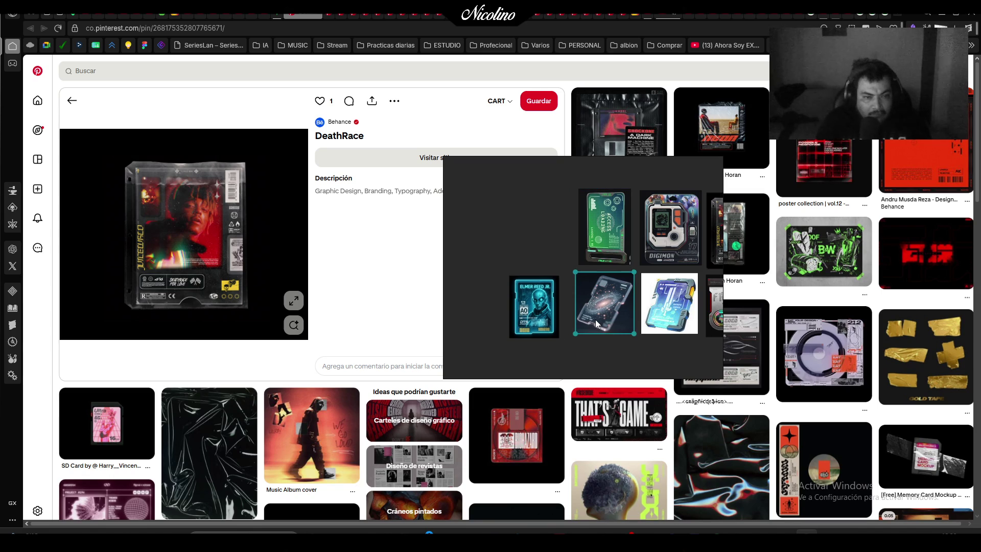
click(525, 300)
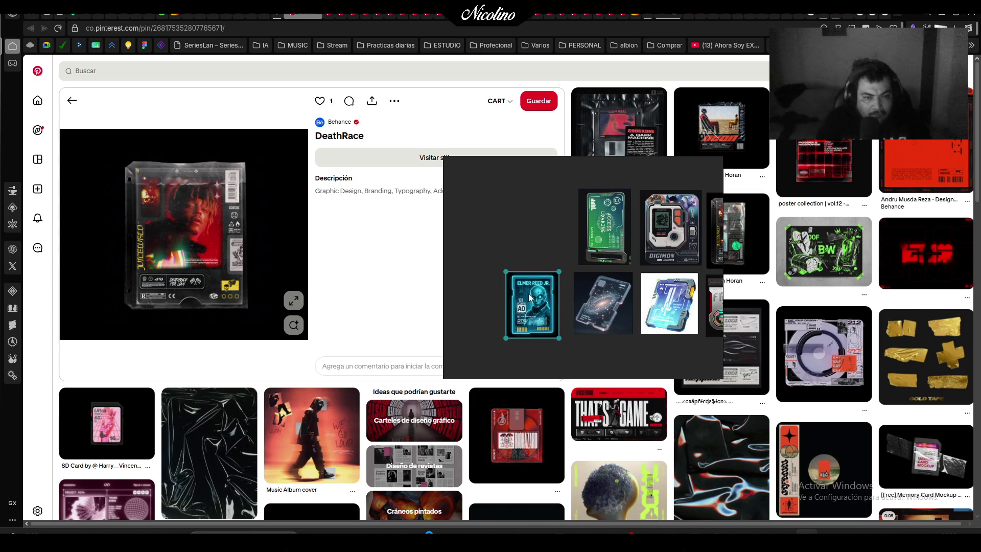
scroll(505, 309, down, 3)
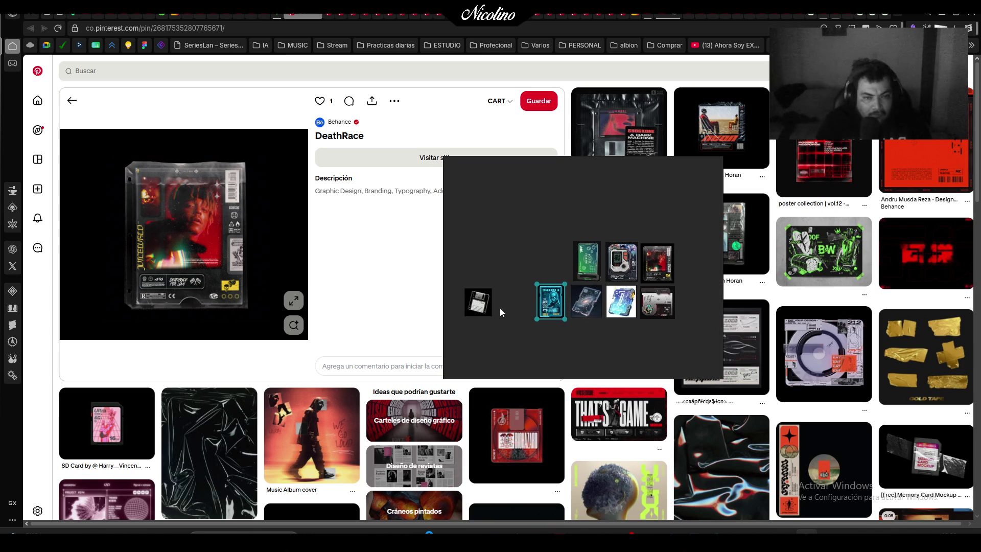
scroll(499, 308, up, 3)
mouse_move(471, 301)
mouse_down()
mouse_move(555, 297)
mouse_move(545, 292)
mouse_up()
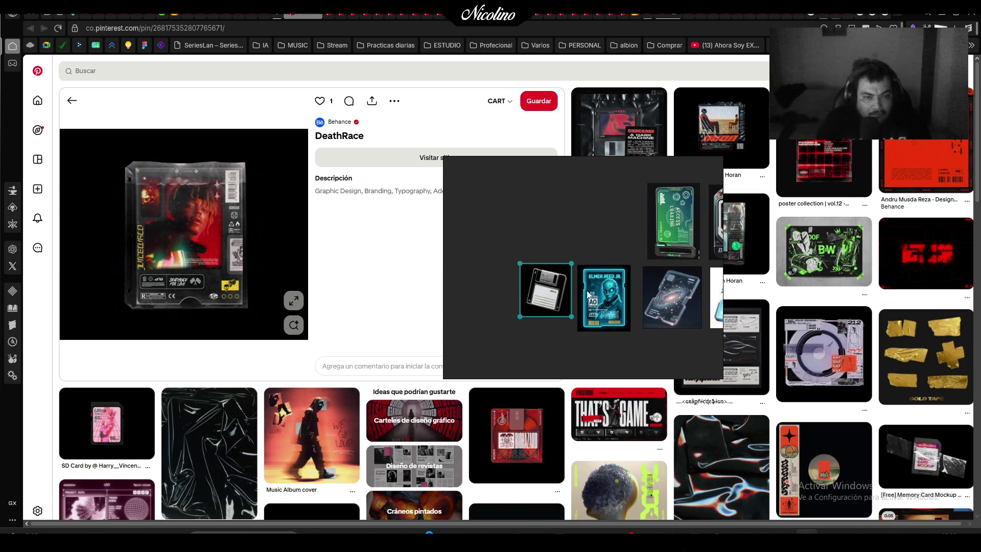
mouse_move(577, 328)
mouse_down()
mouse_move(586, 242)
mouse_move(573, 256)
mouse_move(620, 293)
mouse_move(574, 326)
mouse_up()
Shift the lower cards right and add the enlarged graded basketball card capture
scroll(598, 298, down, 6)
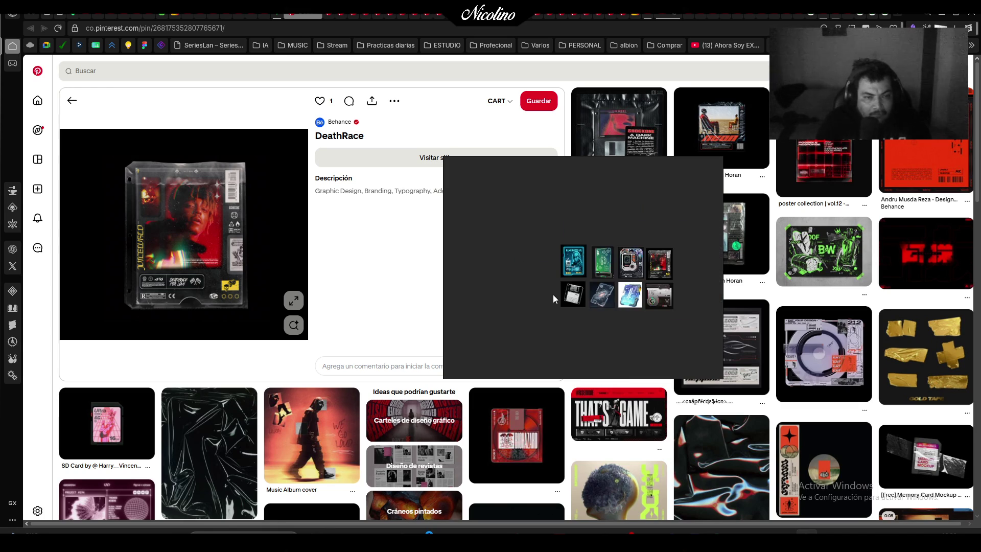
scroll(587, 281, up, 3)
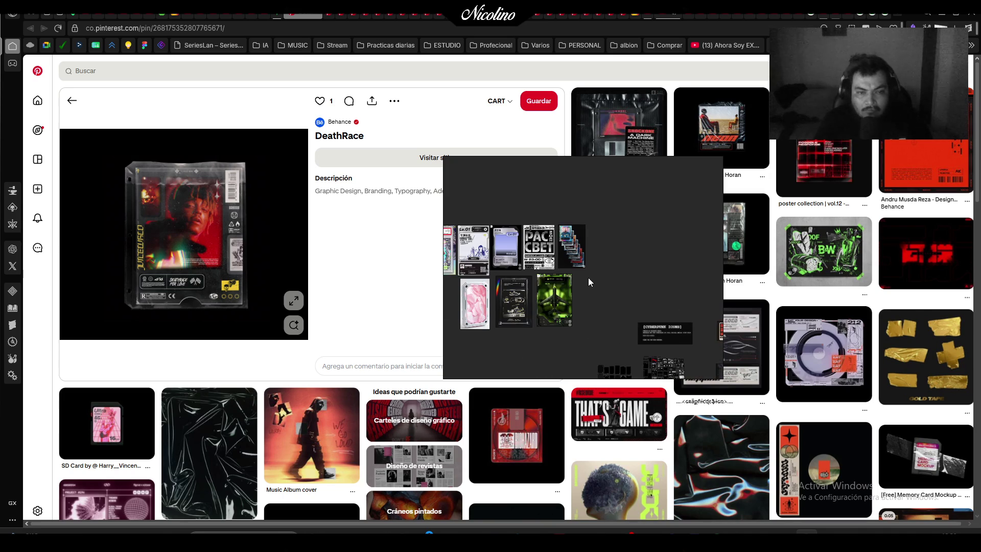
mouse_move(504, 292)
mouse_down()
mouse_move(609, 342)
mouse_move(614, 317)
mouse_up()
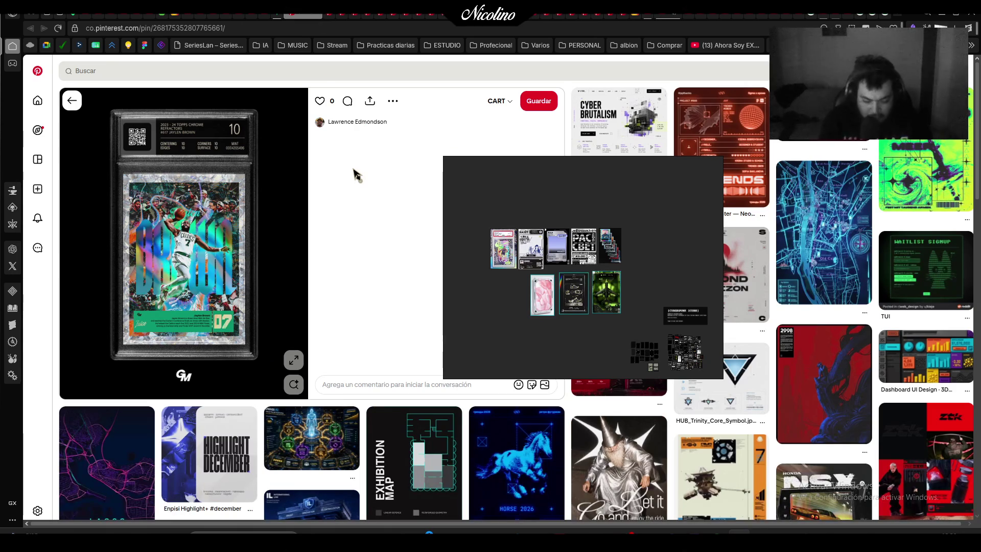
key(super+shift+s)
drag(102, 104, 261, 360)
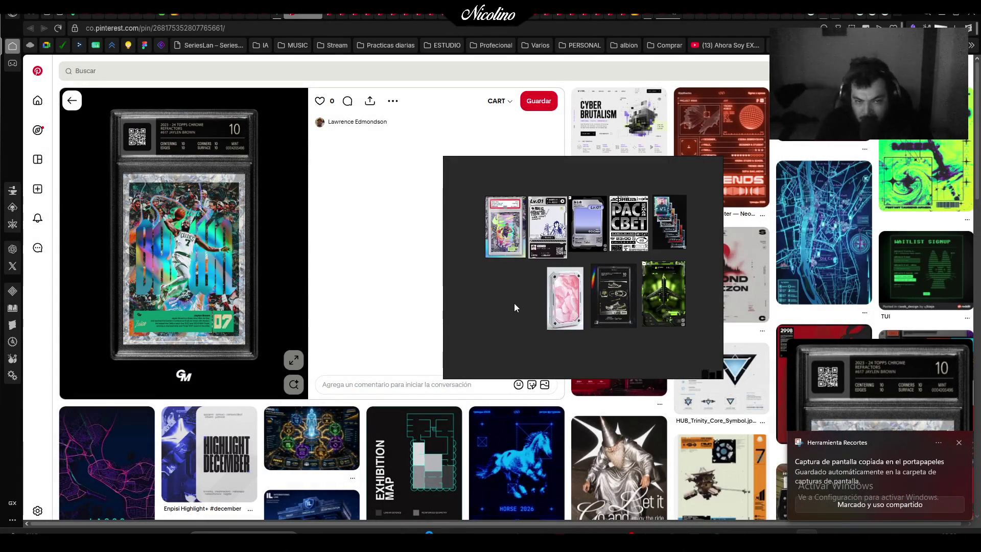
scroll(514, 302, up, 3)
drag(507, 296, 579, 378)
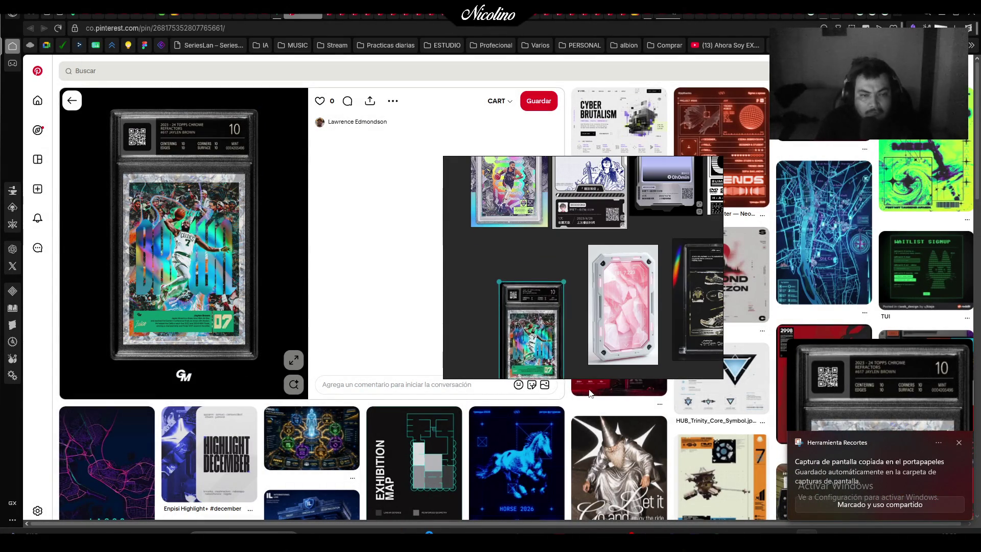
drag(535, 328, 541, 292)
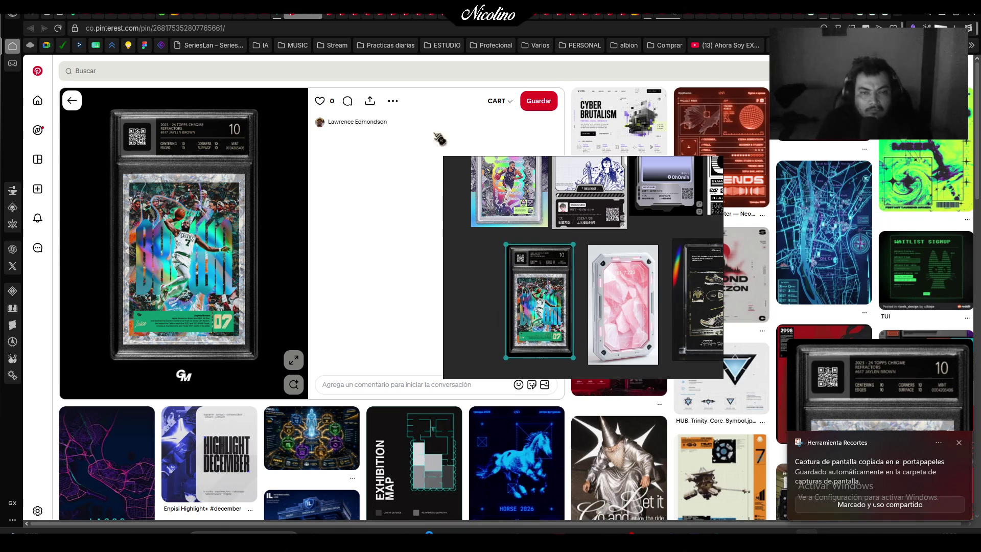
Capture the Gagaga Girl card, paste it onto the board and enlarge it
click(317, 17)
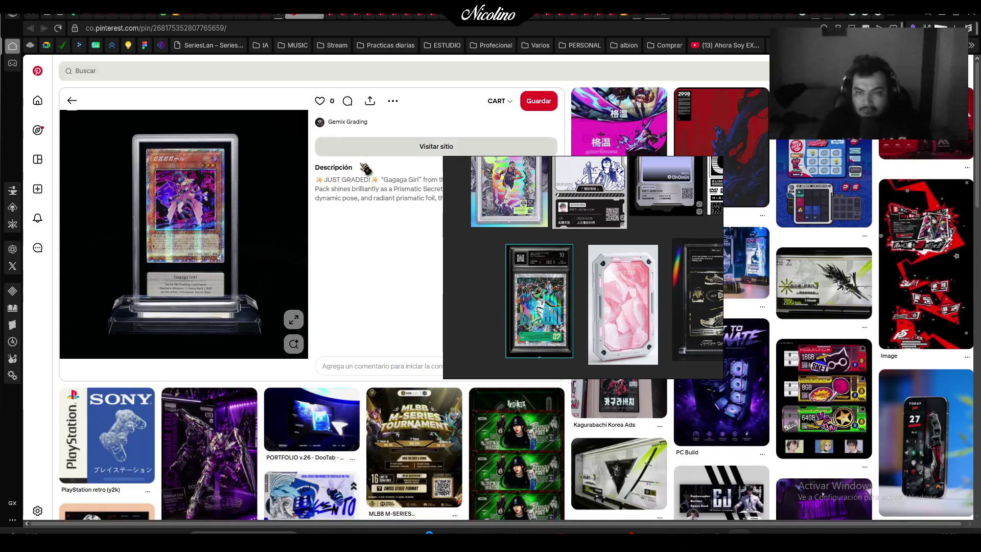
key(super+shift+s)
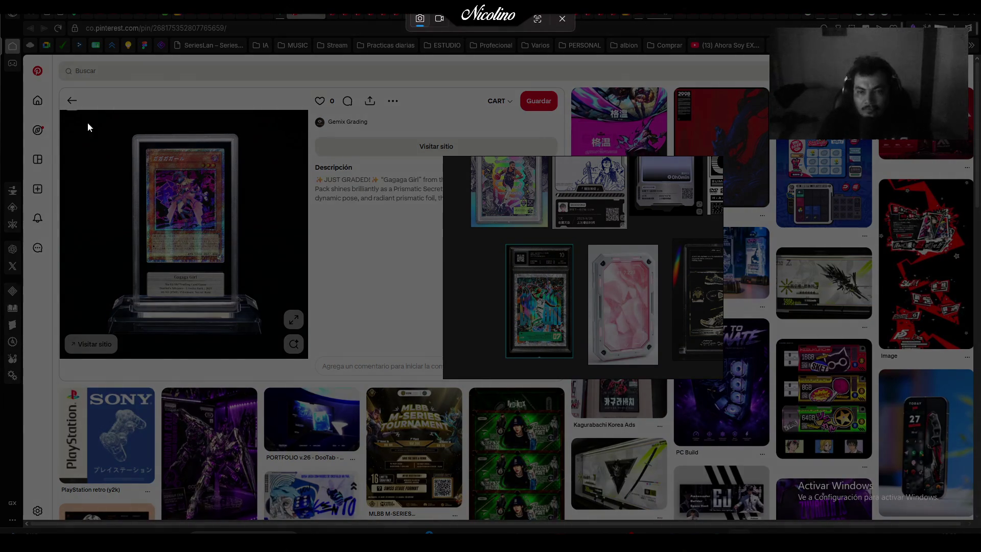
mouse_move(86, 123)
mouse_down()
mouse_move(287, 361)
mouse_move(281, 341)
mouse_up()
drag(470, 295, 529, 305)
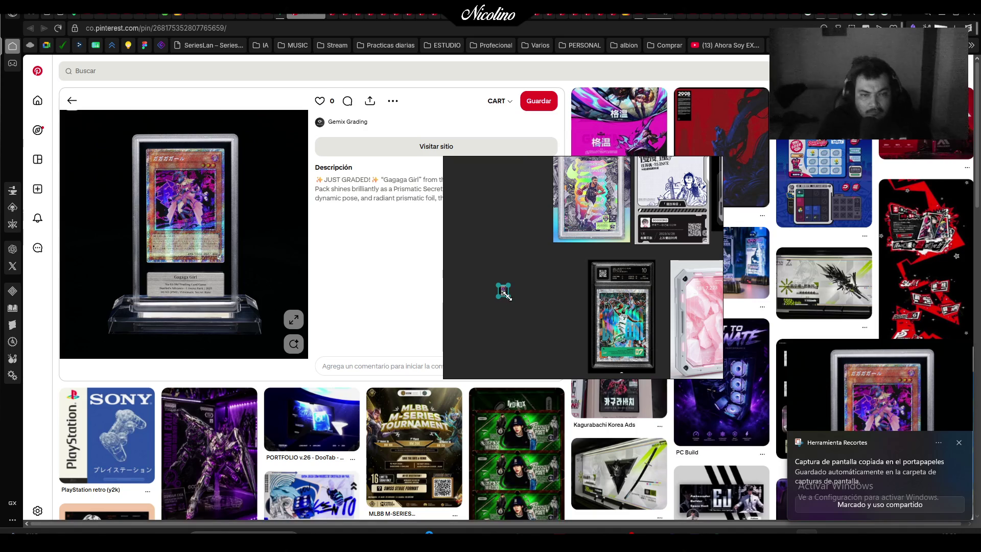
key(ctrl+v)
drag(556, 327, 557, 312)
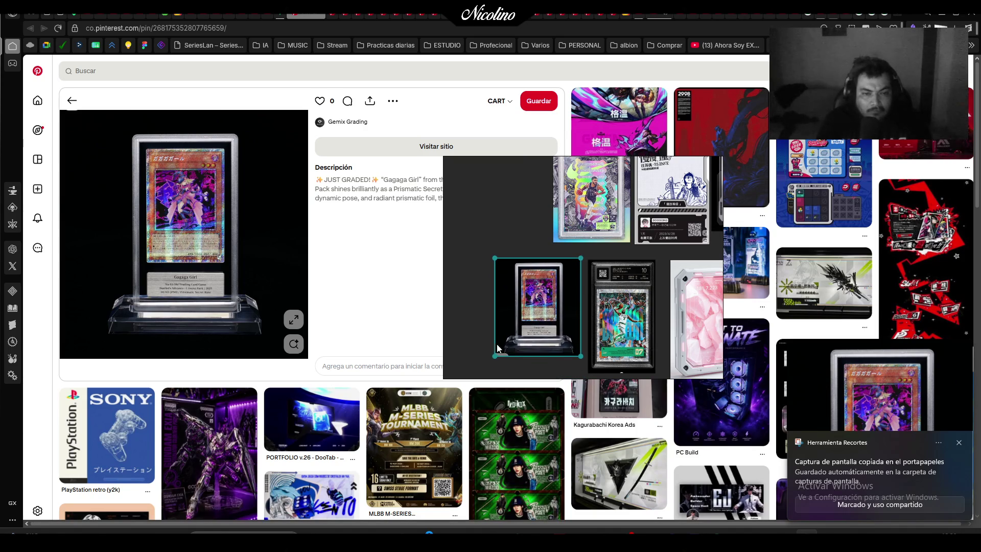
drag(495, 356, 483, 366)
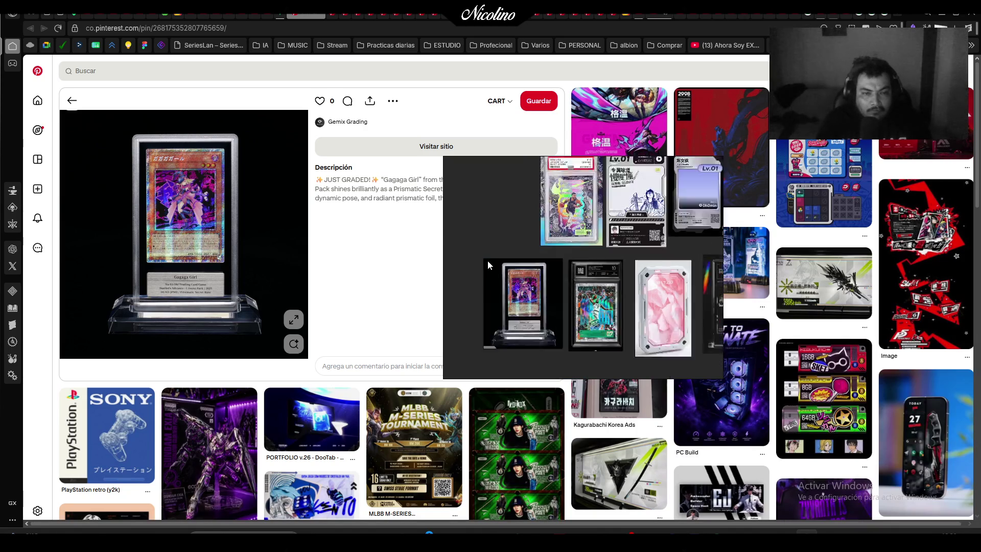
scroll(496, 276, down, 3)
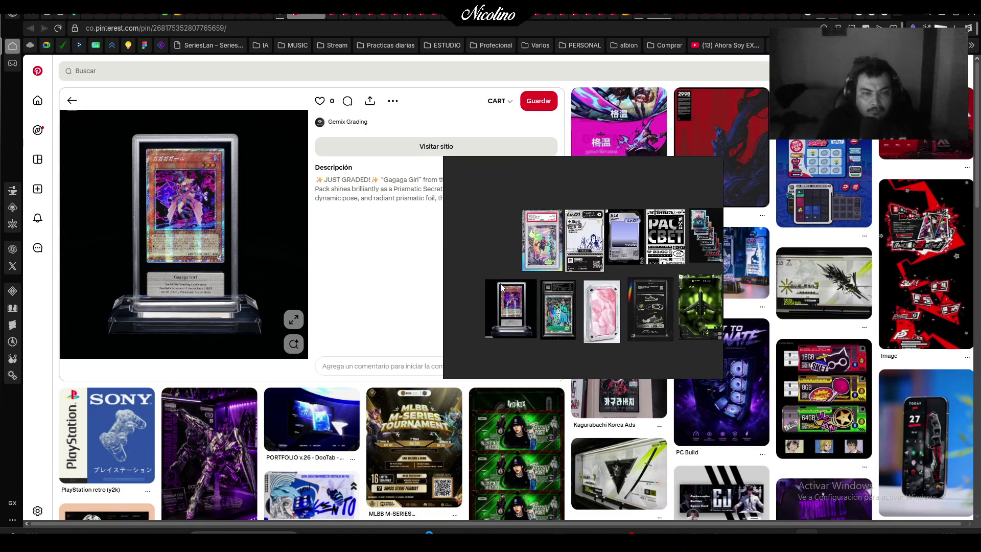
Capture the One Piece card pack and paste it, shrunk, onto the board
click(320, 18)
key(super+shift+s)
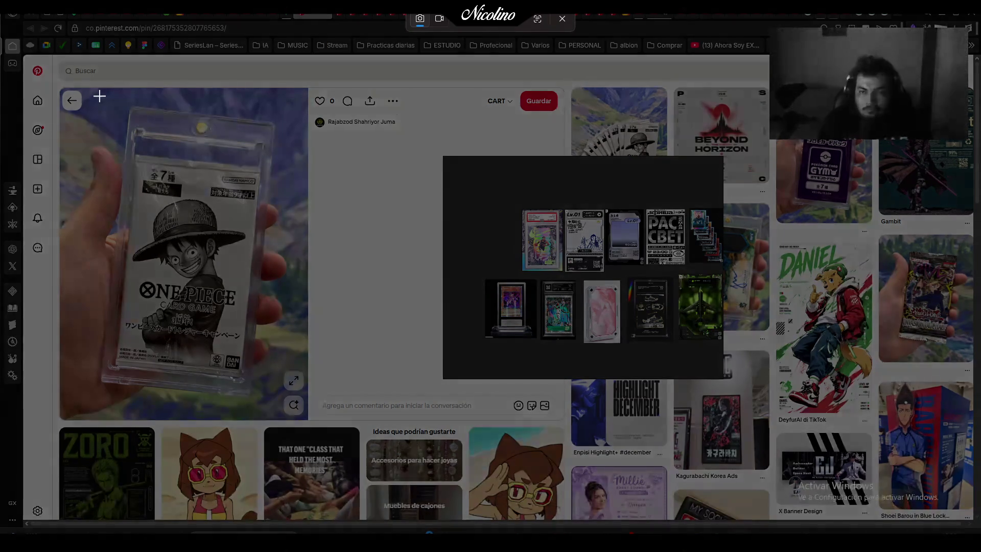
mouse_move(91, 97)
mouse_down()
mouse_move(271, 406)
mouse_move(283, 406)
mouse_up()
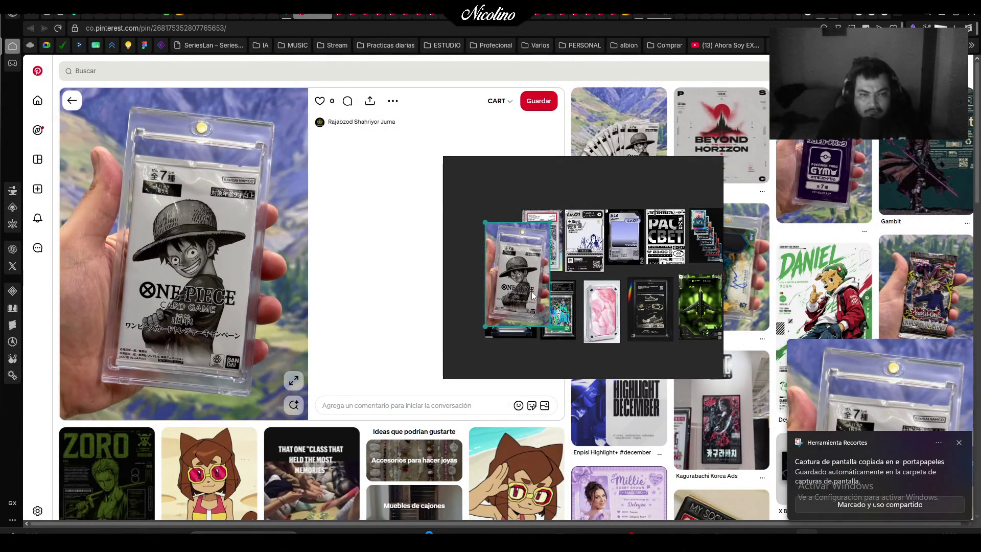
key(ctrl+v)
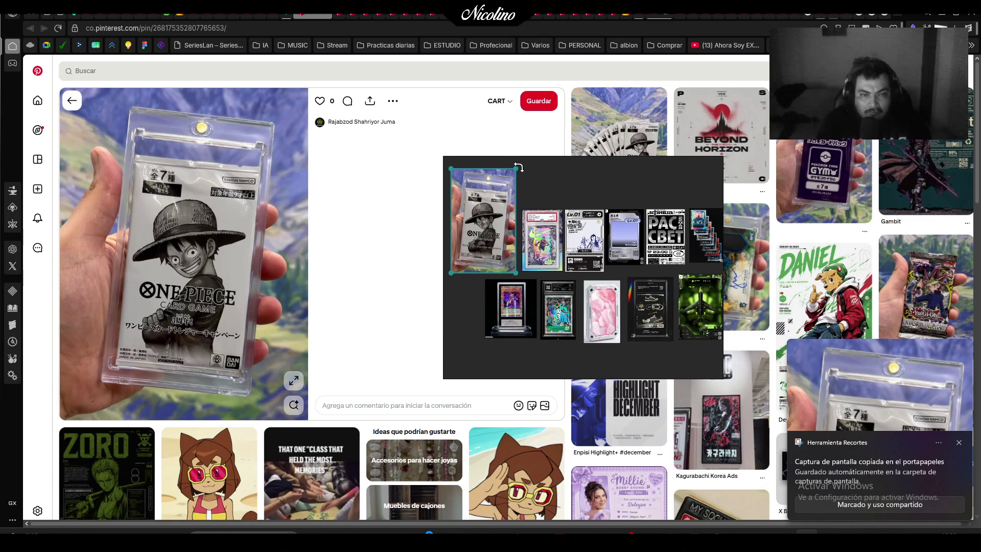
mouse_move(516, 170)
mouse_down()
mouse_move(499, 234)
mouse_move(510, 236)
mouse_up()
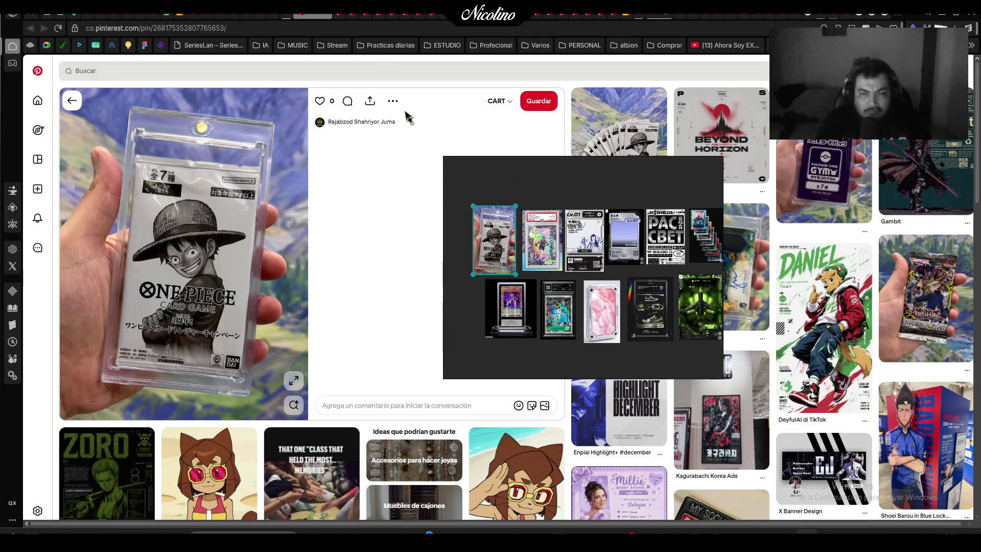
Add the Pikachu EX card below the framed card, nudging the framed card left
key(alt+Left)
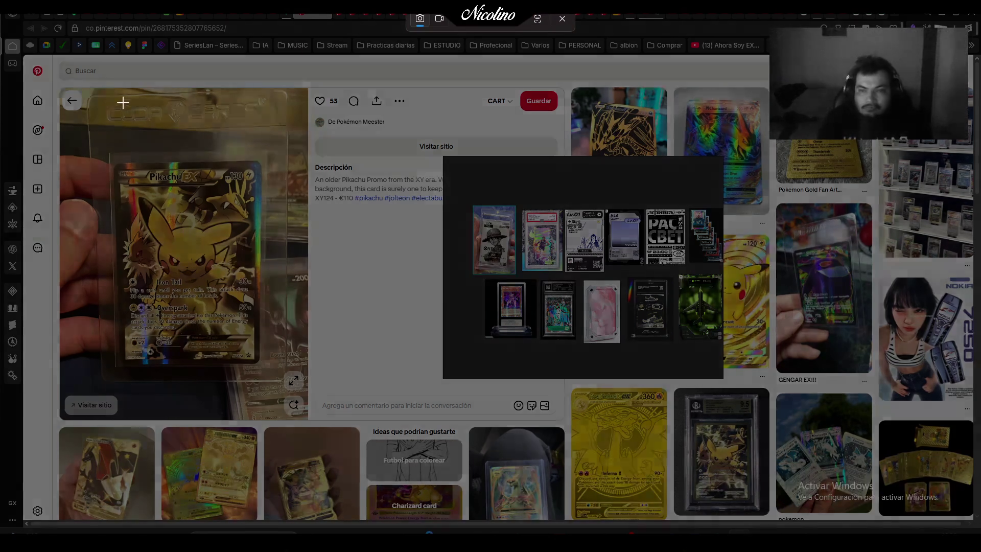
key(super+shift+s)
drag(76, 87, 302, 392)
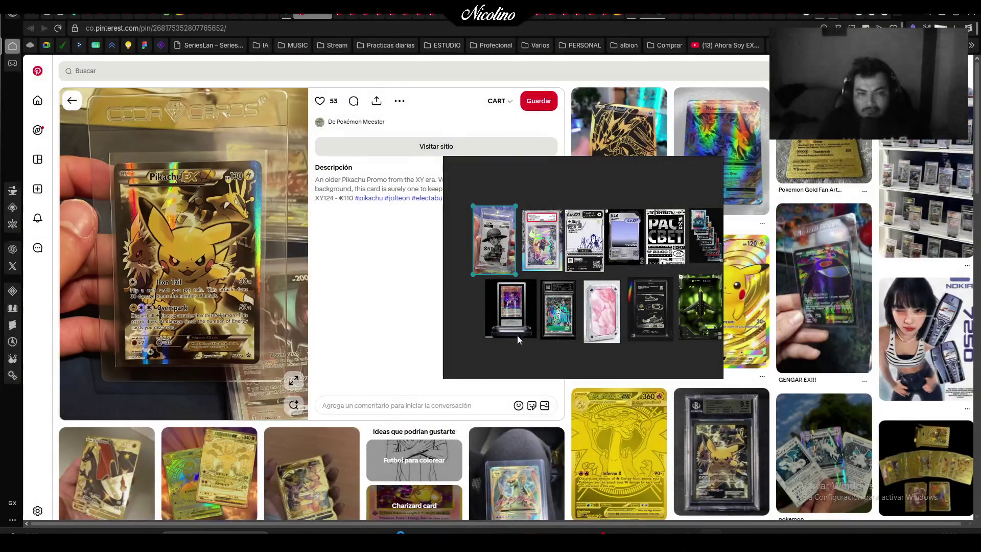
mouse_move(517, 335)
mouse_down()
mouse_move(581, 276)
mouse_move(481, 287)
mouse_move(534, 296)
mouse_move(598, 364)
mouse_up()
key(ctrl+v)
drag(559, 332, 534, 312)
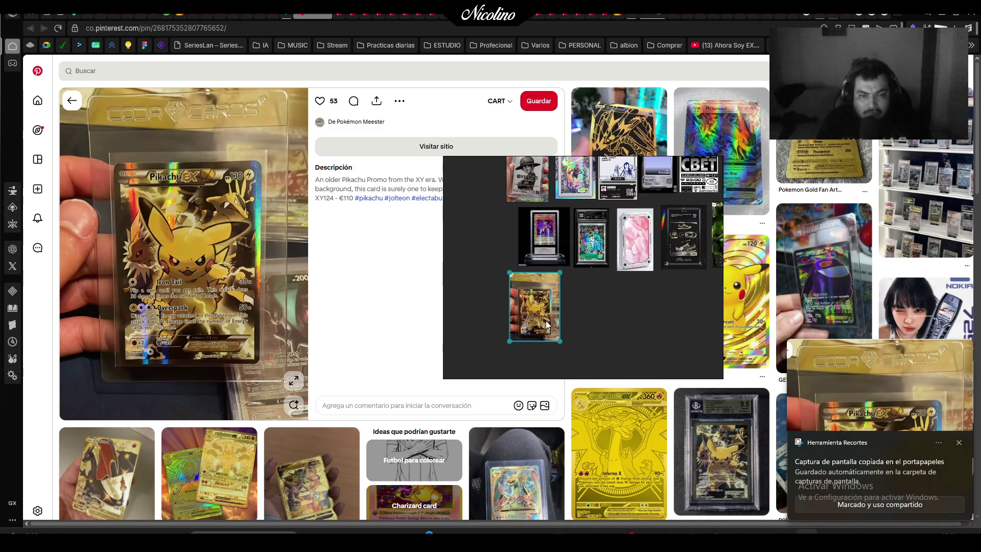
click(551, 247)
drag(551, 247, 547, 247)
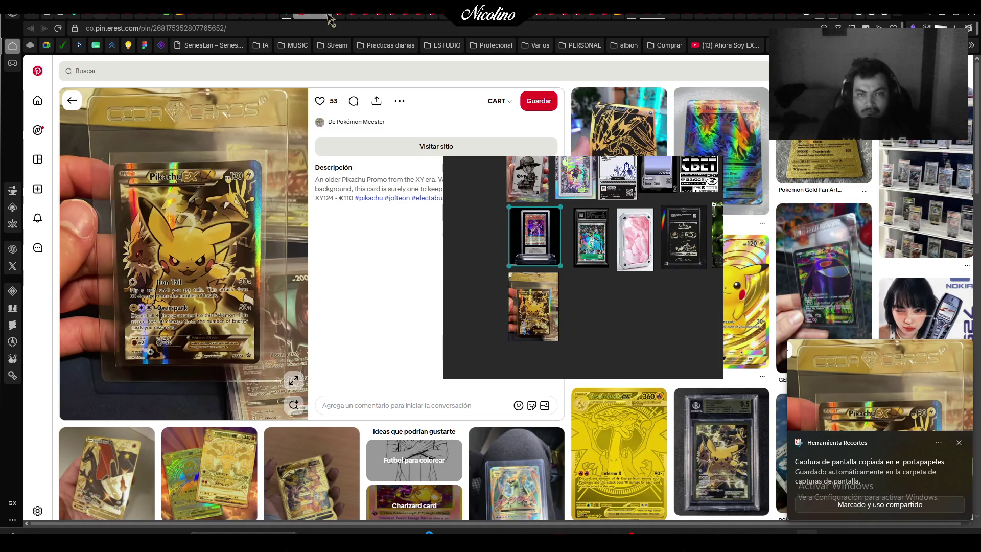
click(327, 17)
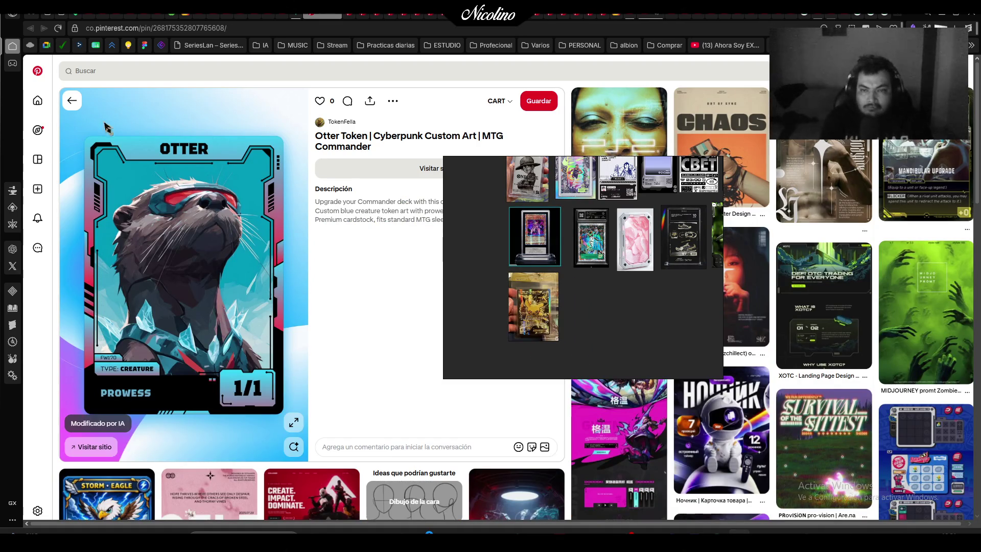
Capture the Otter Token card and shift the board window up and left
key(super+shift+s)
mouse_move(79, 129)
mouse_down()
mouse_move(179, 249)
mouse_move(285, 417)
mouse_up()
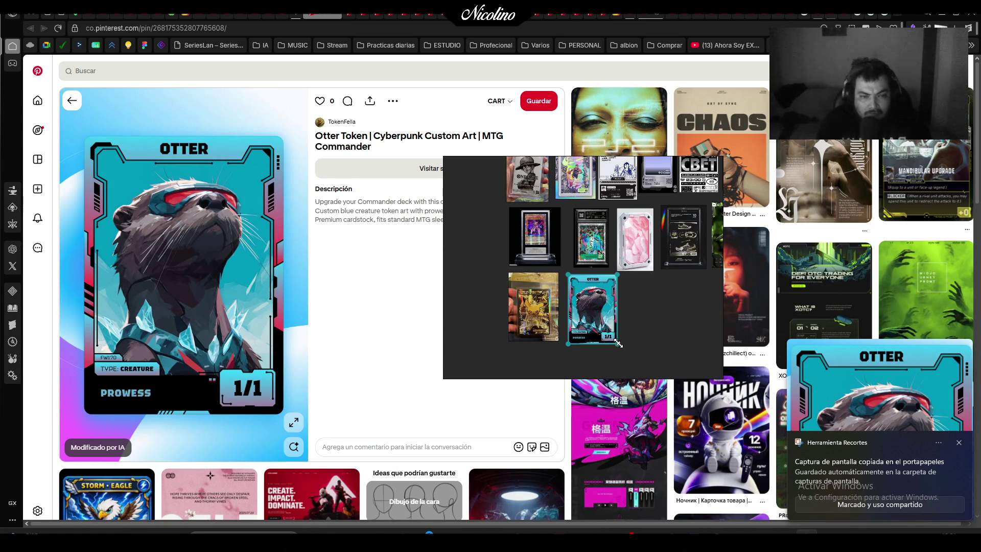
mouse_move(682, 277)
mouse_down()
mouse_move(562, 250)
mouse_move(583, 228)
mouse_up()
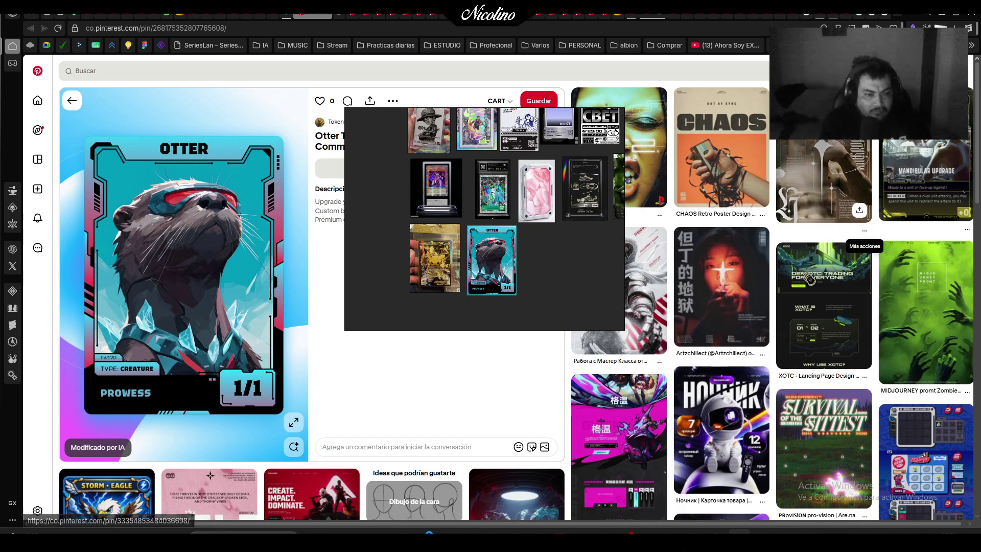
Snip the girl-with-lighter poster and paste it beside the otter card
click(757, 295)
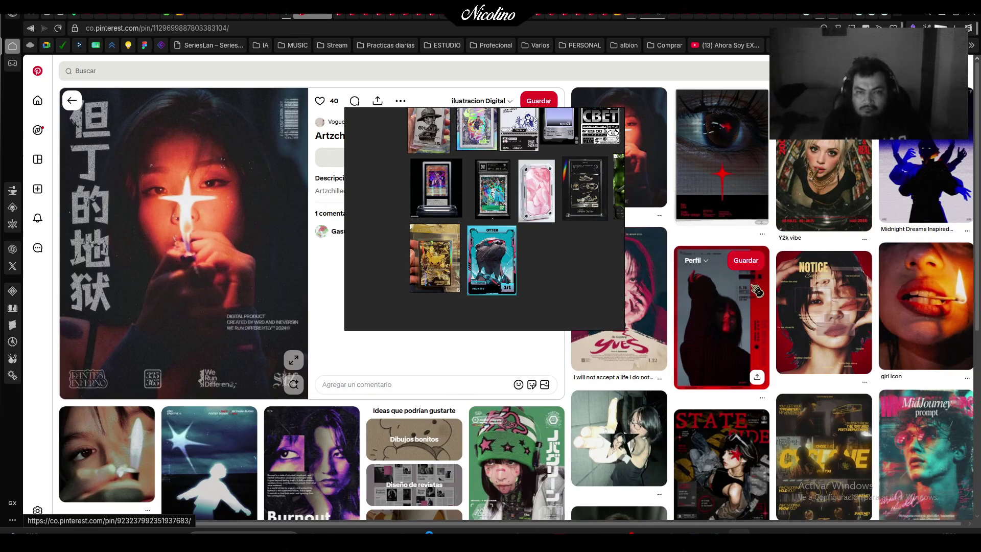
mouse_move(596, 264)
mouse_down()
mouse_move(740, 332)
mouse_move(768, 308)
mouse_move(740, 286)
mouse_up()
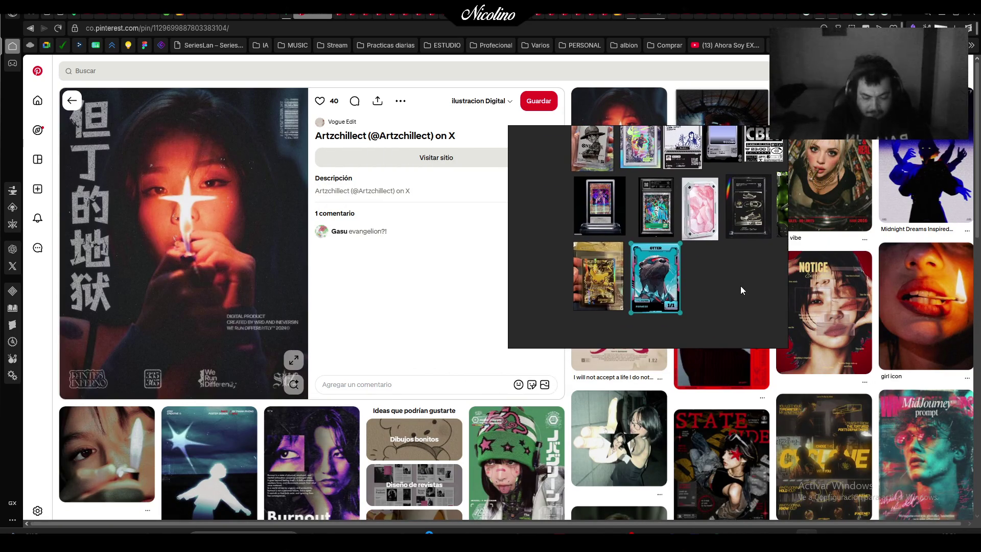
key(super+shift+s)
mouse_move(60, 88)
mouse_down()
mouse_move(305, 378)
mouse_move(309, 398)
mouse_up()
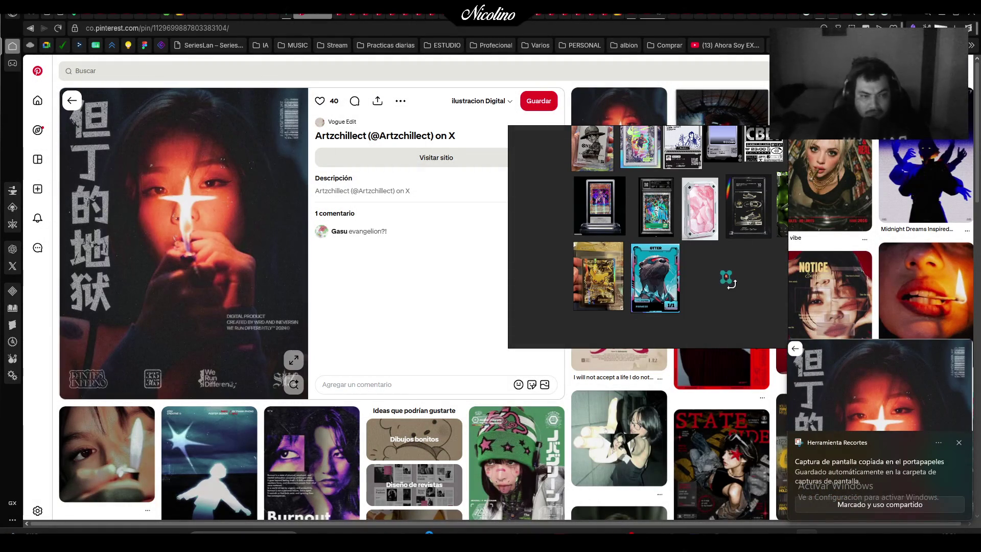
key(ctrl+v)
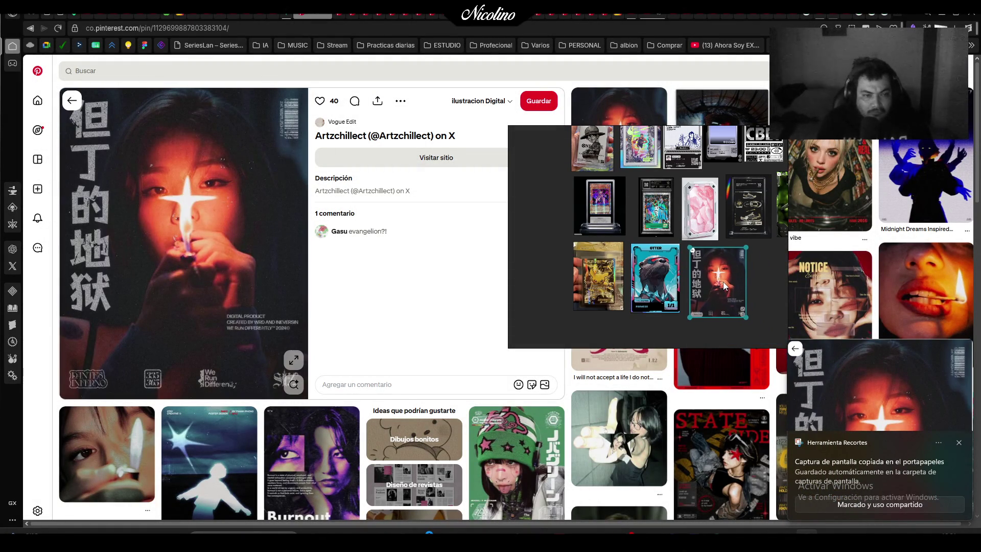
Snip the Mandibular Upgrade card and place it beside the poster on the board
click(329, 18)
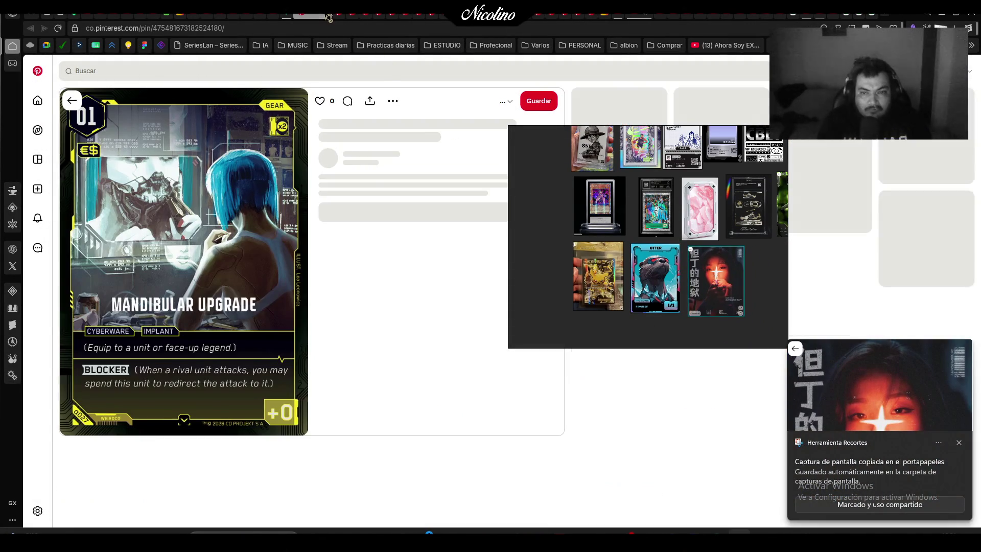
key(super+shift+s)
mouse_move(61, 90)
mouse_down()
mouse_move(237, 294)
mouse_move(305, 432)
mouse_up()
drag(776, 241, 618, 235)
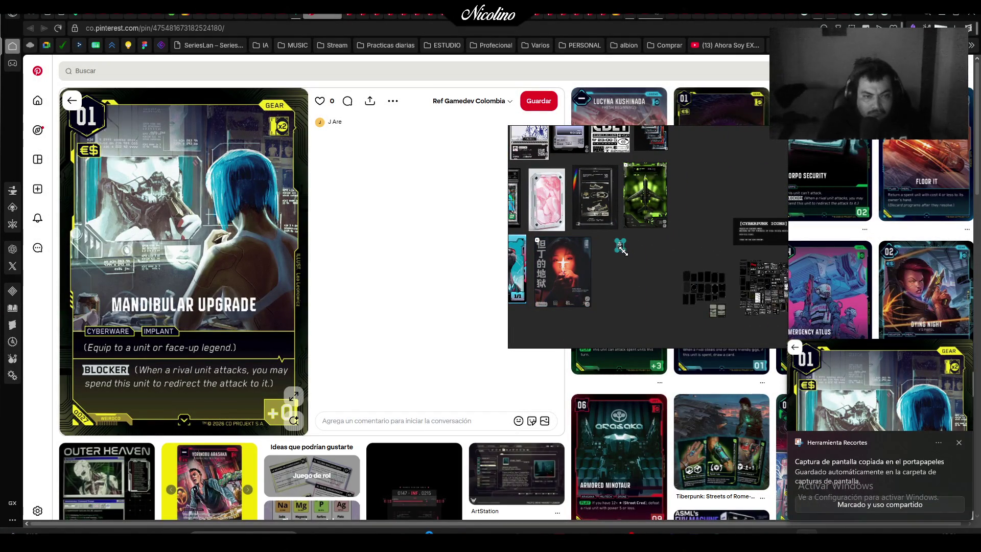
drag(647, 280, 630, 279)
Nudge the card group and shift the PureRef window toward the centre-left
scroll(631, 283, down, 3)
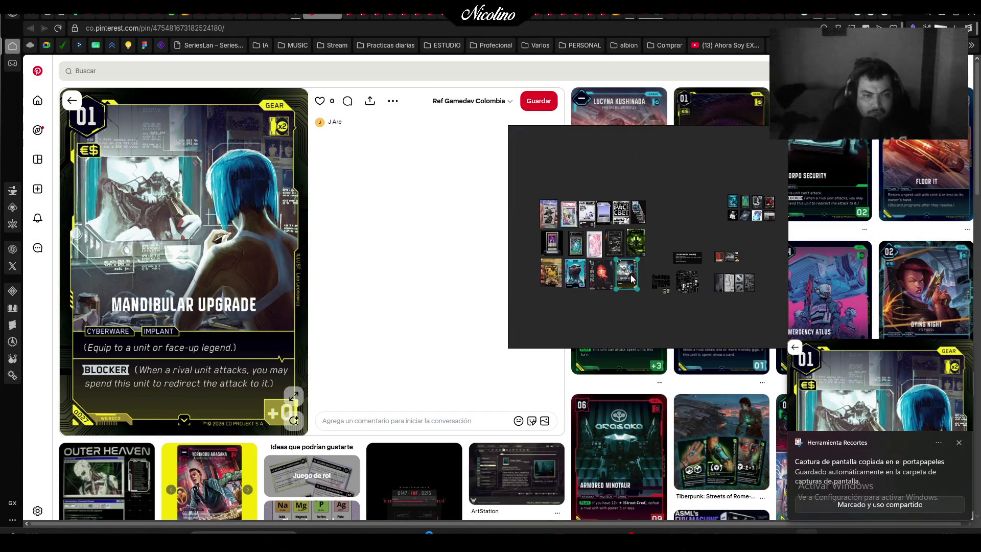
mouse_move(542, 197)
mouse_down()
mouse_move(649, 298)
mouse_move(630, 306)
mouse_move(671, 286)
mouse_move(610, 258)
mouse_up()
scroll(663, 217, up, 3)
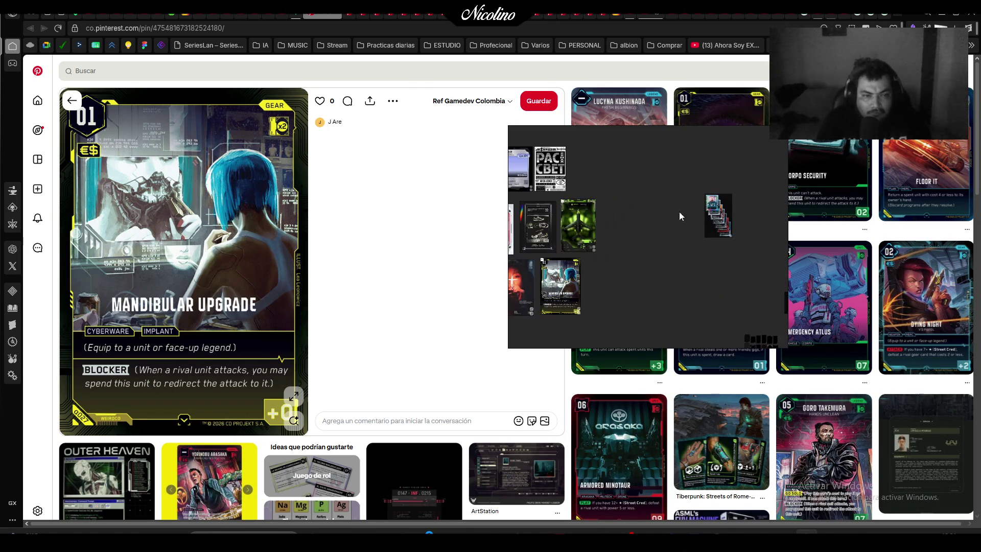
drag(581, 171, 578, 172)
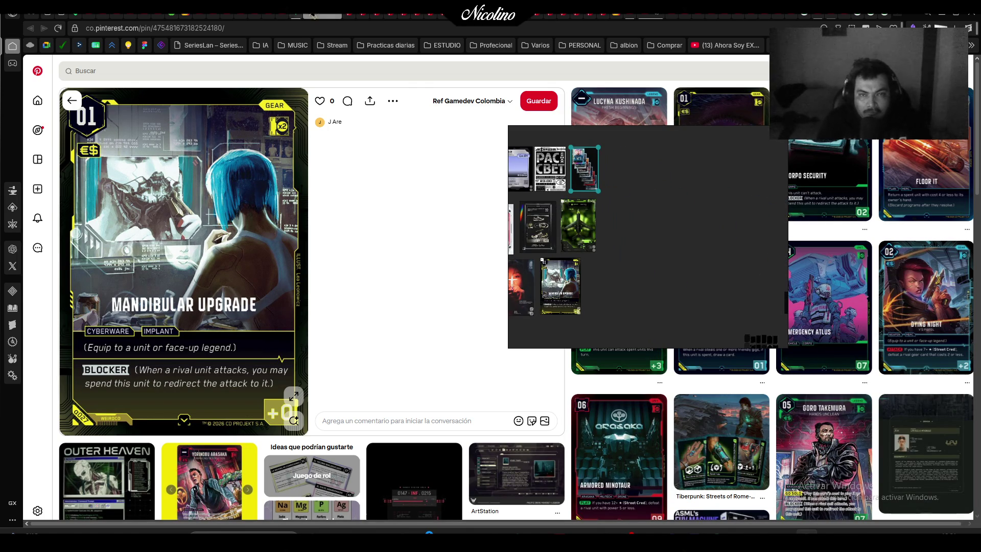
mouse_move(645, 234)
mouse_down()
mouse_move(604, 398)
mouse_move(436, 273)
mouse_move(460, 231)
mouse_move(445, 241)
mouse_move(639, 175)
mouse_move(686, 200)
mouse_up()
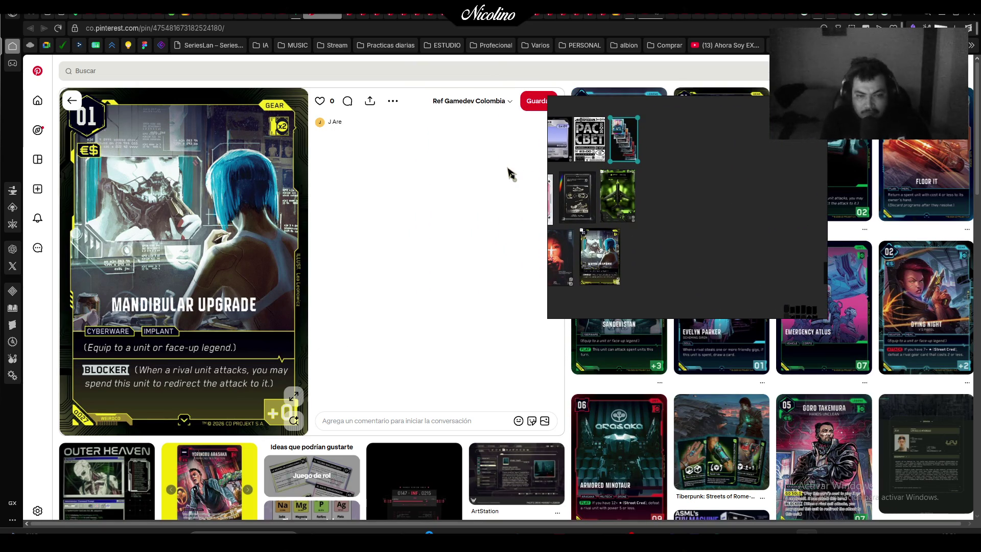
click(499, 493)
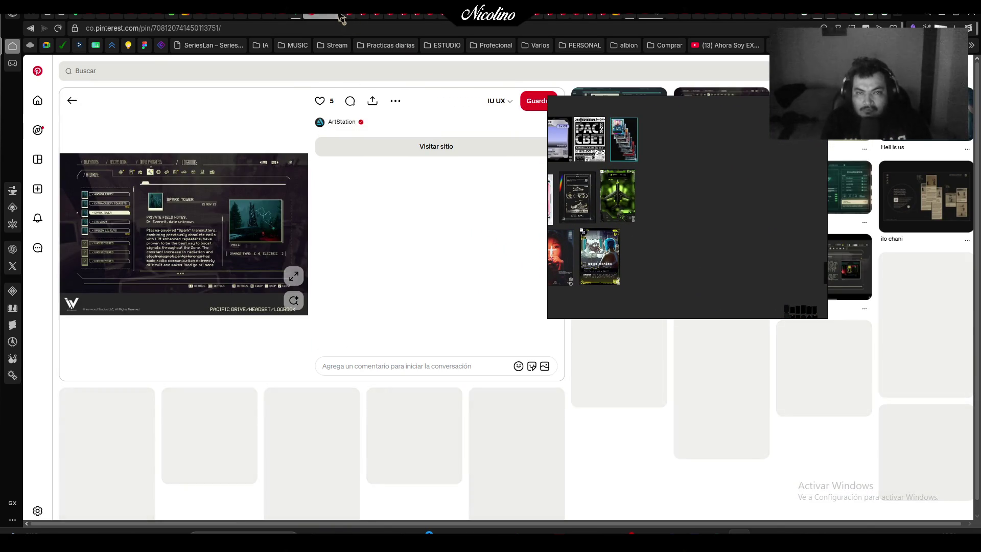
Add the Bentley Buck trading card, shrunk to match its neighbours
click(338, 17)
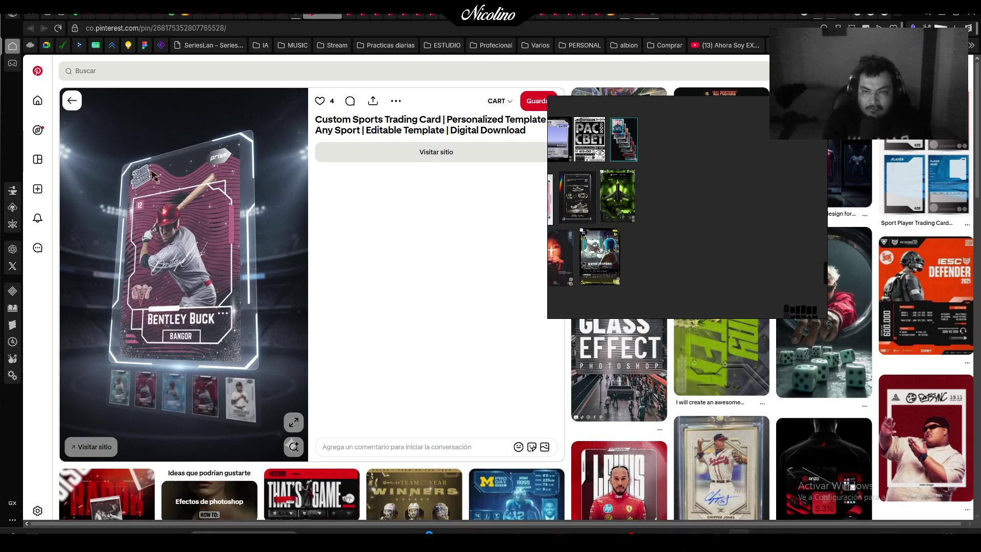
key(super+shift+s)
drag(82, 125, 271, 432)
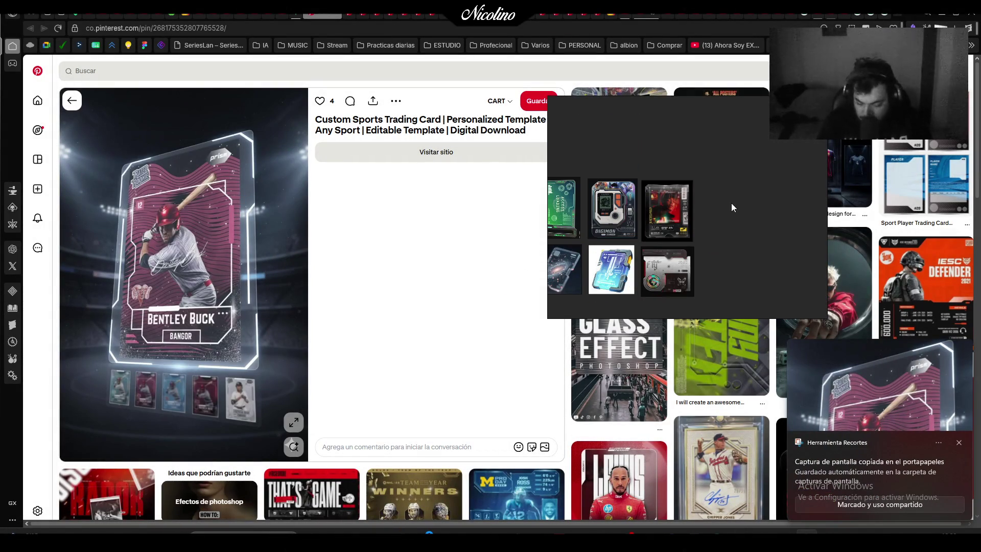
key(ctrl+v)
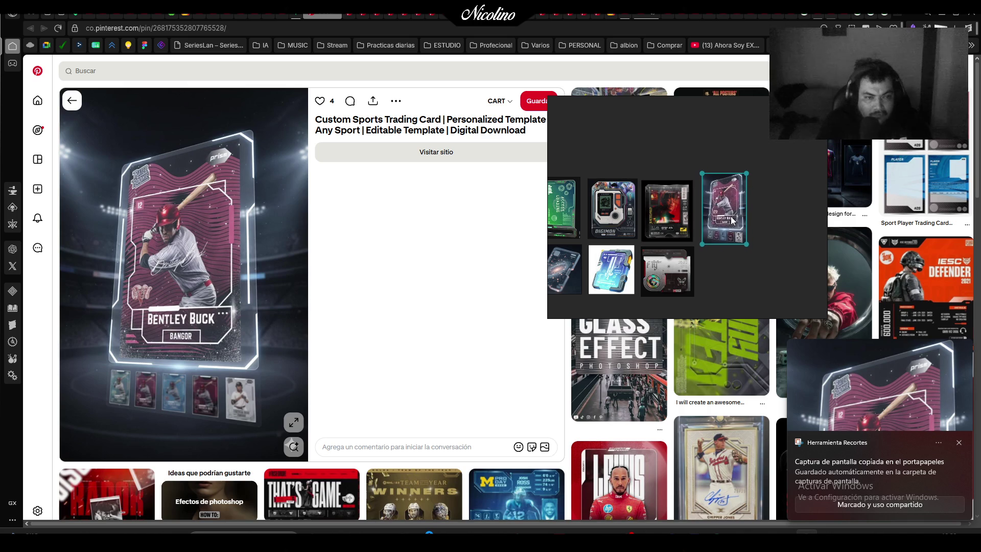
drag(732, 220, 731, 218)
drag(743, 170, 738, 180)
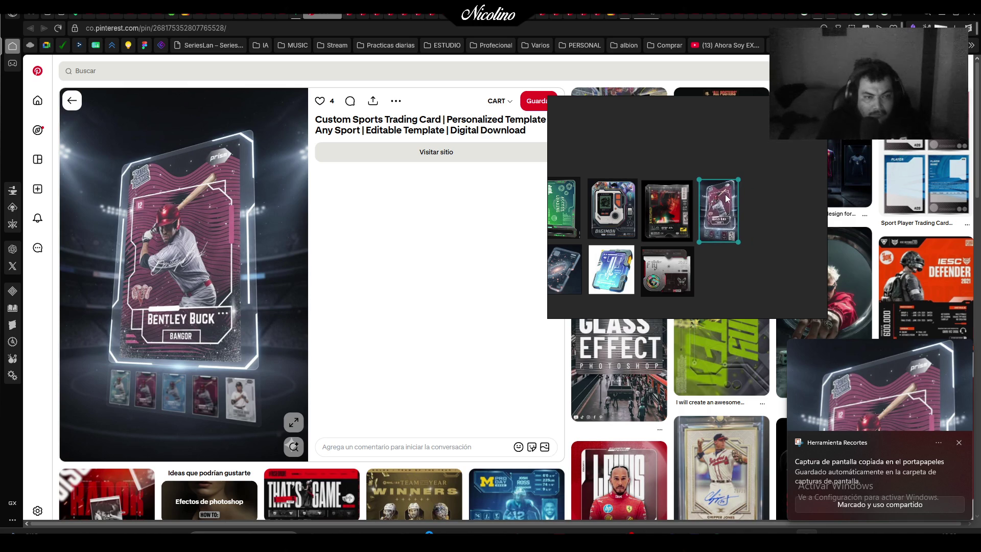
Capture the Luke Hughes card and move the PureRef window left and down
click(320, 25)
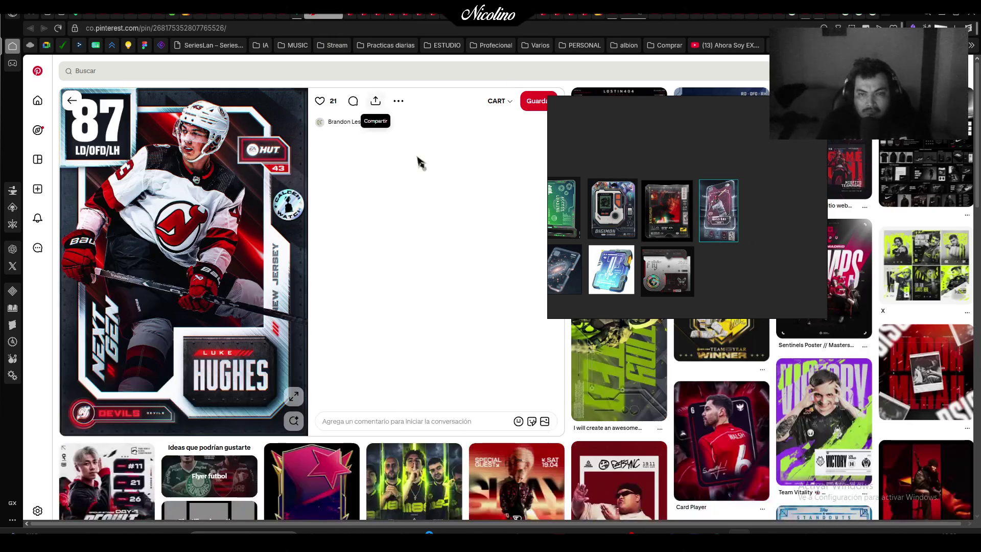
key(super+shift+s)
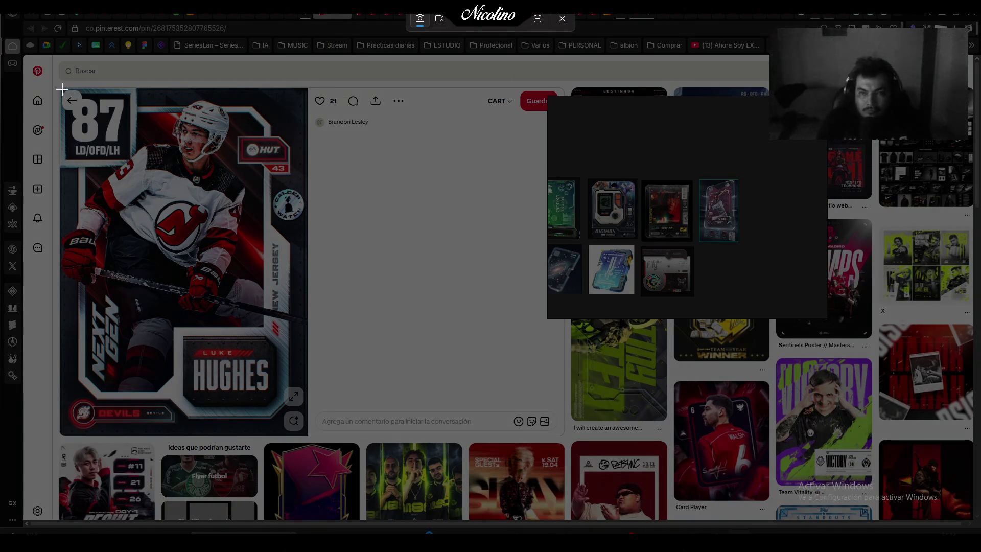
drag(60, 87, 306, 430)
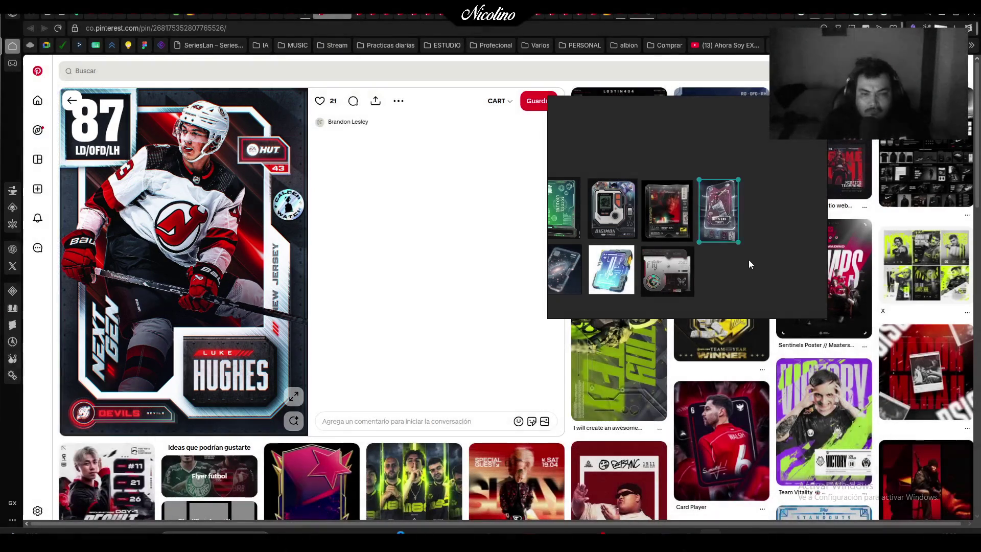
scroll(750, 263, down, 3)
scroll(646, 263, down, 5)
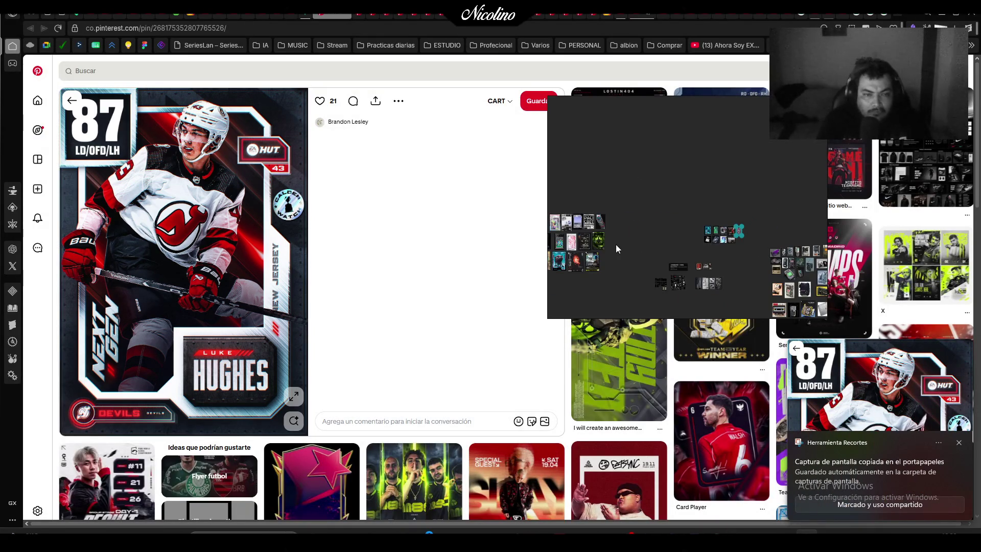
mouse_move(616, 249)
mouse_down()
mouse_move(704, 213)
mouse_move(691, 233)
mouse_up()
scroll(704, 214, up, 3)
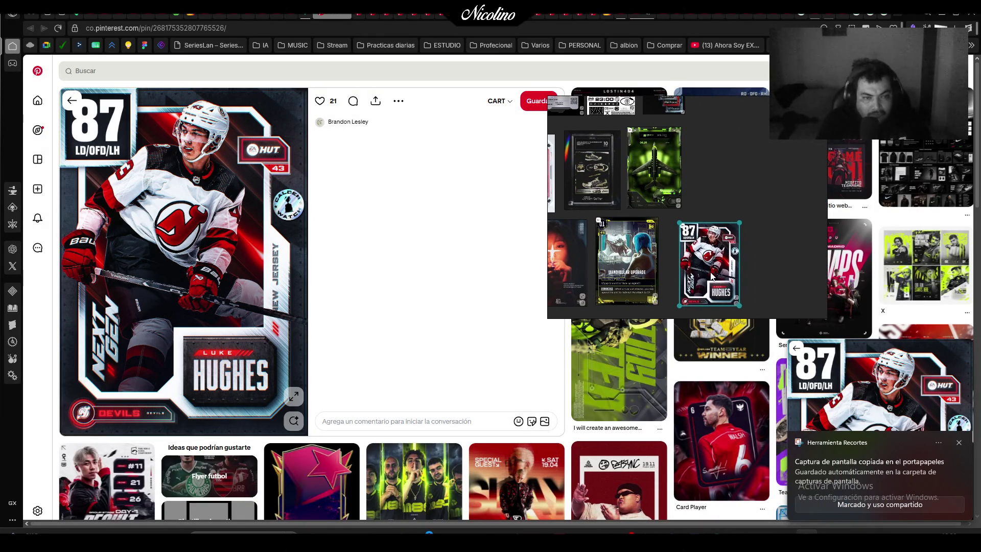
mouse_move(712, 277)
mouse_down()
mouse_move(403, 266)
mouse_move(518, 204)
mouse_up()
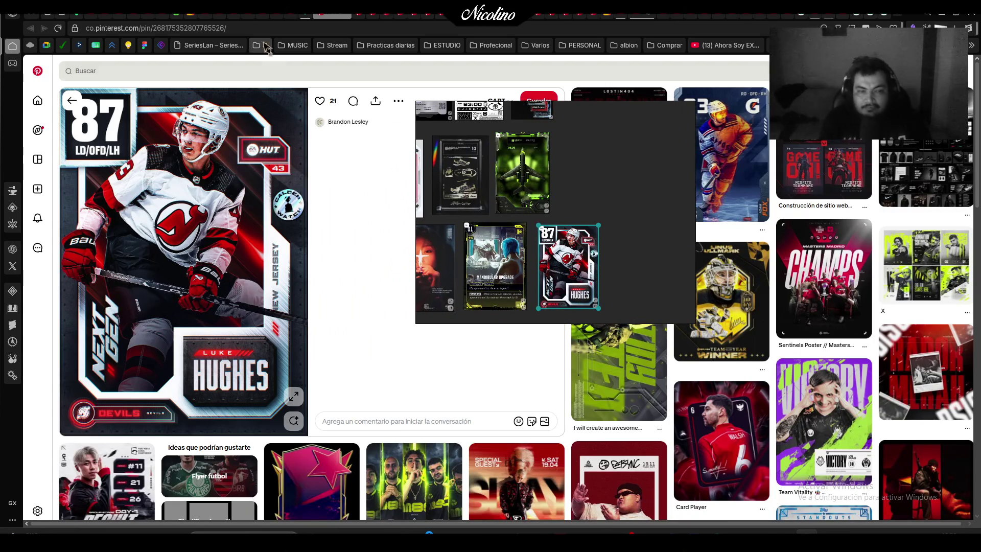
Open the player card templates pin and make room above the Luke Hughes card
click(348, 19)
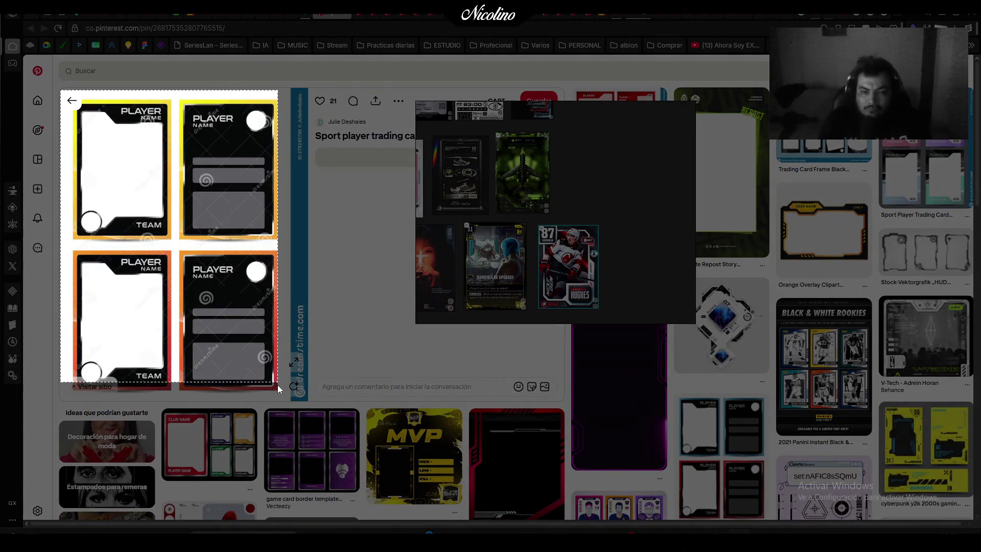
click(596, 239)
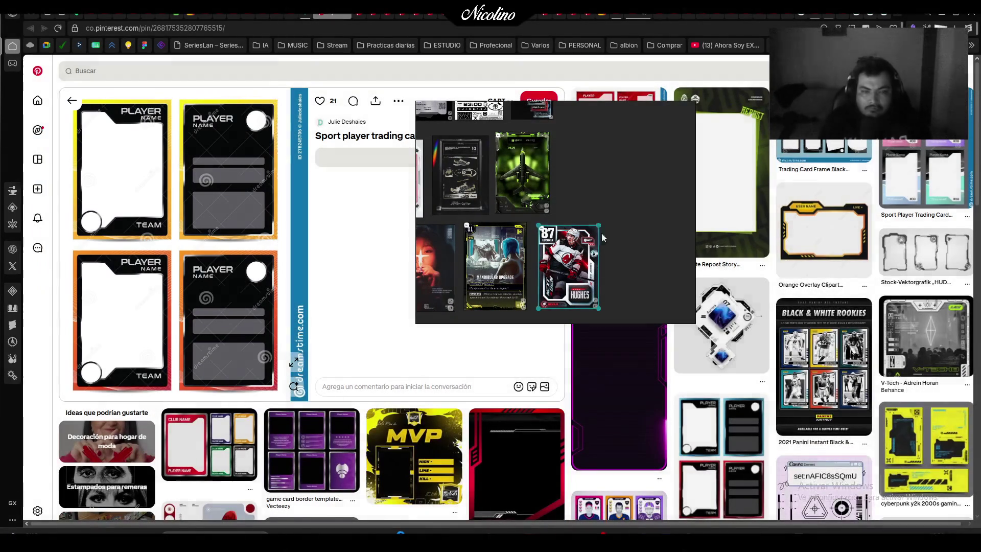
drag(580, 149, 575, 165)
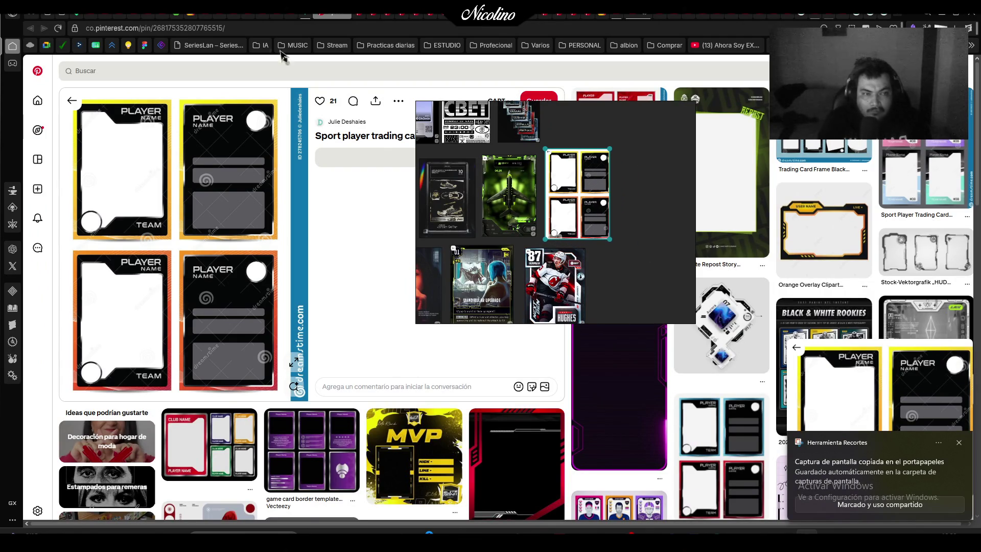
click(349, 19)
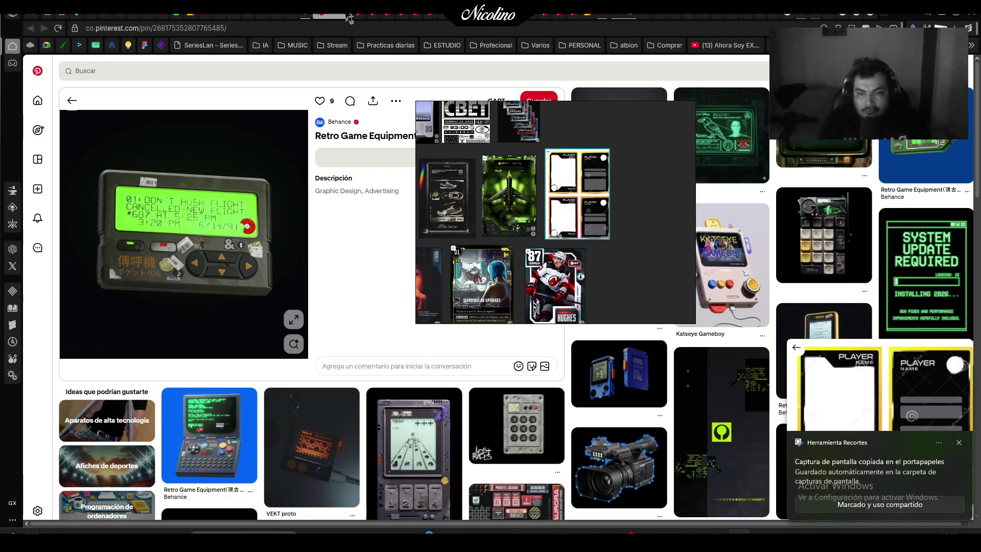
Snip the green-screen pager and place it, enlarged, among the retro device references
key(super+shift+s)
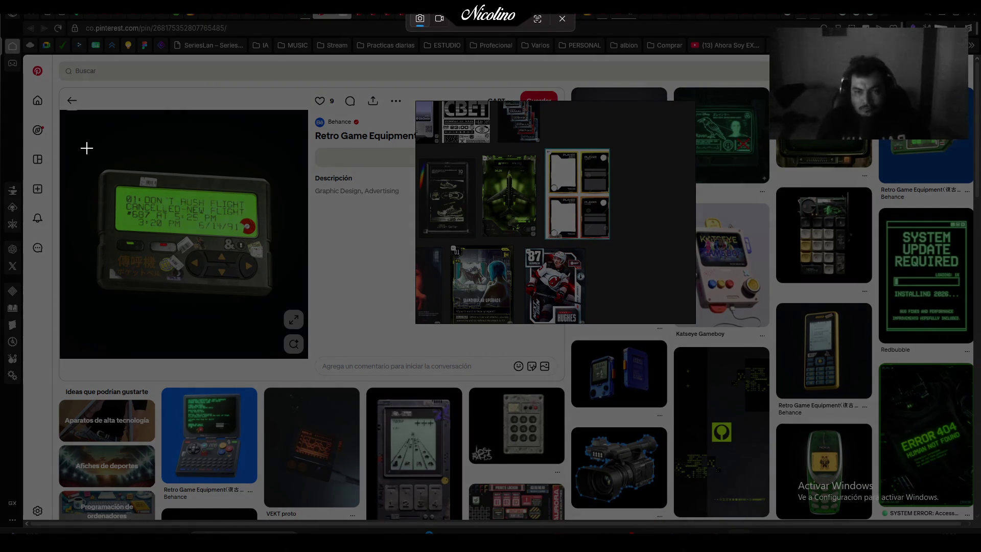
drag(85, 148, 260, 308)
scroll(541, 262, down, 5)
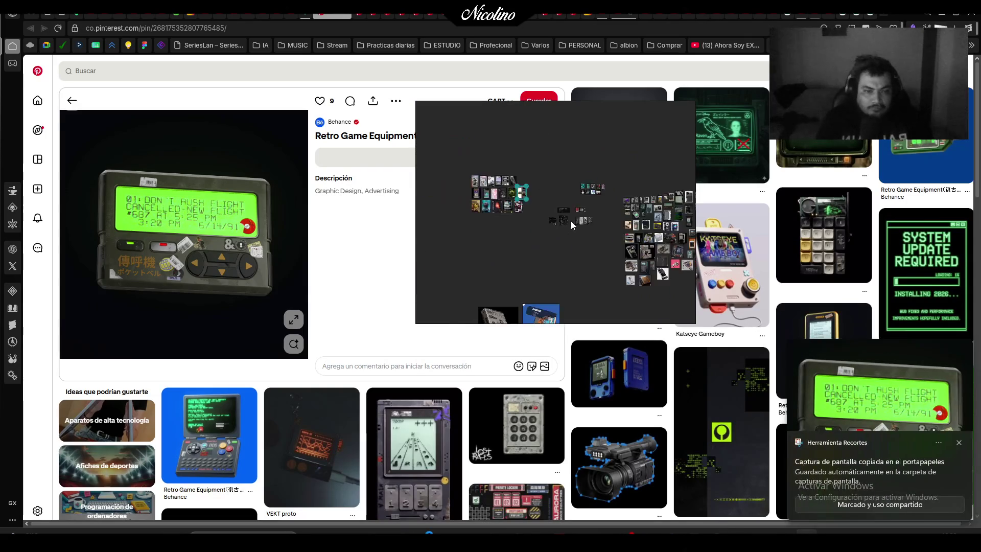
scroll(540, 261, up, 6)
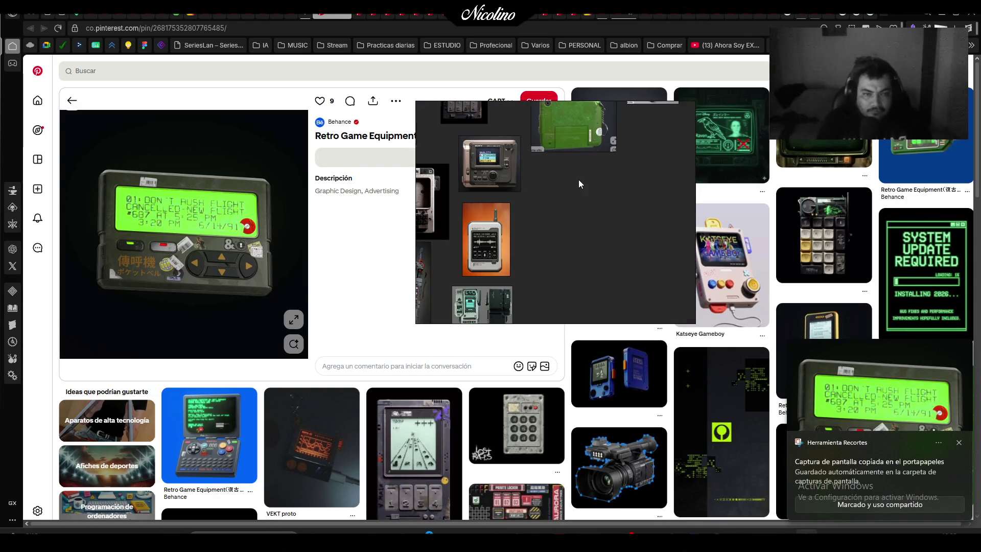
drag(590, 189, 663, 261)
mouse_move(634, 220)
mouse_down()
mouse_move(580, 203)
mouse_move(366, 303)
mouse_move(476, 230)
mouse_up()
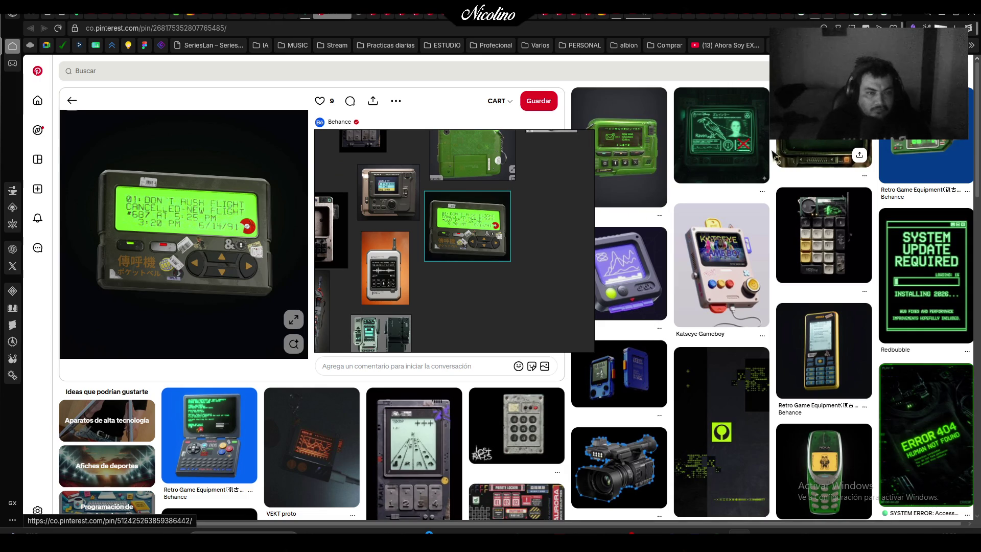
Open the RobCo terminal monitor pin and scroll through its related pins
click(775, 156)
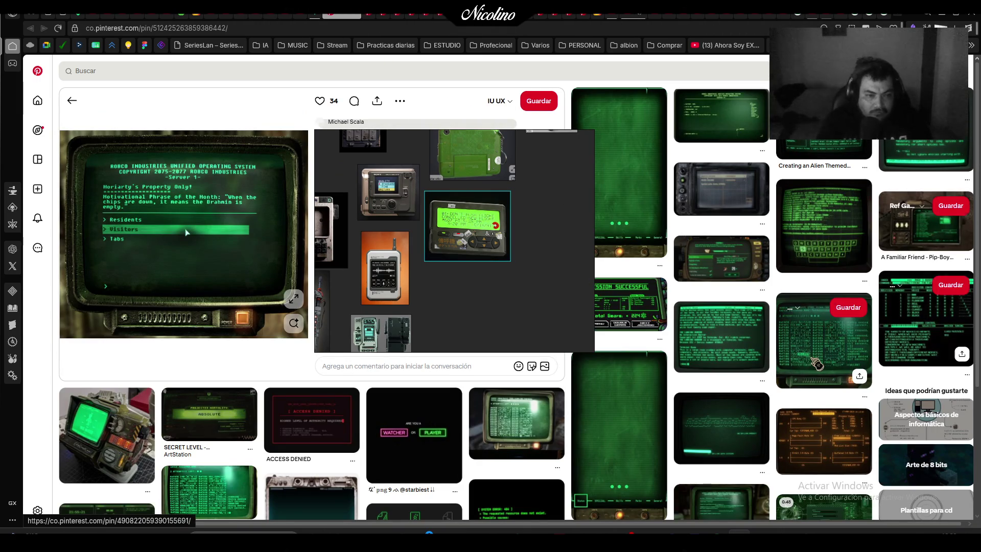
scroll(603, 230, down, 10)
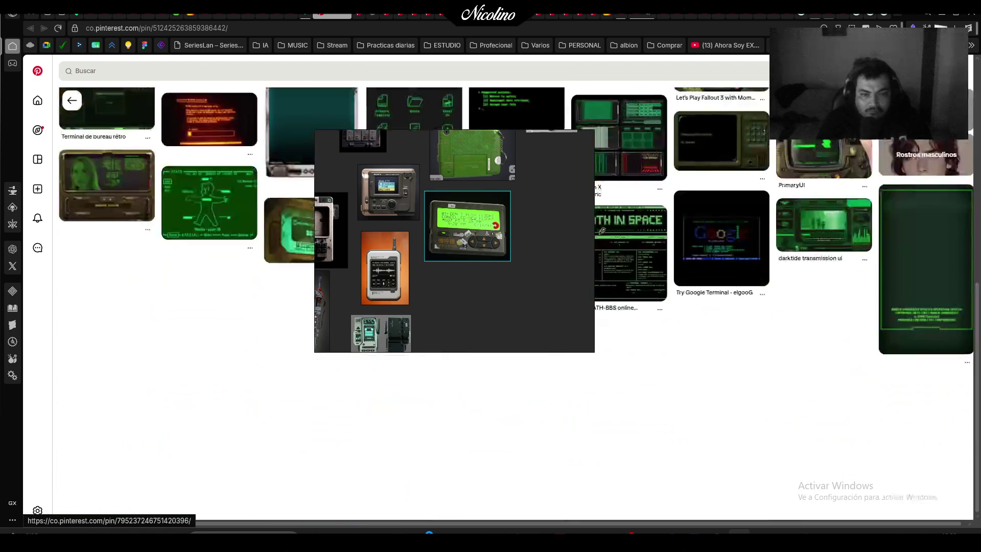
scroll(603, 231, up, 10)
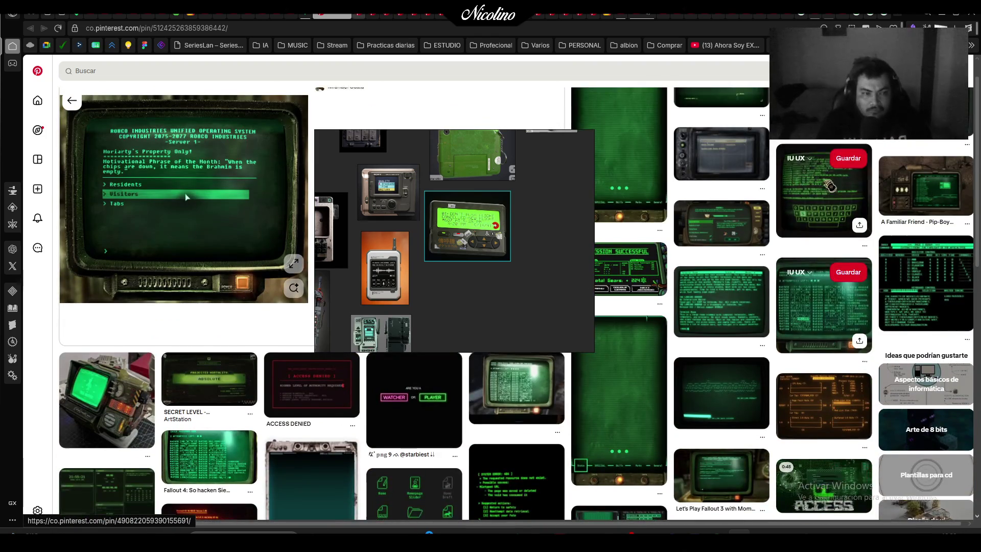
scroll(838, 179, down, 4)
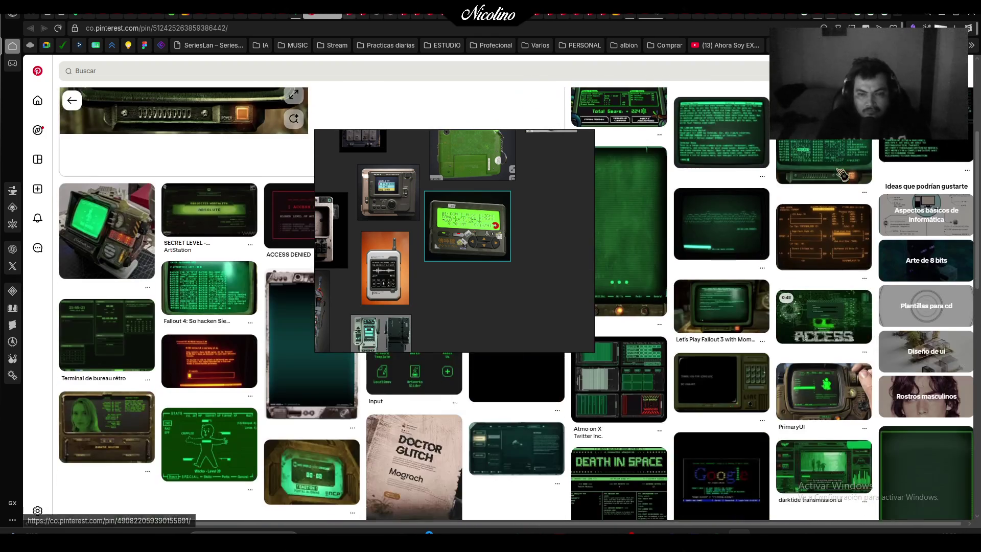
scroll(842, 174, down, 2)
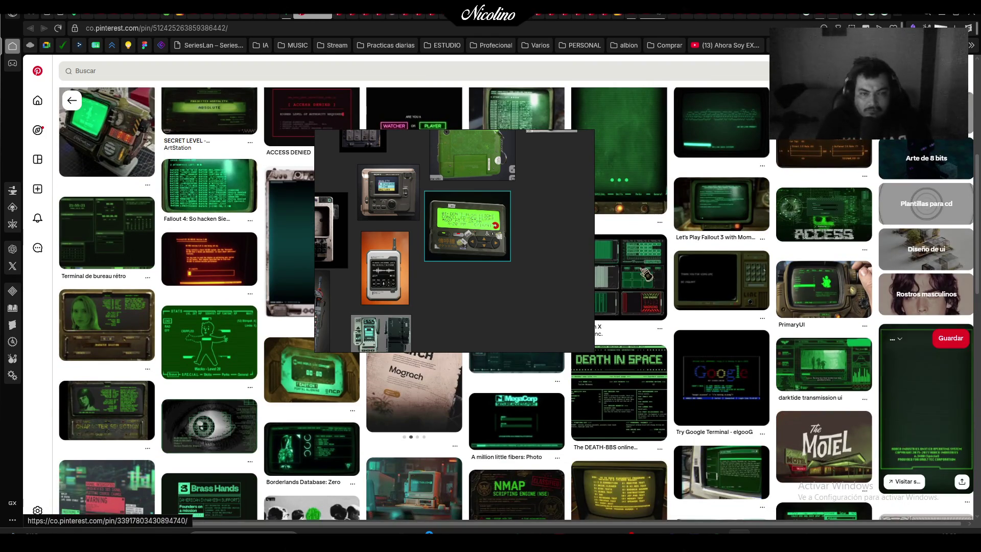
Snip the RobCo terminal image and paste it onto the PureRef board
scroll(381, 180, up, 6)
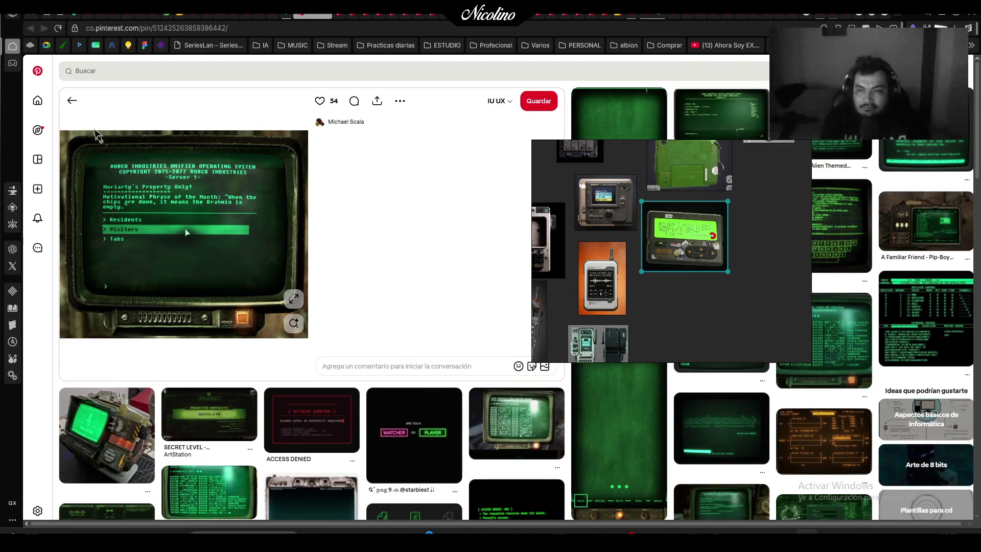
key(super+shift+s)
drag(61, 132, 308, 337)
scroll(746, 306, down, 3)
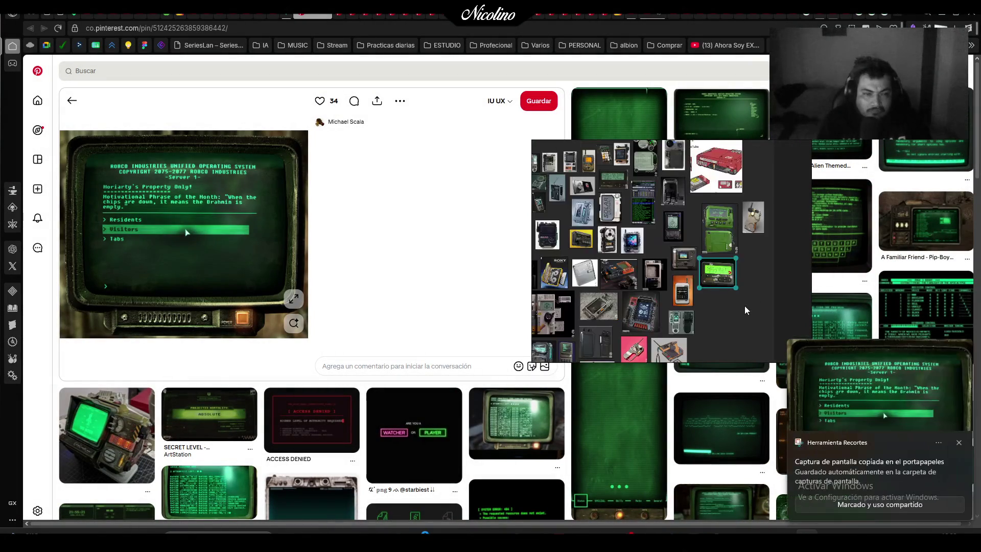
scroll(701, 289, up, 3)
scroll(709, 300, down, 3)
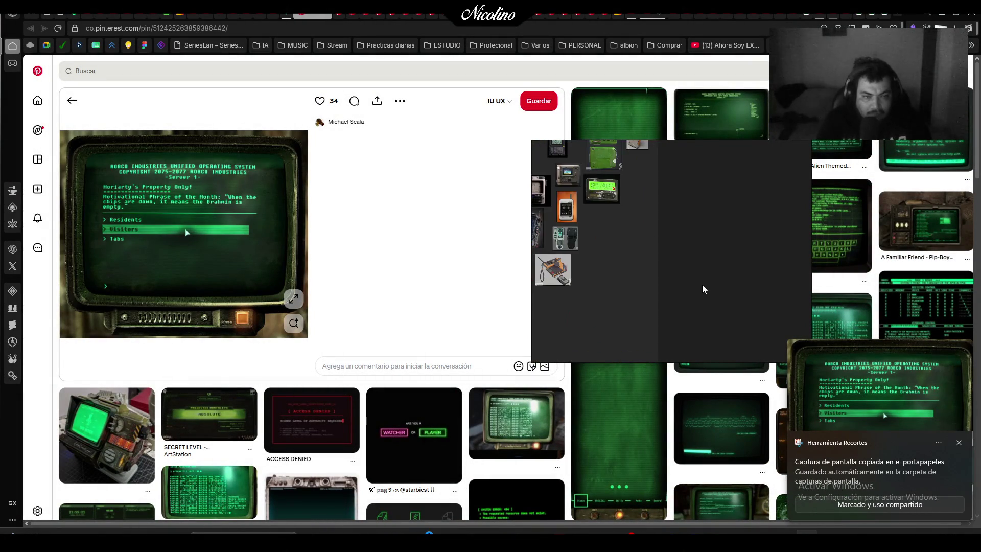
key(ctrl+v)
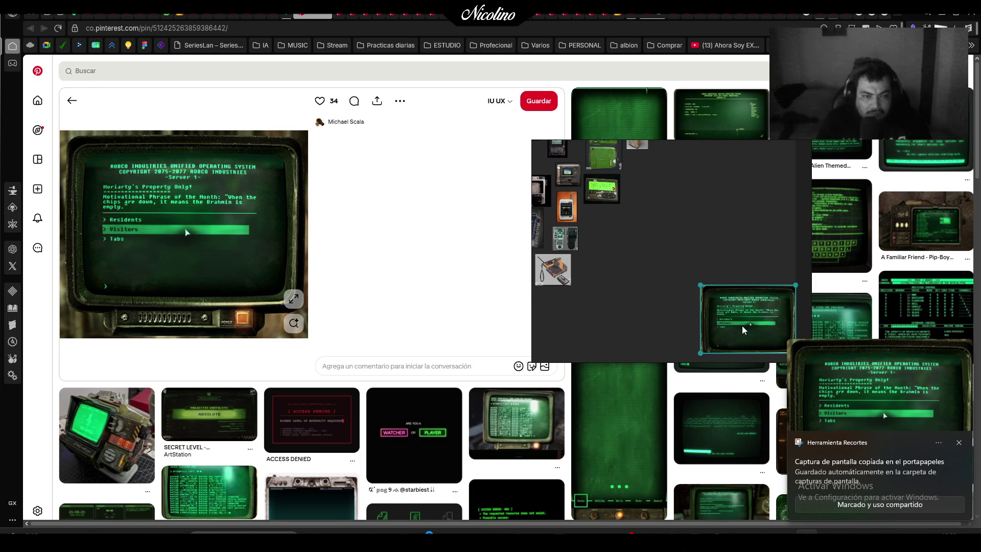
Add the Fallout password terminal capture and stack it with the RobCo capture
click(335, 19)
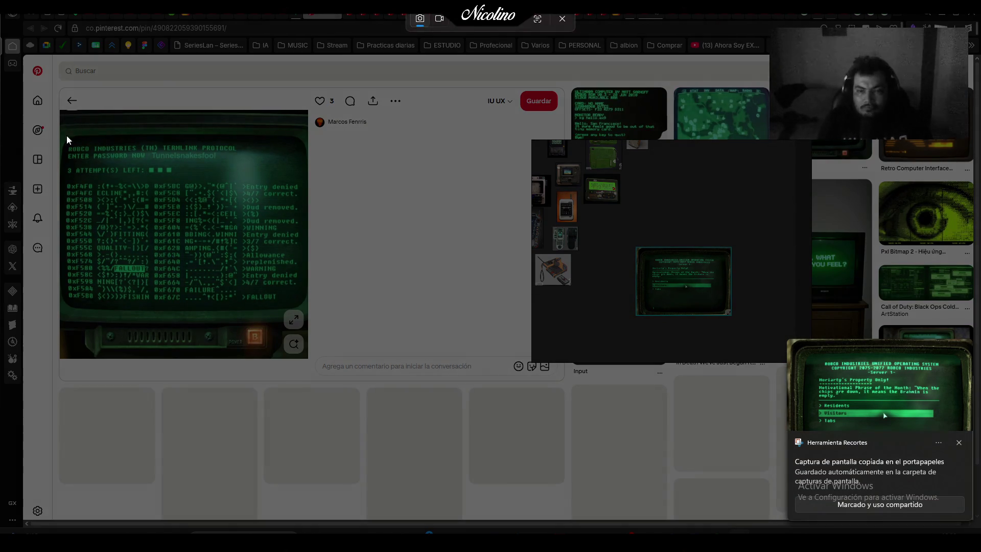
drag(60, 121, 313, 358)
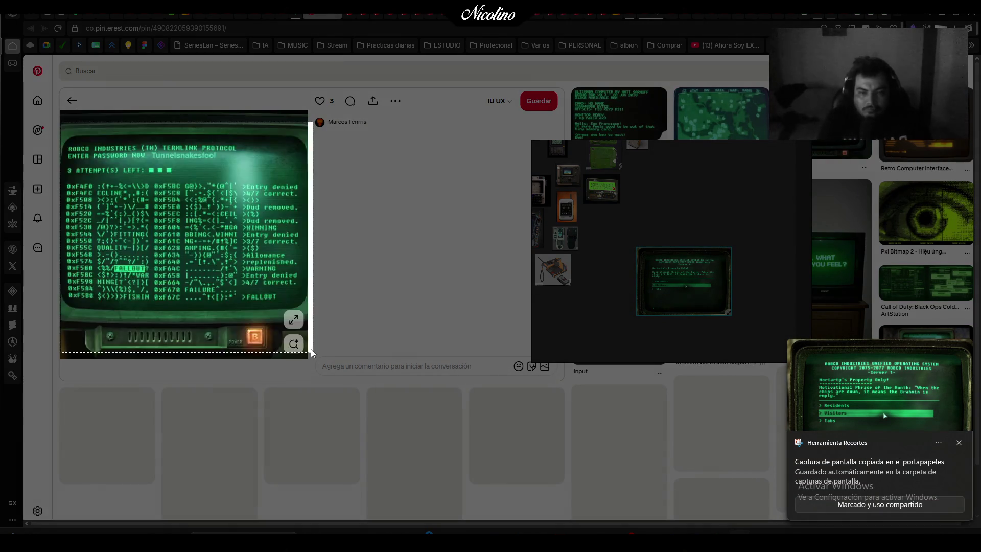
click(695, 208)
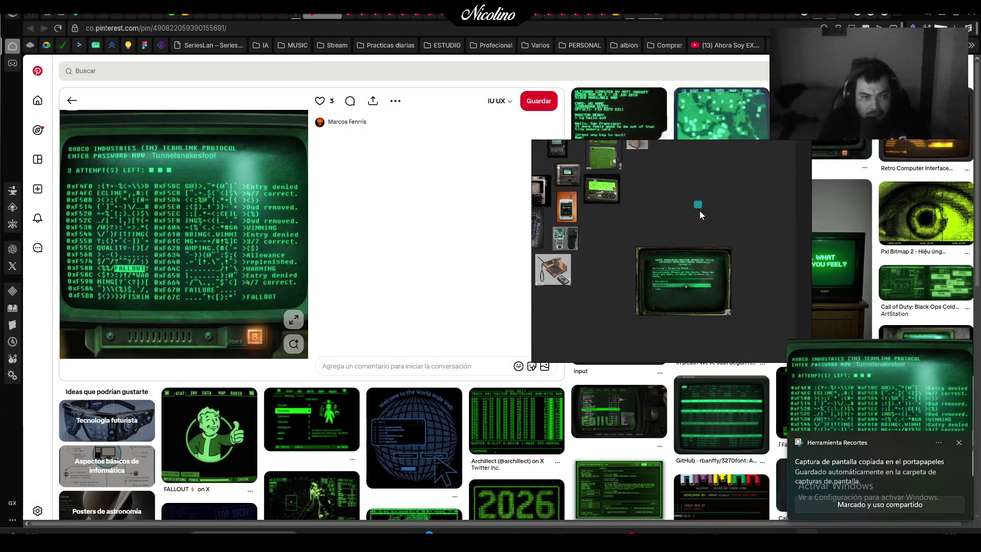
key(ctrl+v)
mouse_move(795, 300)
mouse_down()
mouse_move(677, 396)
mouse_move(700, 388)
mouse_up()
drag(703, 352, 683, 254)
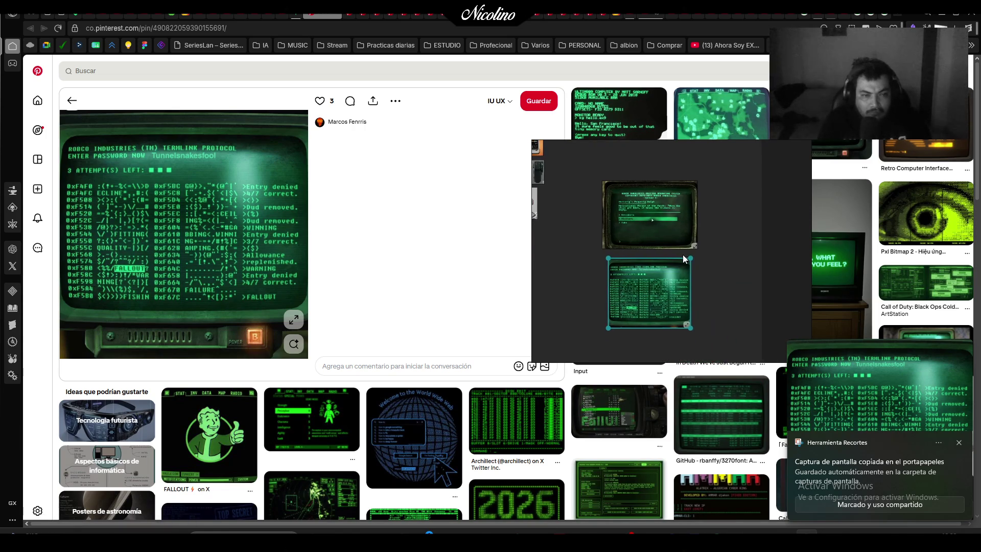
Add the ULTIM809 screen capture, enlarged, beside the RobCo capture
click(619, 112)
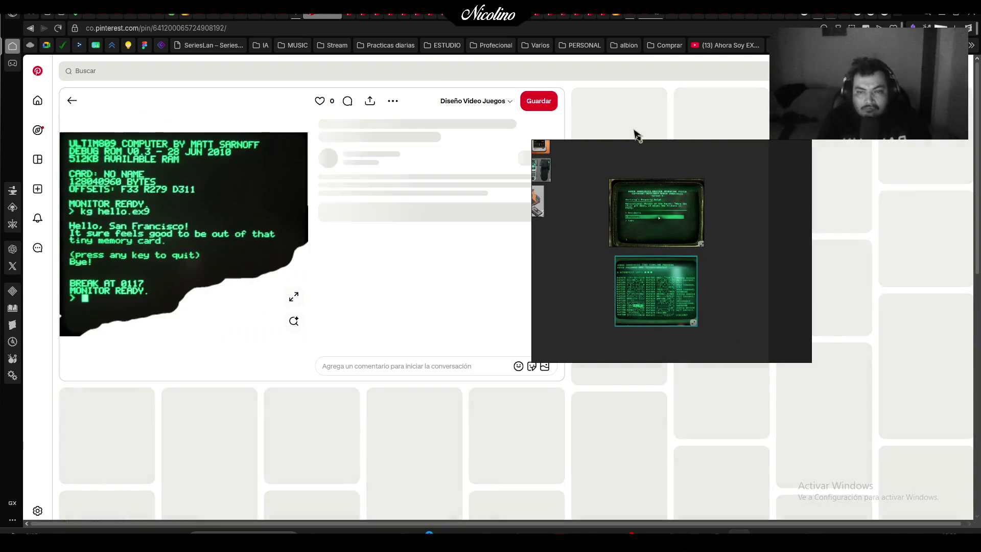
key(super+shift+s)
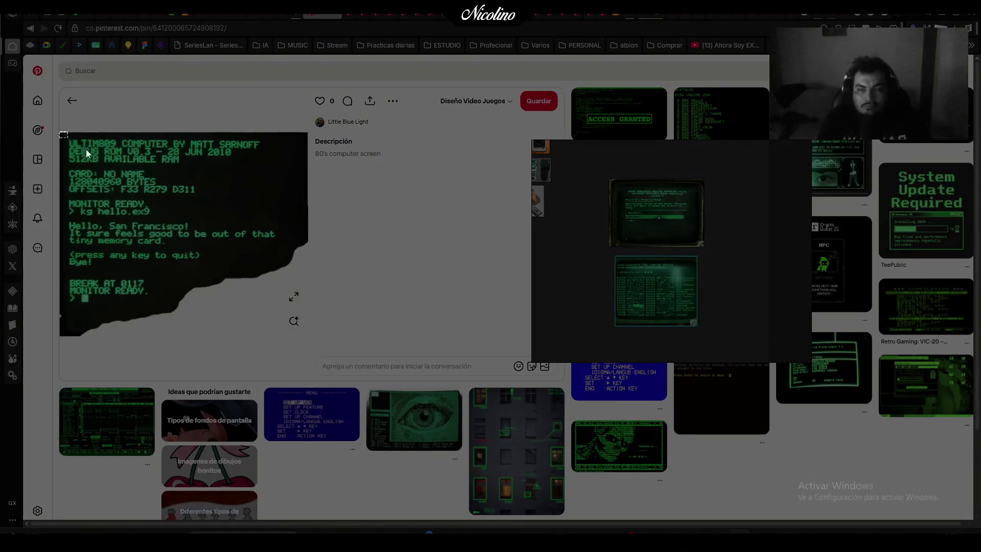
drag(59, 131, 309, 337)
click(730, 229)
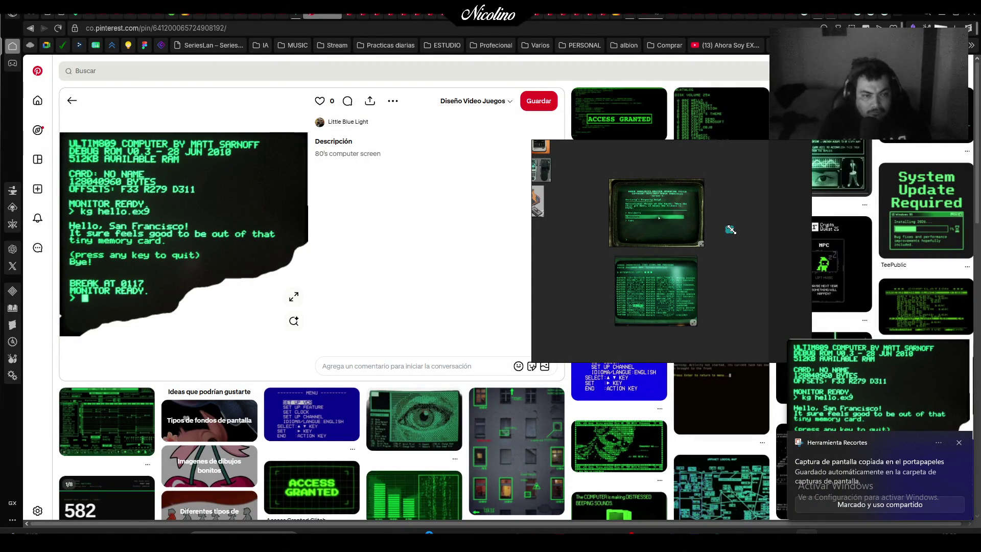
drag(758, 252, 816, 345)
drag(761, 277, 757, 210)
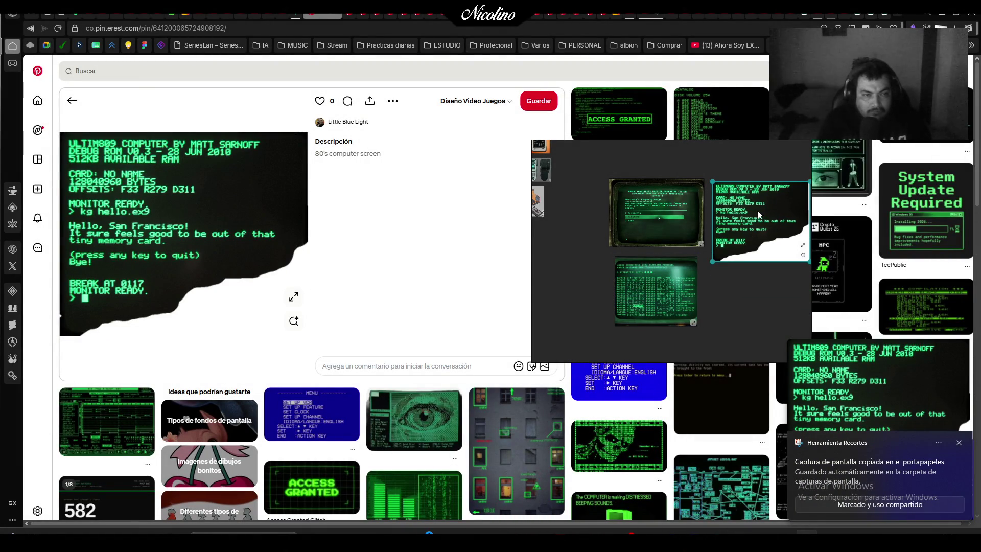
Browse terminal pins and place the Terminal Room capture below the other terminal captures
click(725, 122)
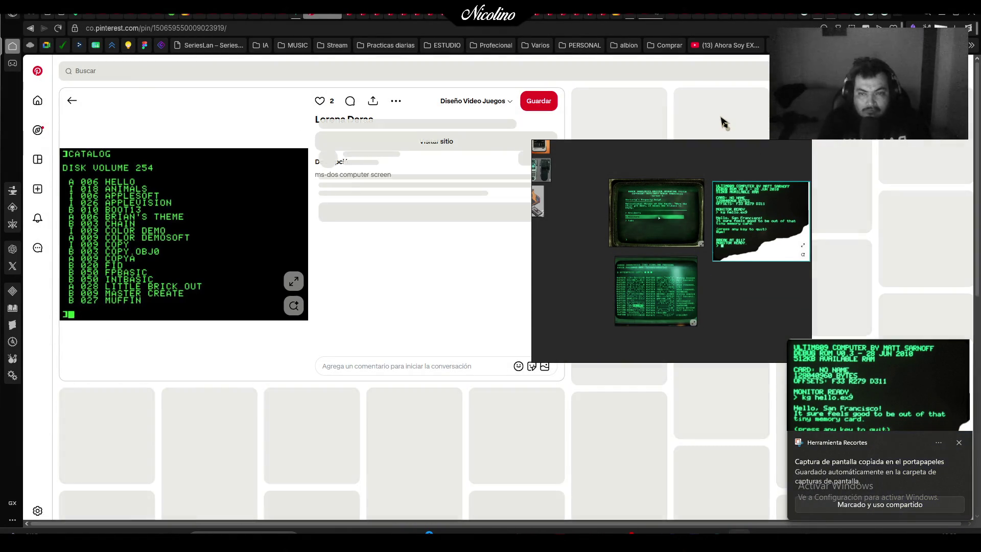
click(823, 128)
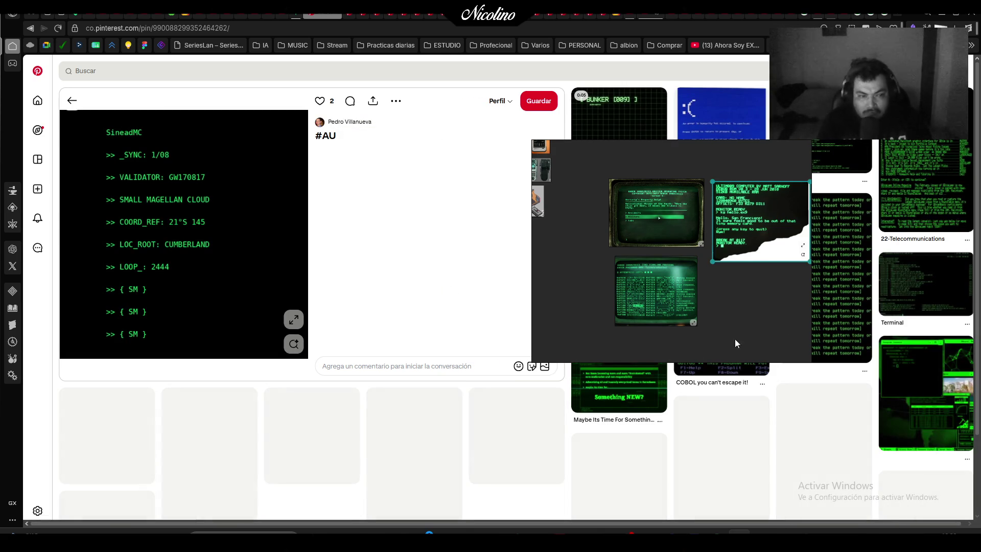
click(841, 323)
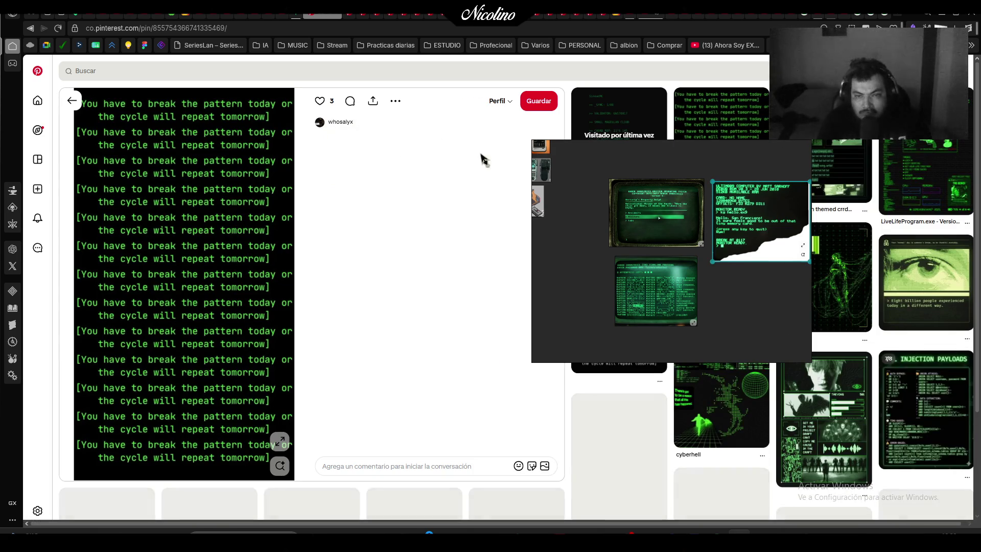
click(923, 291)
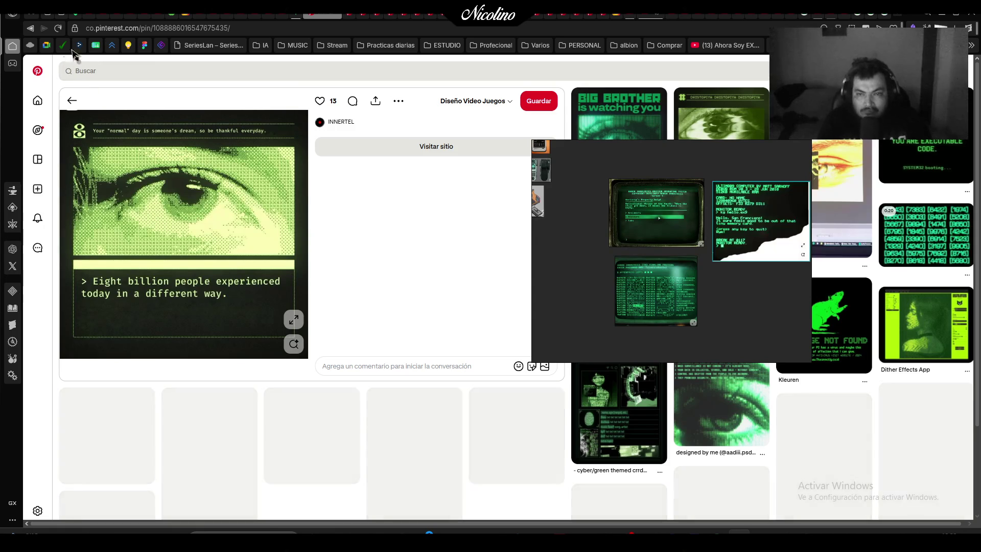
click(339, 19)
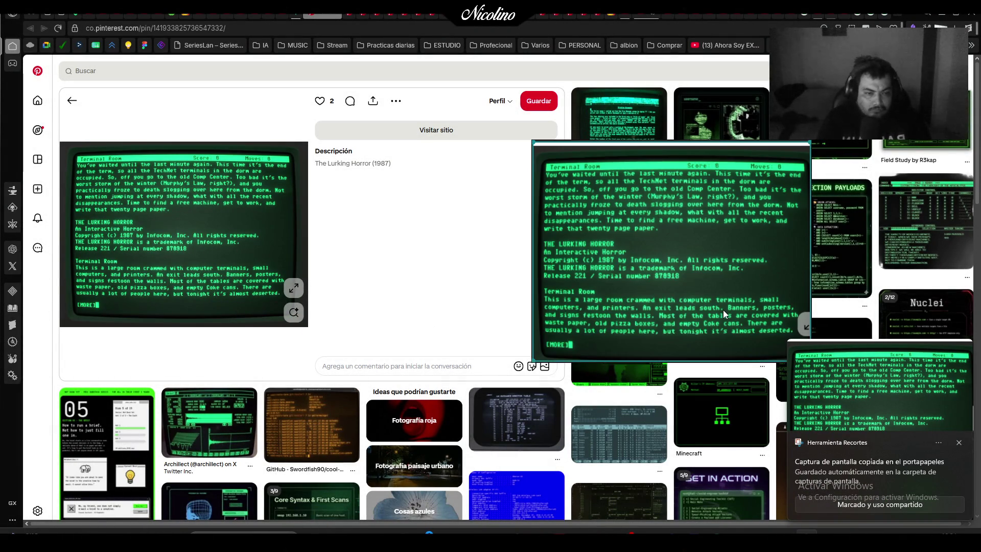
mouse_move(723, 309)
mouse_down()
mouse_move(731, 297)
mouse_move(670, 286)
mouse_move(667, 299)
mouse_up()
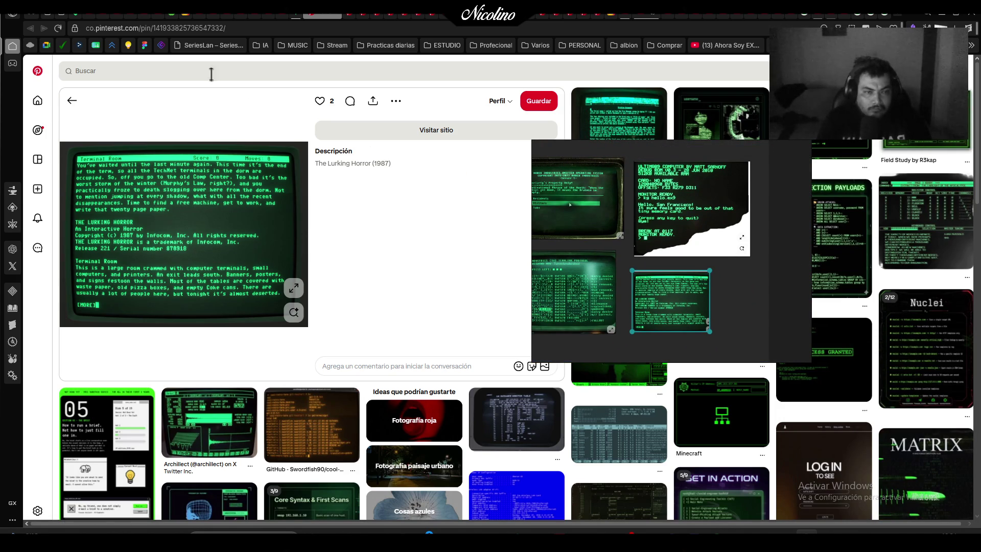
Add the green keyboard terminal capture enlarged beside the cluster, then return to the PlayStation pin
click(334, 16)
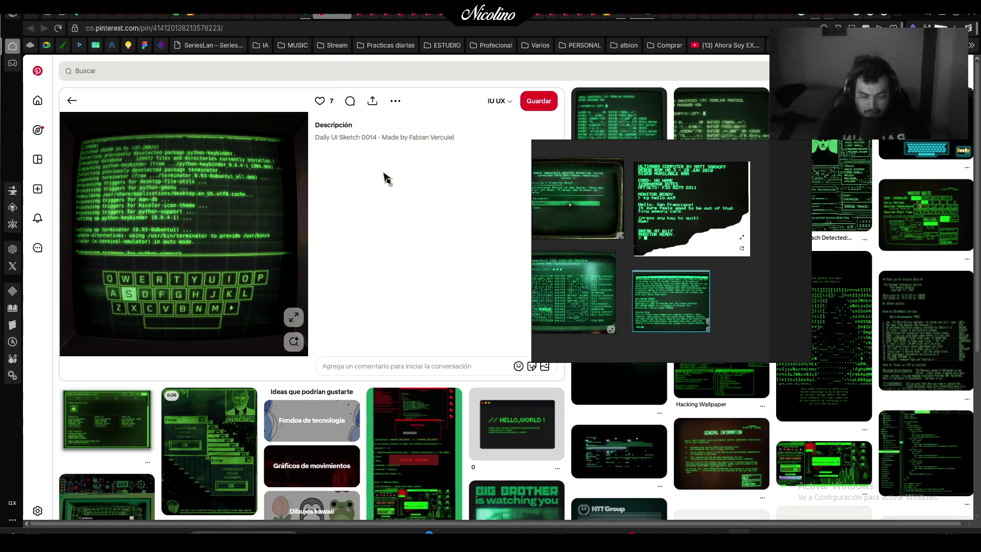
key(super+shift+s)
mouse_move(61, 111)
mouse_down()
mouse_move(287, 286)
mouse_move(316, 345)
mouse_move(309, 355)
mouse_up()
scroll(651, 335, down, 3)
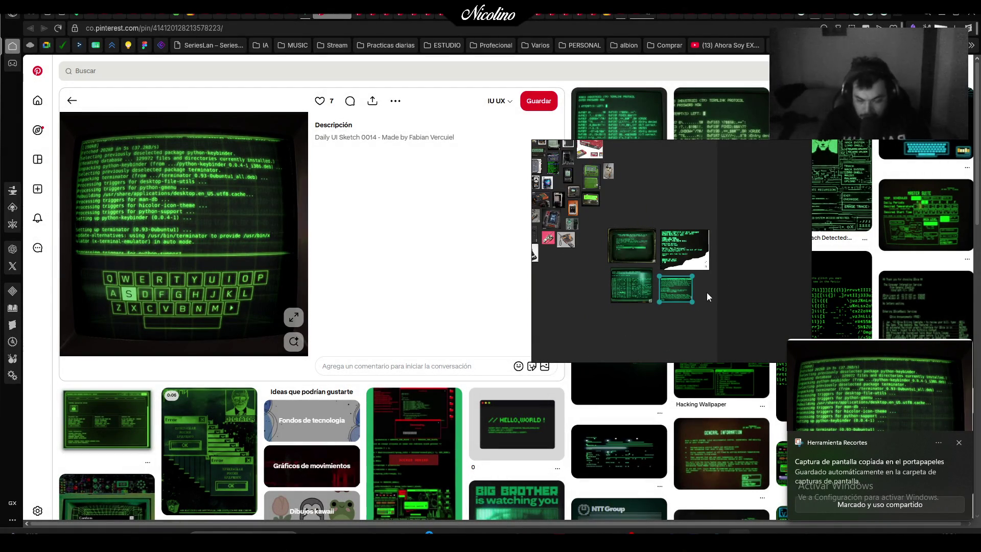
key(ctrl+v)
scroll(706, 291, down, 3)
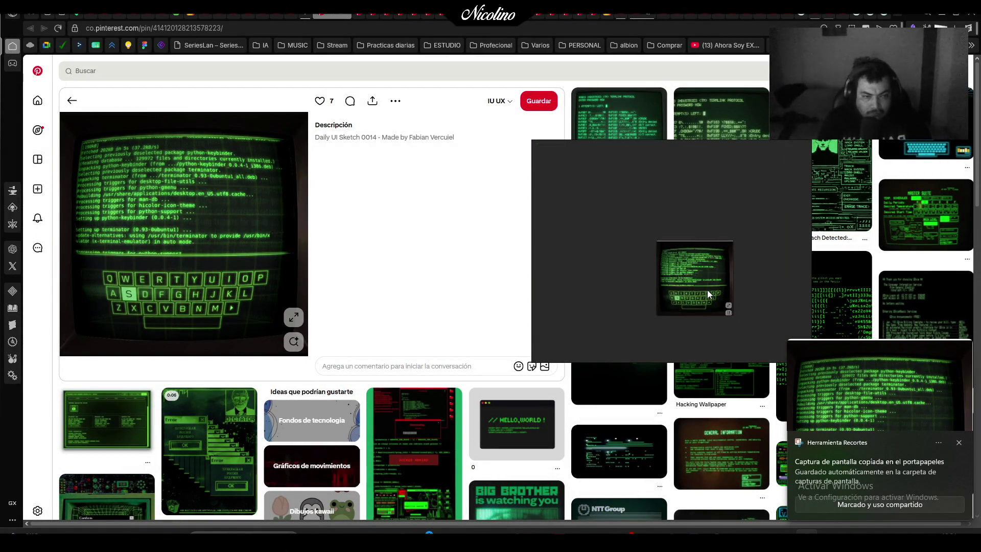
mouse_move(700, 286)
mouse_down()
mouse_move(603, 199)
mouse_move(706, 216)
mouse_move(687, 229)
mouse_up()
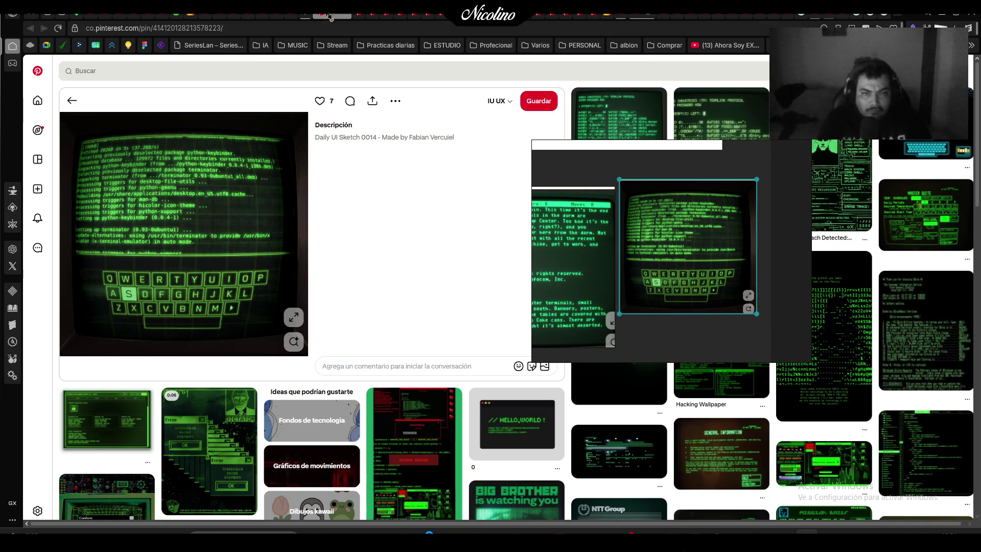
key(alt+Left)
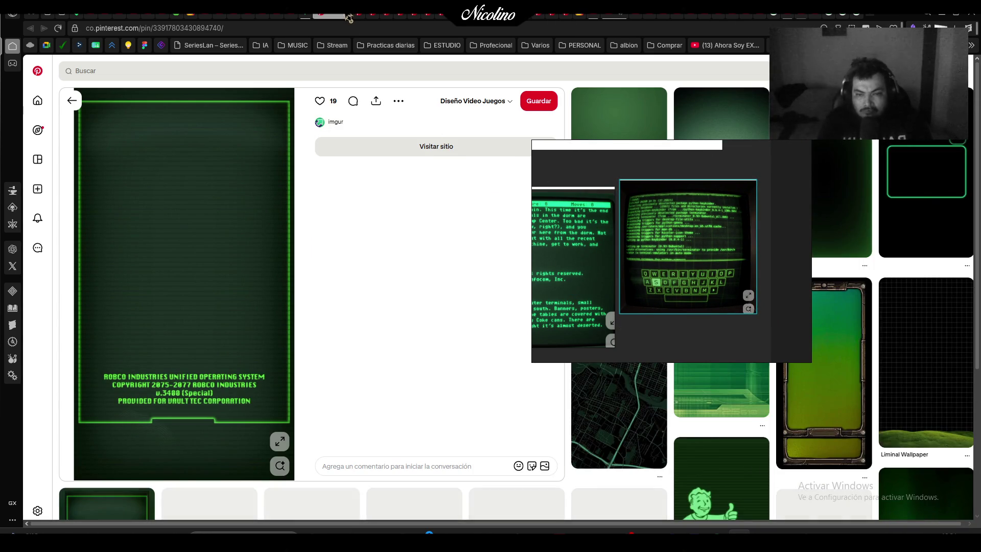
key(alt+Left)
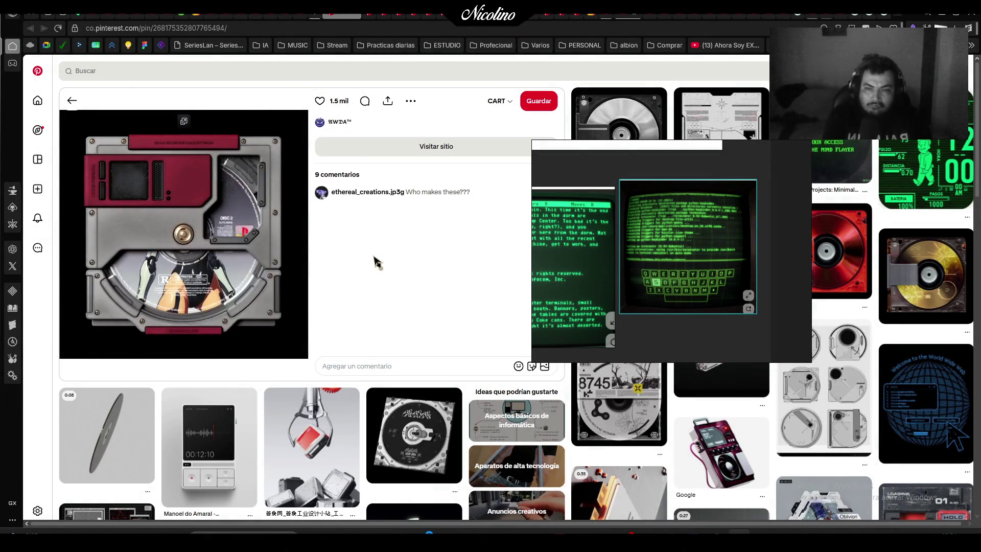
Snip the red PlayStation device mockup and paste it onto the board
key(Print)
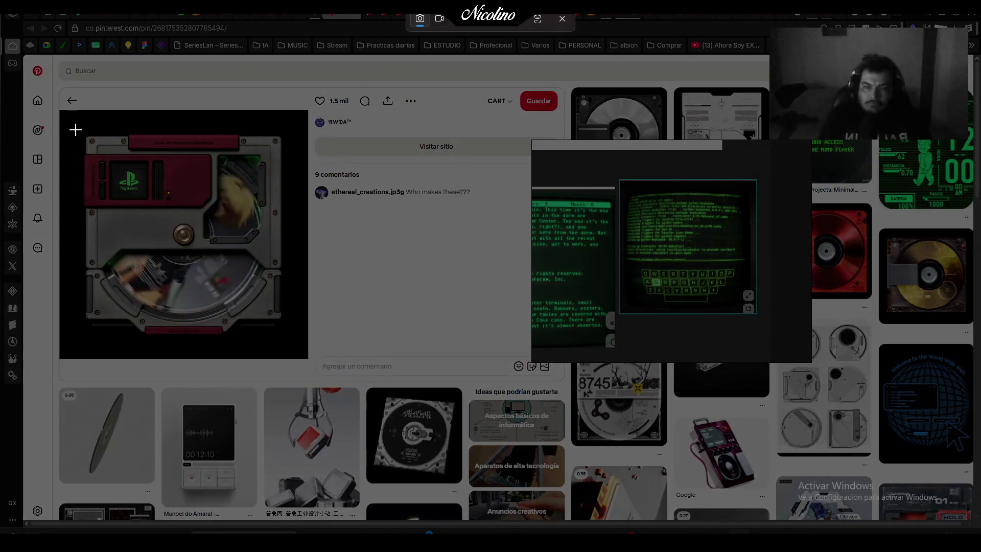
mouse_move(78, 116)
mouse_down()
mouse_move(263, 334)
mouse_move(288, 339)
mouse_up()
scroll(629, 280, down, 5)
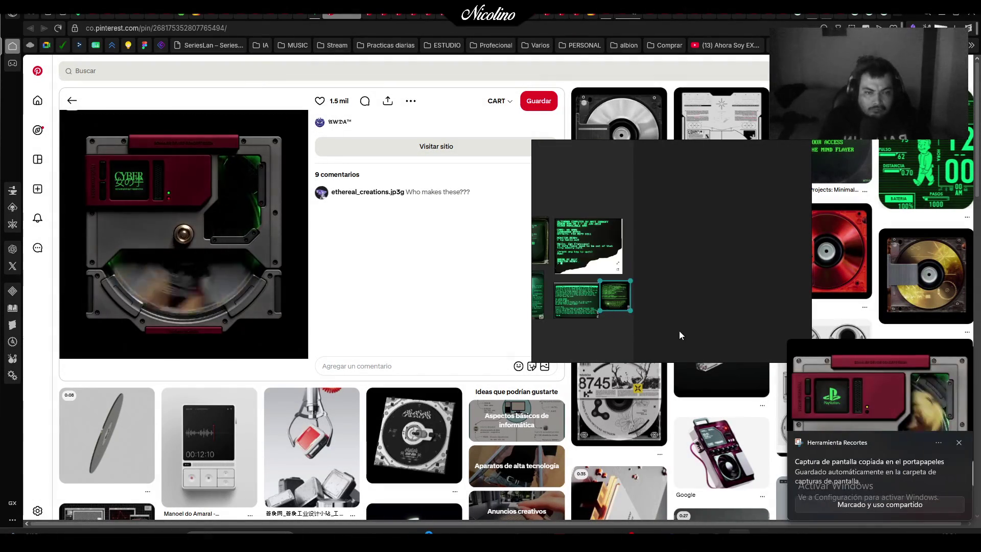
click(629, 280)
scroll(629, 280, up, 2)
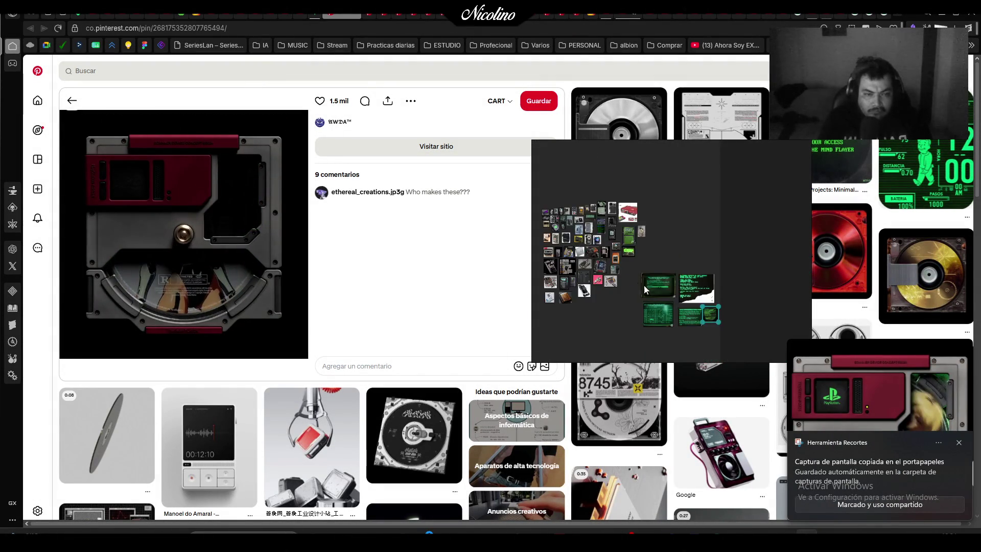
key(ctrl+v)
scroll(652, 340, down, 2)
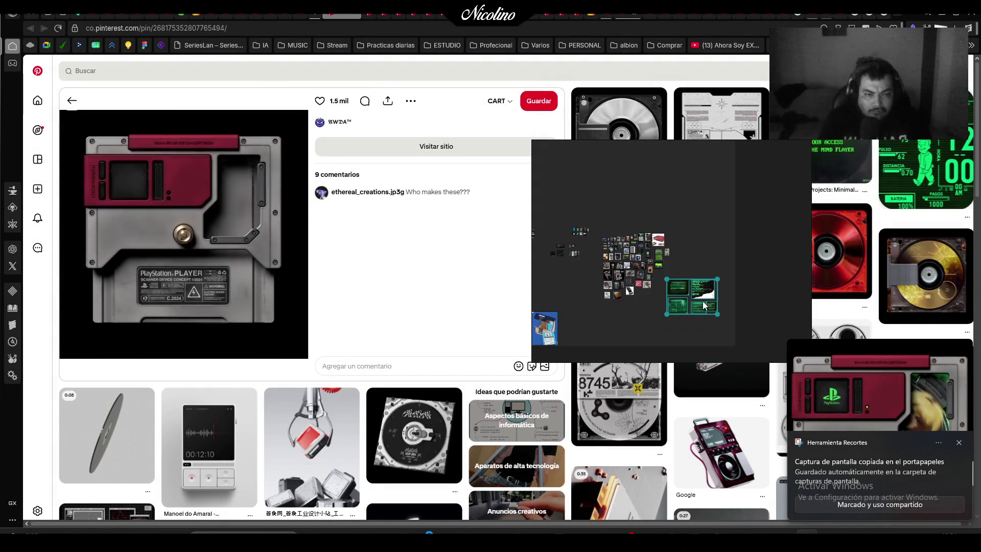
Shrink and position the red device image near the green terminals, moving the board aside
mouse_move(705, 243)
mouse_down()
mouse_move(683, 302)
mouse_move(673, 286)
mouse_up()
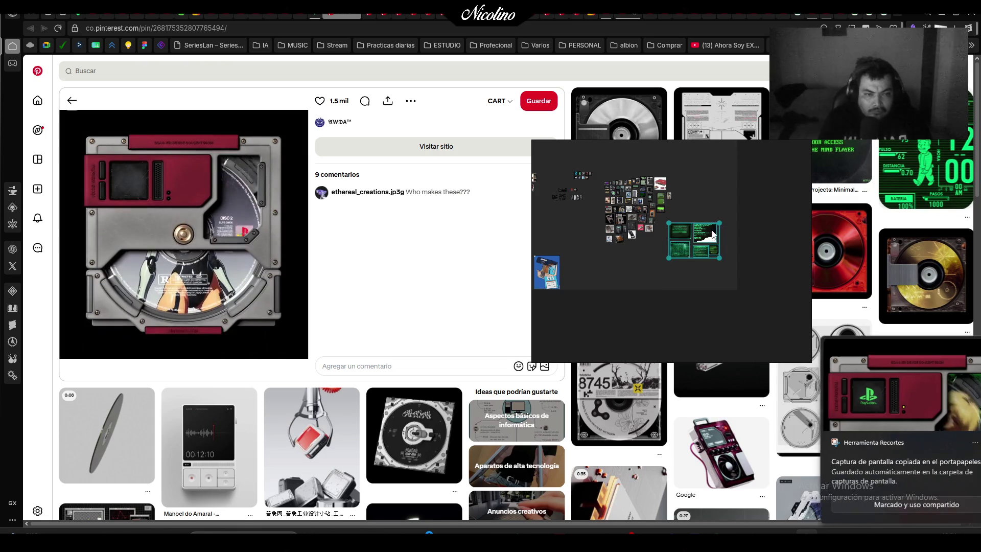
scroll(662, 219, up, 3)
scroll(631, 215, up, 2)
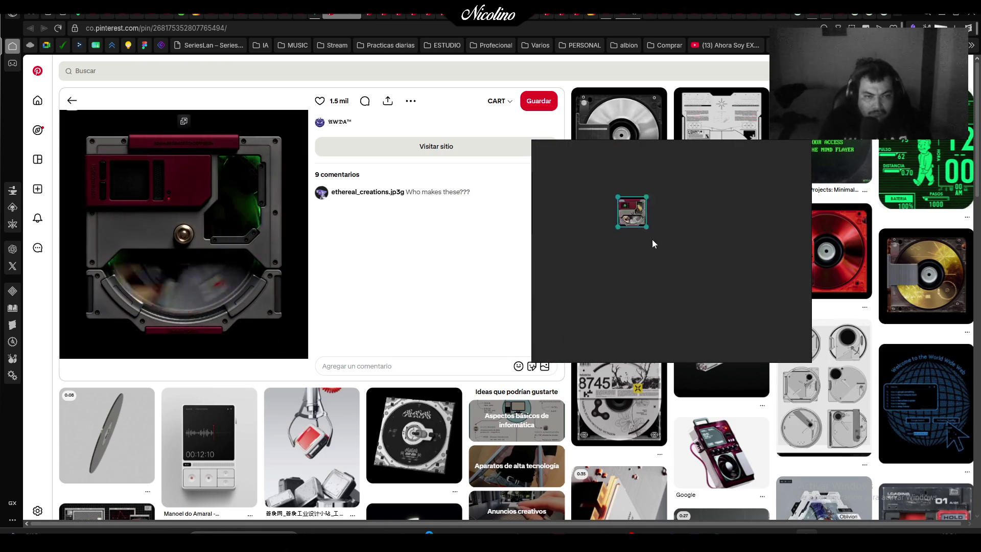
scroll(642, 238, up, 1)
drag(641, 238, 647, 234)
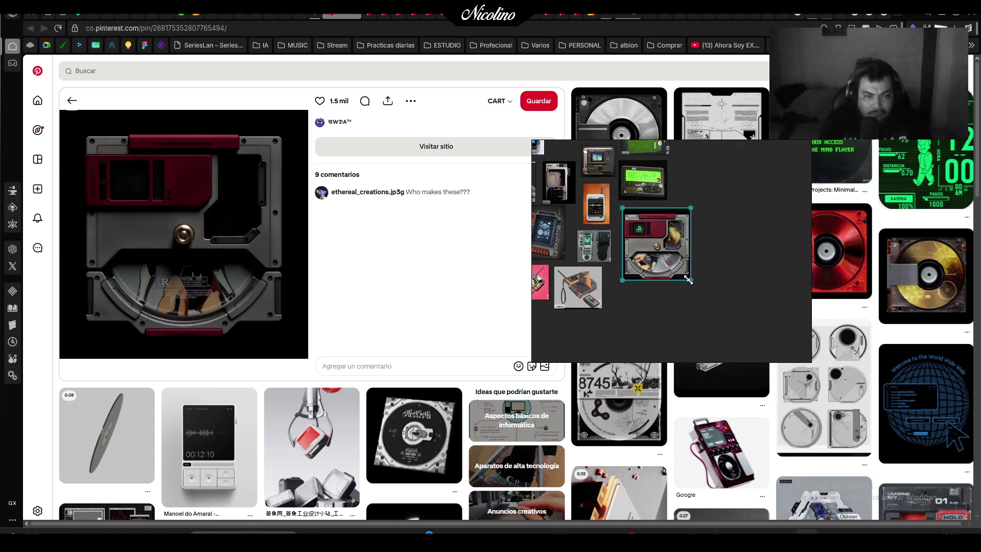
drag(688, 280, 662, 251)
mouse_move(711, 215)
mouse_down()
mouse_move(562, 303)
mouse_move(713, 286)
mouse_up()
Add the green Stranger Things terminal menu capture beside the other terminal images
click(819, 143)
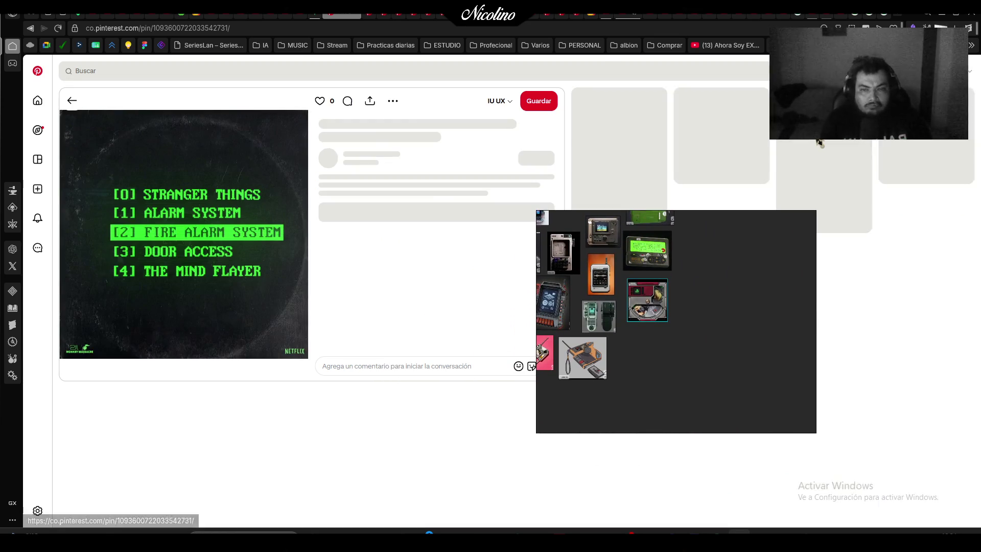
key(ctrl+shift+5)
drag(91, 158, 311, 333)
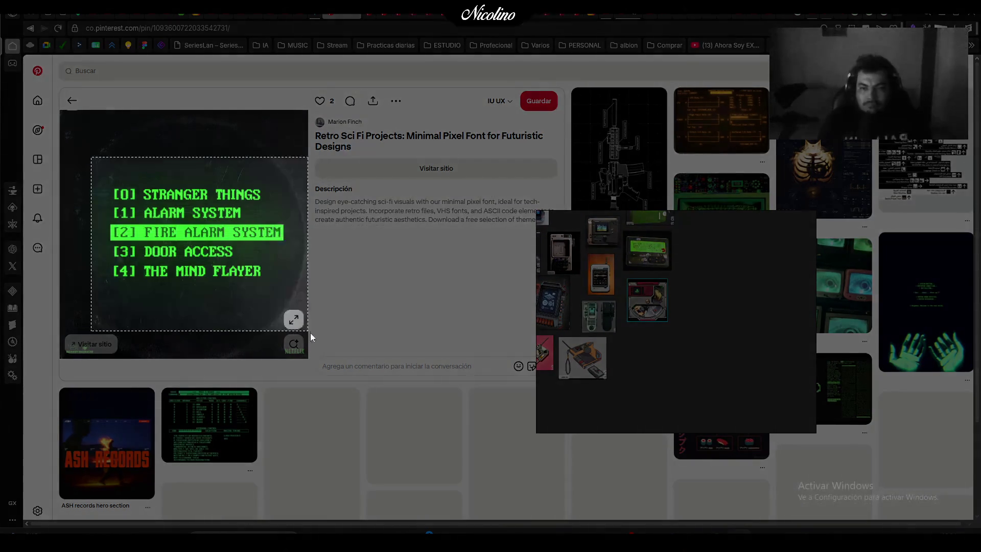
scroll(641, 326, up, 3)
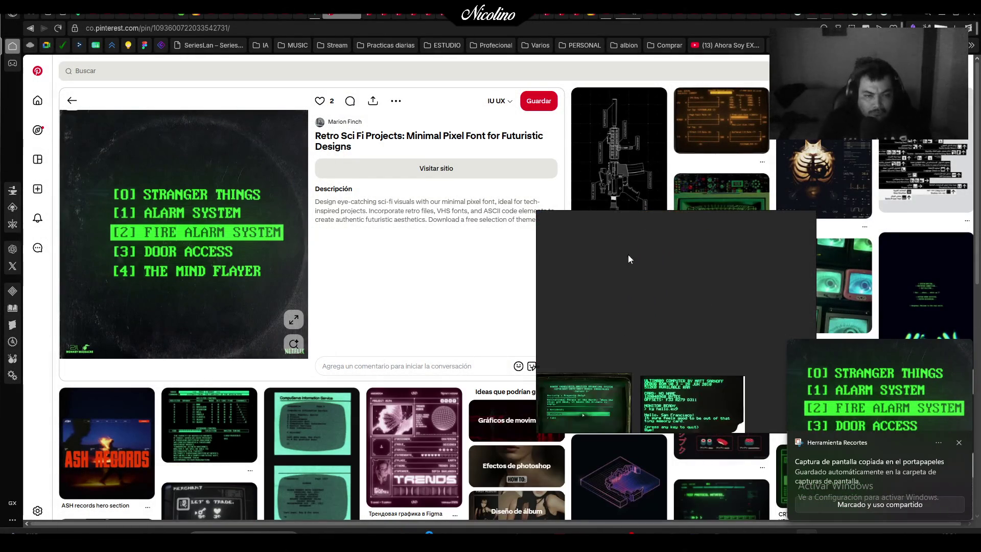
scroll(628, 259, down, 3)
scroll(703, 275, down, 5)
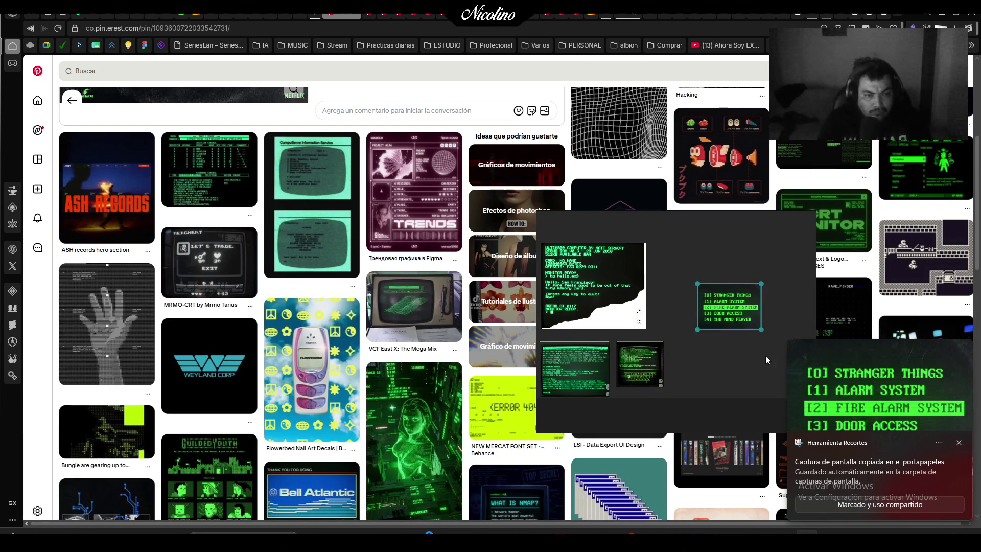
drag(738, 315, 694, 273)
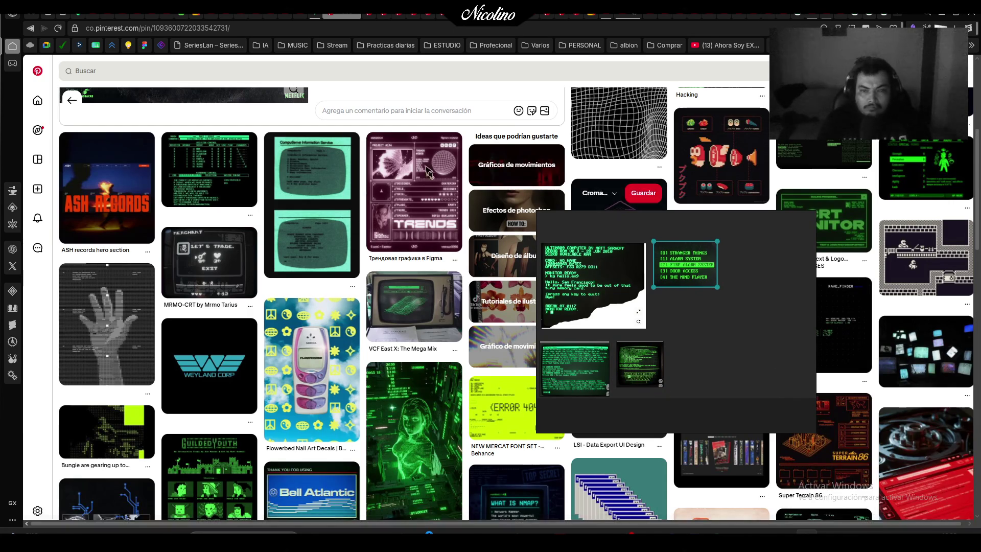
scroll(429, 172, up, 5)
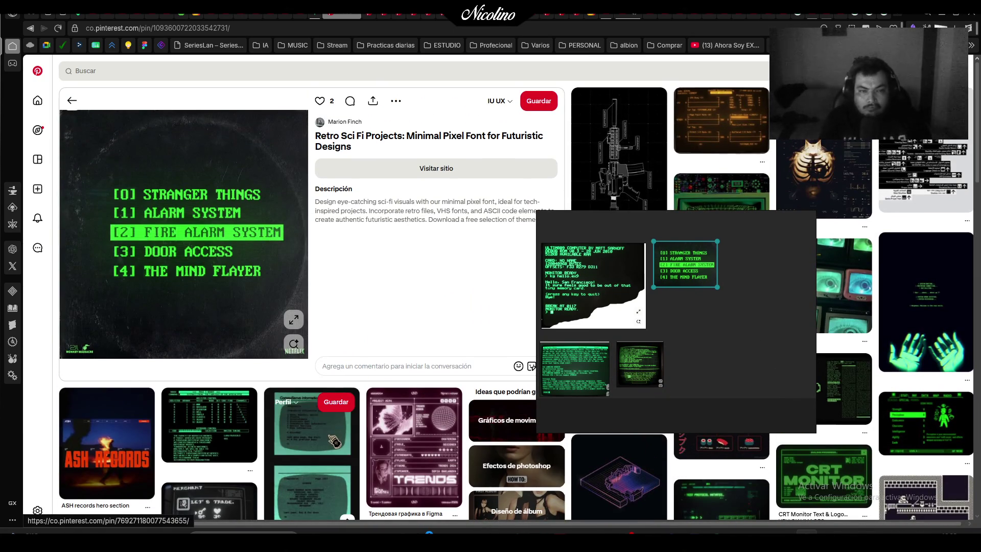
click(327, 440)
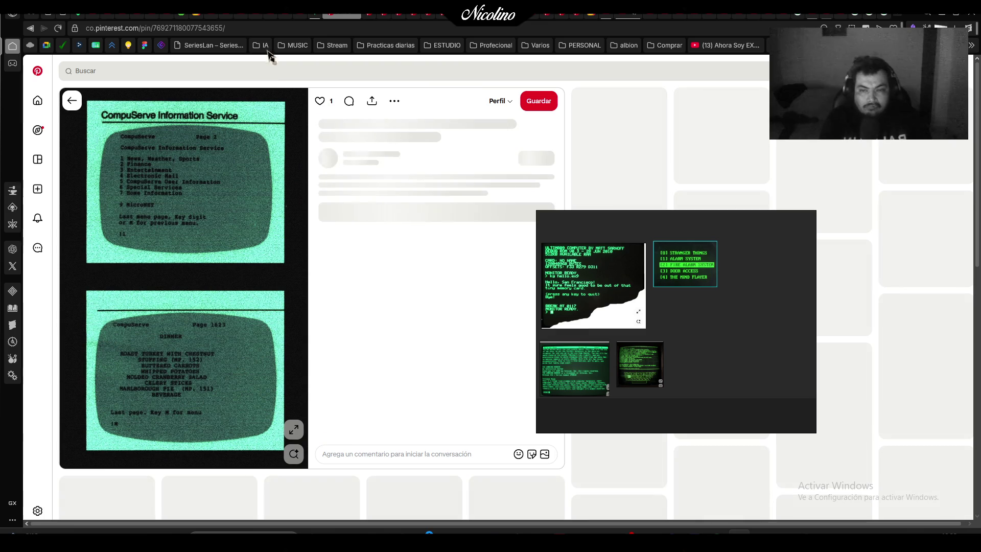
click(354, 20)
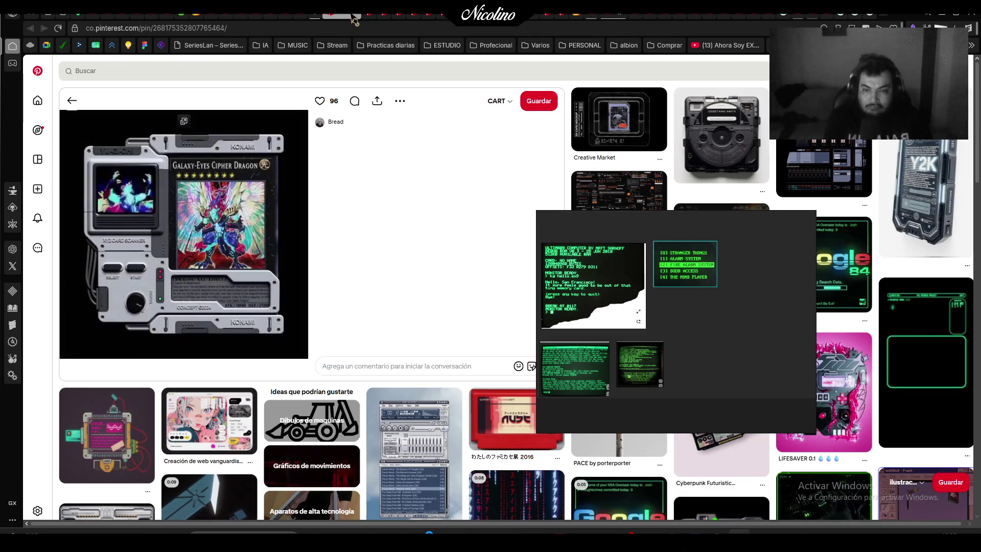
Add the Galaxy-Eyes card scanner capture, enlarged beside the image cluster
key(super+shift+s)
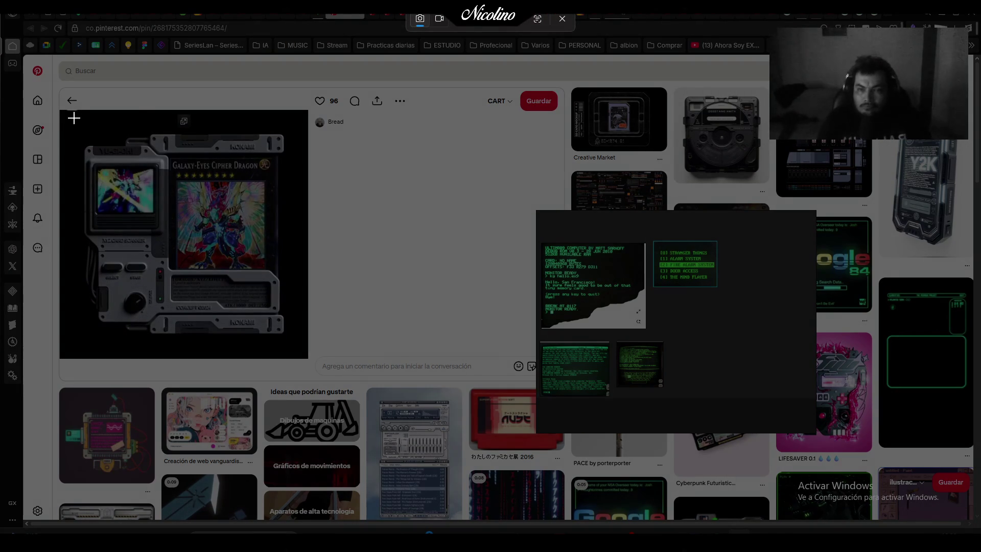
drag(58, 113, 294, 314)
drag(302, 354, 302, 355)
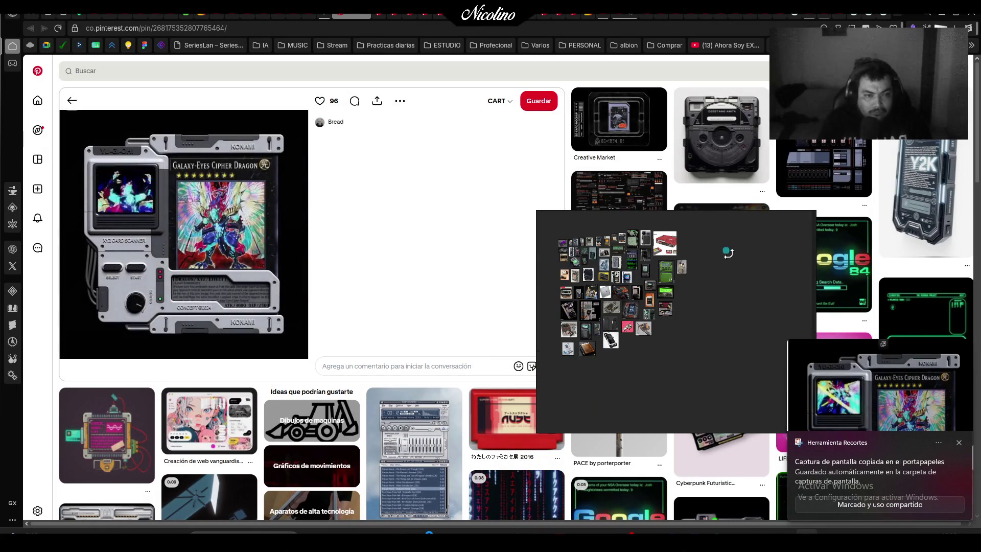
key(ctrl+v)
drag(726, 250, 815, 338)
drag(777, 303, 746, 276)
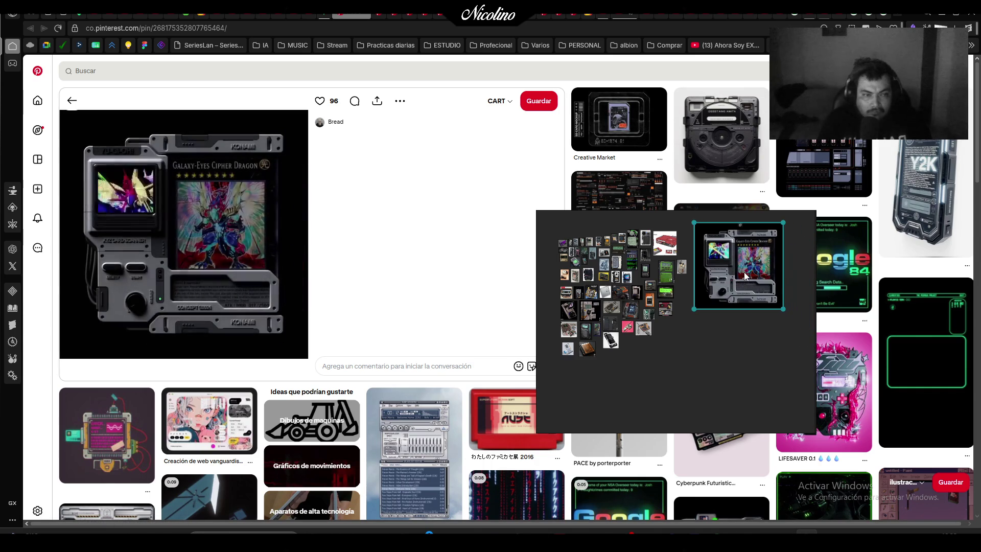
Add the purple SD card capture to the left of the cards
click(382, 17)
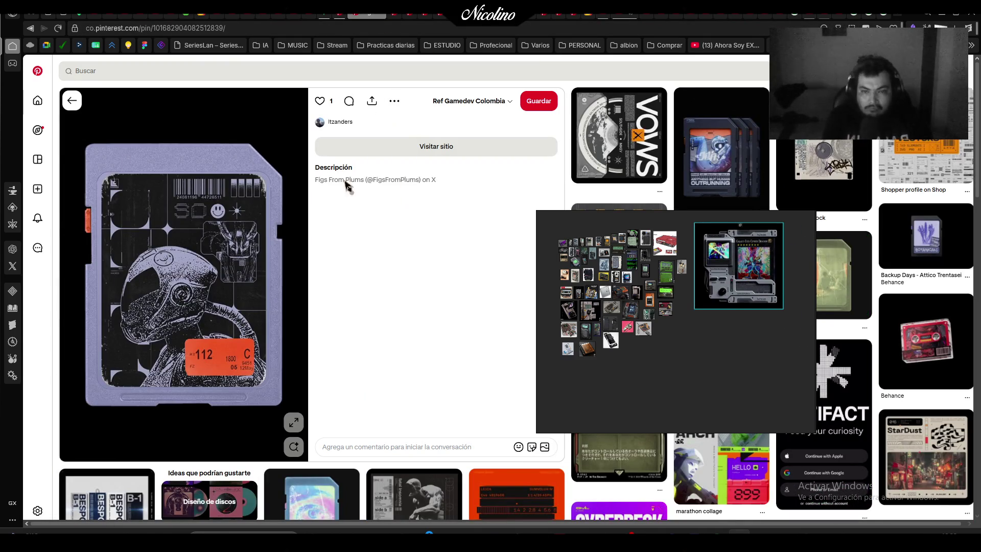
key(super+shift+s)
drag(67, 130, 298, 419)
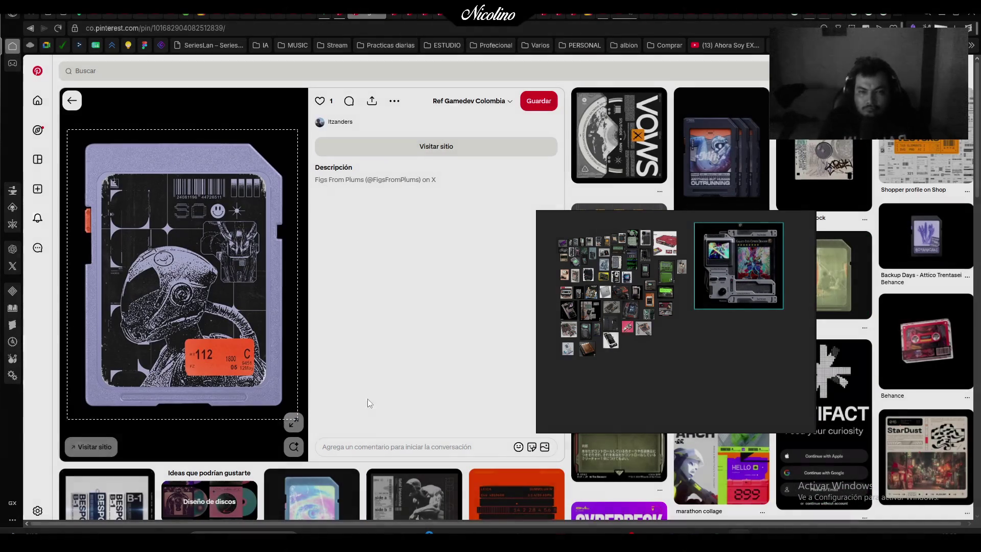
scroll(613, 353, up, 5)
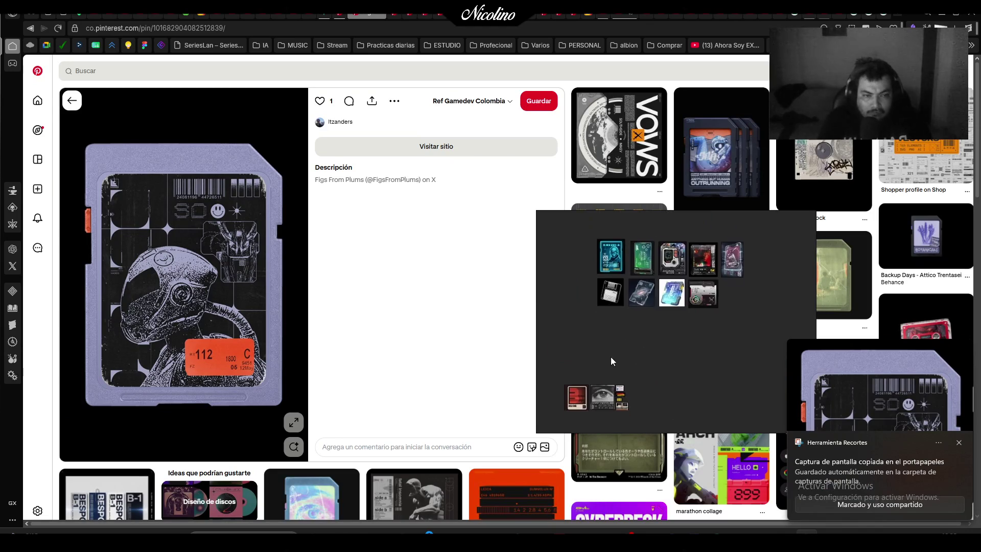
scroll(593, 327, up, 5)
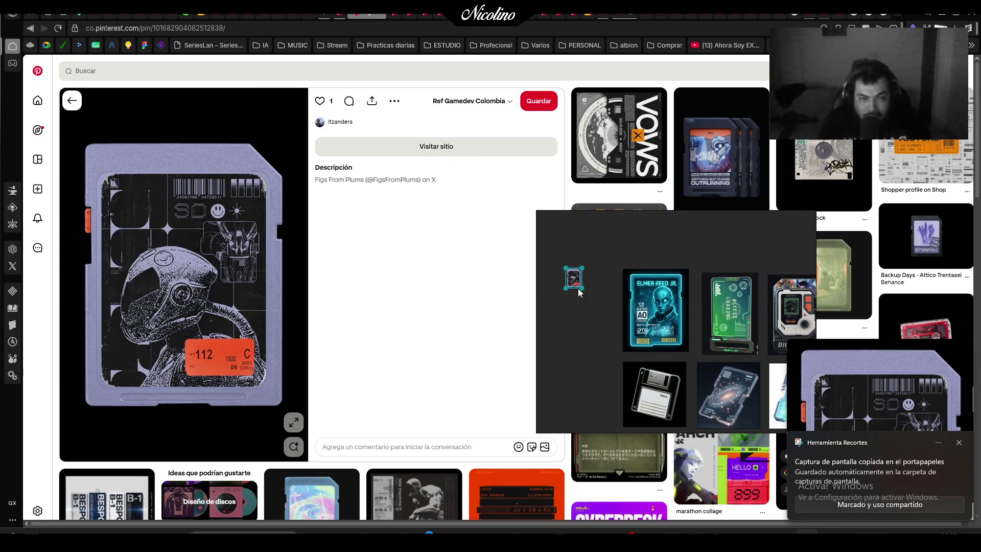
drag(596, 330, 587, 332)
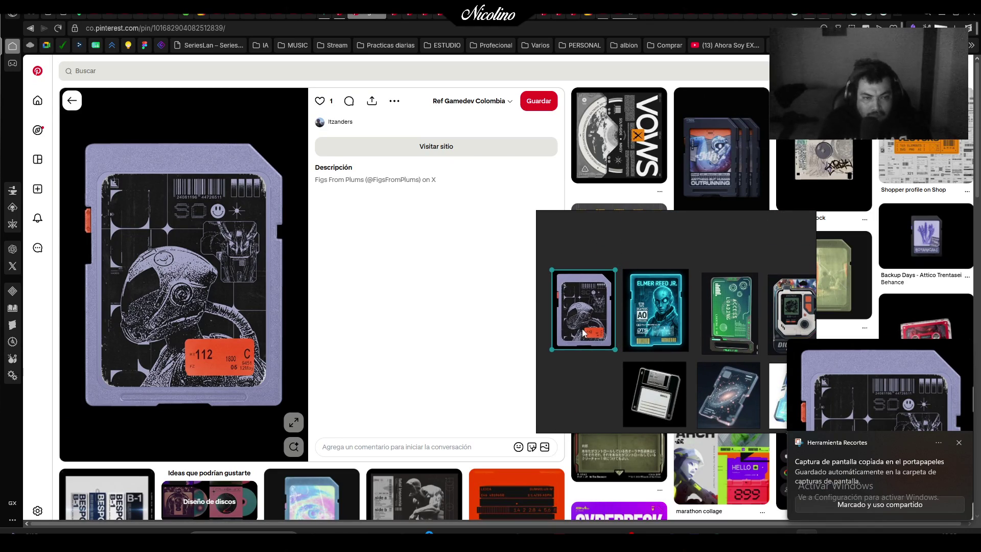
scroll(583, 333, down, 8)
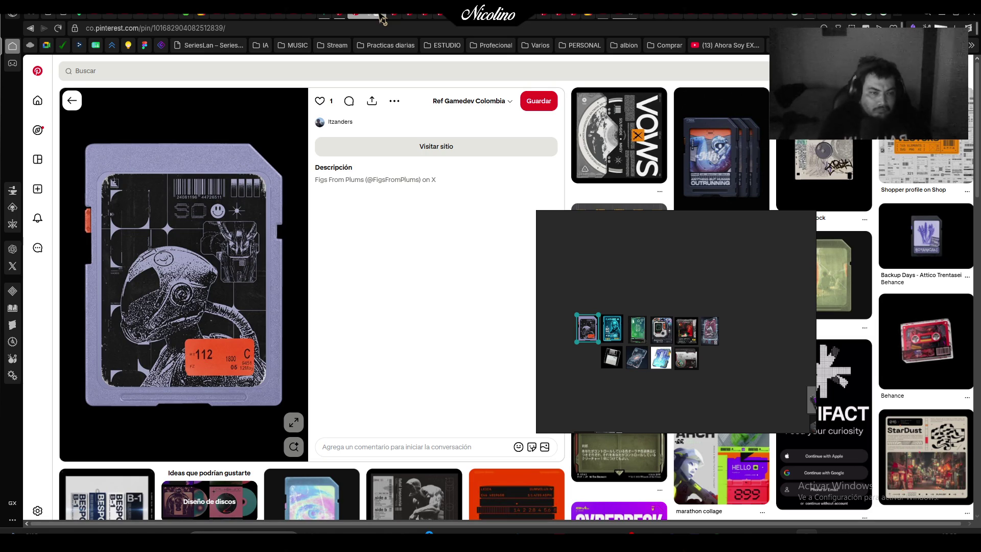
mouse_move(683, 316)
mouse_down()
mouse_move(358, 252)
mouse_move(562, 239)
mouse_move(610, 249)
mouse_up()
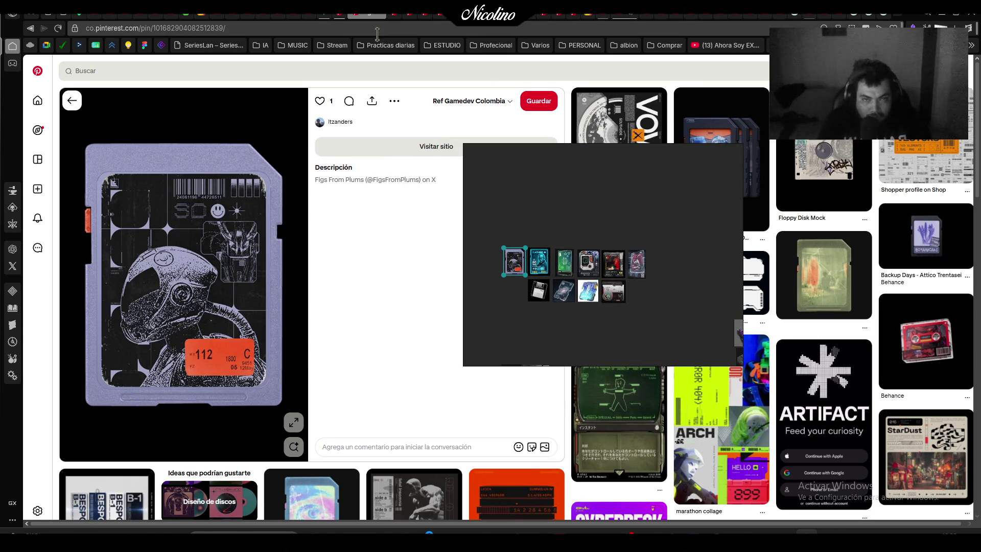
Capture the BOTANICALS SD card image to lead the card row
click(384, 19)
key(alt+Left)
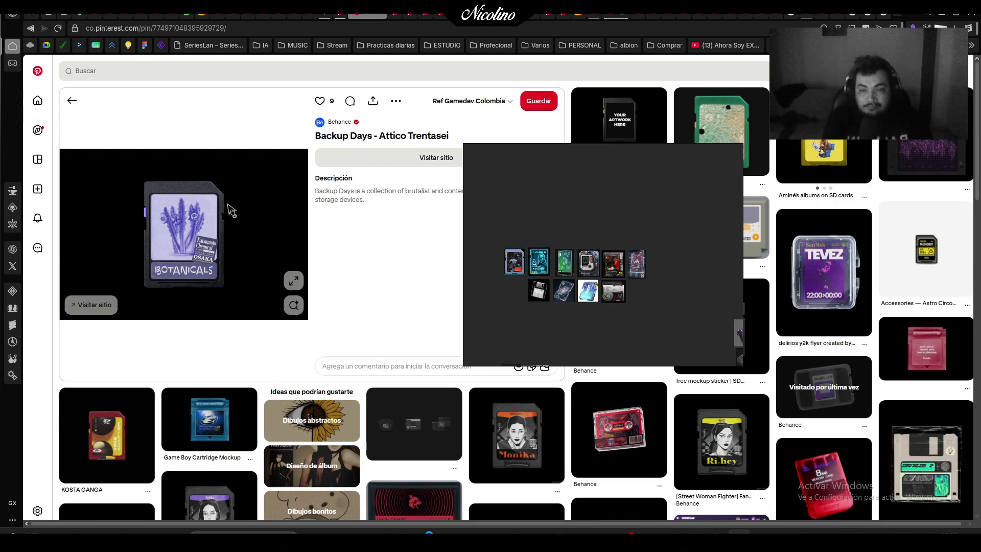
key(Print)
mouse_move(132, 171)
mouse_down()
mouse_move(231, 269)
mouse_move(238, 293)
mouse_up()
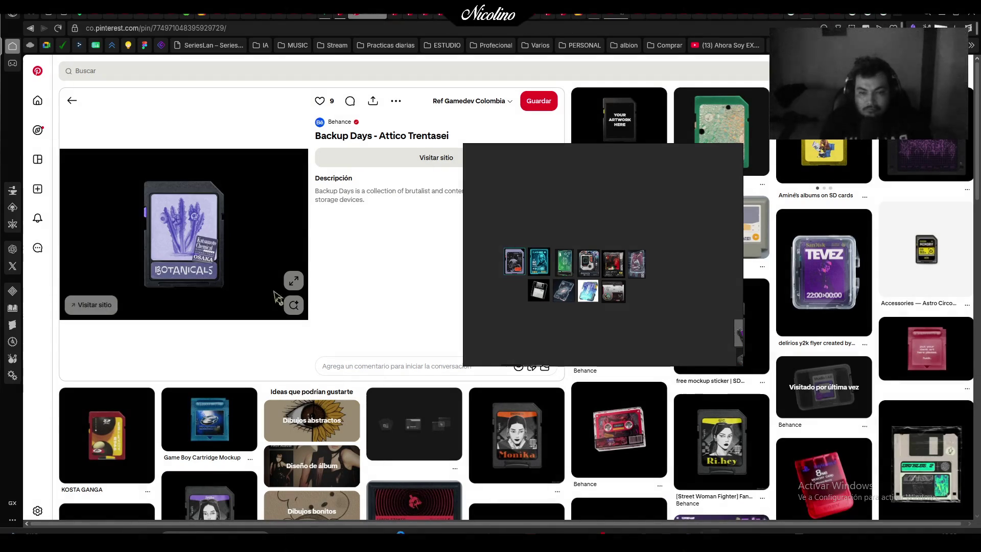
click(515, 262)
scroll(508, 289, up, 5)
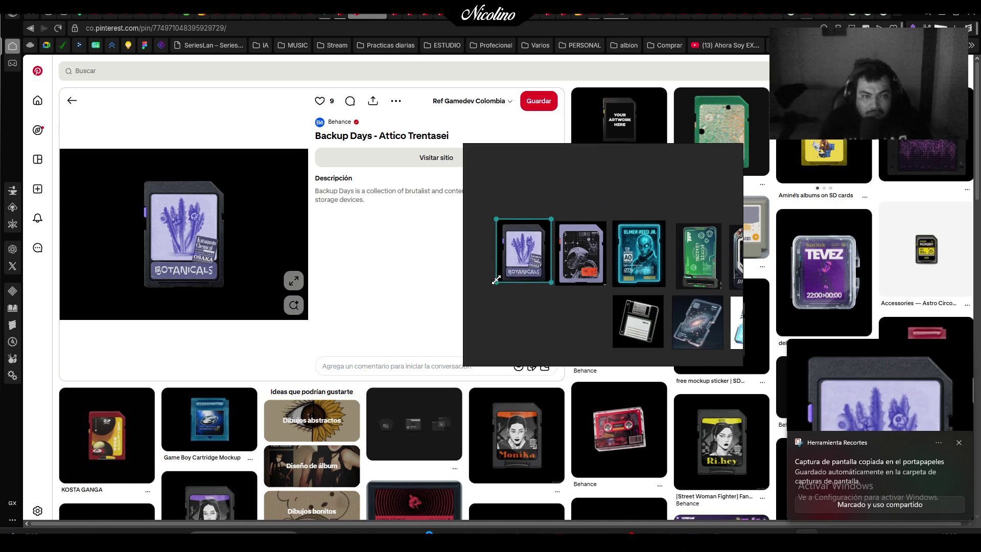
Park the PureRef board at the upper right, uncovering the pin's title and description
mouse_move(647, 252)
mouse_down()
mouse_move(540, 301)
mouse_move(484, 280)
mouse_up()
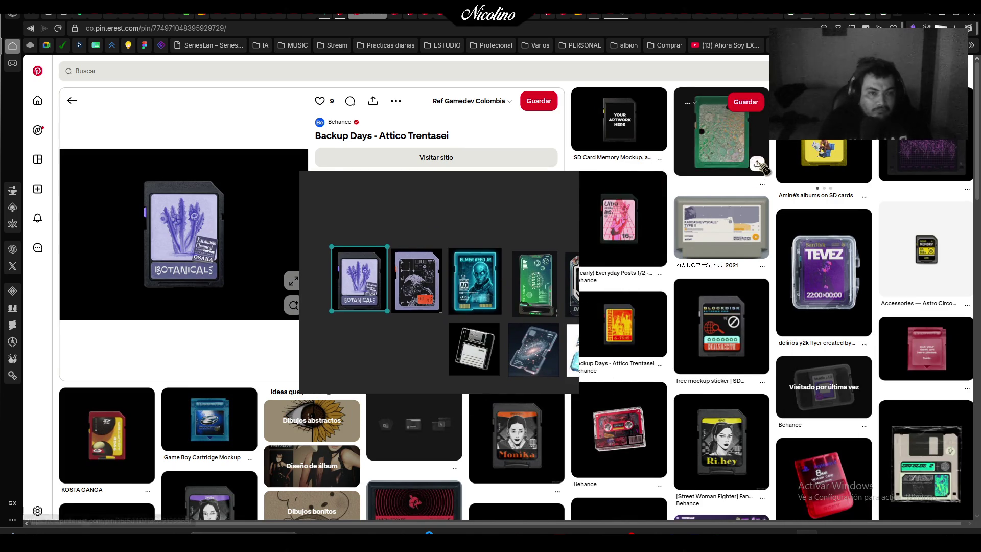
drag(552, 215, 534, 168)
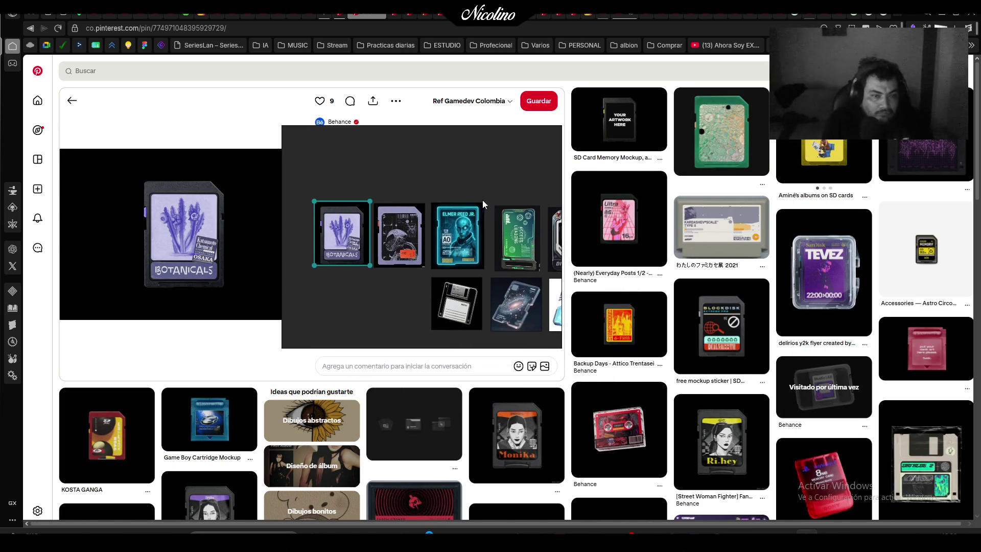
mouse_move(541, 225)
mouse_down()
mouse_move(527, 293)
mouse_move(622, 233)
mouse_up()
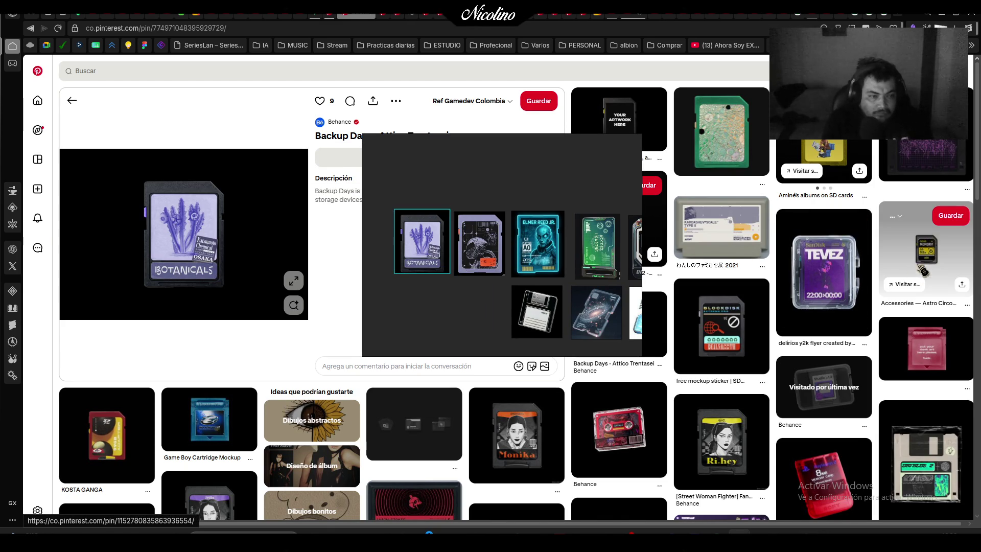
mouse_move(568, 210)
mouse_down()
mouse_move(759, 174)
mouse_move(768, 185)
mouse_up()
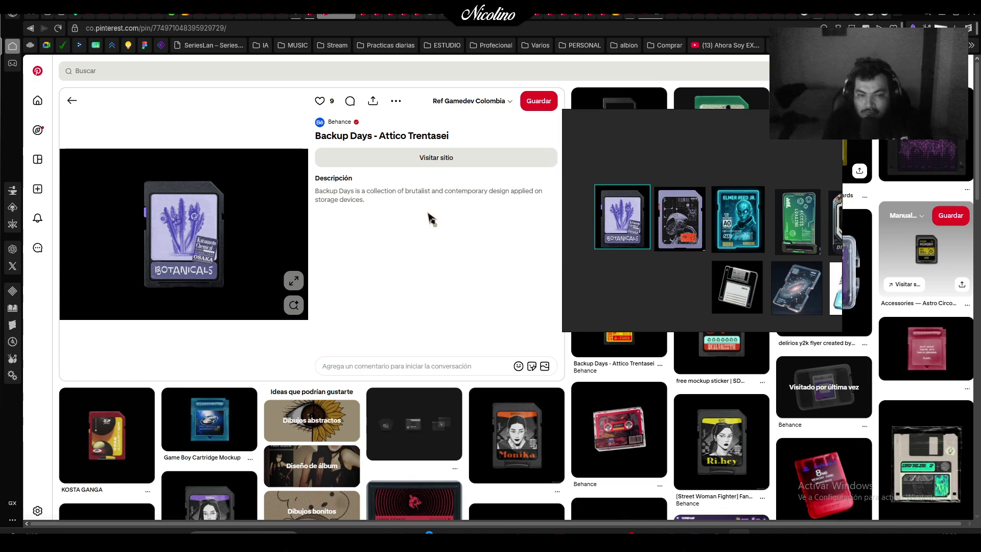
key(alt+Left)
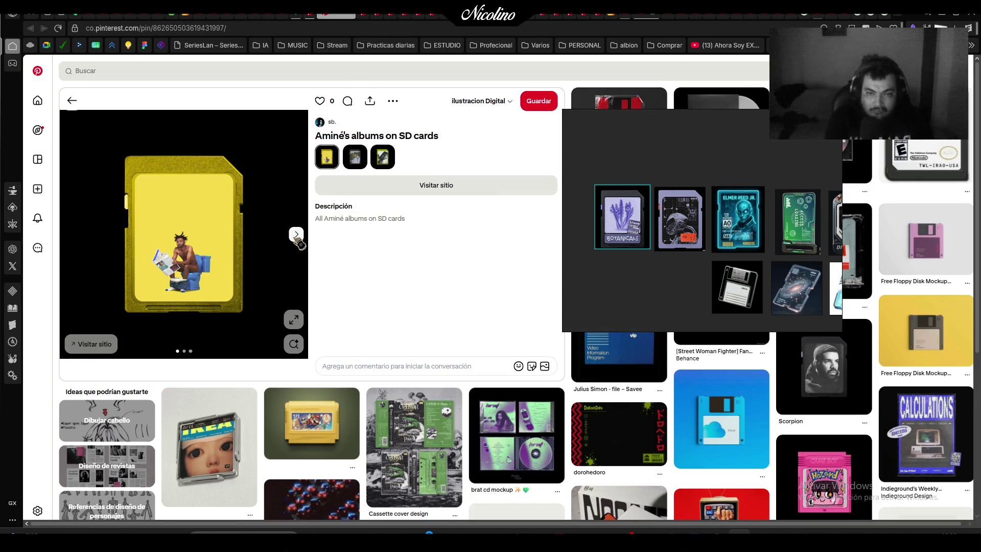
Add the car-photo SD card capture to the board's bottom row
click(295, 236)
click(294, 236)
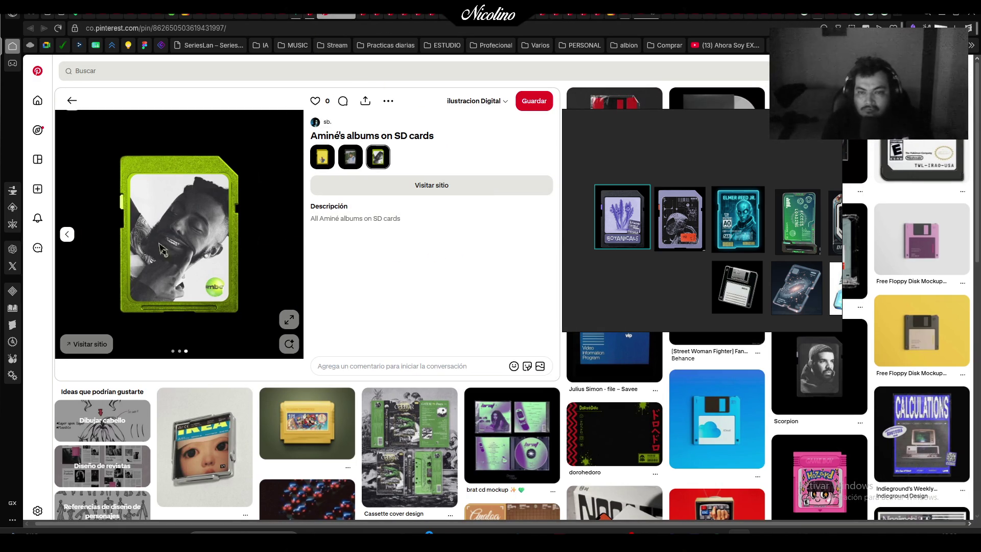
click(68, 235)
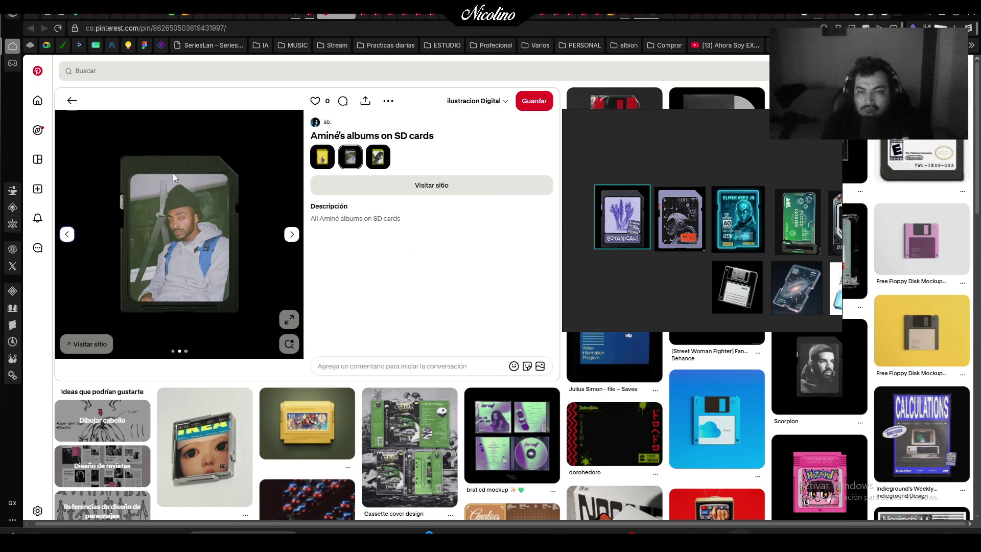
key(super+shift+s)
mouse_move(104, 142)
mouse_down()
mouse_move(252, 300)
mouse_move(252, 324)
mouse_up()
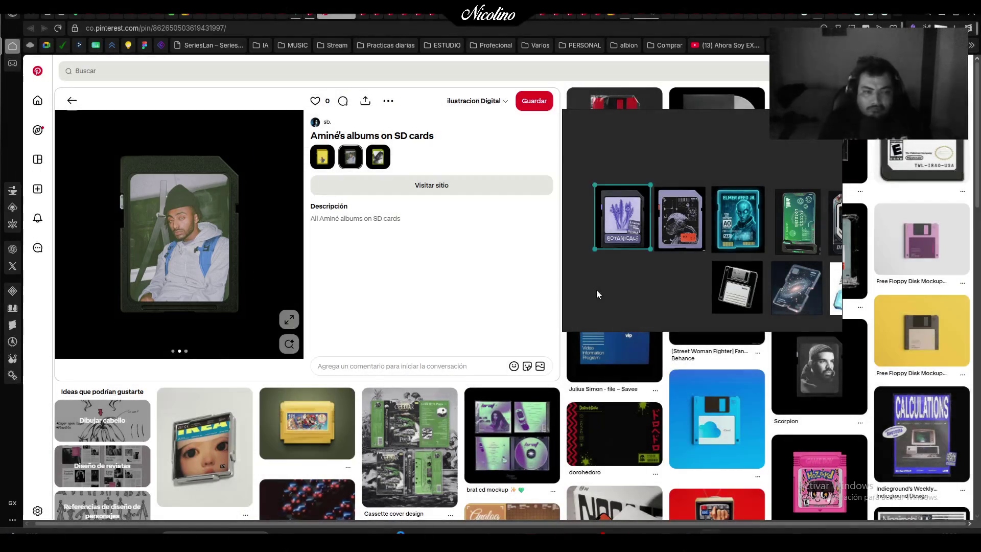
key(ctrl+v)
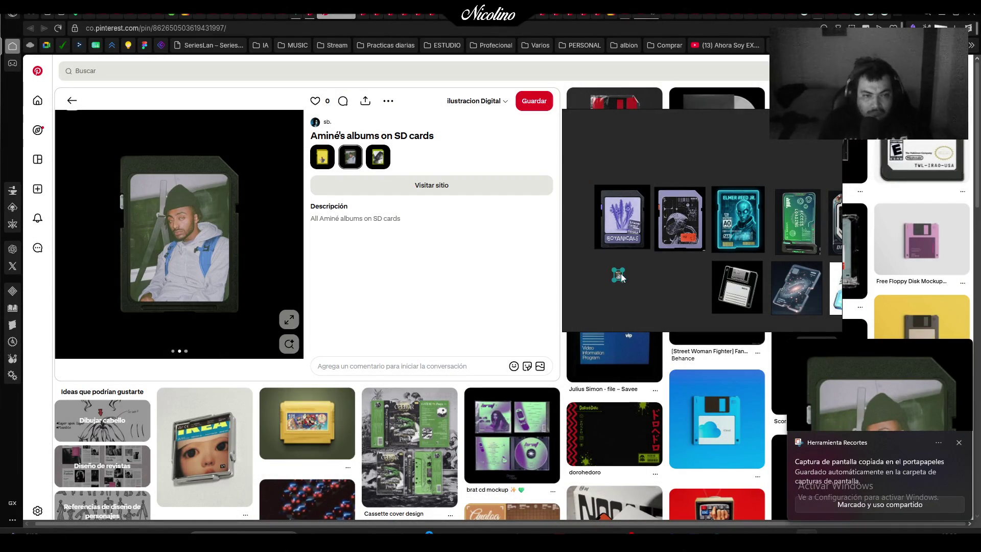
drag(660, 249, 699, 286)
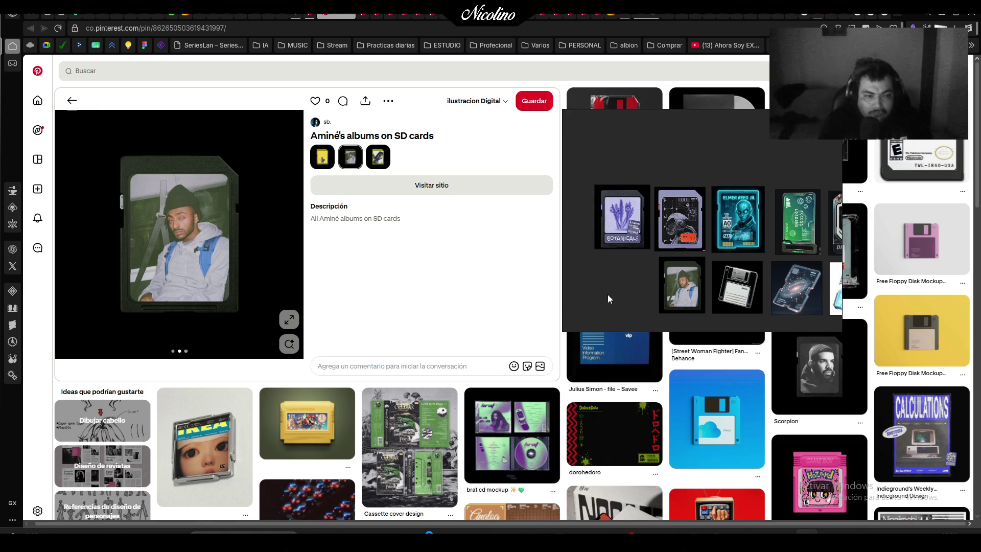
mouse_move(760, 253)
mouse_down()
mouse_move(736, 242)
mouse_move(477, 231)
mouse_move(444, 284)
mouse_move(453, 277)
mouse_up()
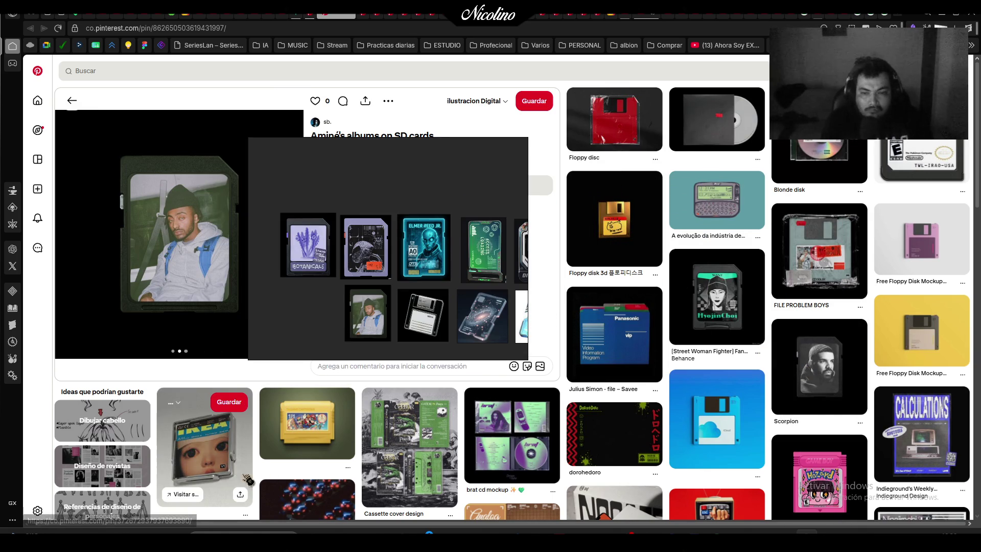
Add the Scorpion SD card capture, enlarged, ahead of BOTANICALS
click(823, 376)
mouse_move(393, 189)
mouse_down()
mouse_move(680, 228)
mouse_move(658, 220)
mouse_up()
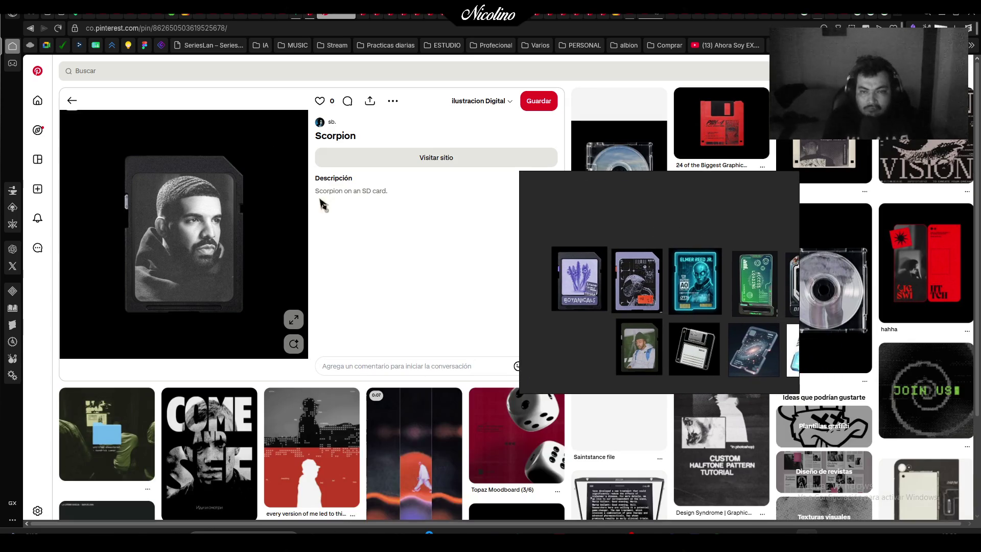
key(super+shift+s)
mouse_move(113, 148)
mouse_down()
mouse_move(254, 305)
mouse_move(253, 319)
mouse_up()
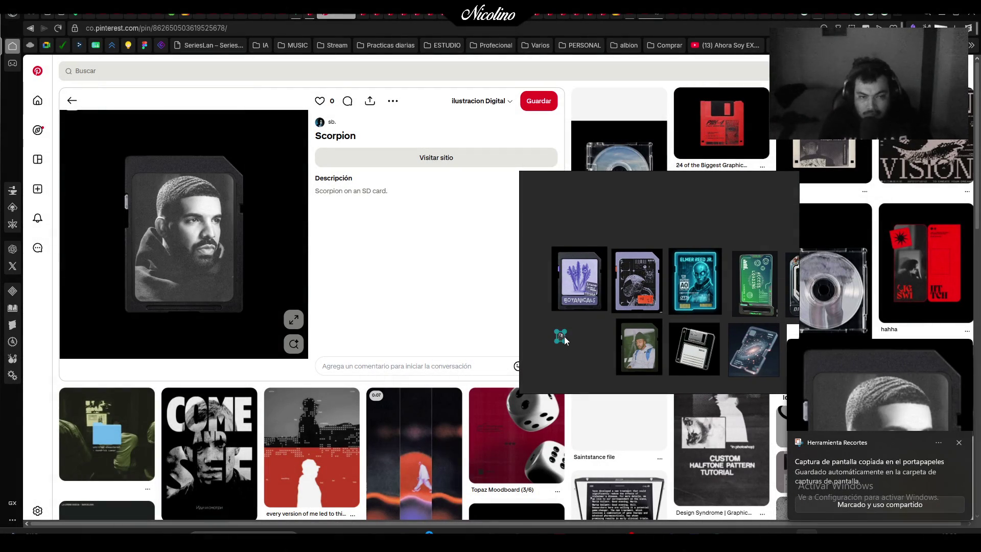
drag(567, 339, 608, 384)
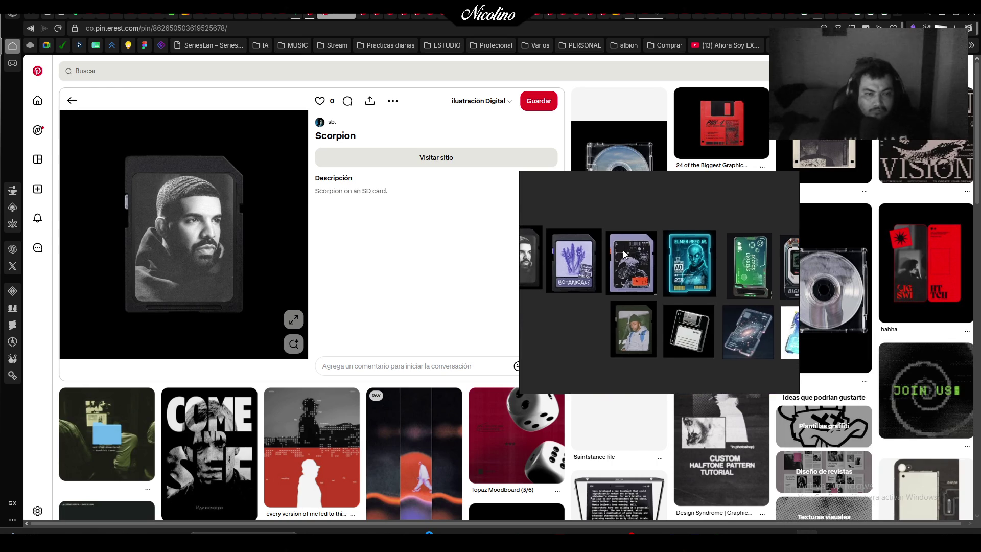
mouse_move(663, 208)
mouse_down()
mouse_move(468, 294)
mouse_move(528, 206)
mouse_move(529, 159)
mouse_move(524, 172)
mouse_up()
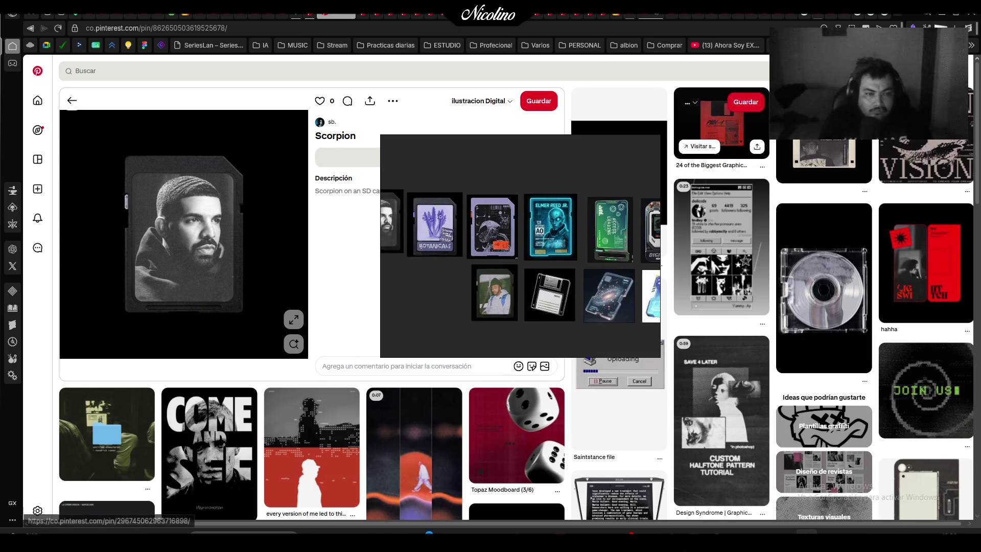
click(823, 164)
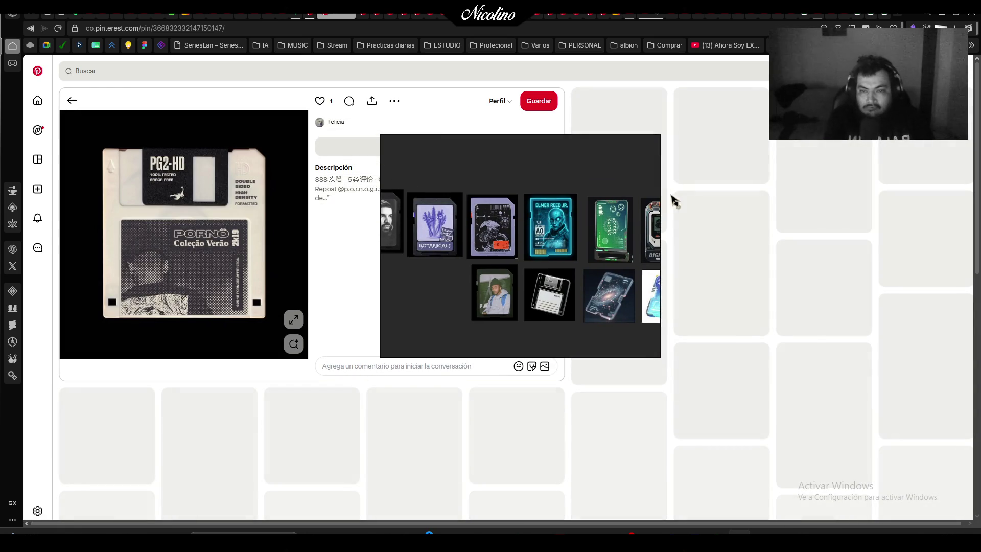
Capture the PG2-HD floppy and place it in the bottom row
key(Print)
mouse_move(89, 138)
mouse_down()
mouse_move(267, 291)
mouse_move(276, 328)
mouse_up()
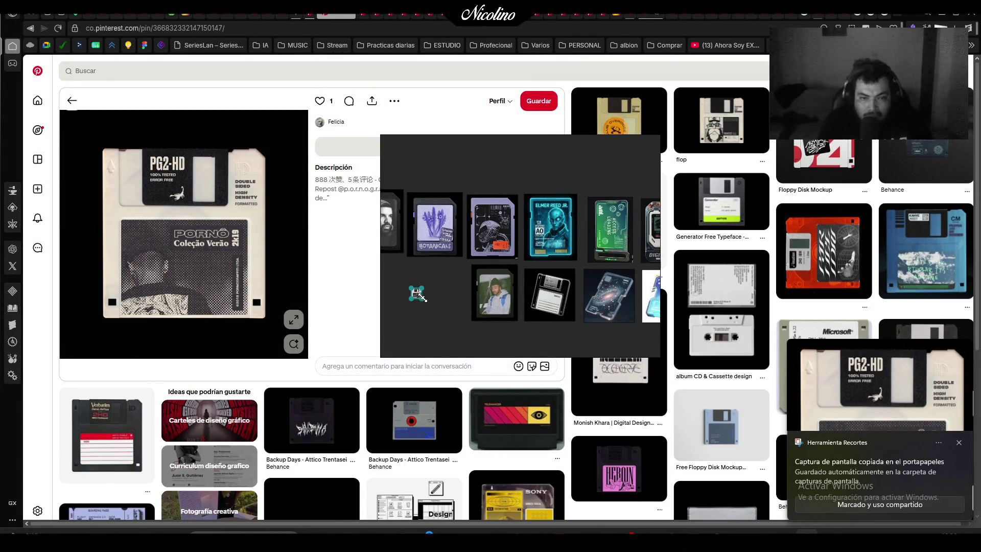
mouse_move(497, 295)
mouse_down()
mouse_move(471, 173)
mouse_move(477, 165)
mouse_up()
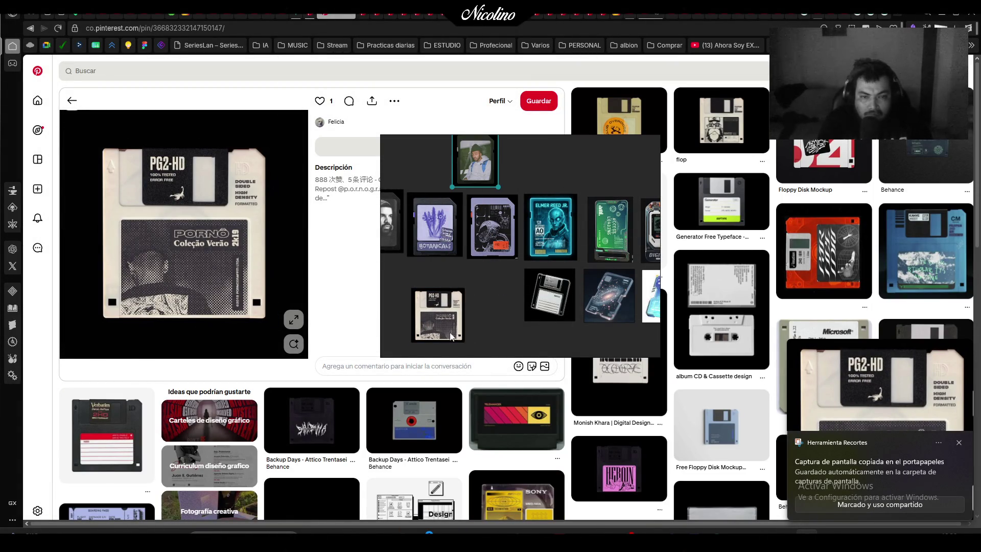
drag(446, 330, 501, 307)
Rearrange the cards so car-photo and Botanicals form the top row
scroll(485, 309, down, 2)
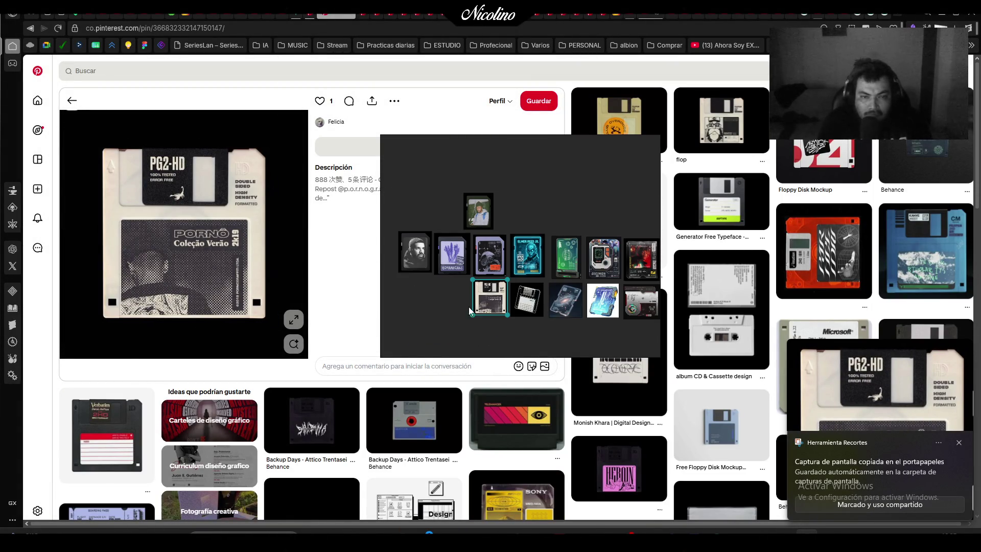
drag(479, 215, 415, 210)
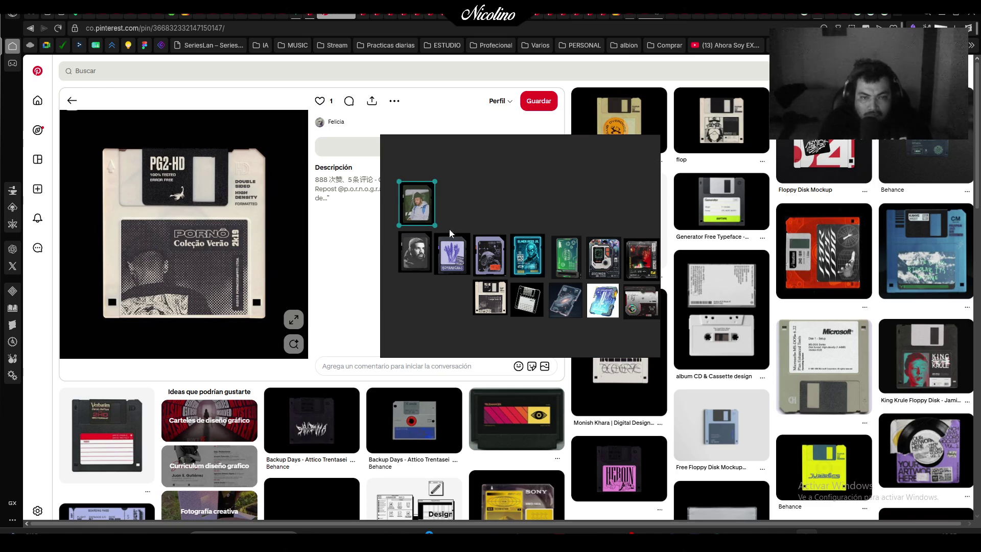
drag(455, 255, 462, 215)
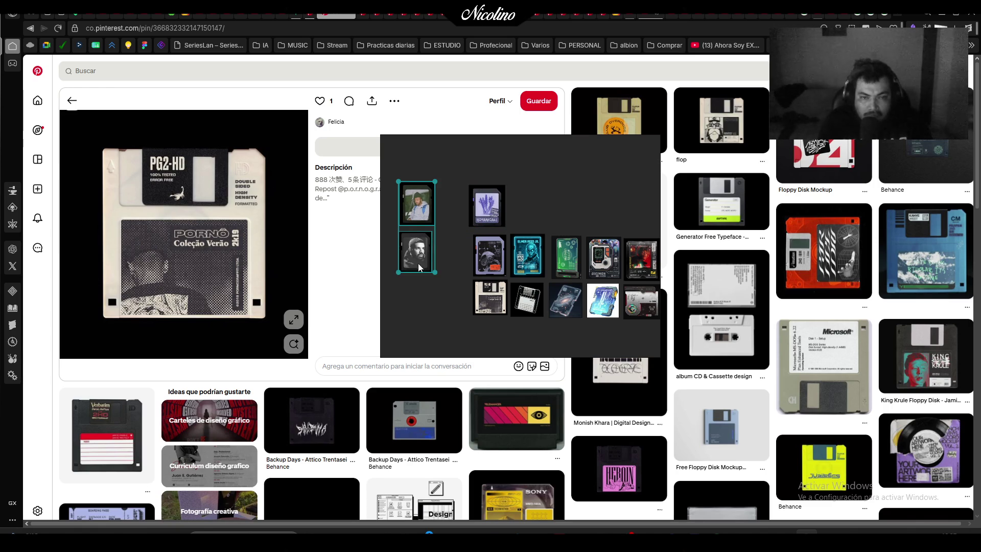
drag(420, 267, 451, 269)
click(494, 210)
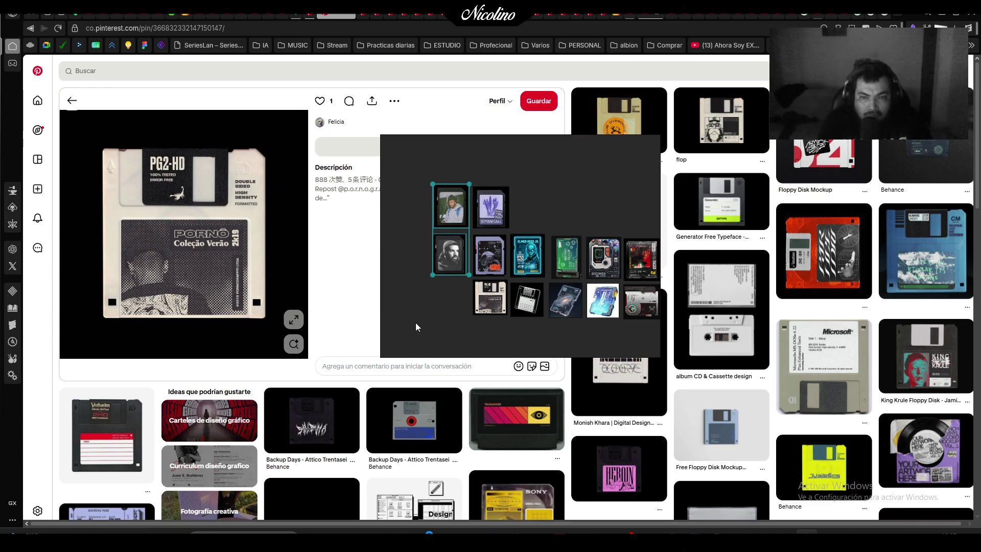
Browse the IKEA and PSILOCYBIN card pins, ending on the Ultra 16GB pin
click(346, 17)
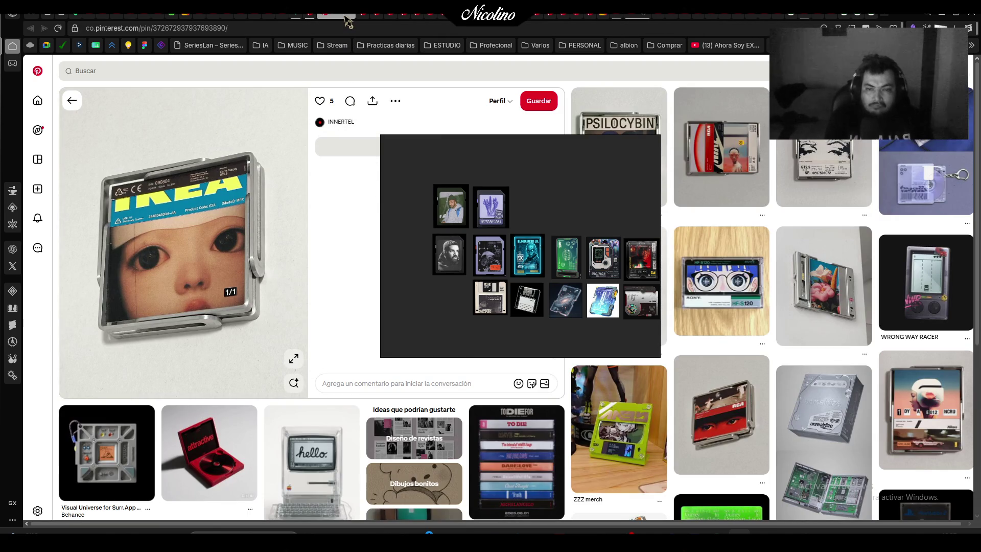
mouse_move(491, 213)
mouse_down()
mouse_move(437, 337)
mouse_move(445, 312)
mouse_move(397, 226)
mouse_move(465, 322)
mouse_up()
click(638, 175)
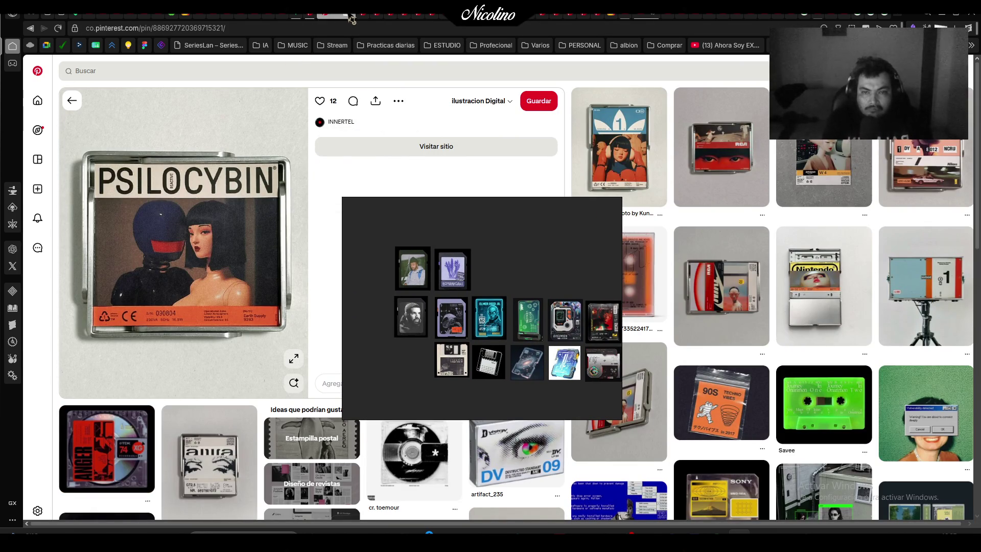
click(352, 19)
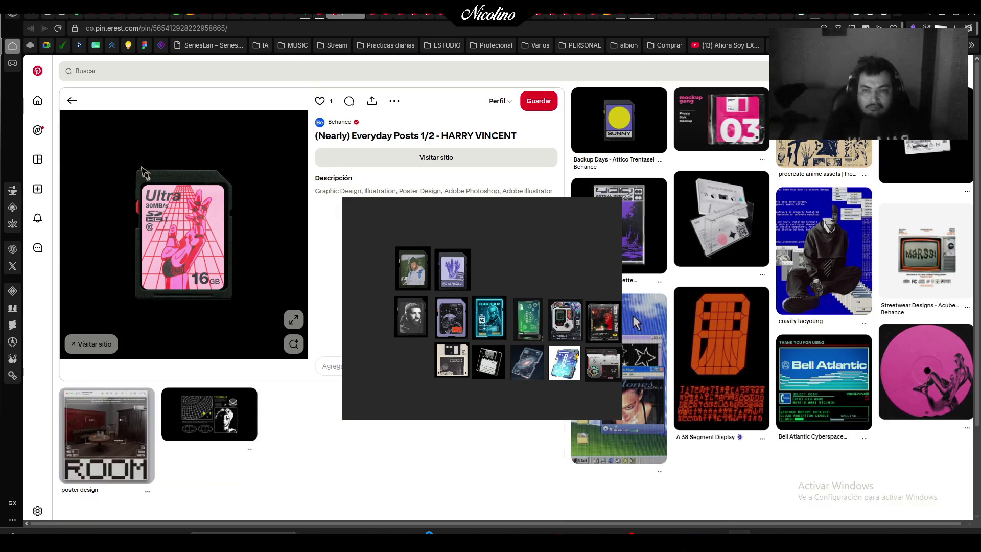
Add the Ultra SD card capture, enlarged beside Botanicals
key(super+shift+s)
drag(120, 158, 231, 300)
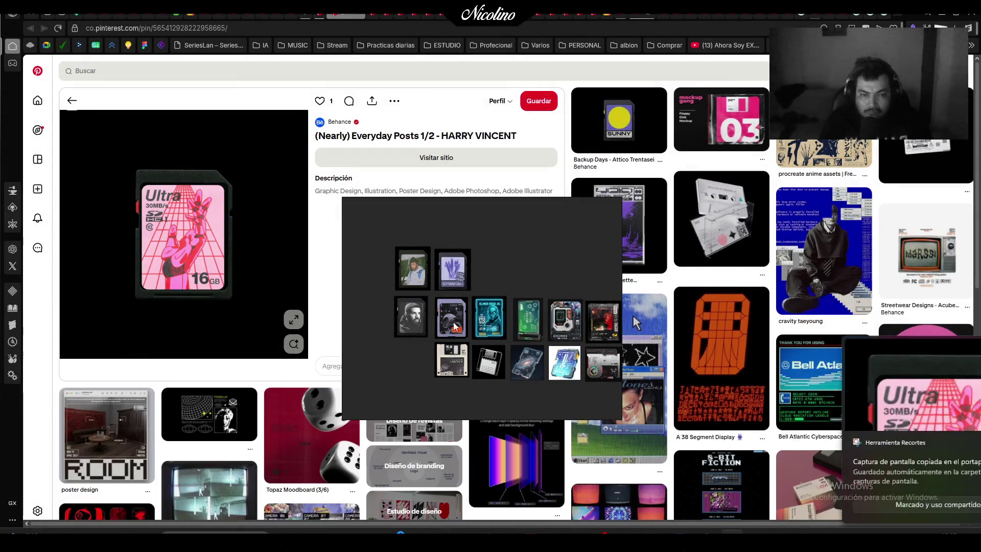
scroll(493, 257, up, 3)
key(ctrl+v)
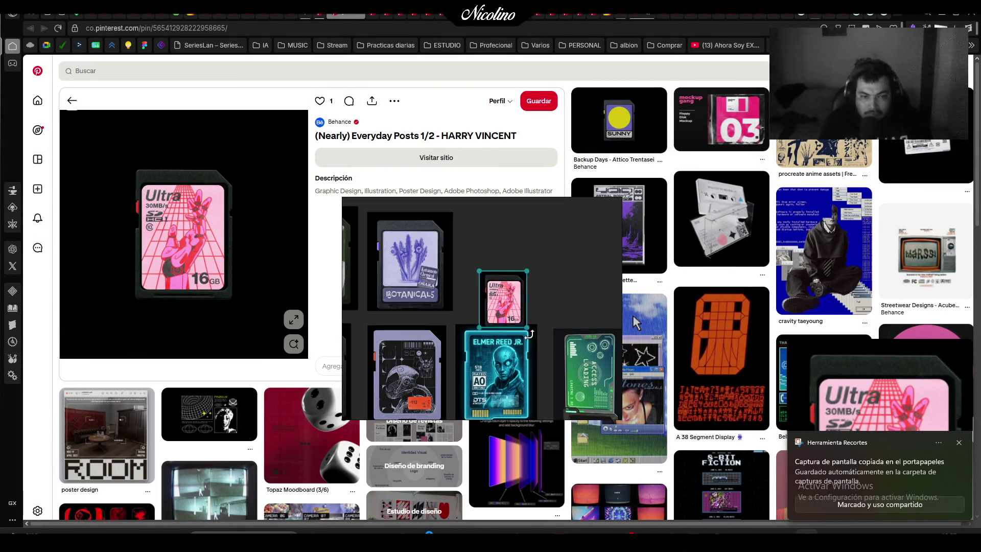
mouse_move(529, 334)
mouse_down()
mouse_move(550, 353)
mouse_move(487, 257)
mouse_move(498, 269)
mouse_up()
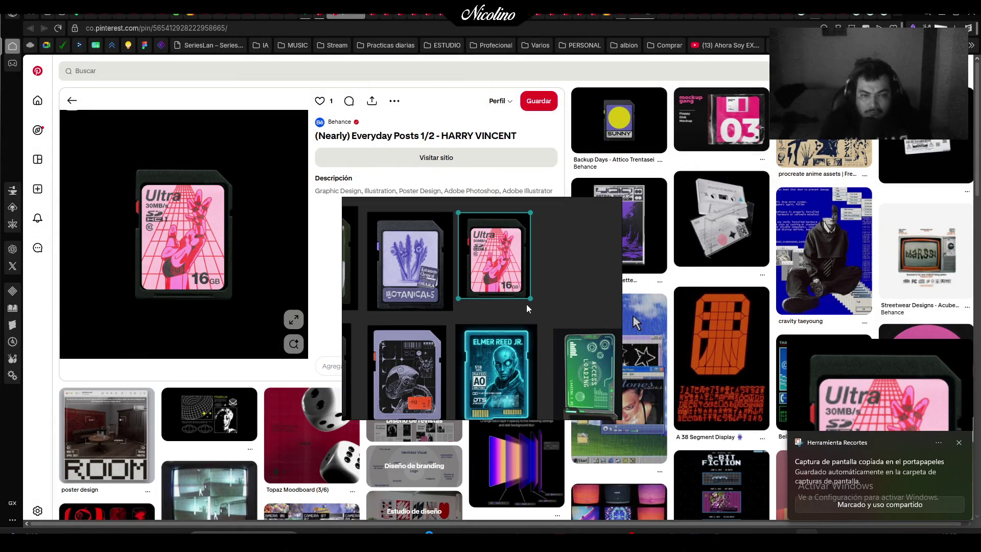
drag(528, 308, 544, 314)
Add the TEVEZ SanDisk card case capture to the board
click(361, 16)
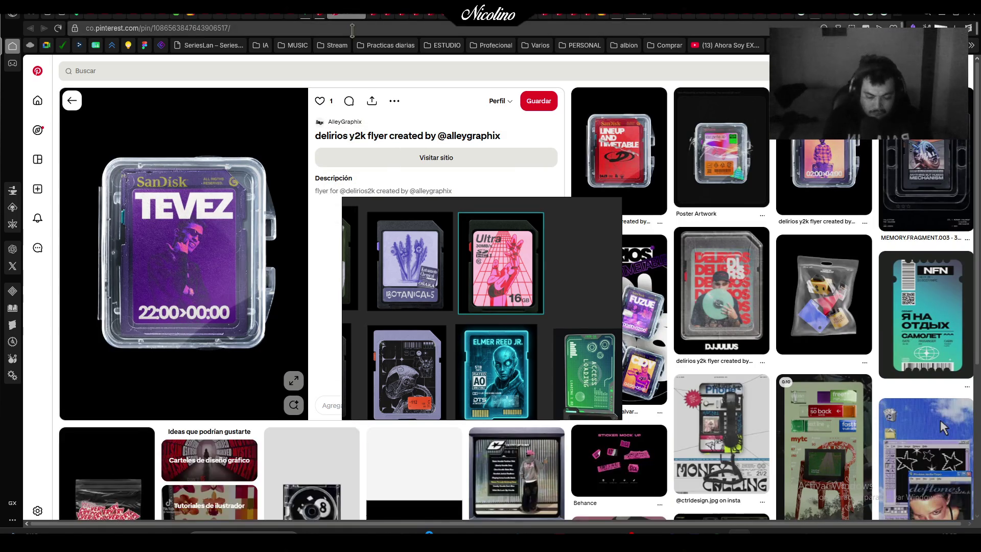
key(Print)
drag(85, 141, 287, 361)
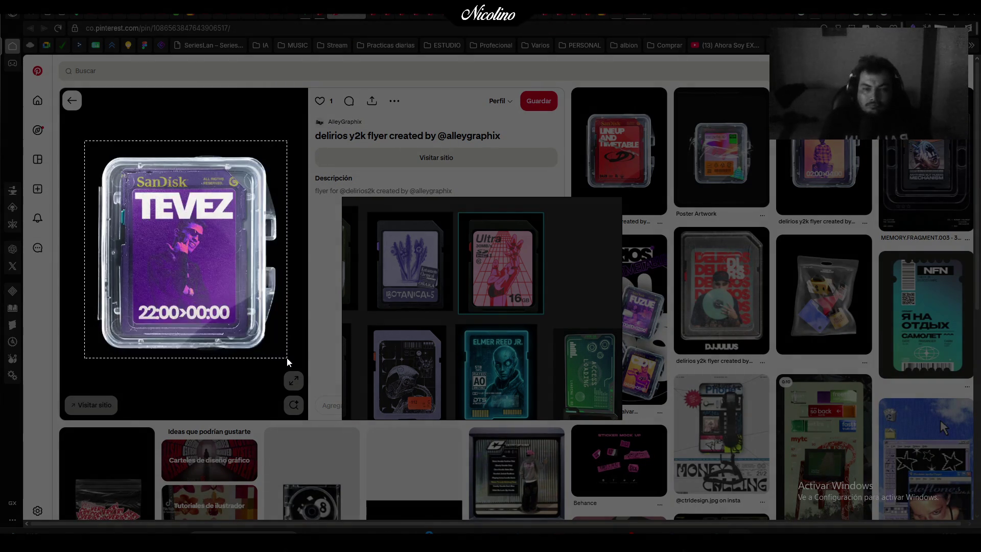
scroll(536, 306, down, 5)
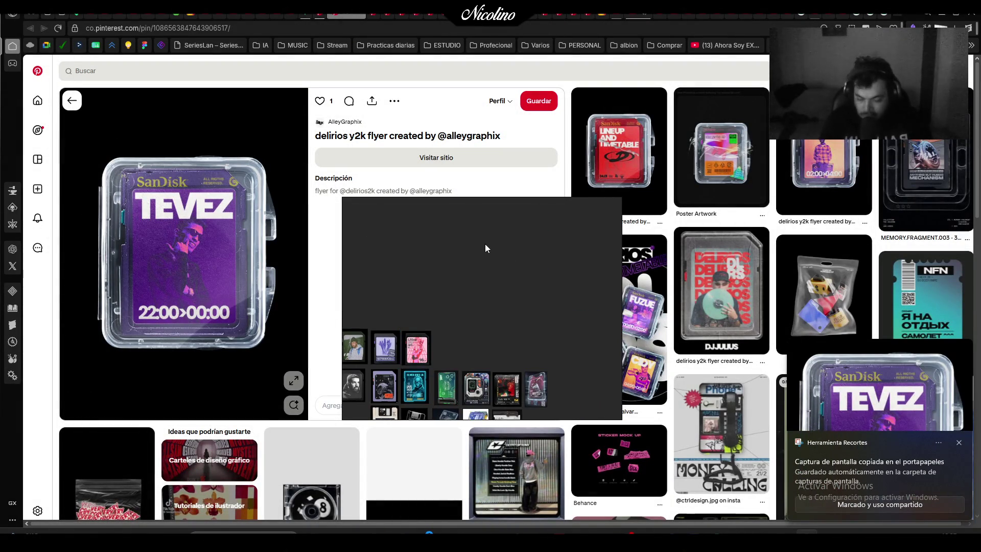
key(ctrl+v)
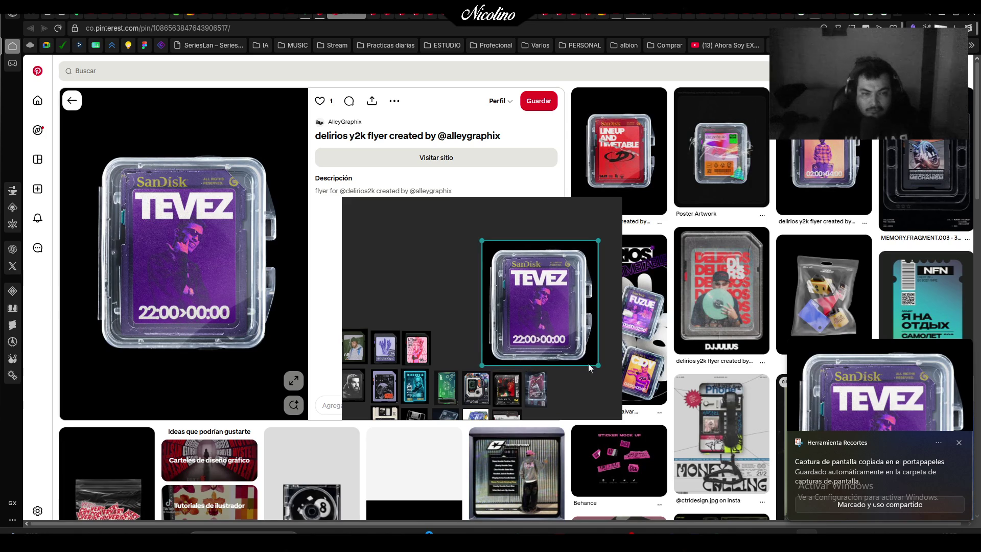
drag(551, 339, 503, 338)
click(396, 279)
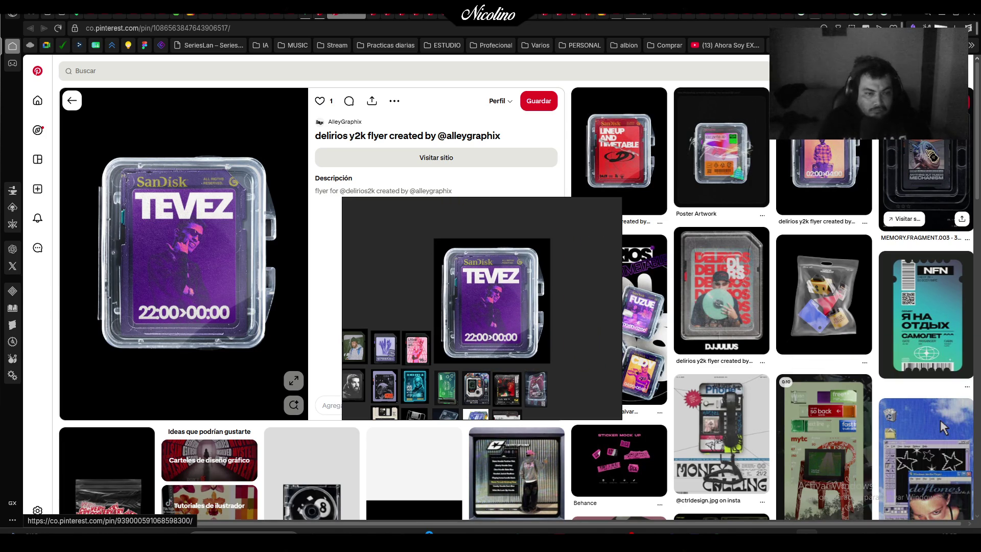
Add the Monika SD card capture at the start of the second row
click(931, 156)
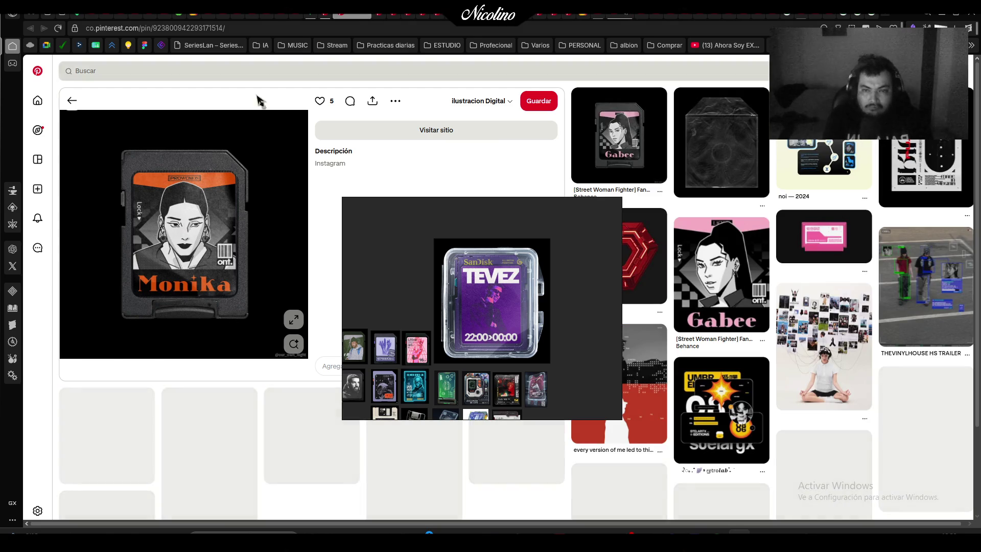
key(super+shift+s)
drag(113, 139, 249, 322)
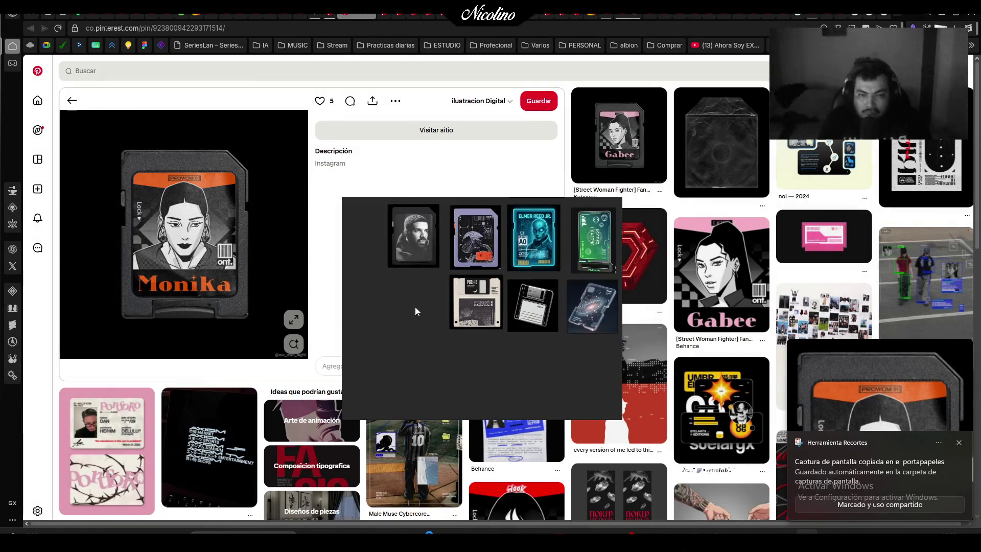
key(ctrl+v)
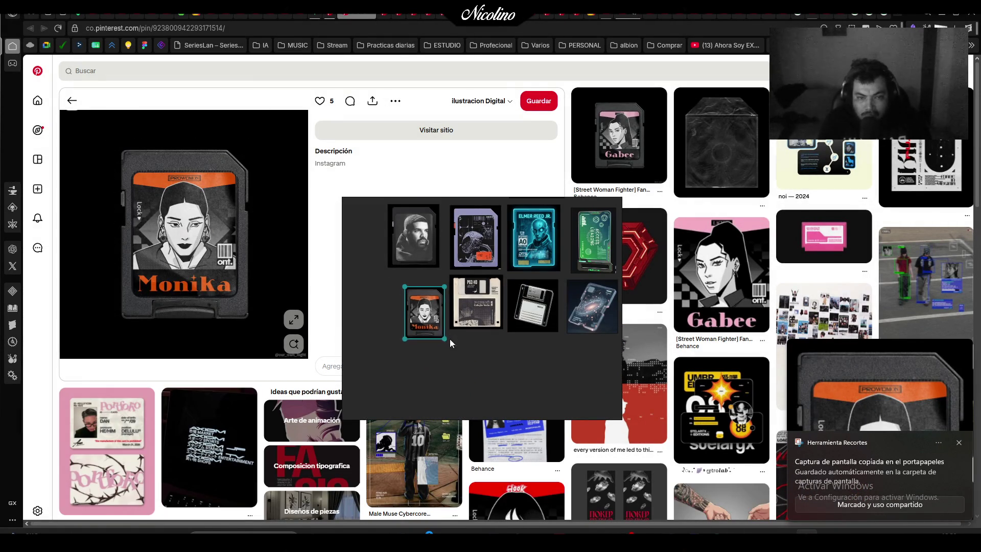
drag(430, 331, 418, 314)
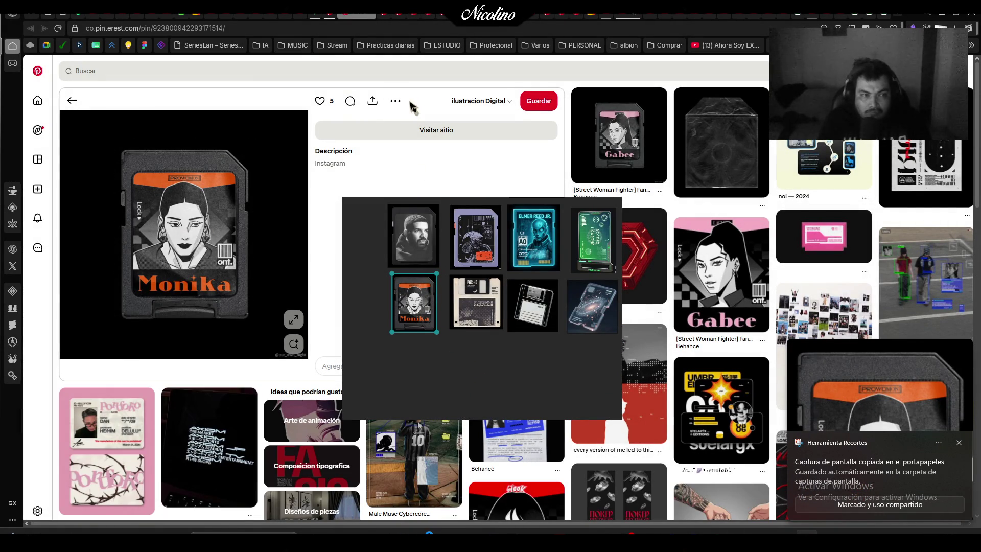
click(366, 18)
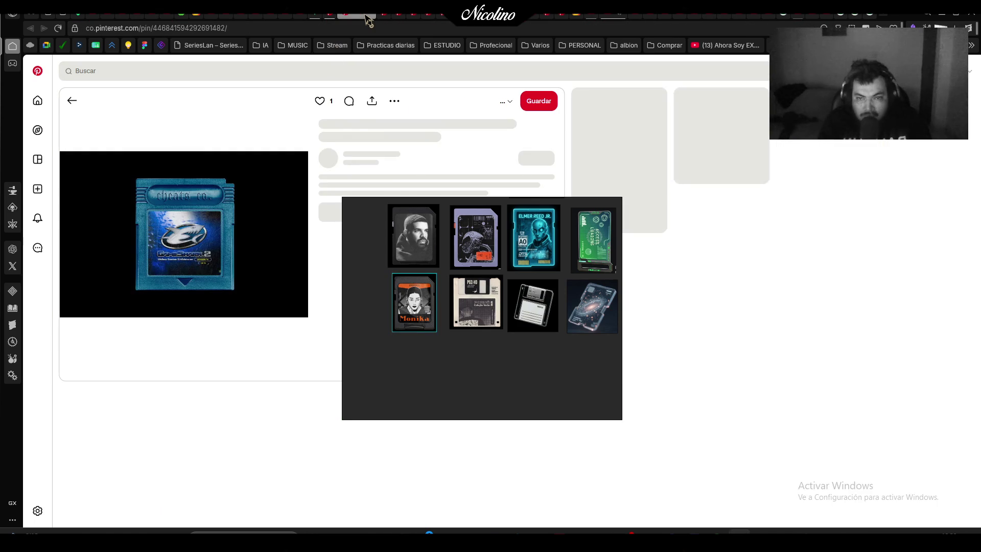
key(super+d)
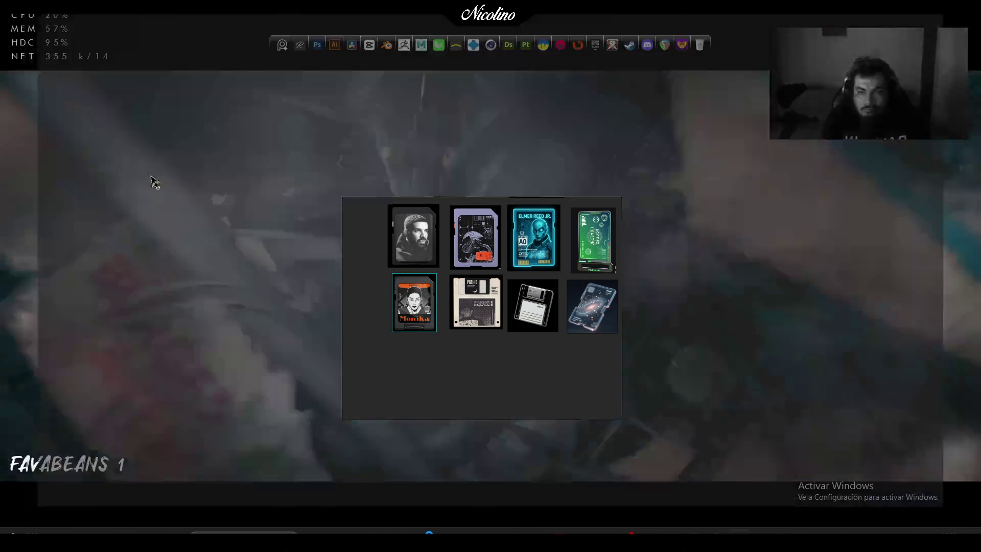
key(super+shift+s)
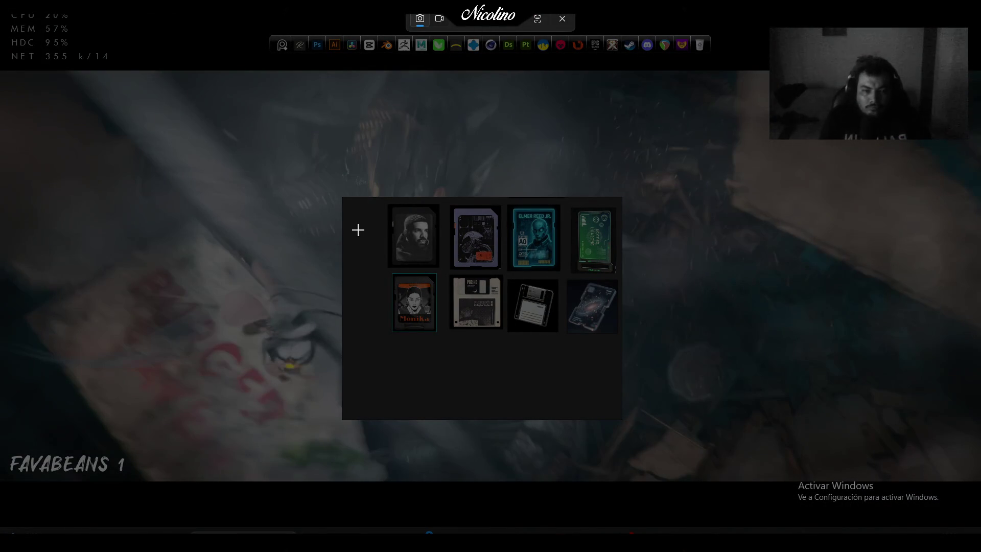
Close the Gmail tab and reopen the 'Pin en Quick Saves' Pinterest tab from History
drag(336, 197, 255, 259)
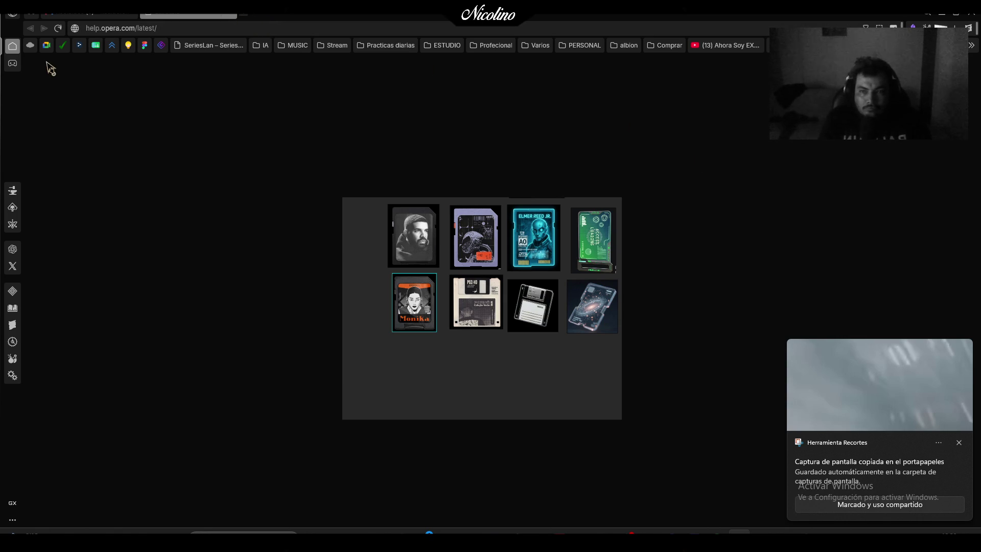
click(12, 63)
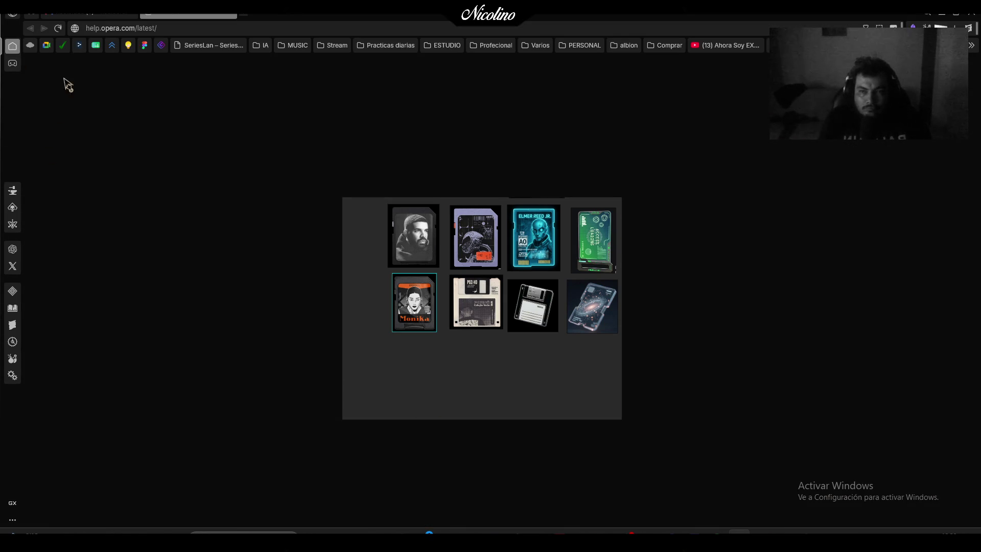
click(228, 18)
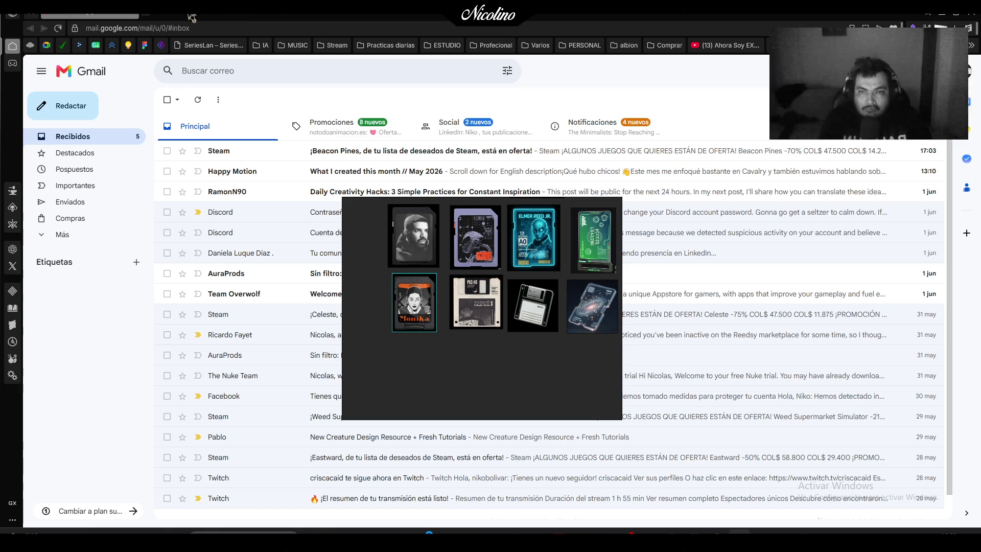
click(134, 18)
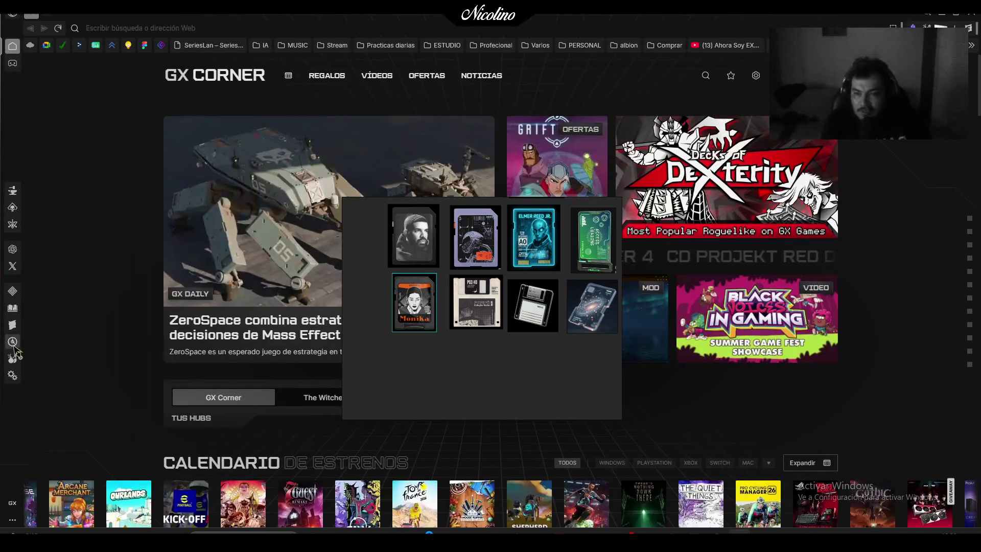
click(13, 342)
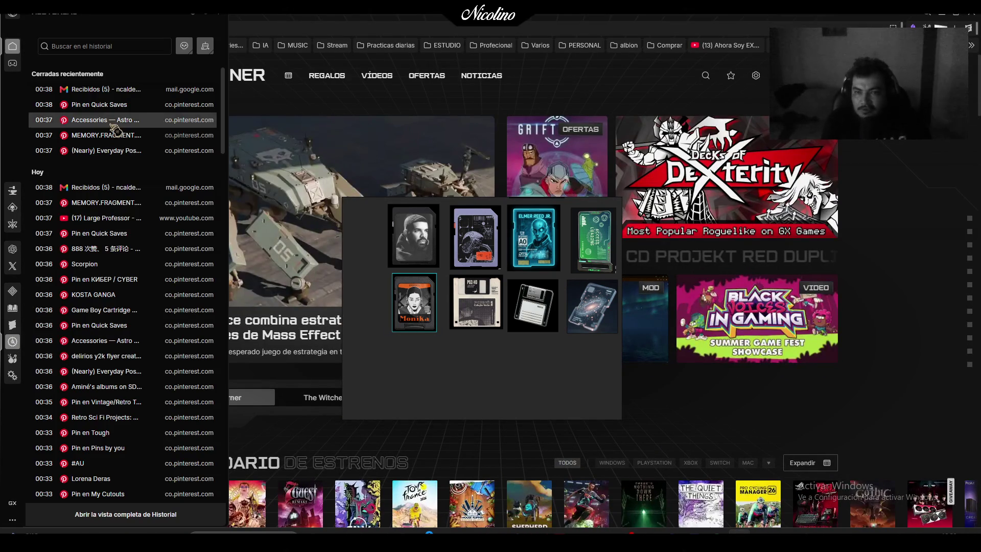
click(138, 109)
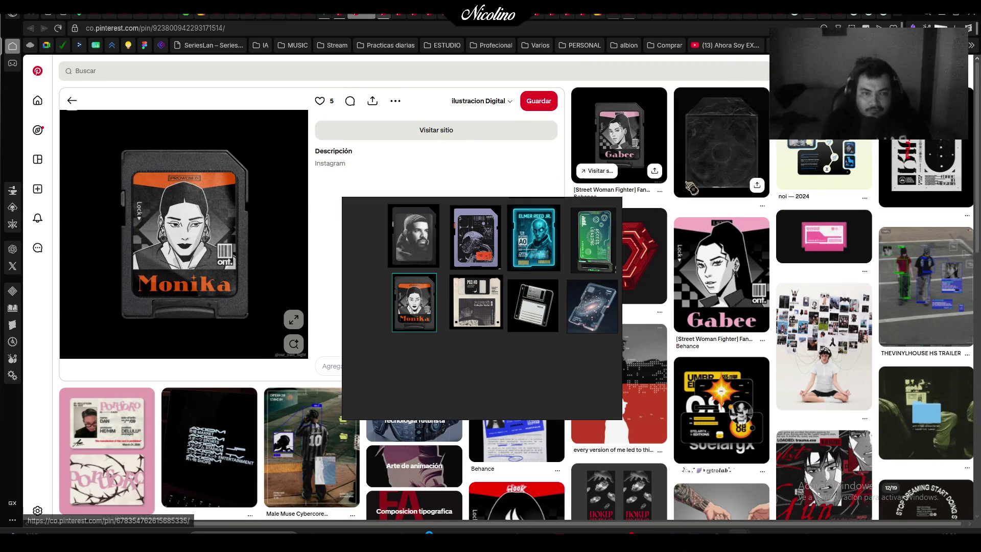
Snip the blue Game Boy cartridge image from the Game Boy Cartridge Mockup pin
click(632, 137)
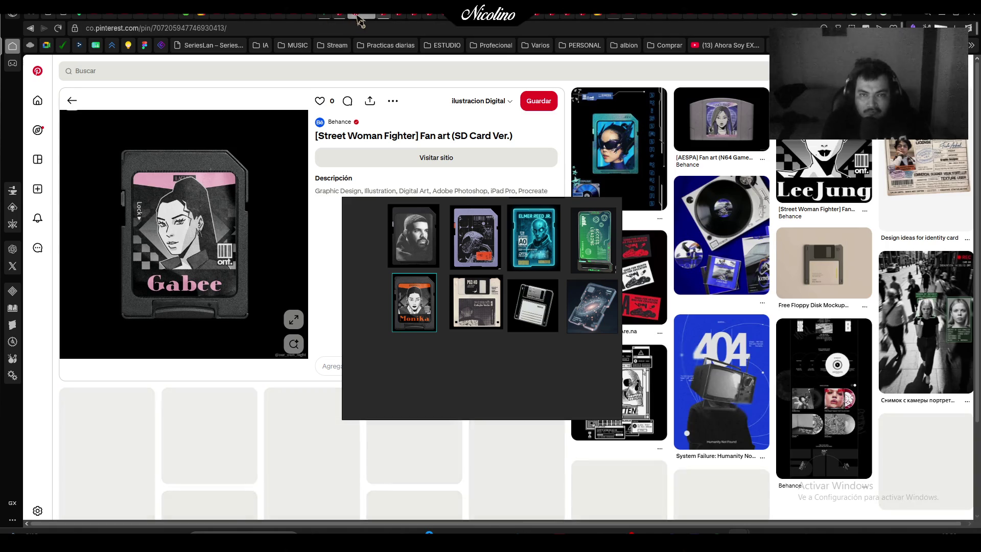
click(367, 19)
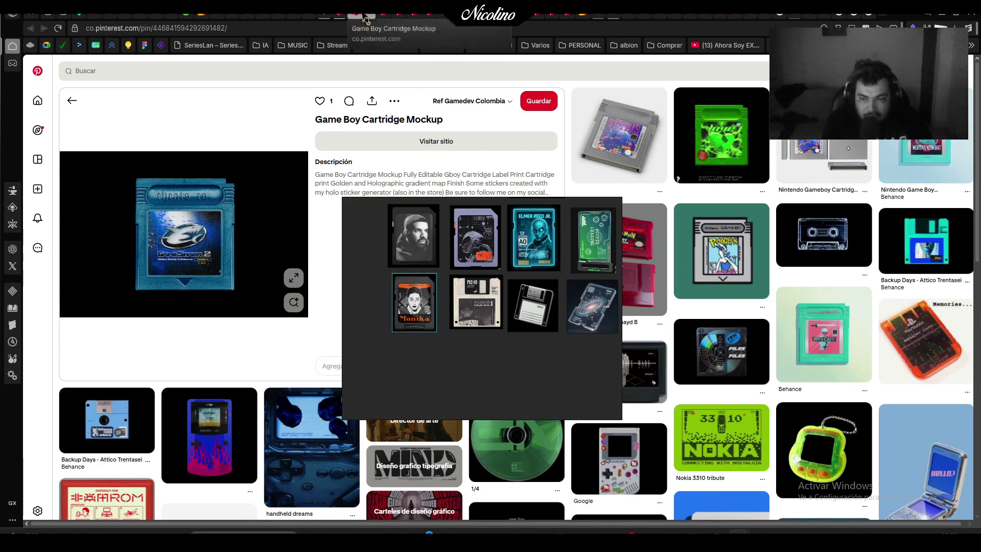
key(Print)
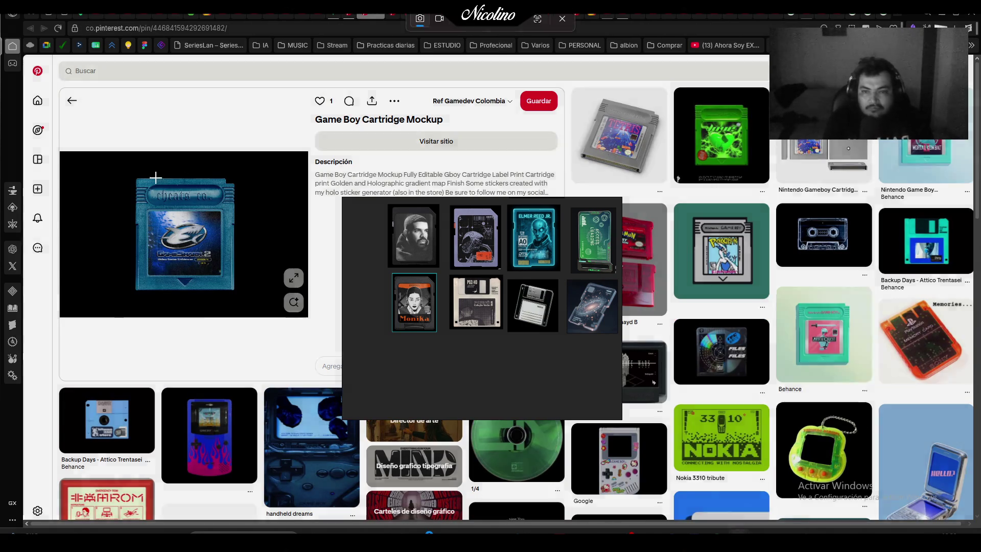
mouse_move(126, 170)
mouse_down()
mouse_move(258, 317)
mouse_move(239, 297)
mouse_move(248, 305)
mouse_up()
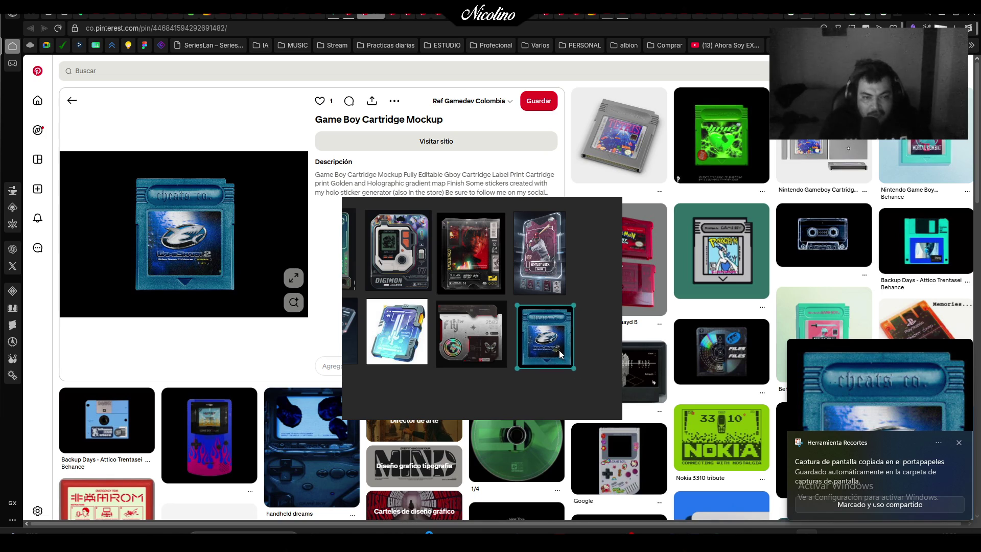
Shift the reference board aside and browse the pins to reach the Pokémon Ruby cartridge pin
mouse_move(578, 351)
mouse_down()
mouse_move(308, 294)
mouse_move(465, 320)
mouse_up()
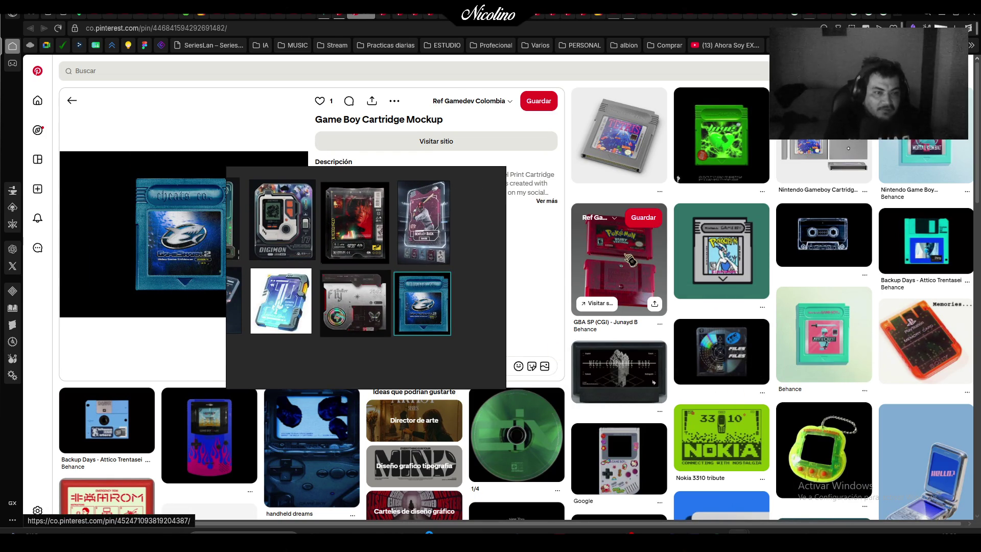
click(721, 352)
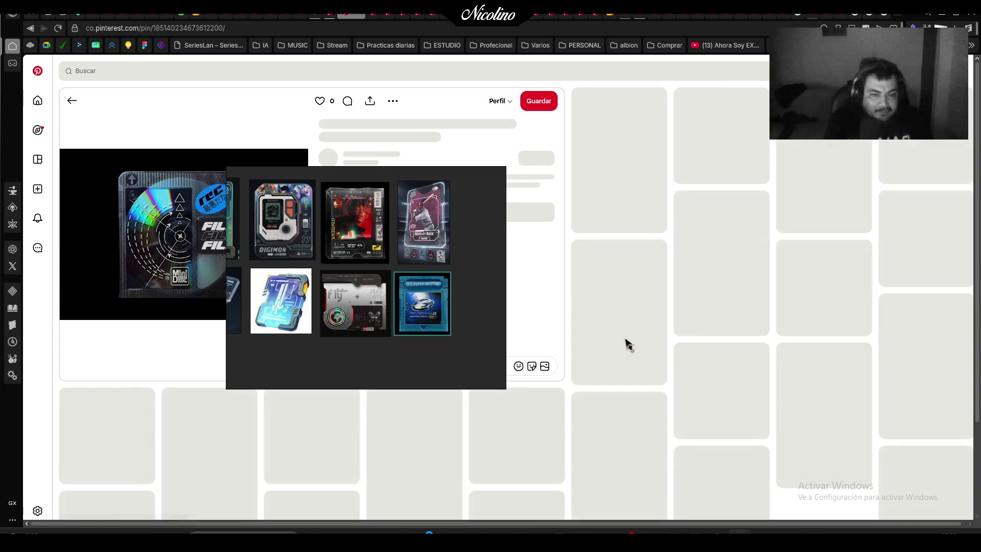
mouse_move(398, 291)
mouse_down()
mouse_move(593, 290)
mouse_move(692, 354)
mouse_move(486, 314)
mouse_move(544, 314)
mouse_move(559, 300)
mouse_move(426, 271)
mouse_move(517, 294)
mouse_up()
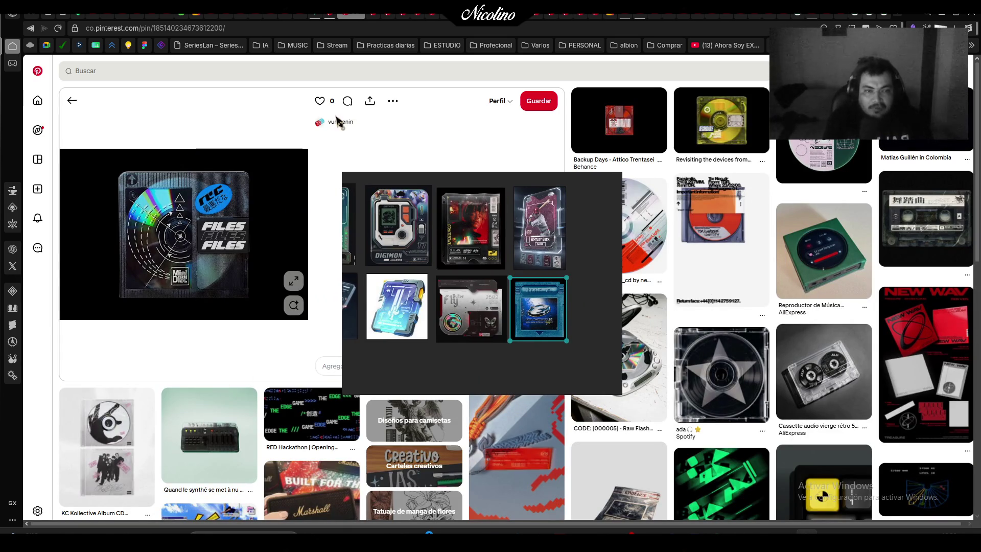
click(615, 125)
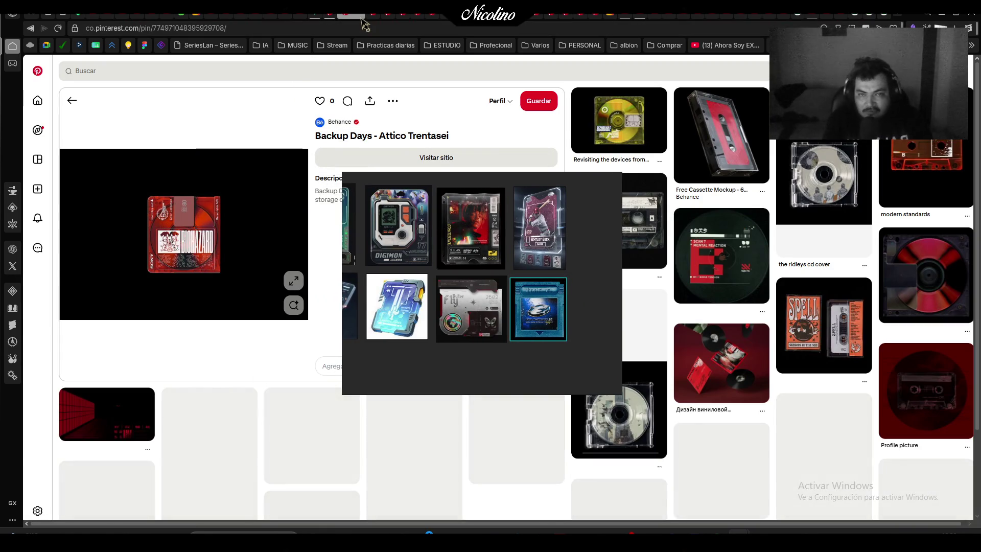
key(alt+Left)
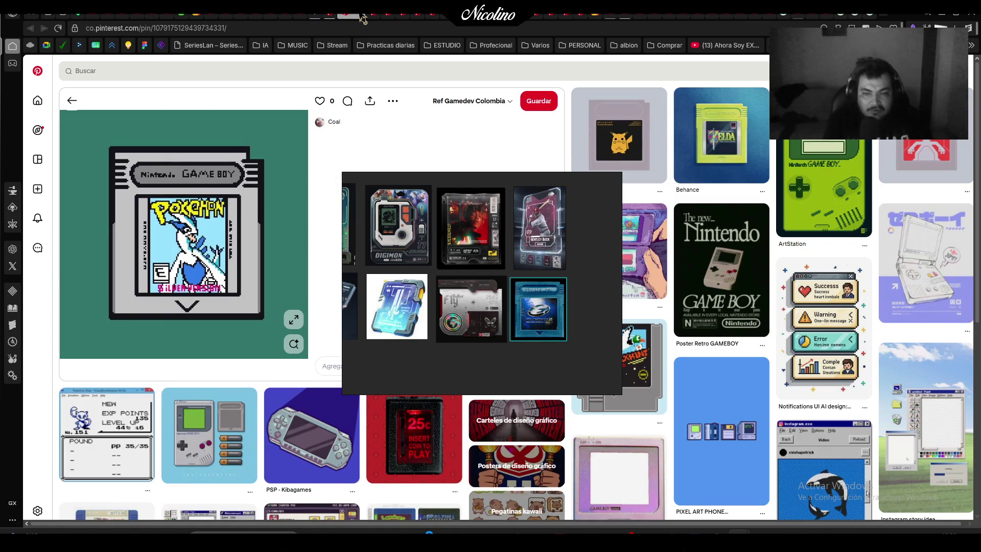
key(alt+Right)
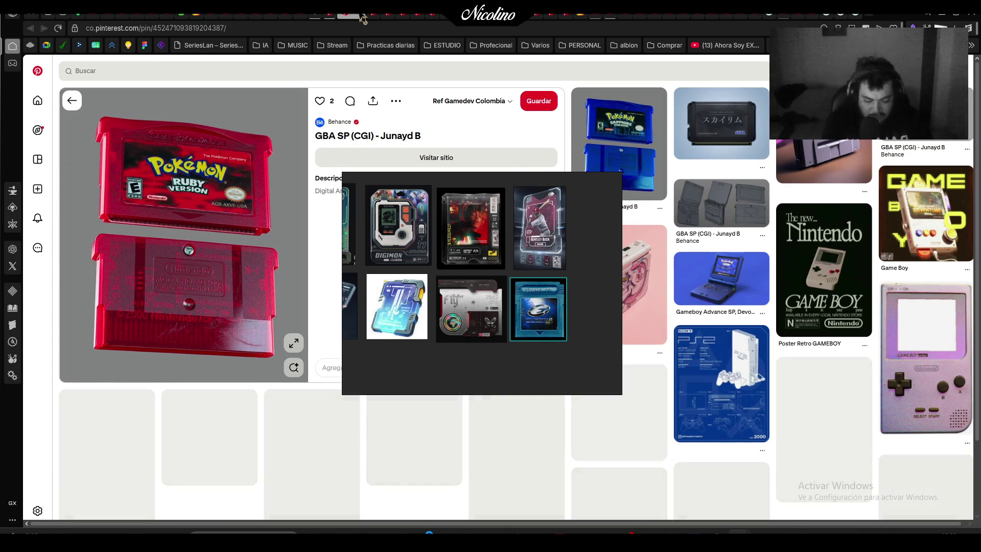
Snip the red Pokémon Ruby cartridge, paste it onto the board and enlarge it
key(Print)
drag(75, 103, 285, 360)
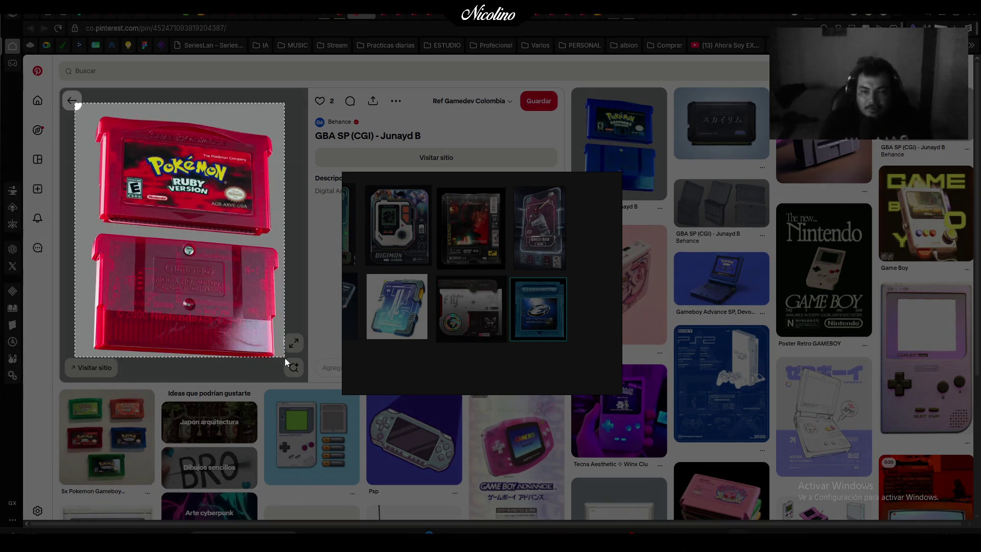
key(ctrl+v)
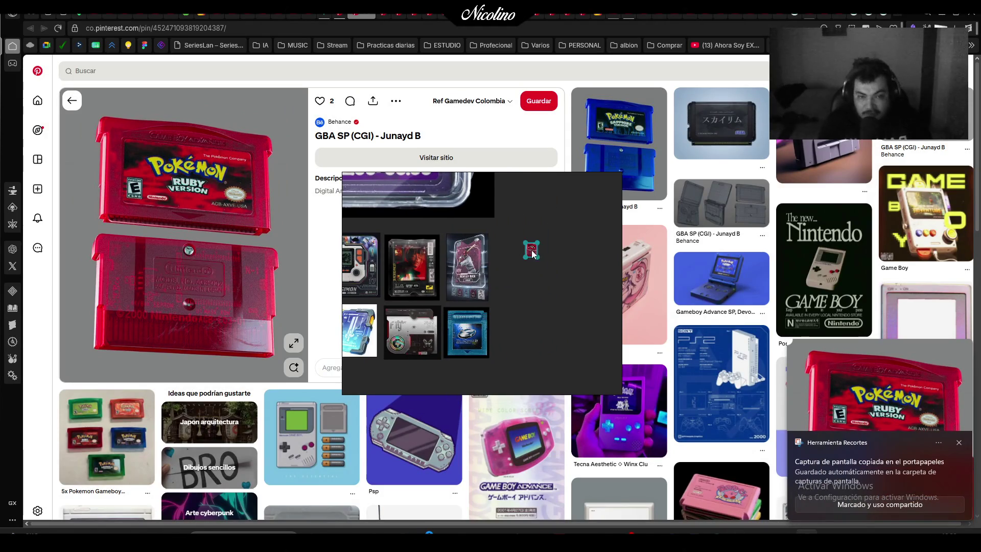
mouse_move(532, 250)
mouse_down()
mouse_move(618, 371)
mouse_move(550, 299)
mouse_up()
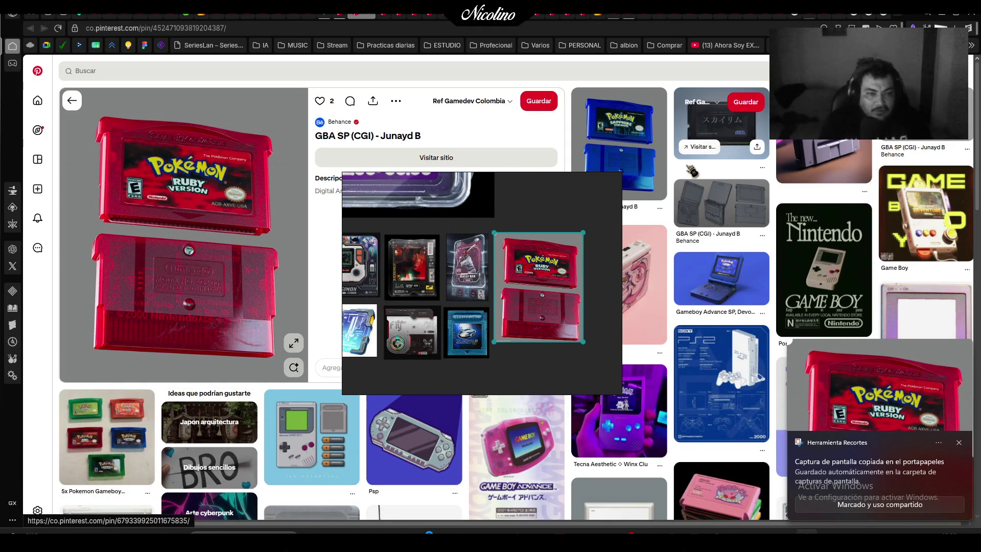
Browse the Skyrim and earth-themed cartridge pins, moving the board out of the way
click(735, 146)
mouse_move(567, 298)
mouse_down()
mouse_move(354, 299)
mouse_move(549, 282)
mouse_move(631, 297)
mouse_up()
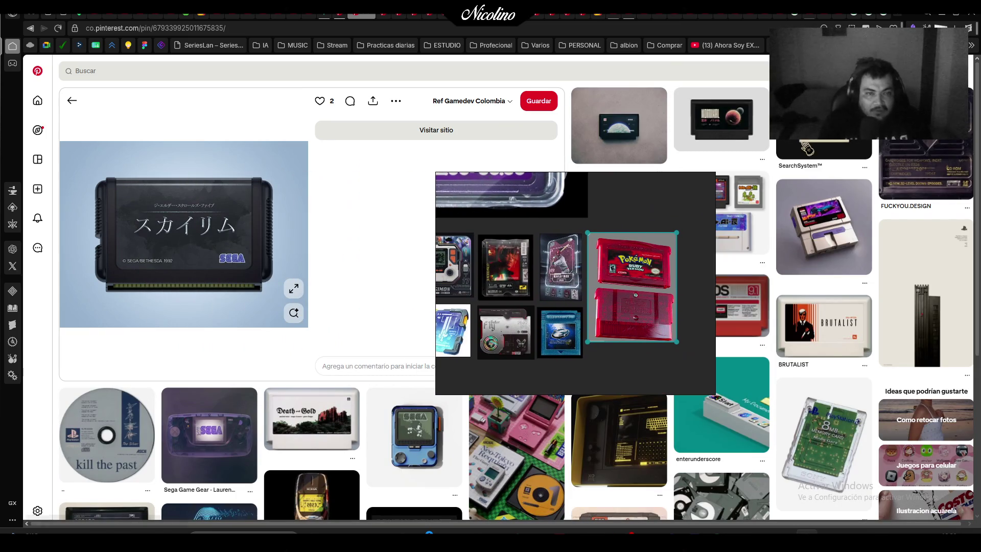
click(636, 140)
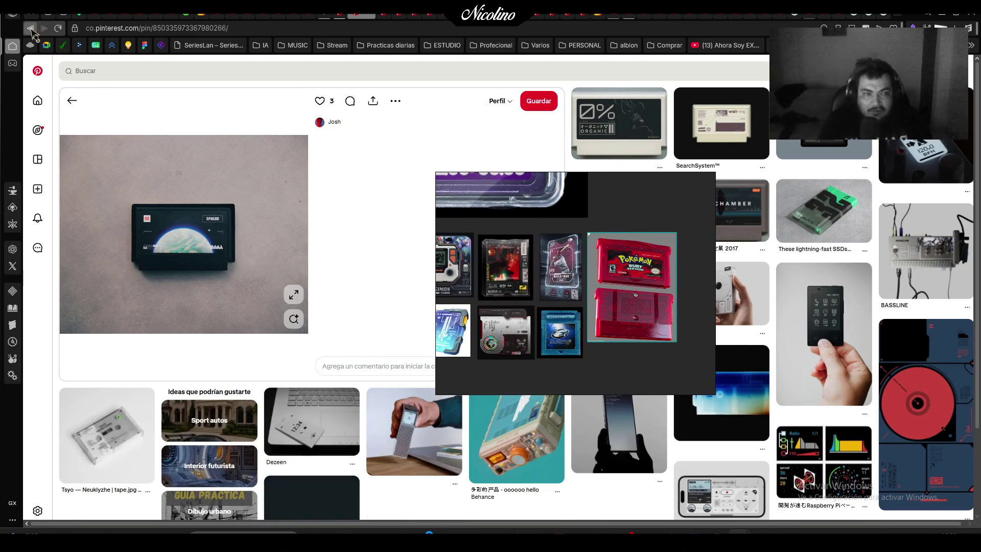
click(37, 32)
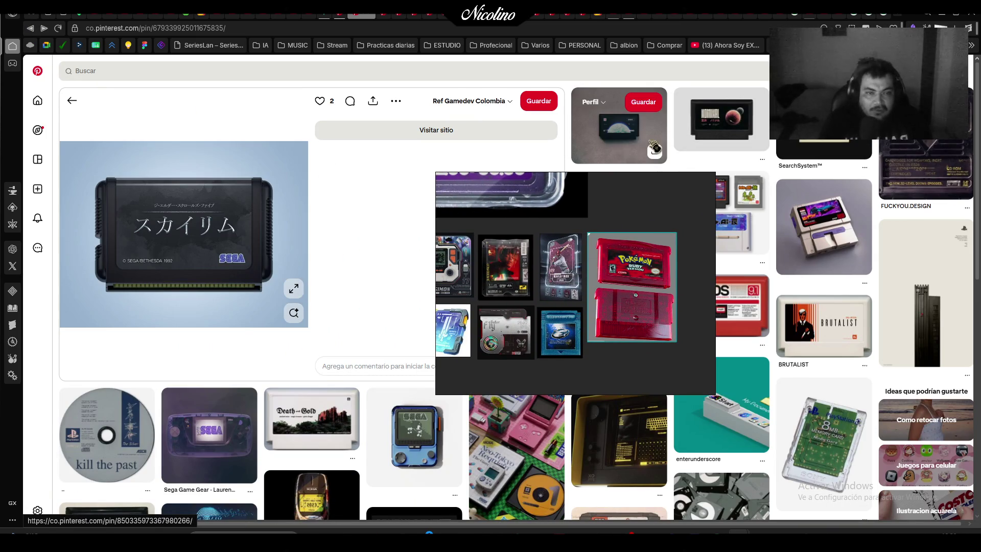
click(624, 154)
mouse_move(610, 265)
mouse_down()
mouse_move(377, 277)
mouse_move(392, 275)
mouse_up()
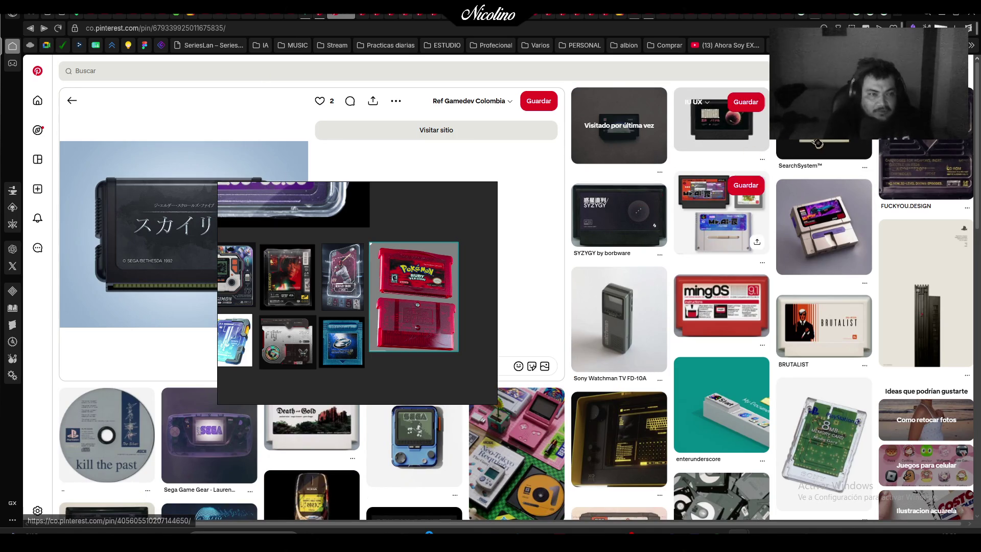
Browse the NOMINAL, Bio-me, M-THEORY and Meet Lokki pins, settling on the Steve Lauda device pin
click(768, 144)
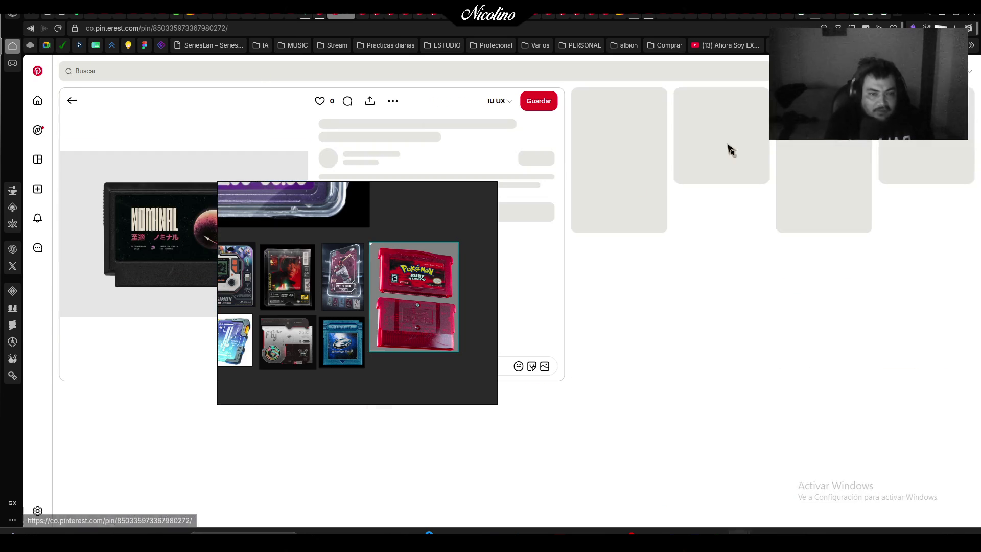
mouse_move(337, 291)
mouse_down()
mouse_move(583, 400)
mouse_move(515, 333)
mouse_up()
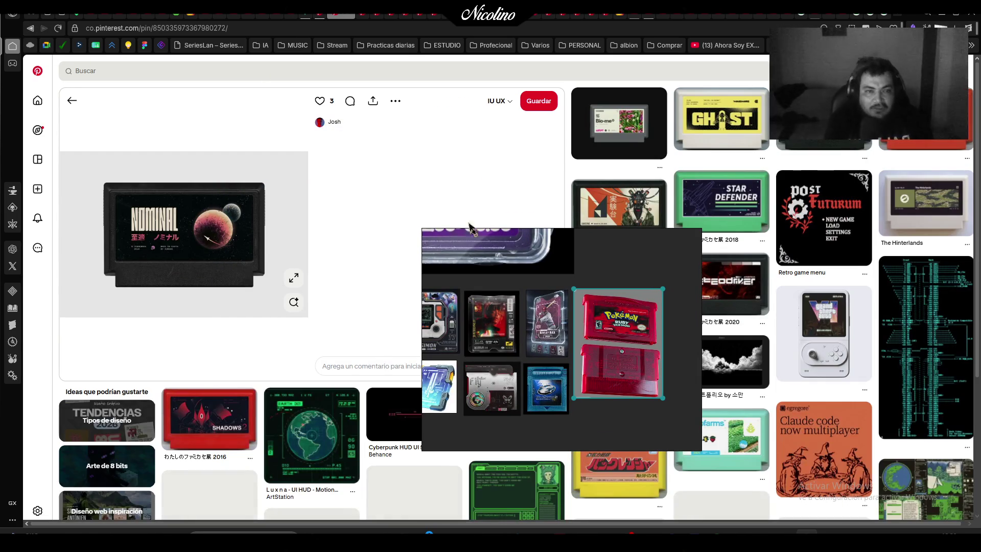
click(629, 136)
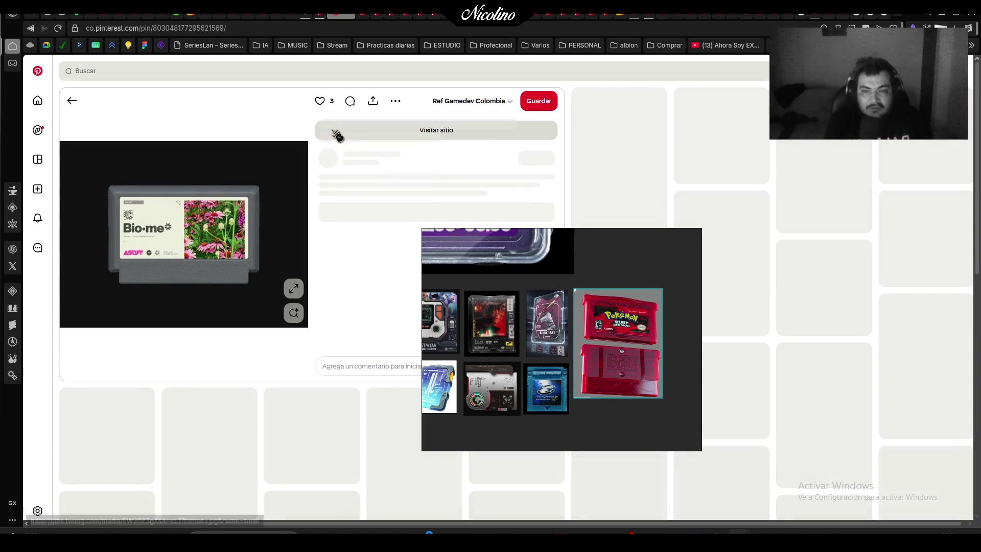
click(349, 17)
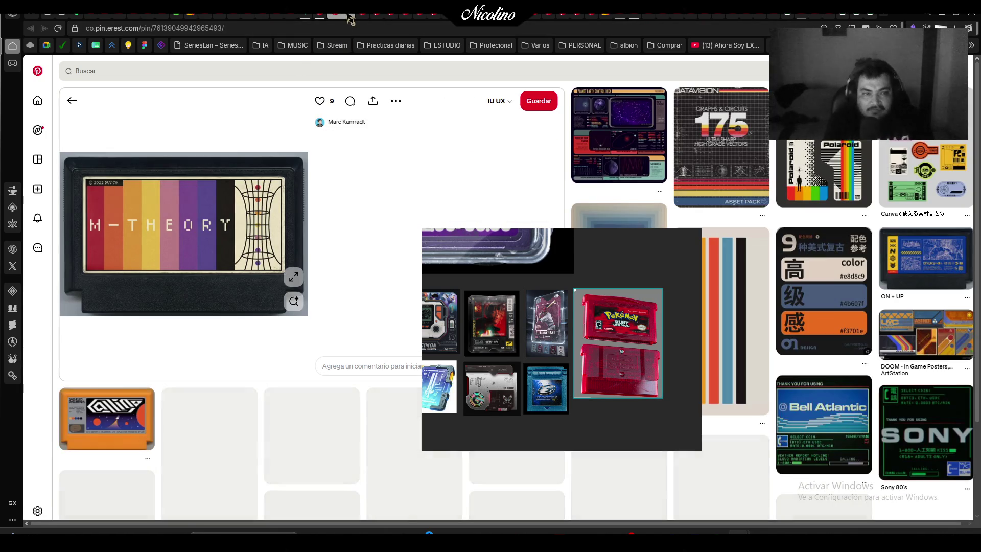
click(349, 17)
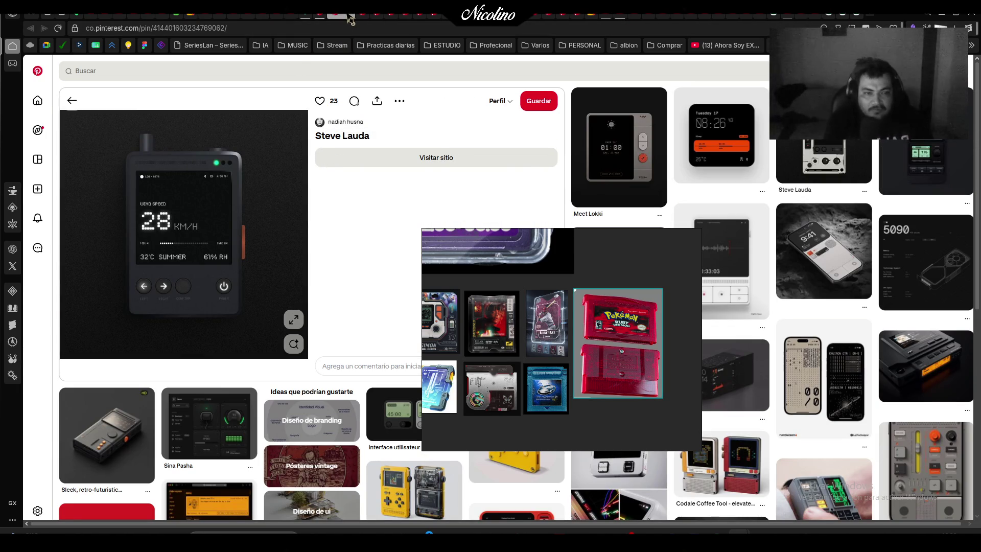
click(629, 172)
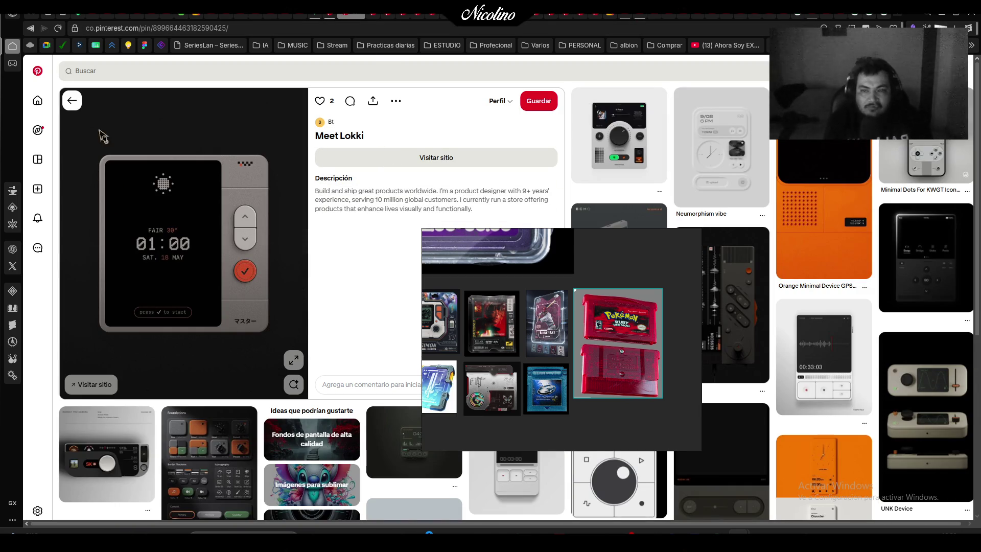
click(72, 101)
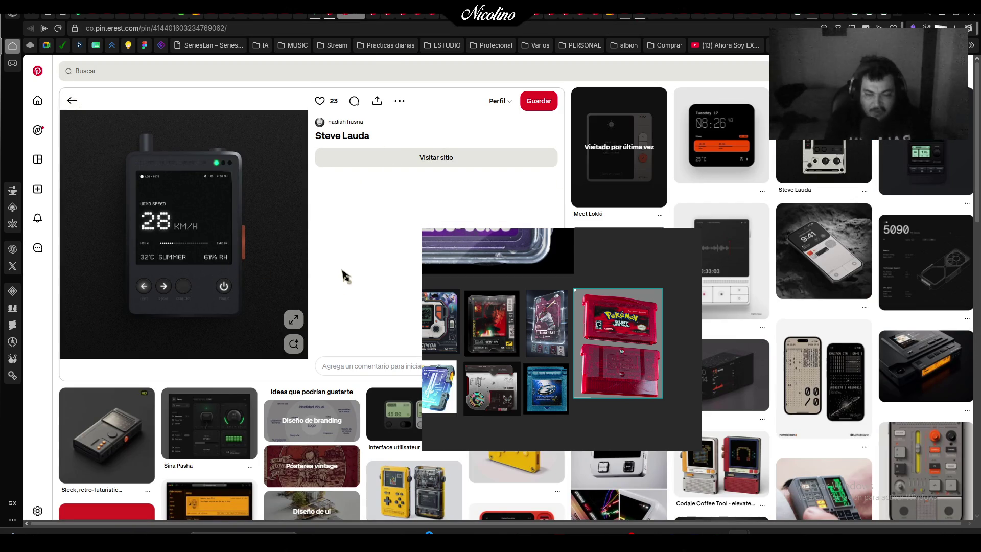
Snip the dark Steve Lauda weather device and place it on an empty board spot
key(super+shift+s)
mouse_move(105, 114)
mouse_down()
mouse_move(302, 320)
mouse_move(282, 341)
mouse_up()
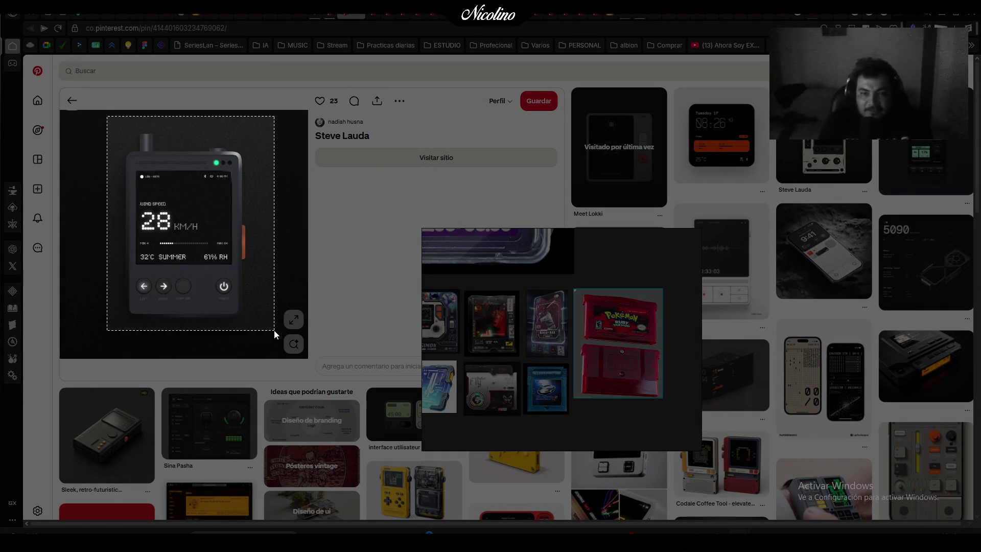
scroll(580, 306, down, 5)
scroll(567, 353, up, 5)
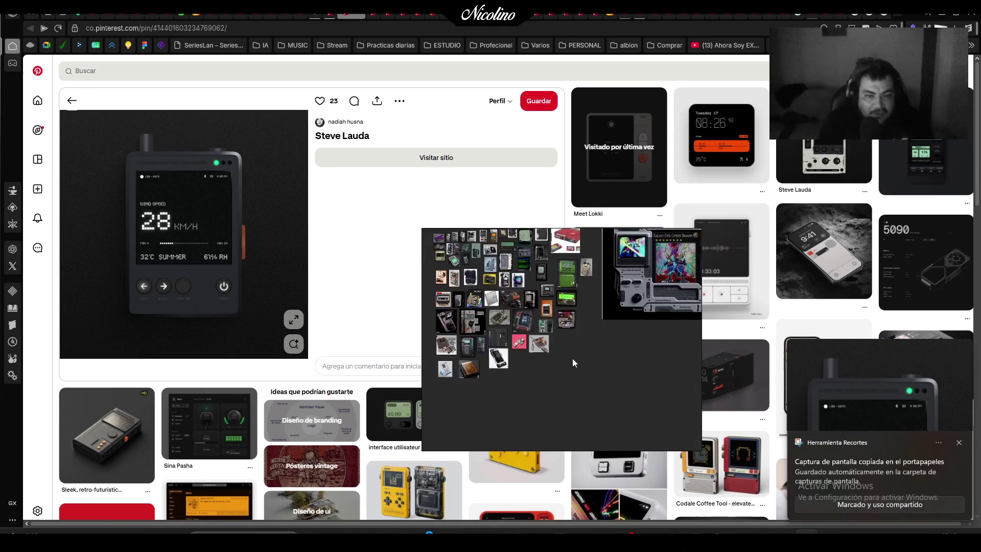
scroll(542, 358, up, 2)
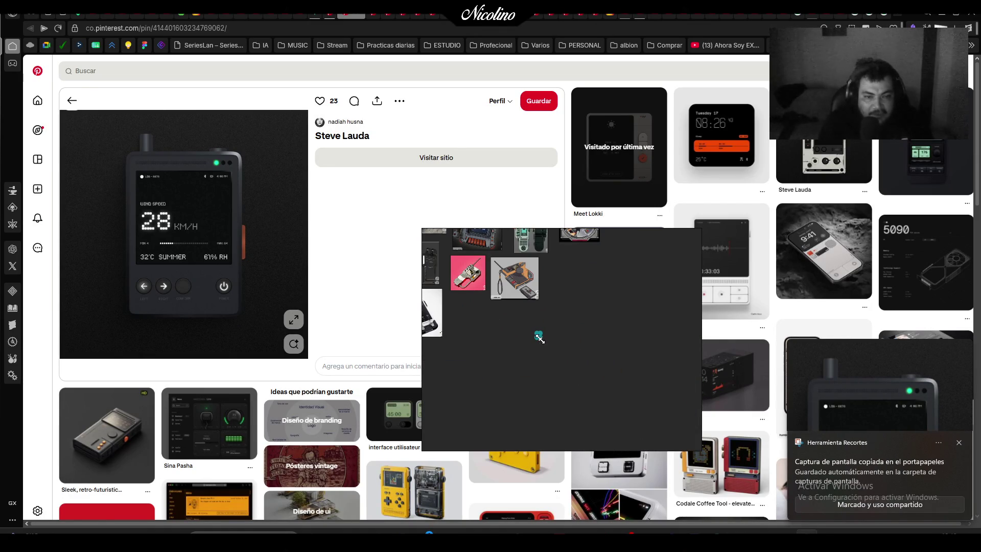
drag(553, 373, 473, 350)
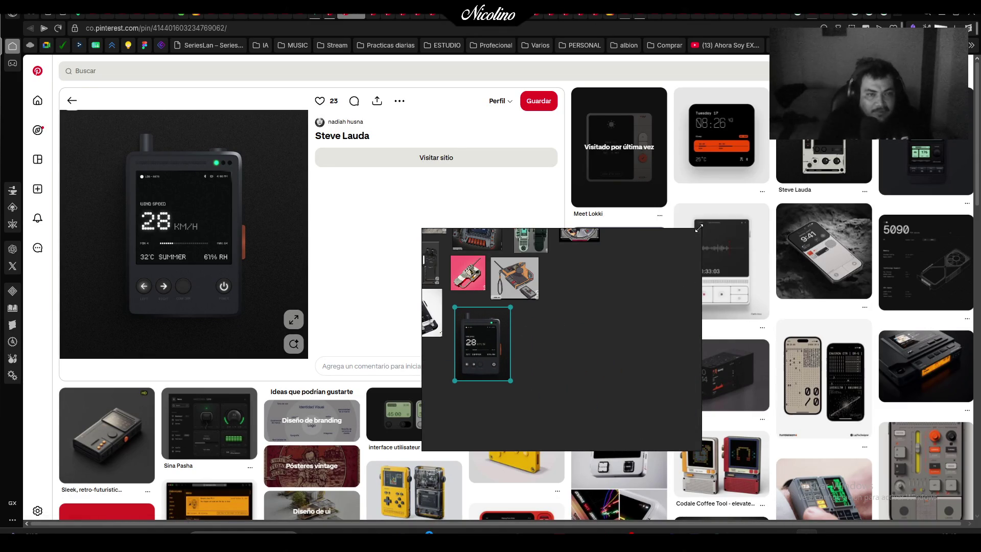
Reposition the reference board and open the yellow Playdate pin
mouse_move(637, 339)
mouse_down()
mouse_move(588, 303)
mouse_move(550, 320)
mouse_move(482, 265)
mouse_move(468, 431)
mouse_up()
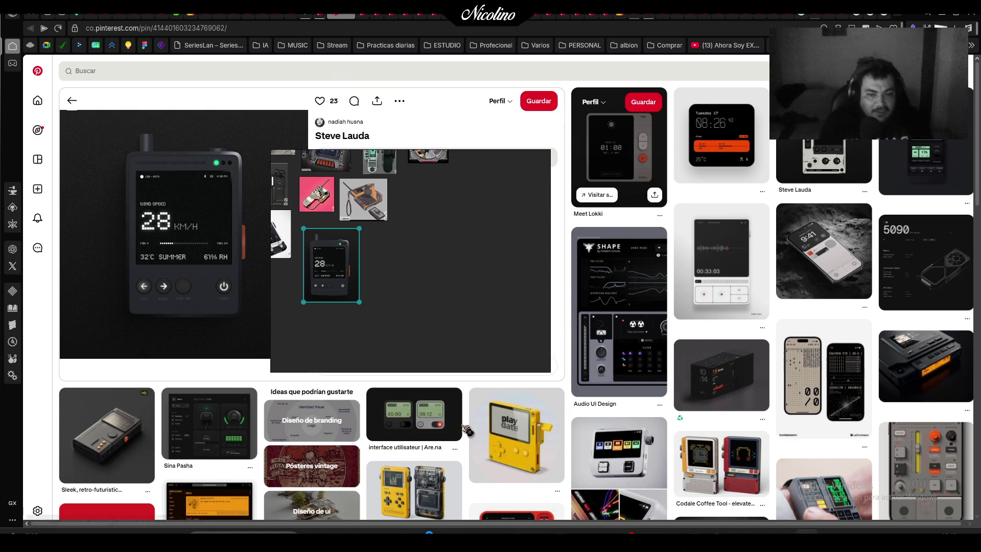
mouse_move(458, 309)
mouse_down()
mouse_move(449, 354)
mouse_move(523, 334)
mouse_move(625, 354)
mouse_move(656, 344)
mouse_up()
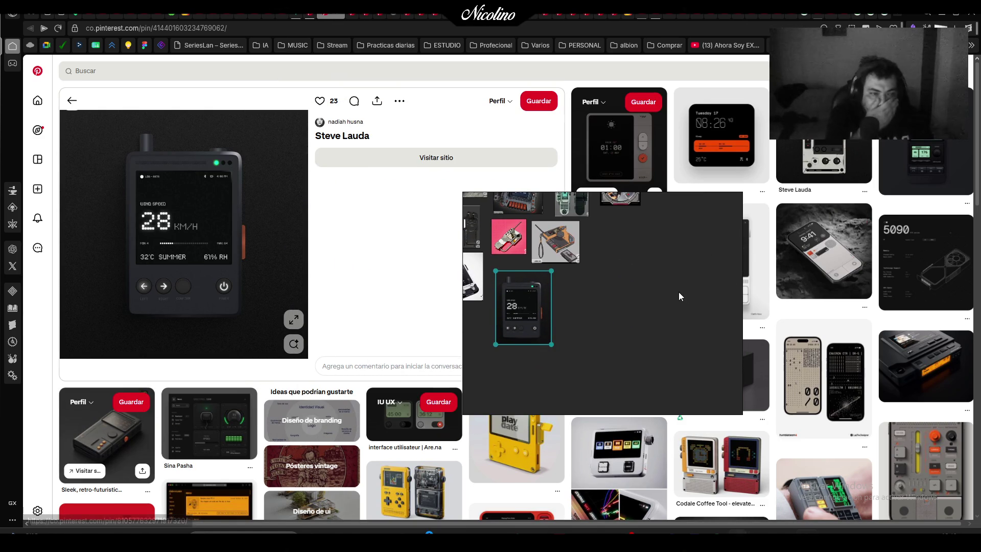
drag(679, 295, 570, 225)
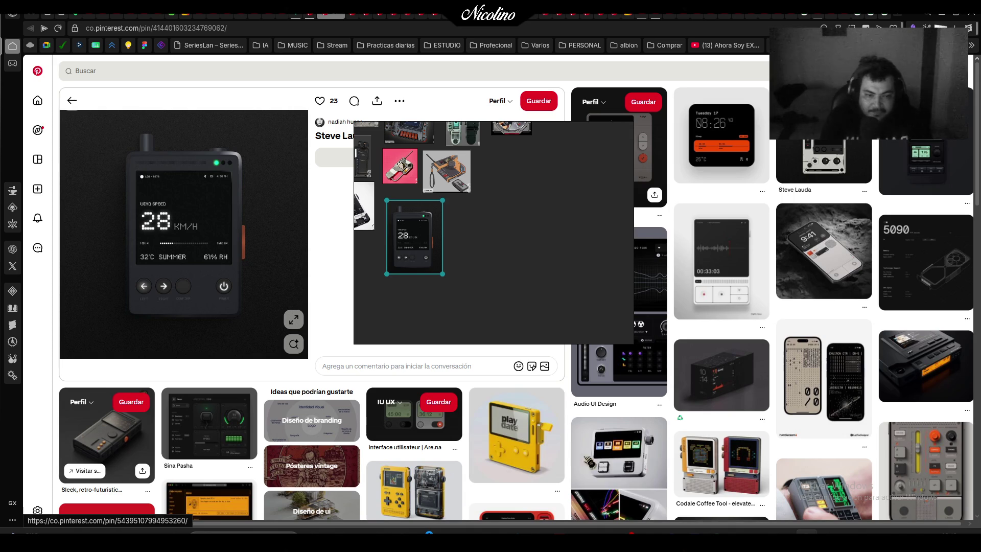
click(531, 445)
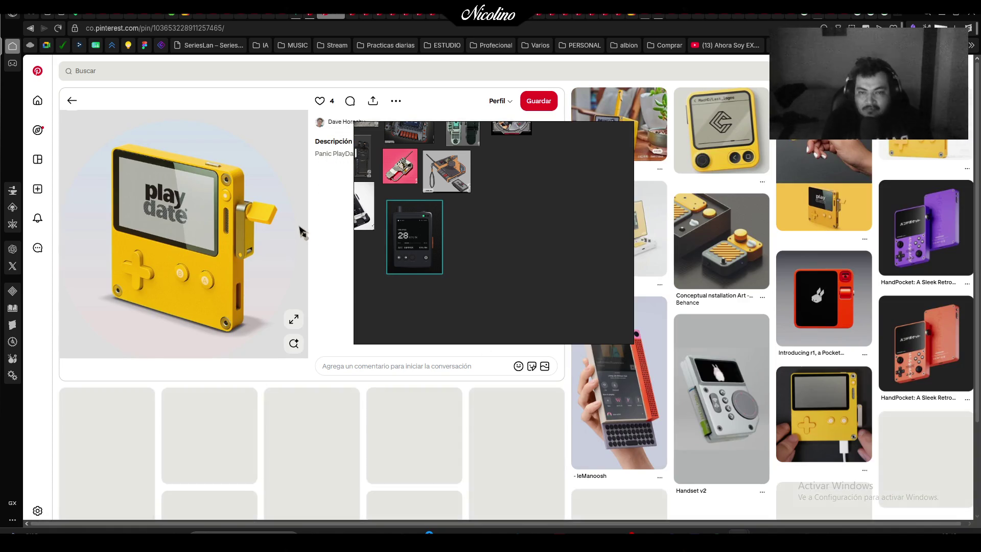
mouse_move(441, 267)
mouse_down()
mouse_move(536, 293)
mouse_move(534, 317)
mouse_move(418, 284)
mouse_move(416, 336)
mouse_move(392, 311)
mouse_move(433, 293)
mouse_move(466, 309)
mouse_up()
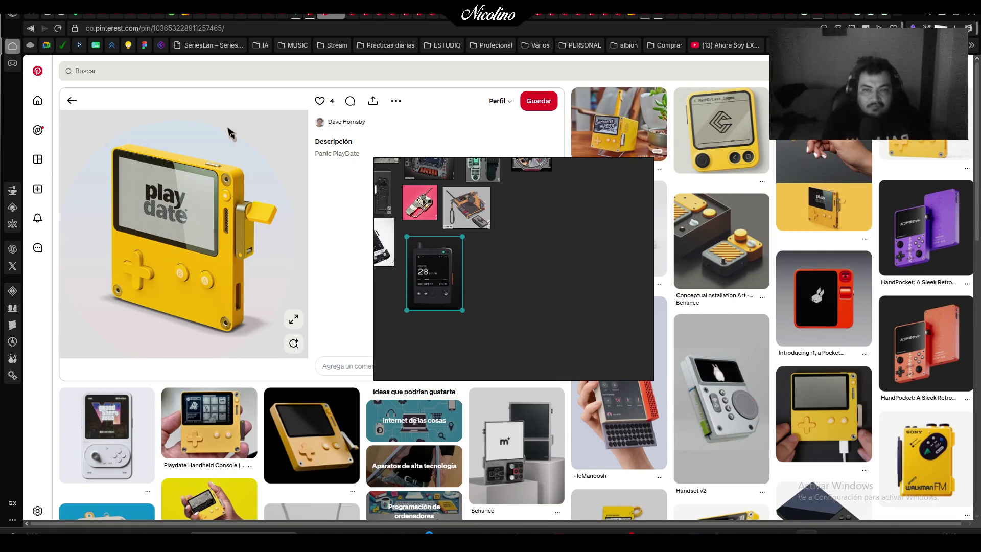
Open the Meet Lokki pin and snip its silver 01:00 device image
click(336, 17)
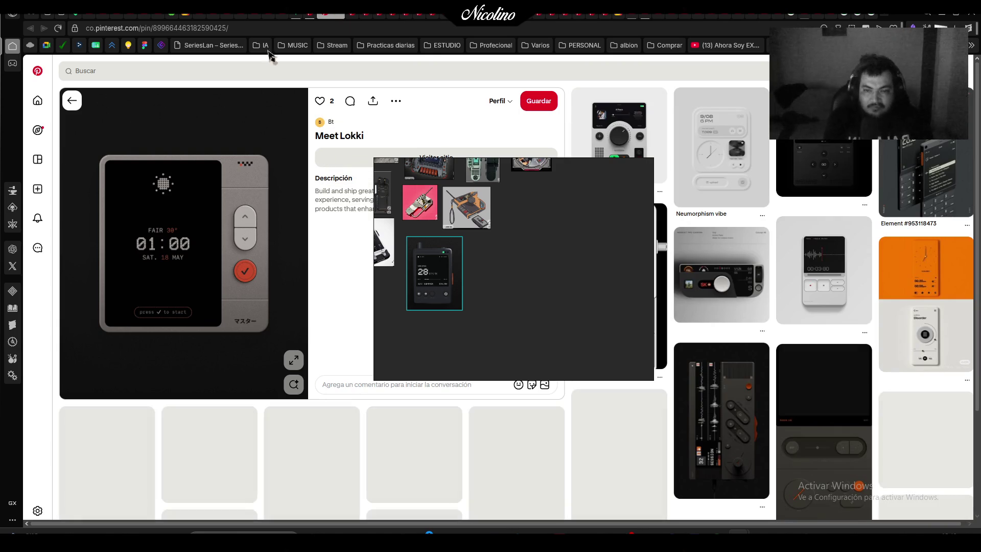
key(super+shift+s)
drag(81, 138, 286, 351)
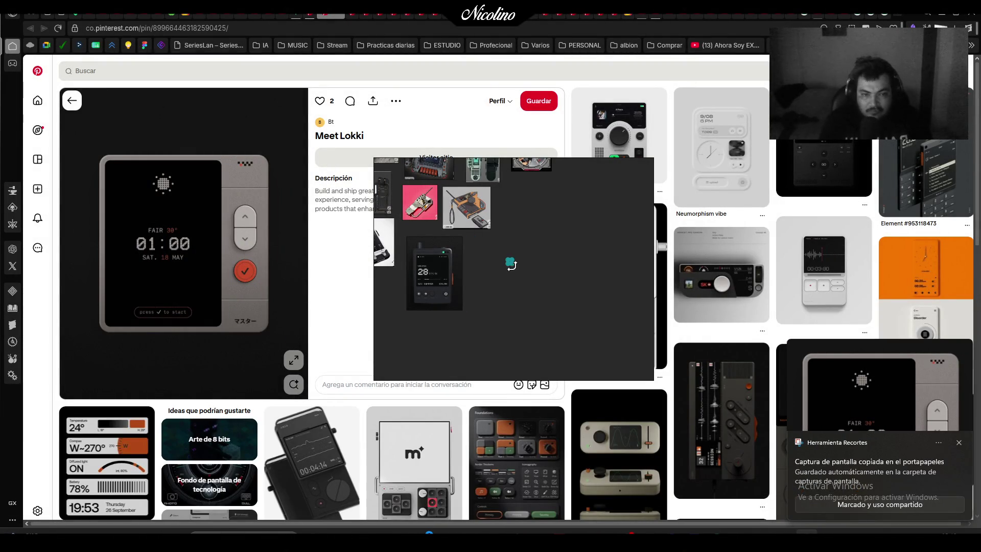
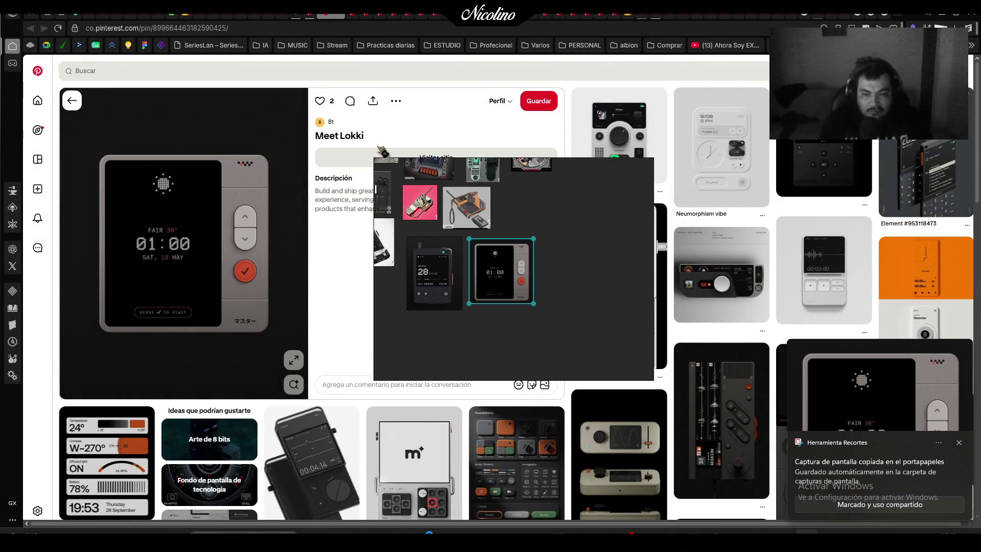
Snip the black retro handheld image from its Pinterest pin
click(336, 20)
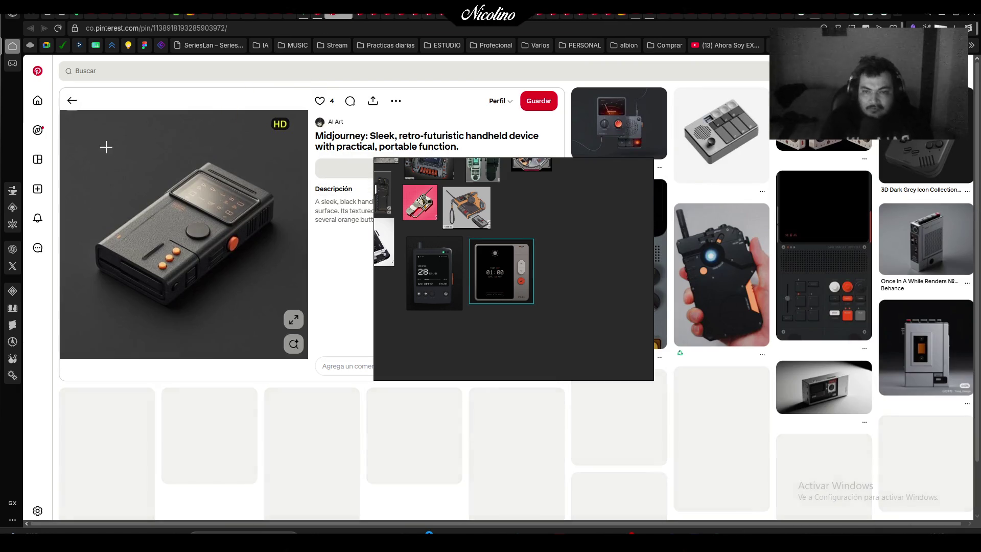
mouse_move(90, 137)
mouse_down()
mouse_move(259, 273)
mouse_move(282, 312)
mouse_up()
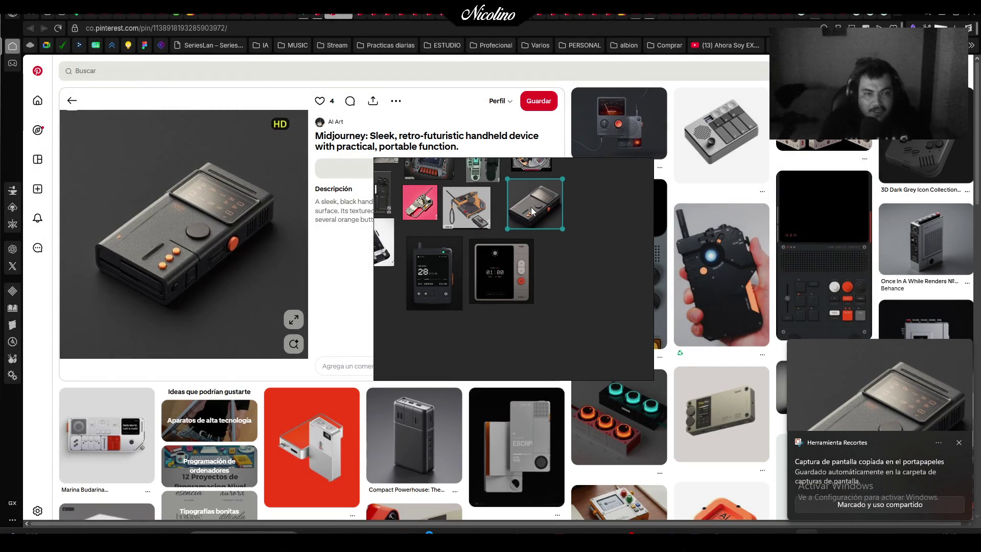
drag(532, 211, 344, 279)
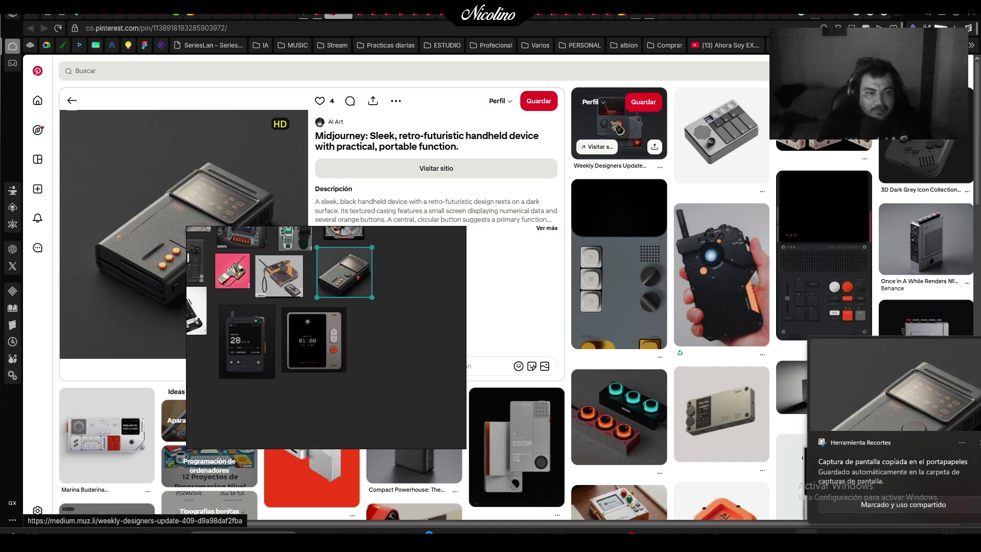
Snip the compressor radio image from the Weekly Designers Update pin
click(652, 135)
mouse_move(409, 284)
mouse_down()
mouse_move(613, 282)
mouse_move(577, 250)
mouse_up()
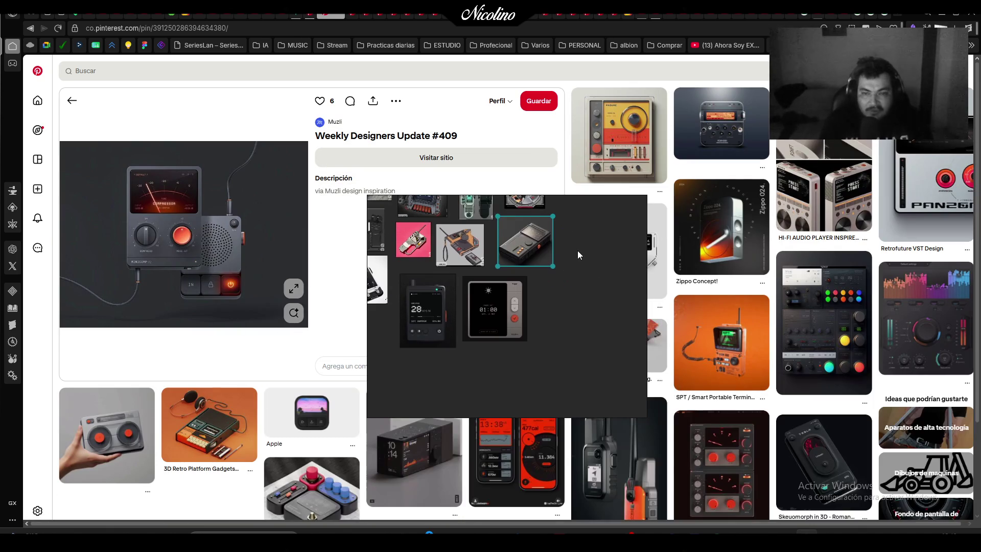
key(super+shift+s)
drag(98, 149, 253, 308)
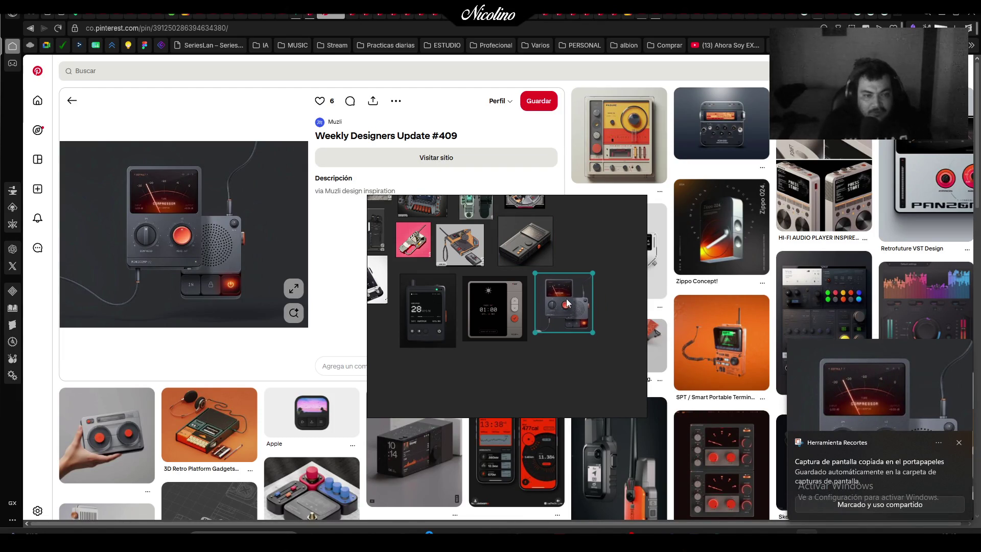
Snip the PCM-D50 recorder image and pan the board to another image group
click(715, 123)
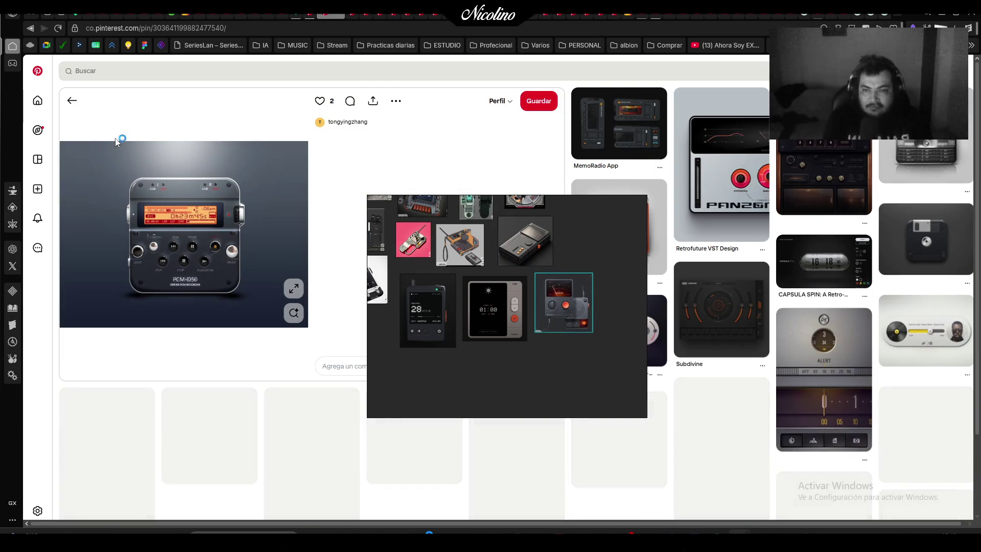
key(super+shift+s)
drag(101, 158, 259, 311)
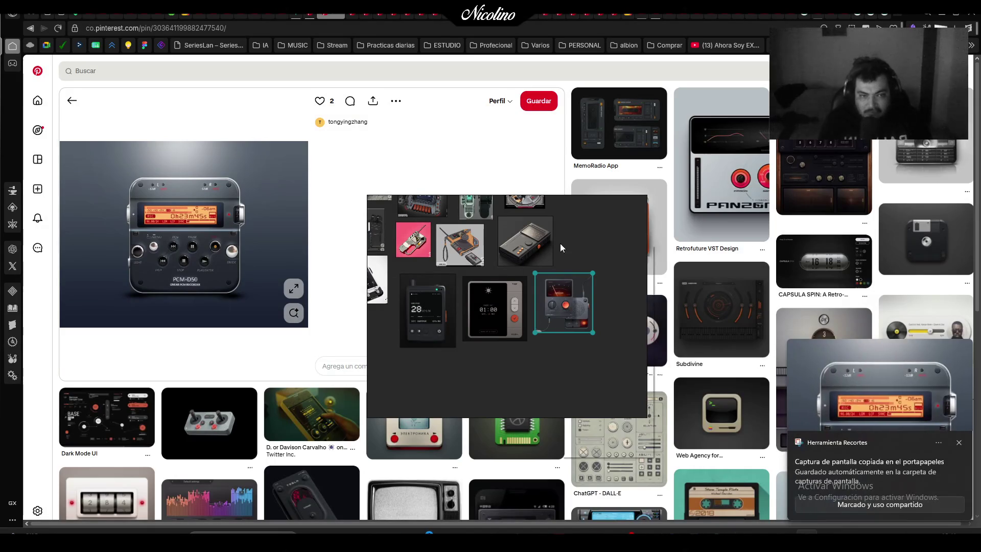
drag(580, 233, 480, 290)
Paste the PCM-D50 recorder screenshot onto the PureRef board
scroll(454, 280, down, 5)
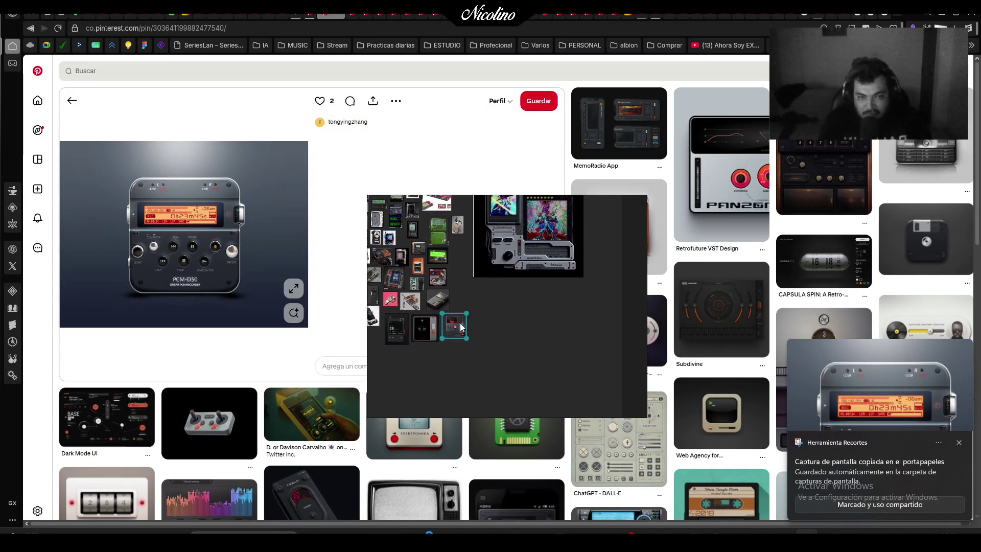
scroll(485, 327, up, 5)
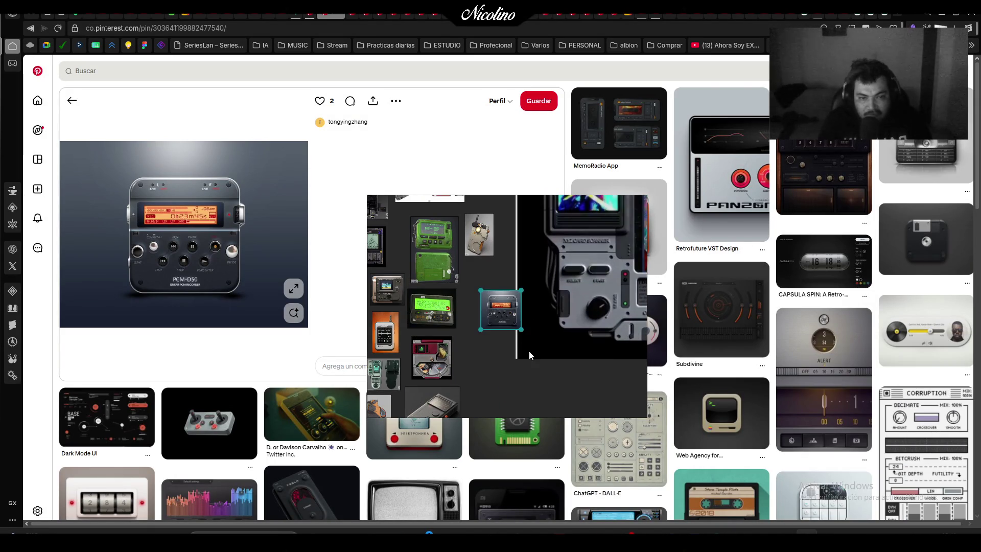
key(ctrl+v)
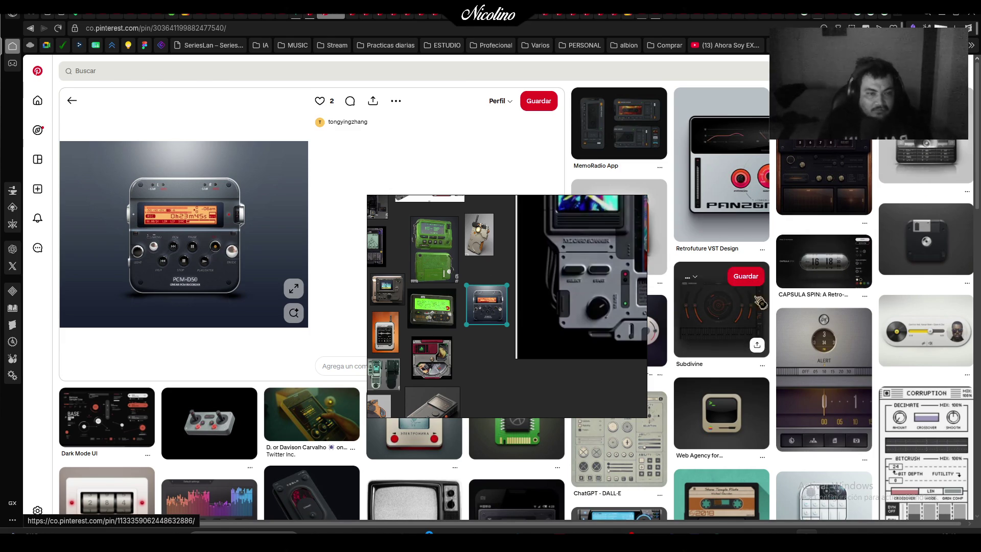
click(837, 269)
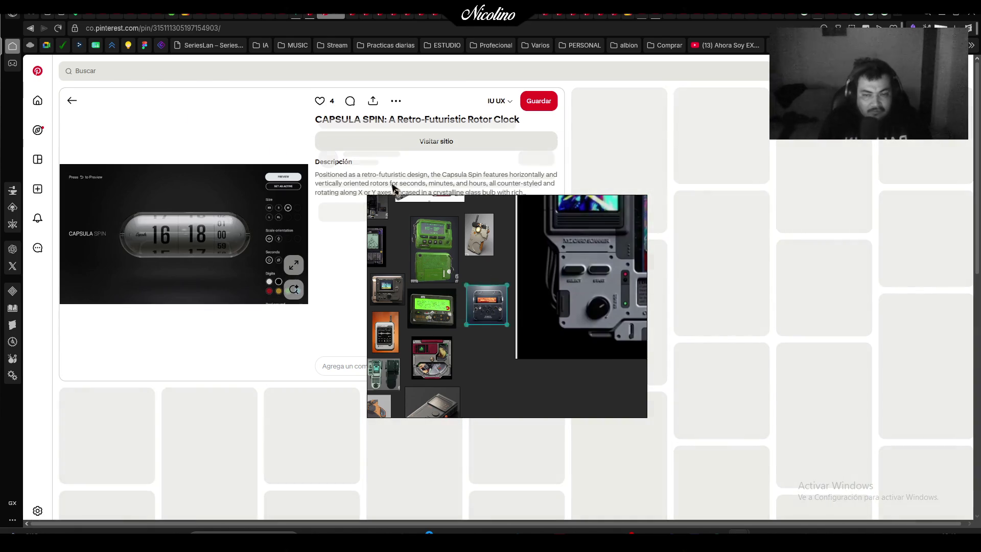
click(30, 28)
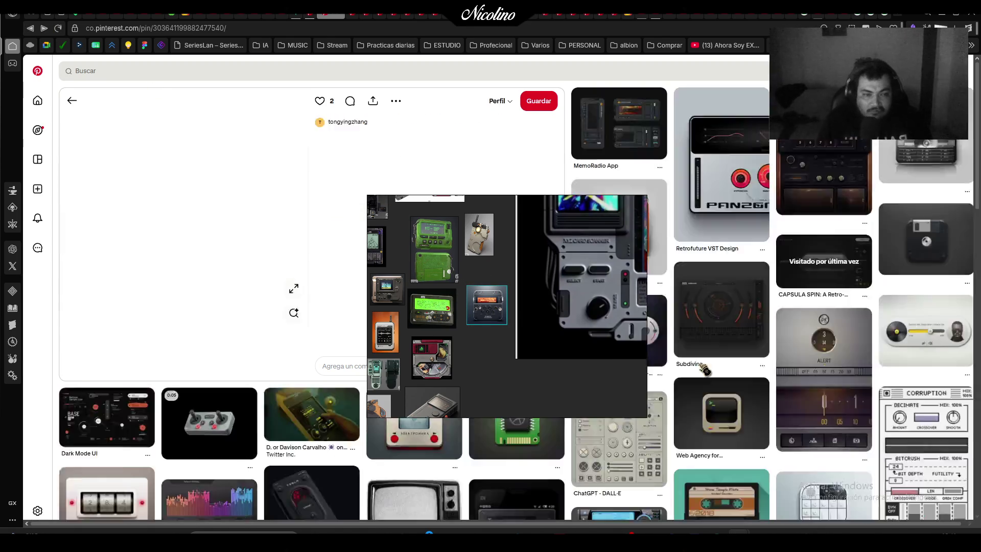
scroll(715, 307, down, 3)
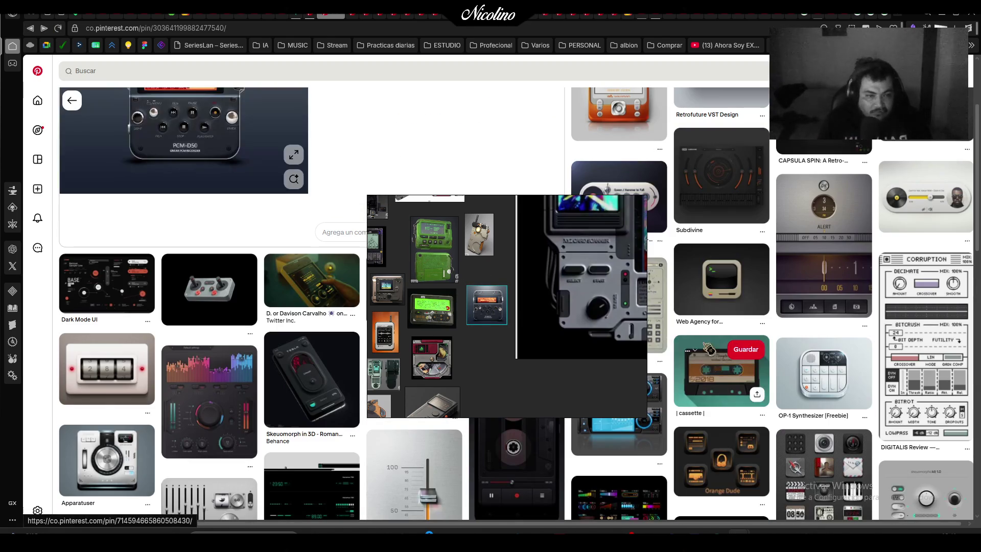
Snip the keypad device image from its Pinterest pin
click(739, 289)
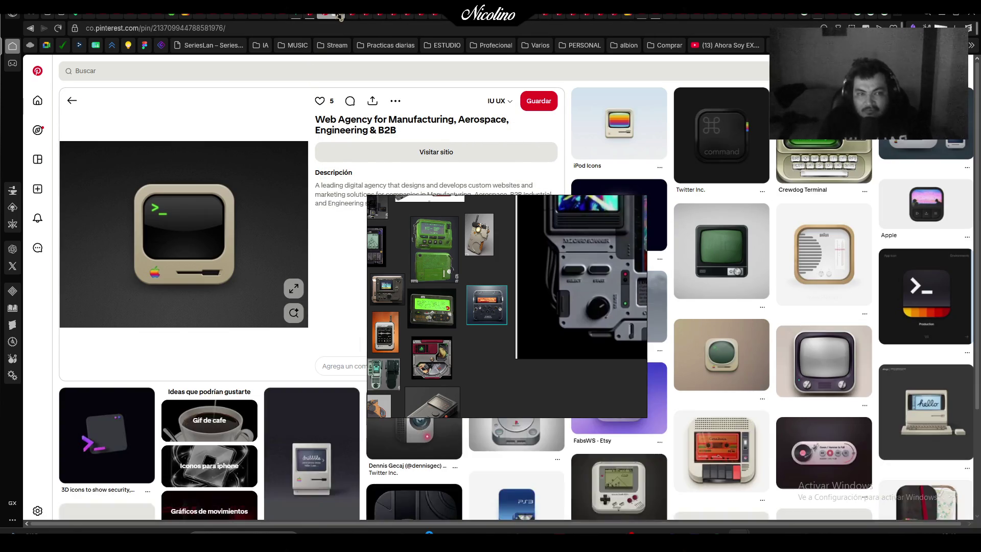
click(340, 17)
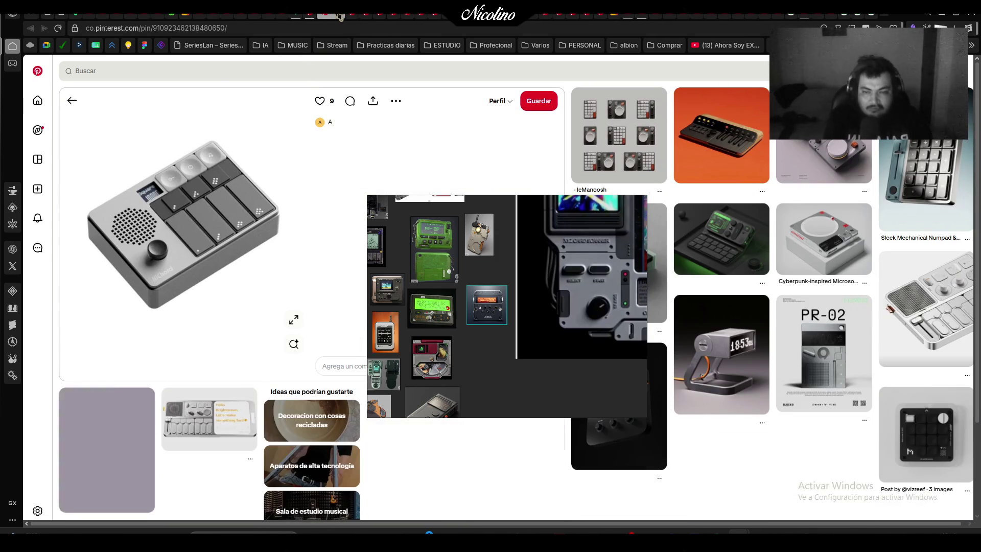
key(ctrl+shift+5)
mouse_move(72, 122)
mouse_down()
mouse_move(107, 165)
mouse_move(283, 301)
mouse_move(282, 313)
mouse_up()
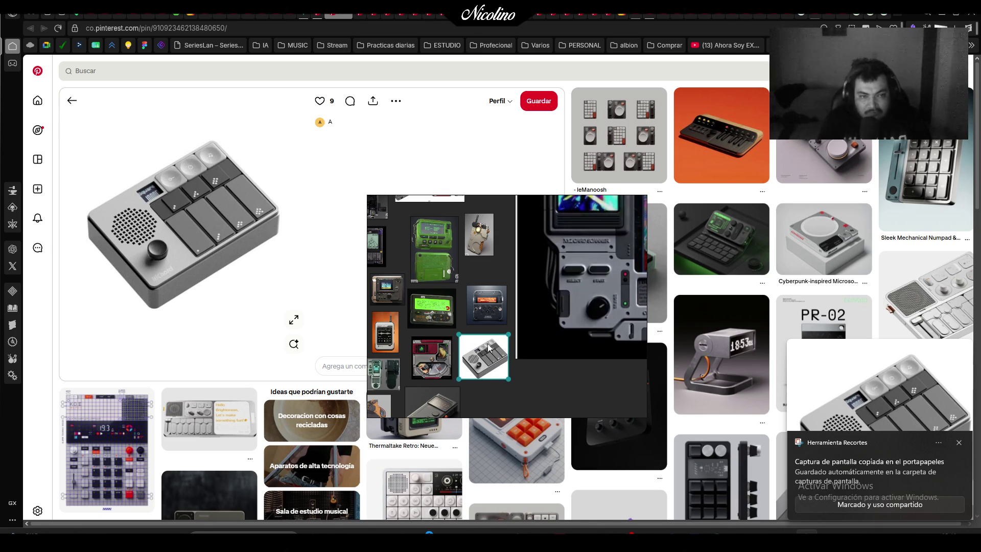
Snip the white handheld device and place it beside the red console
click(345, 18)
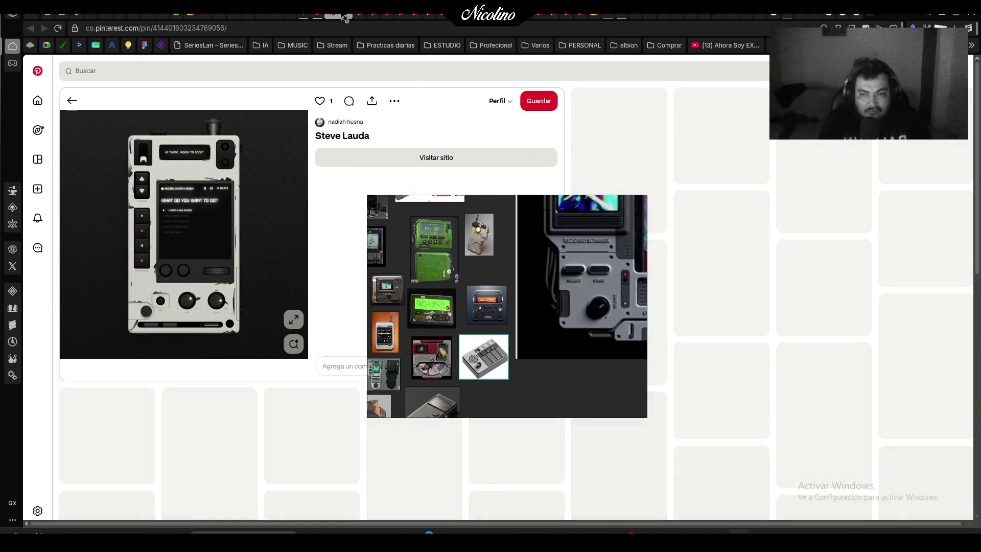
key(super+shift+s)
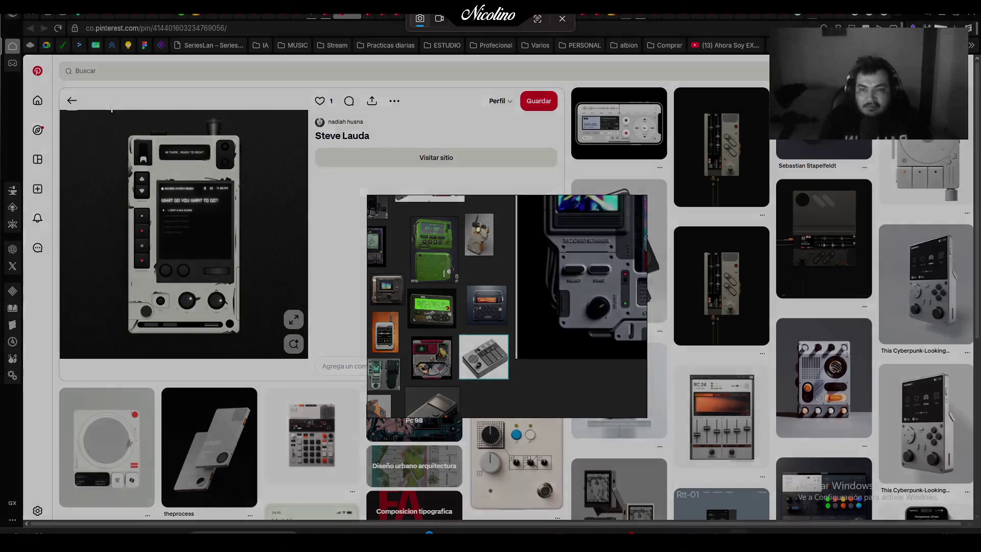
drag(109, 109, 250, 339)
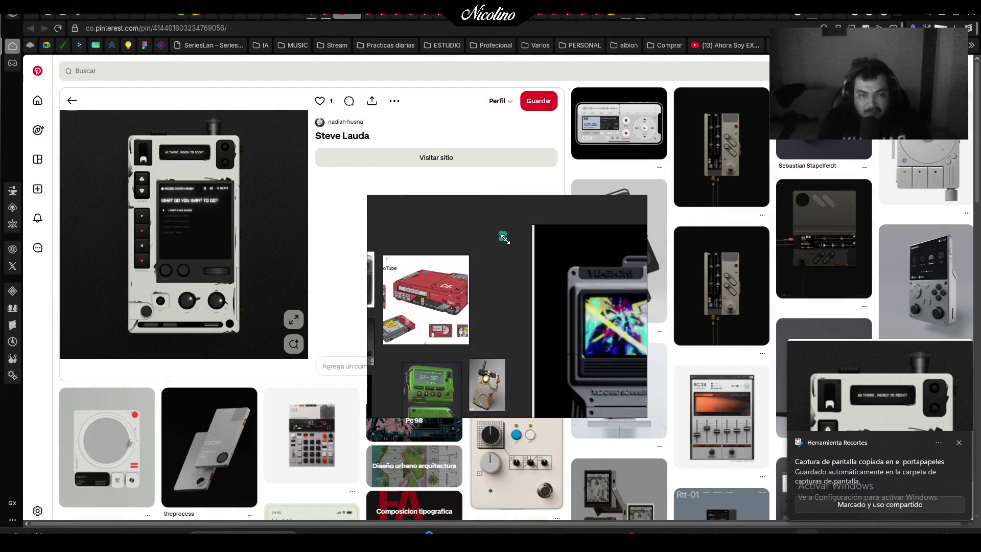
drag(524, 298, 497, 321)
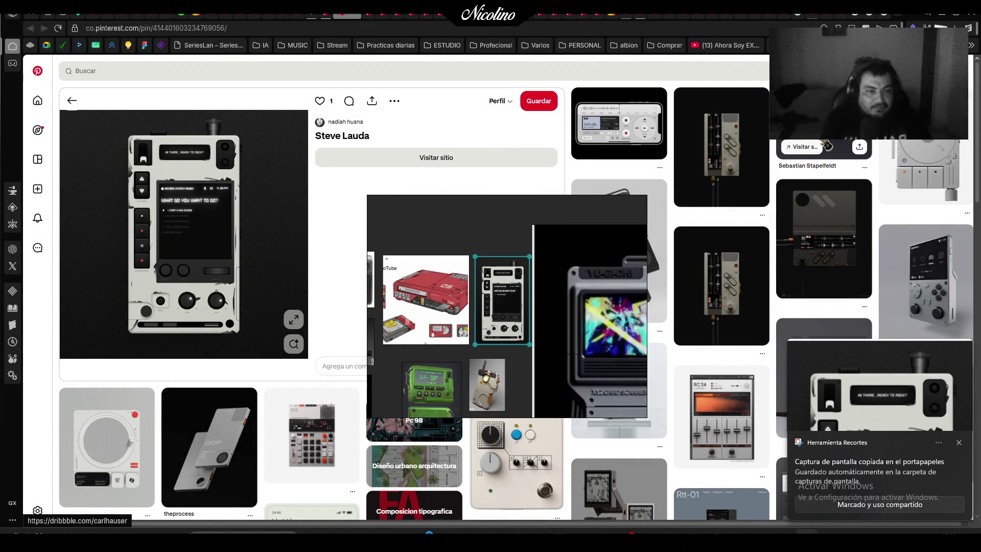
Snip the hardware wallet images from their Pinterest pin
click(824, 118)
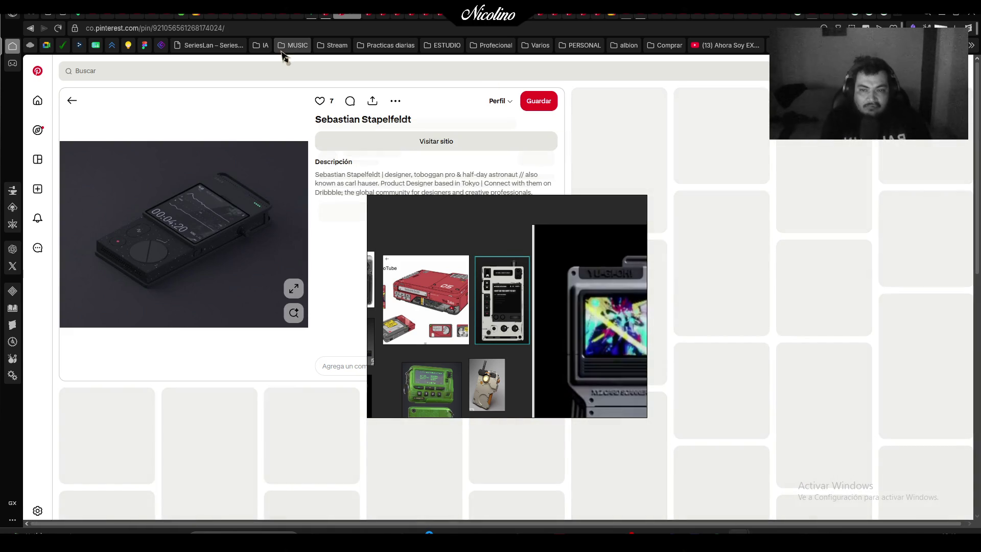
click(351, 21)
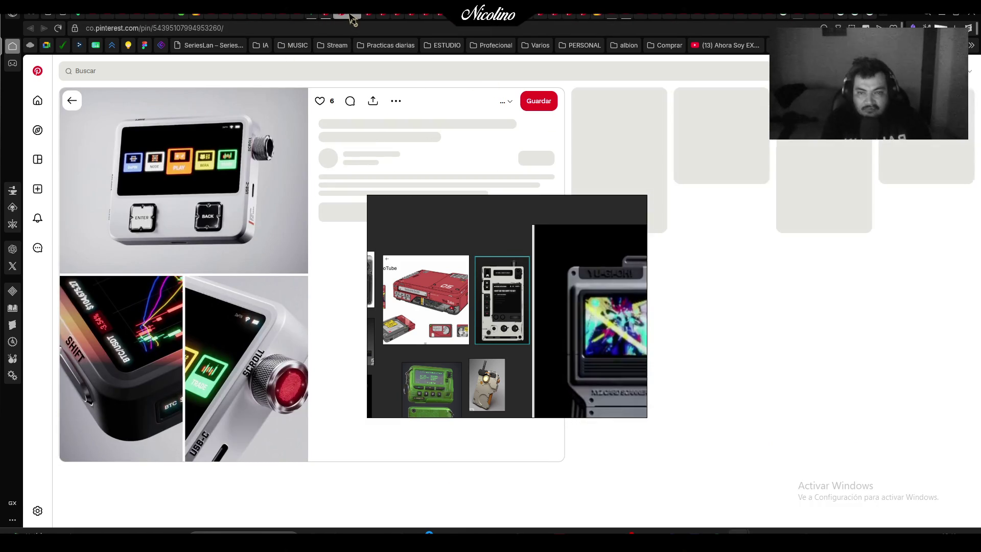
key(super+shift+s)
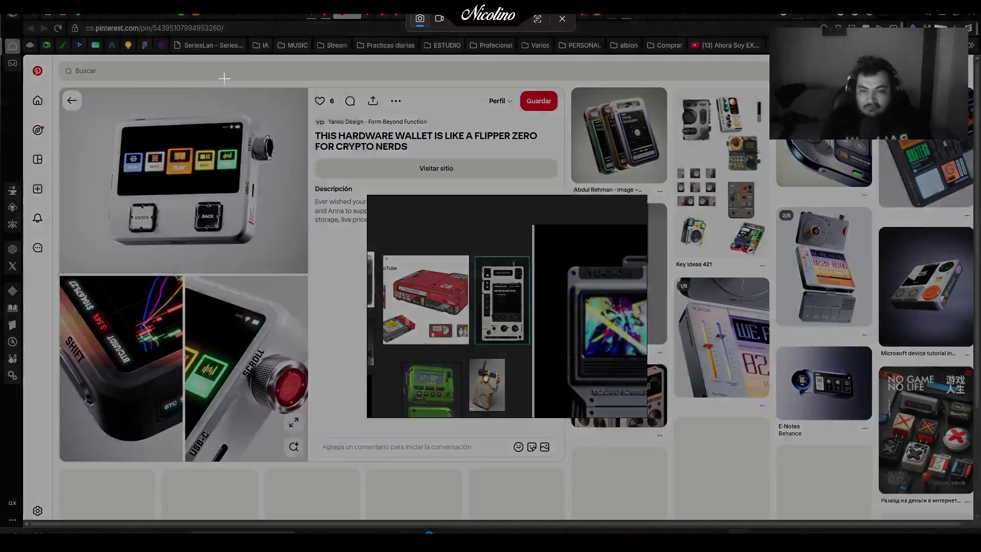
drag(58, 93, 308, 454)
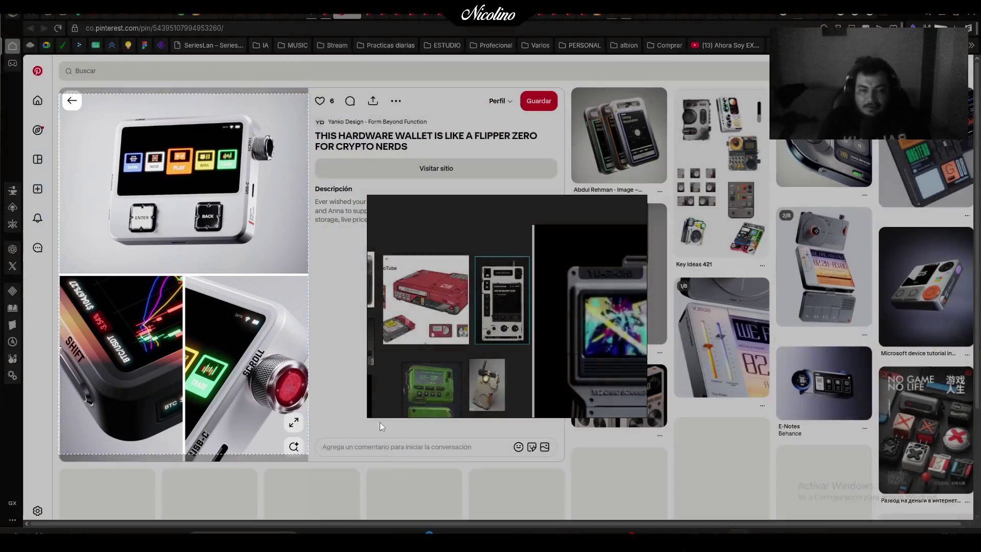
scroll(527, 274, up, 3)
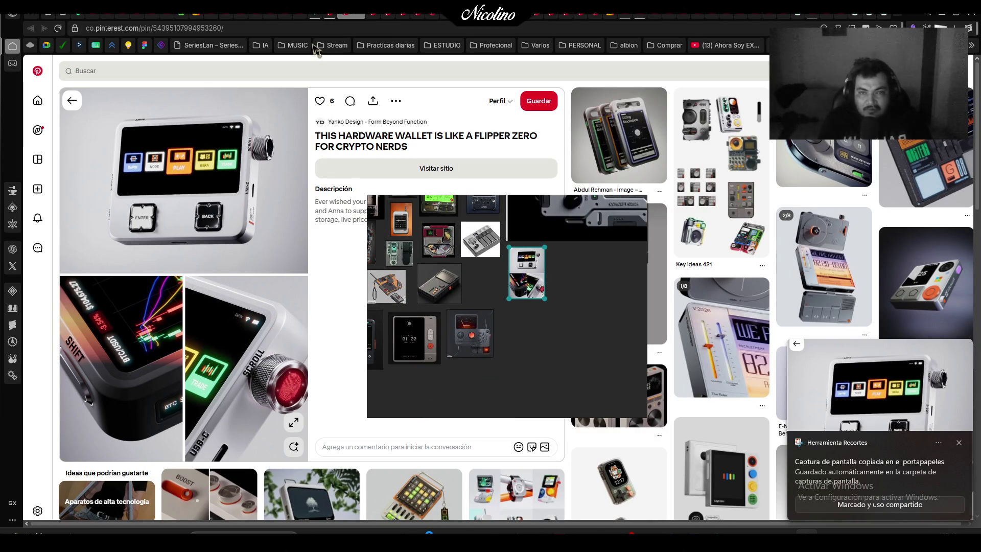
Close the already-captured pin tabs, including the Pokémon Ruby cartridge pin
click(359, 16)
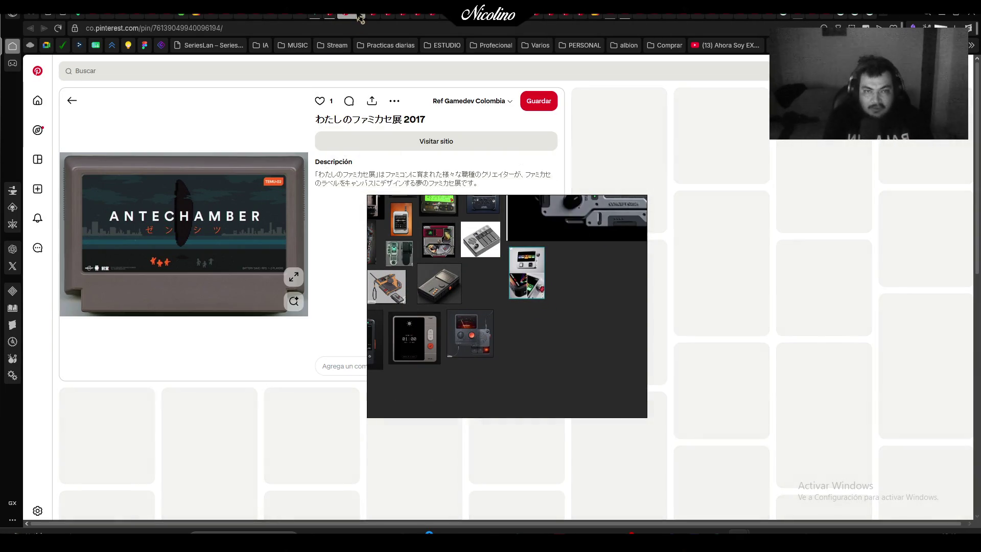
click(359, 16)
click(359, 17)
click(359, 18)
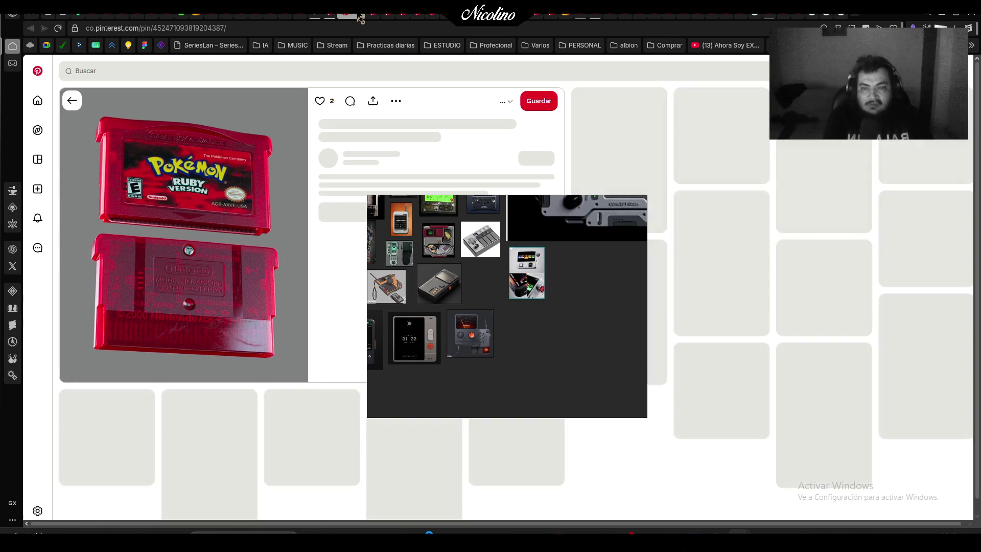
click(359, 18)
key(super+shift+s)
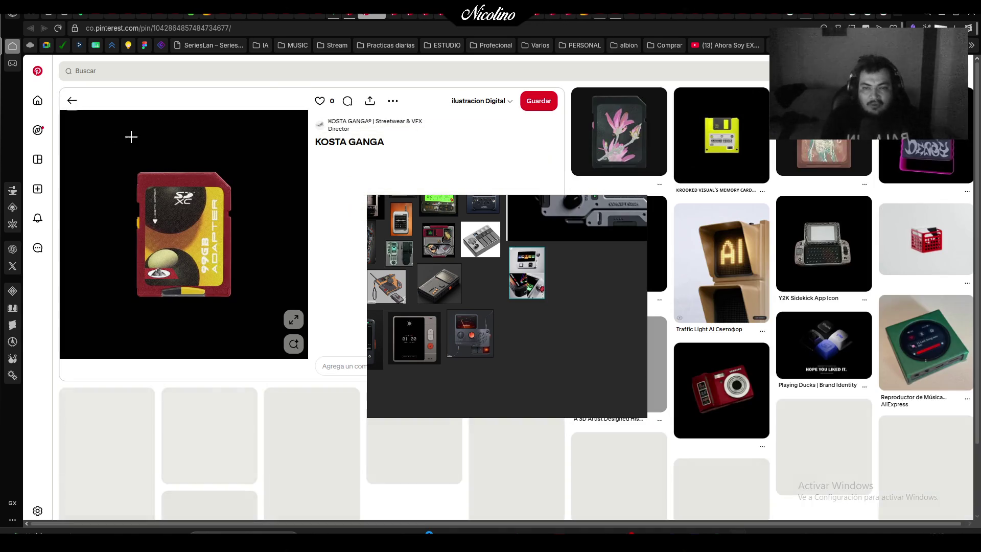
Add the SD card snip to the board, enlarged and nudged beside the cluster
drag(116, 160, 235, 314)
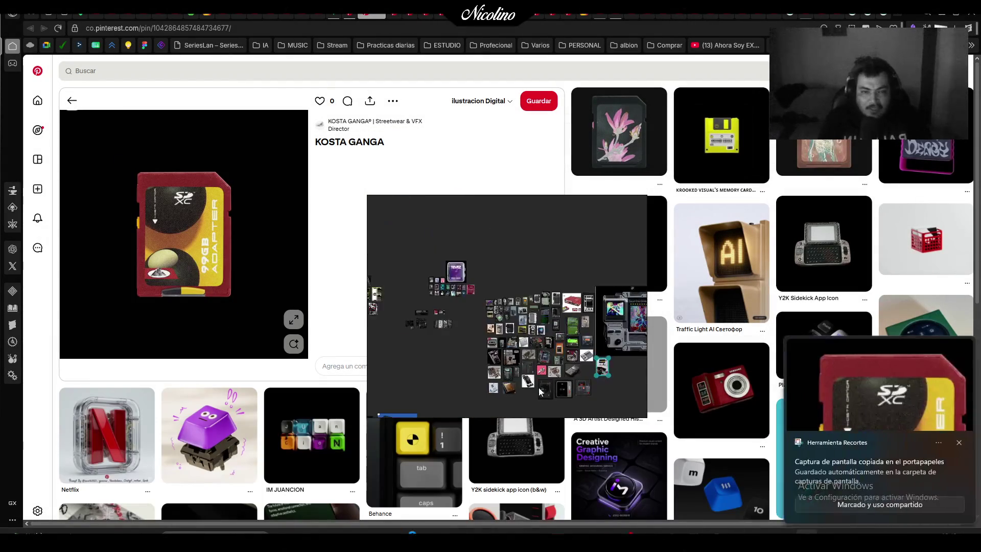
scroll(419, 250, up, 5)
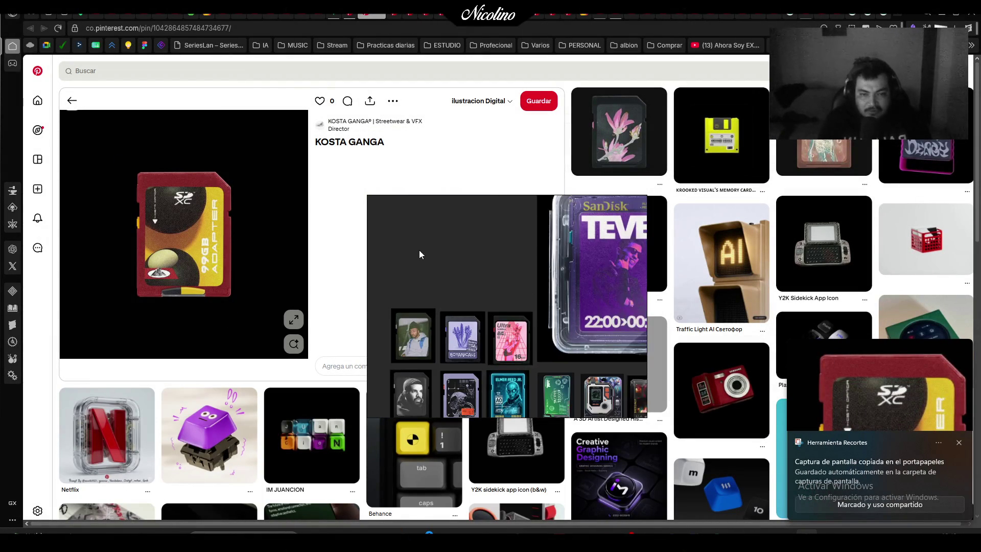
key(ctrl+v)
drag(444, 272, 521, 361)
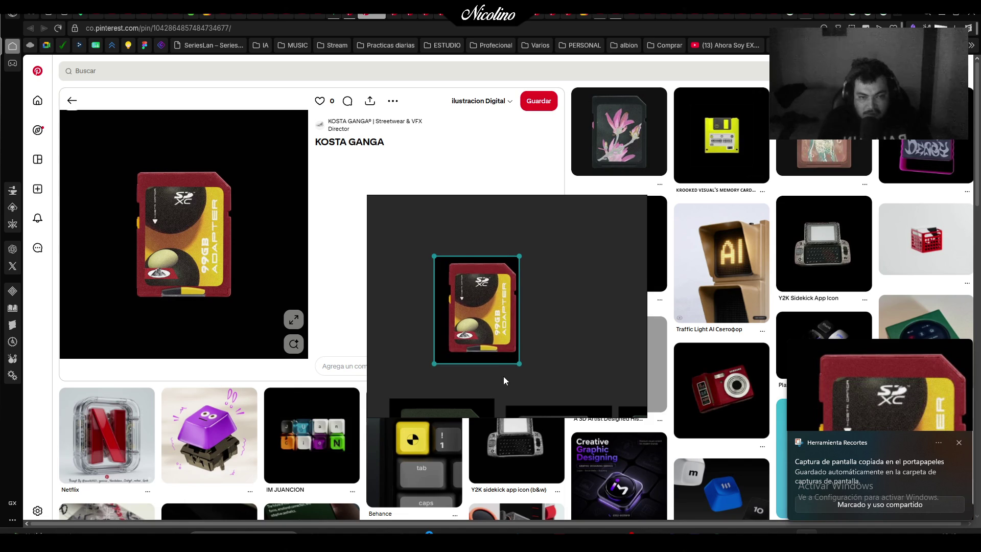
drag(484, 330, 443, 361)
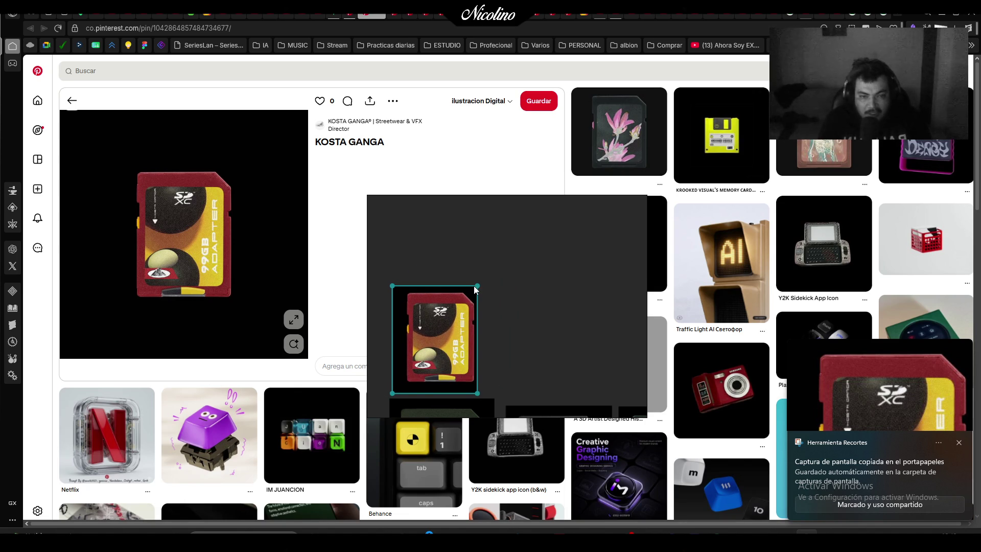
mouse_move(474, 289)
mouse_down()
mouse_move(487, 267)
mouse_move(478, 278)
mouse_up()
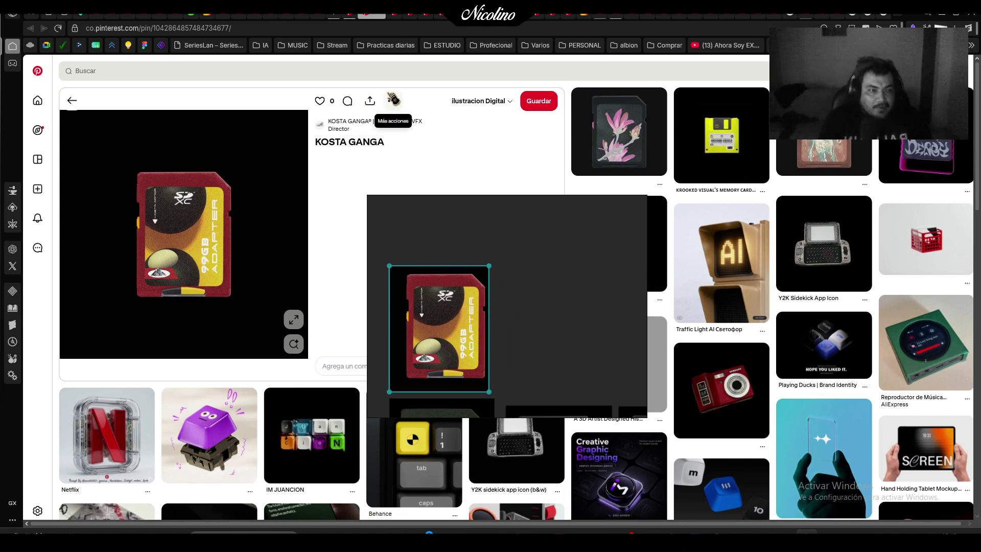
Snip another device pin's image and position it next to the cluster
click(379, 16)
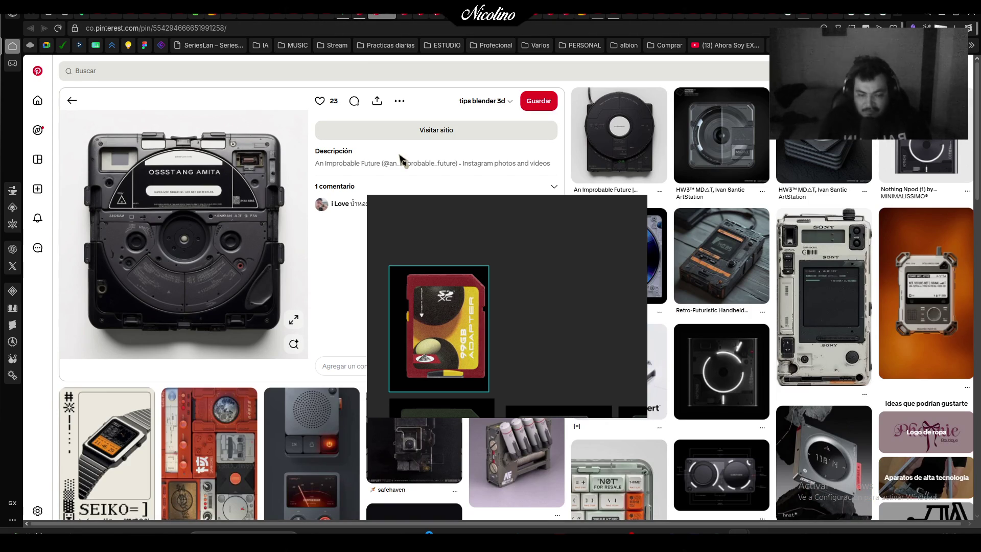
key(super+shift+s)
drag(69, 115, 289, 364)
click(486, 329)
scroll(486, 324, down, 5)
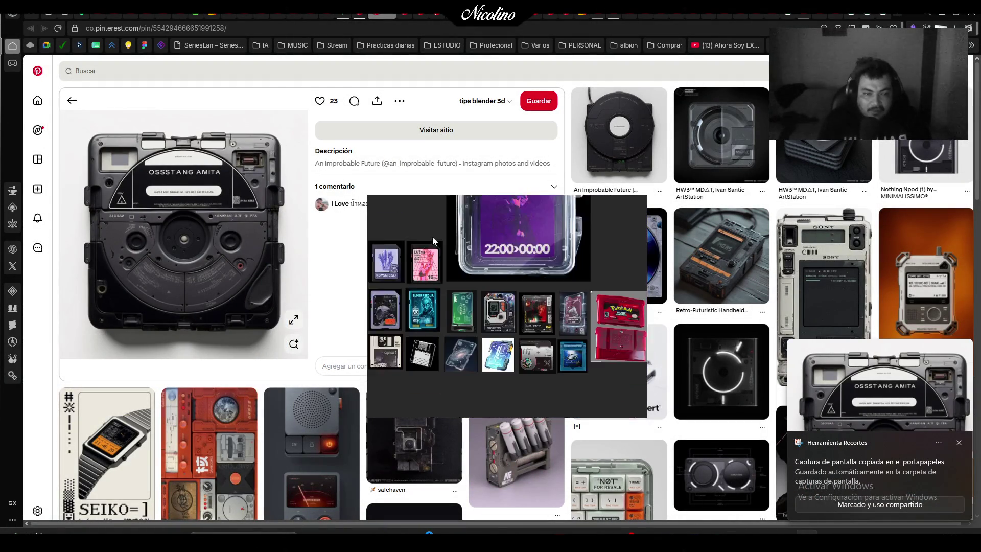
scroll(550, 320, down, 2)
scroll(549, 320, down, 3)
scroll(449, 314, up, 5)
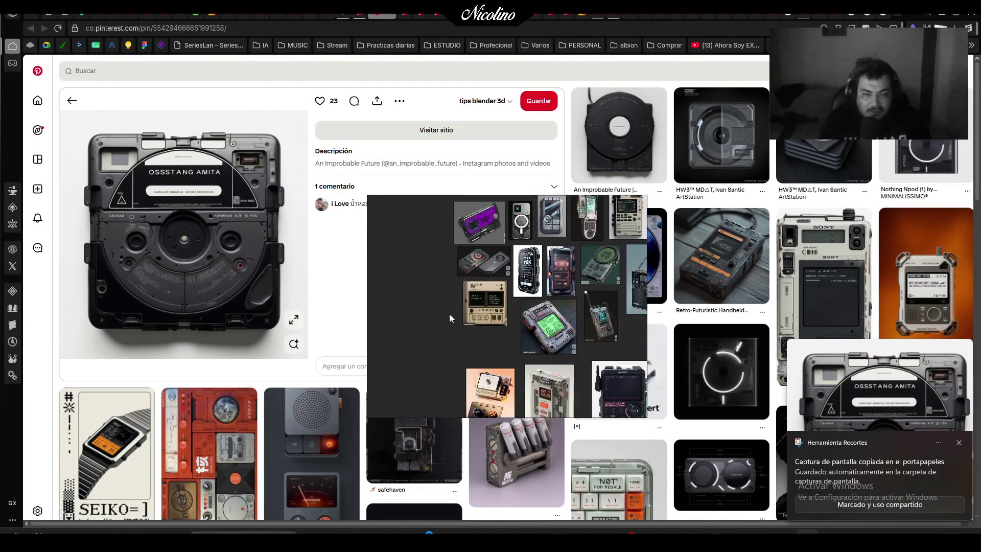
drag(507, 334, 487, 320)
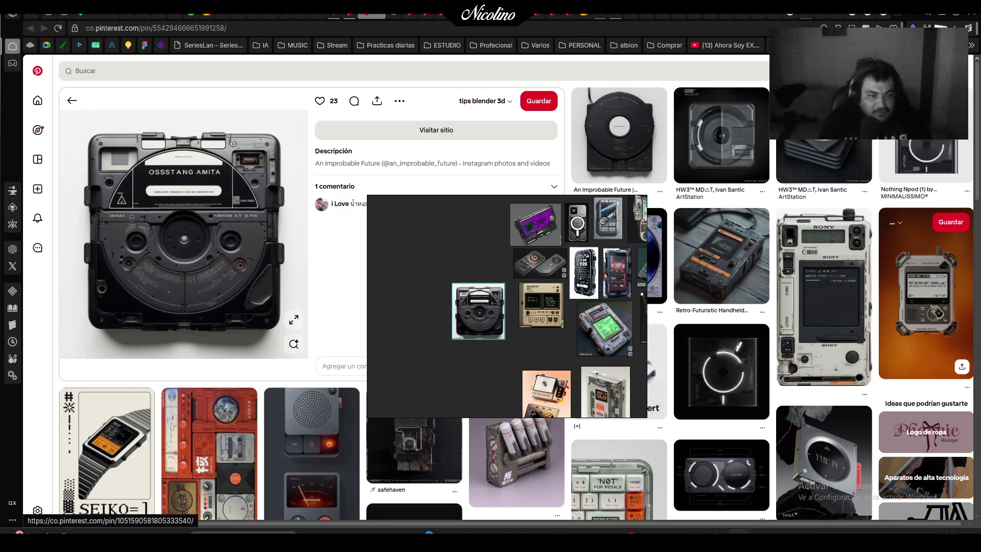
Add the Retro-Futuristic Handheld Communicator image below the cluster
click(725, 280)
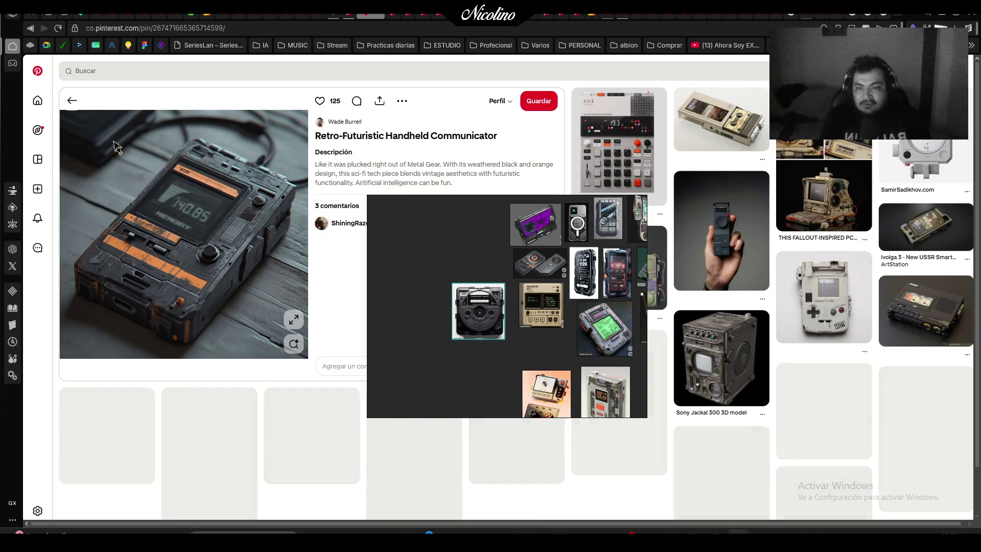
key(super+shift+s)
mouse_move(80, 117)
mouse_down()
mouse_move(307, 345)
mouse_move(294, 358)
mouse_up()
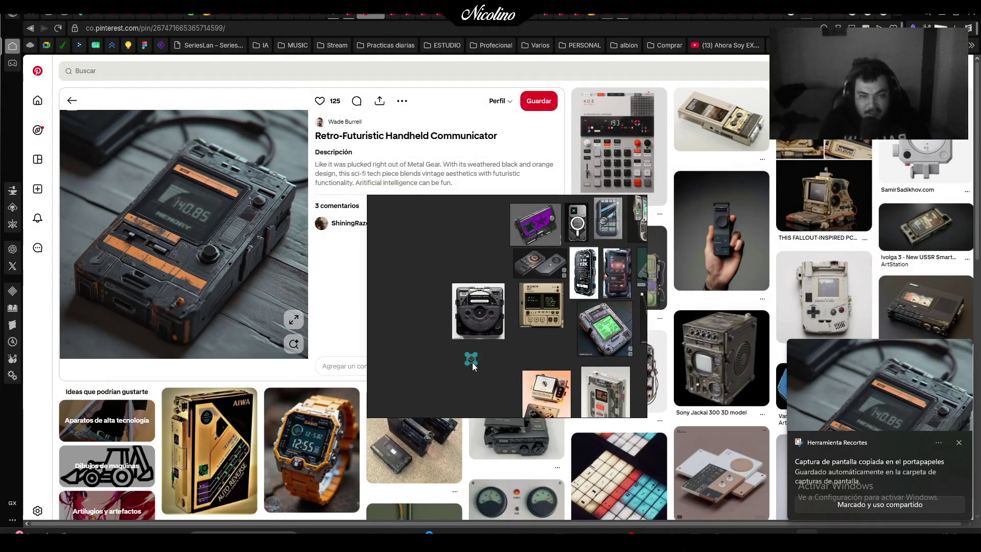
drag(506, 392, 477, 386)
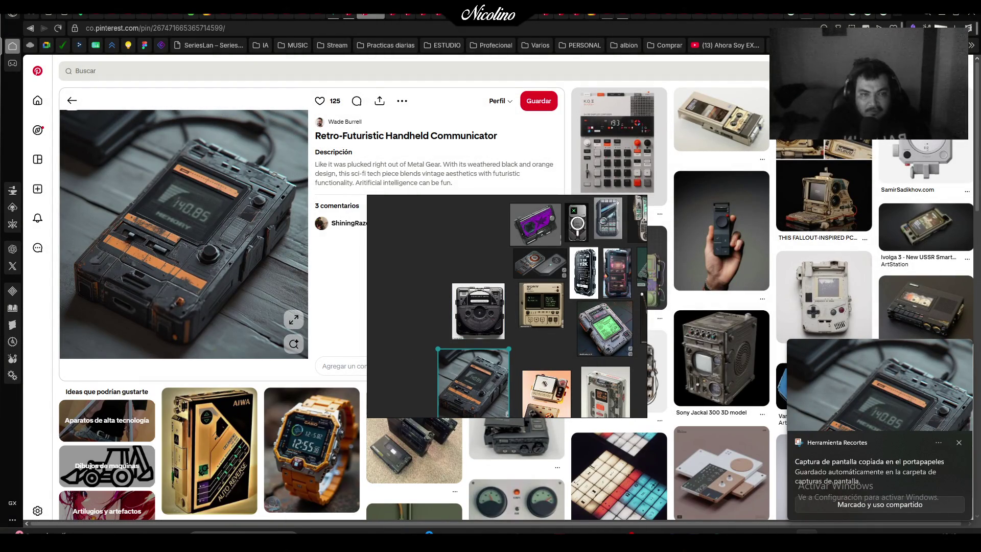
Snip the Sony device image and paste it onto the board
click(382, 20)
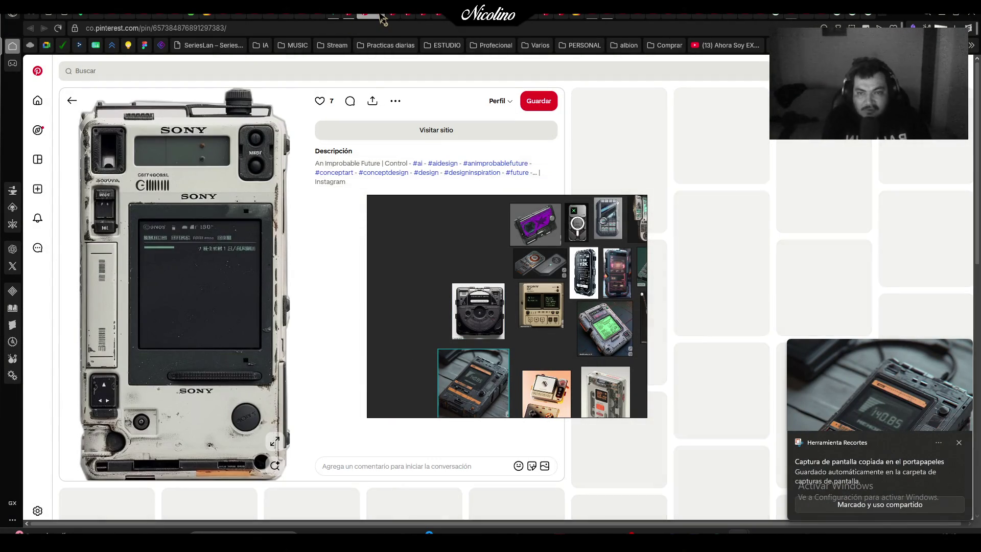
key(super+shift+s)
mouse_move(74, 92)
mouse_down()
mouse_move(137, 171)
mouse_move(288, 479)
mouse_up()
key(ctrl+v)
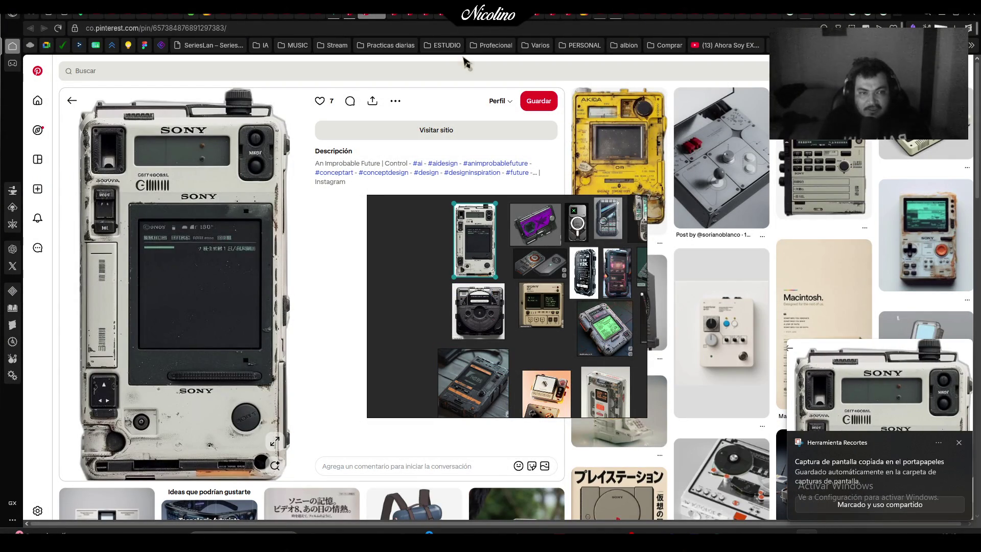
Snip the comms unit device image and paste it onto the board
click(380, 14)
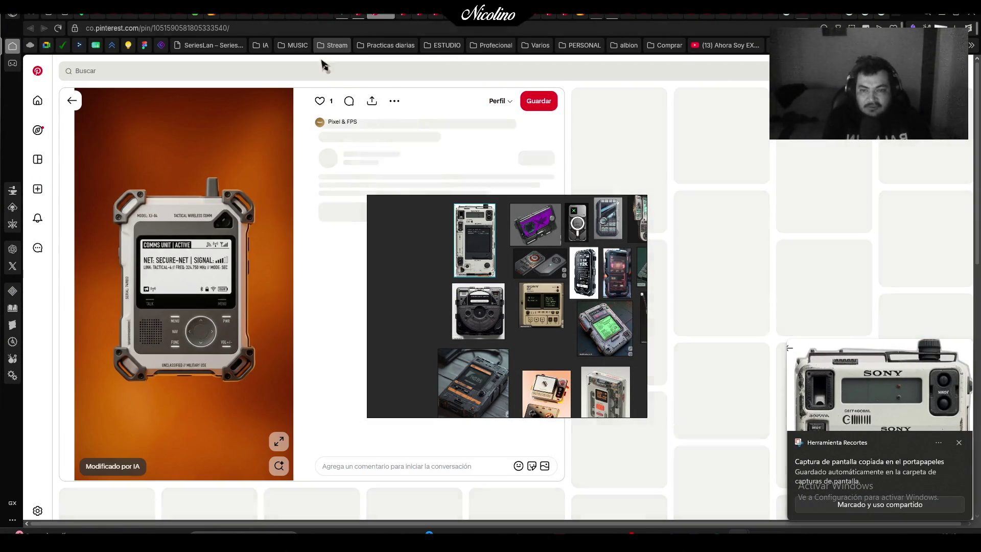
key(super+shift+s)
mouse_move(98, 175)
mouse_down()
mouse_move(251, 354)
mouse_move(259, 383)
mouse_up()
scroll(430, 308, down, 5)
scroll(430, 308, up, 5)
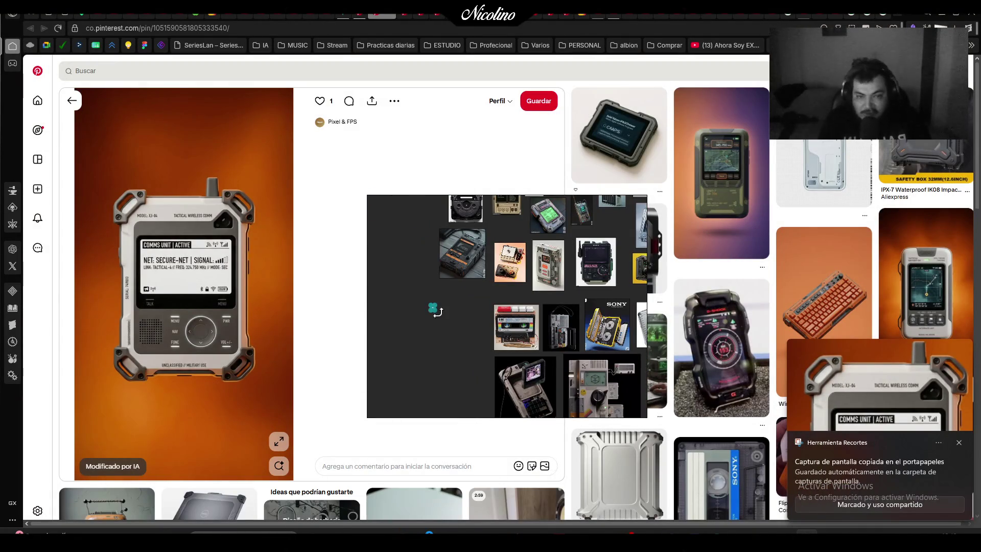
key(ctrl+v)
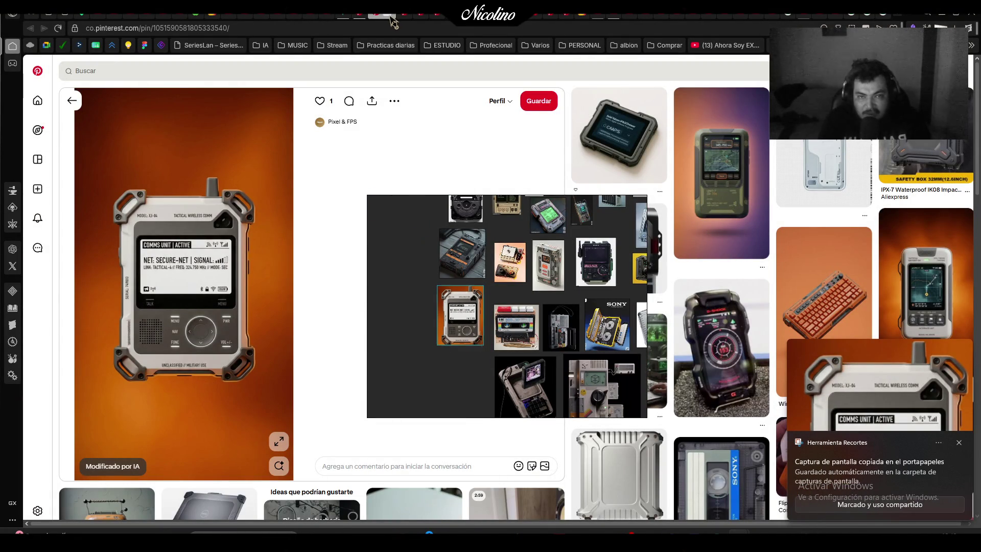
Add the Siliconoptics holographic sticker image to the board, enlarged
key(alt+Left)
key(alt+Left)
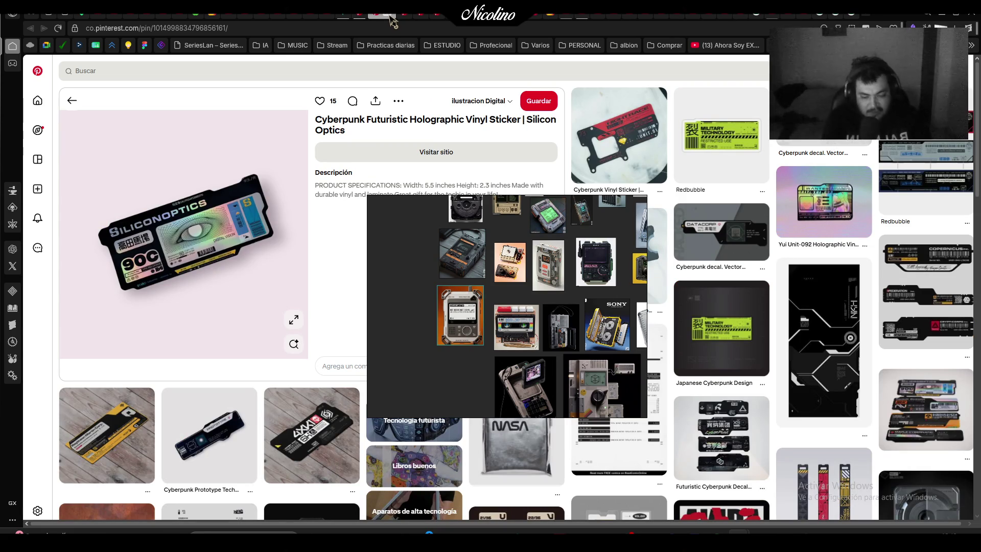
key(super+shift+s)
drag(91, 171, 289, 298)
scroll(489, 293, down, 3)
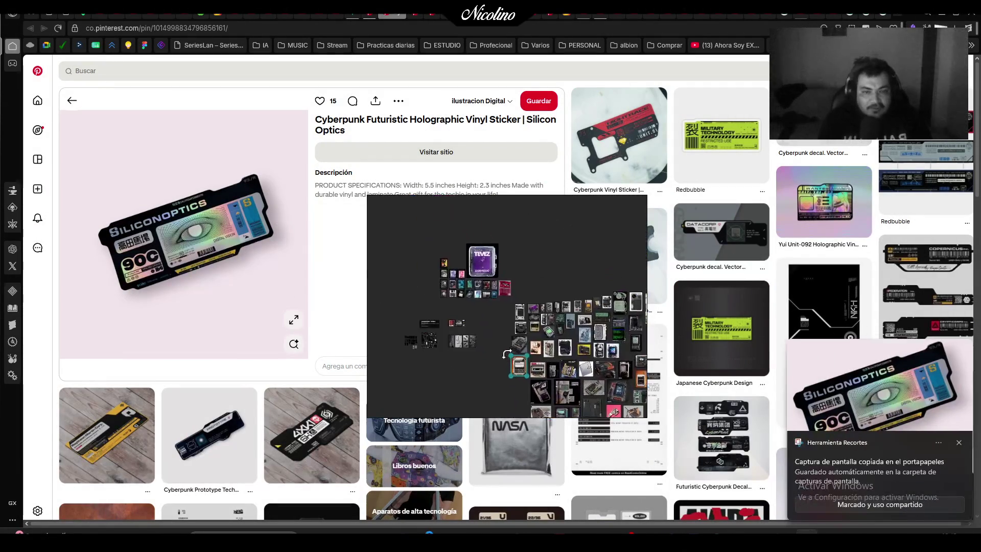
scroll(480, 261, up, 10)
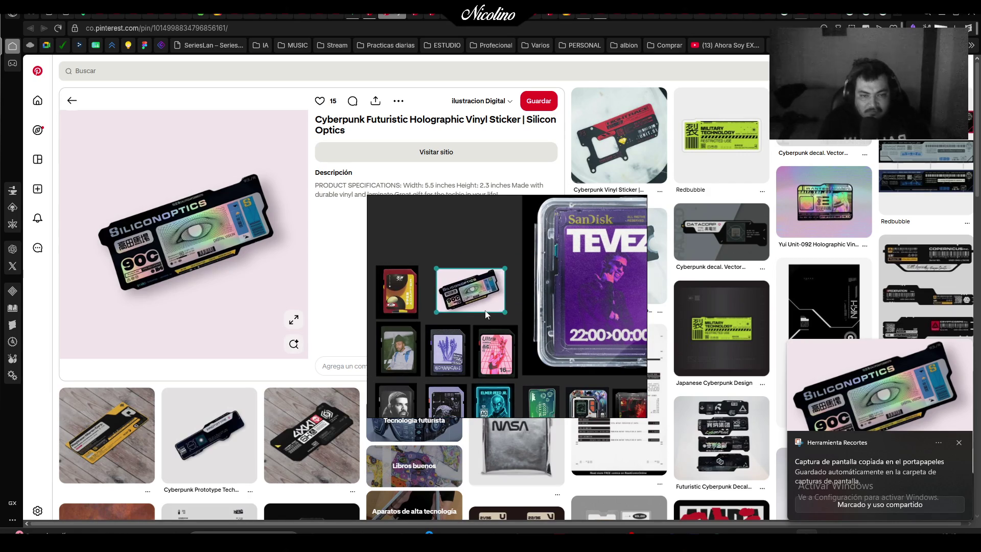
drag(494, 307, 504, 309)
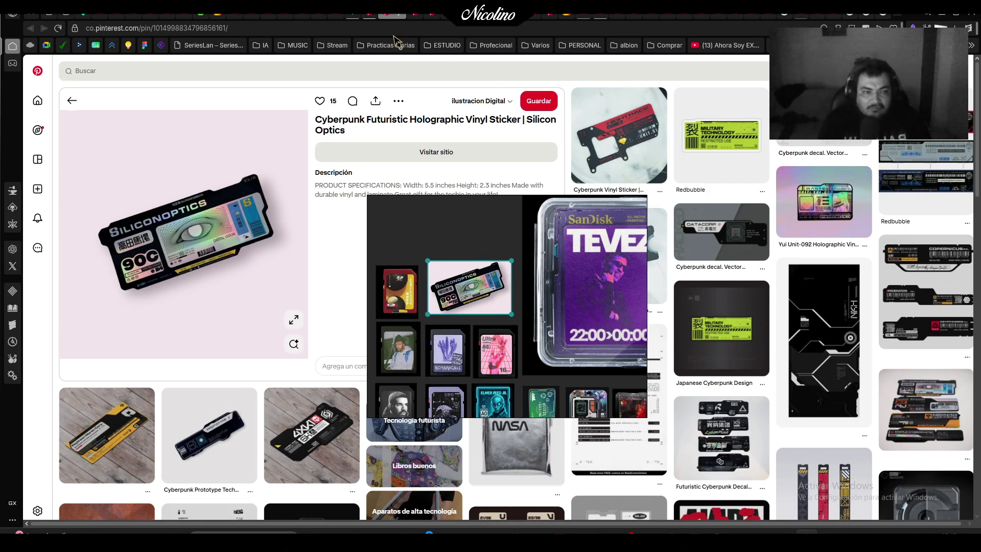
Snip the Yui Unit-092 sticker image and paste it onto the board
click(806, 217)
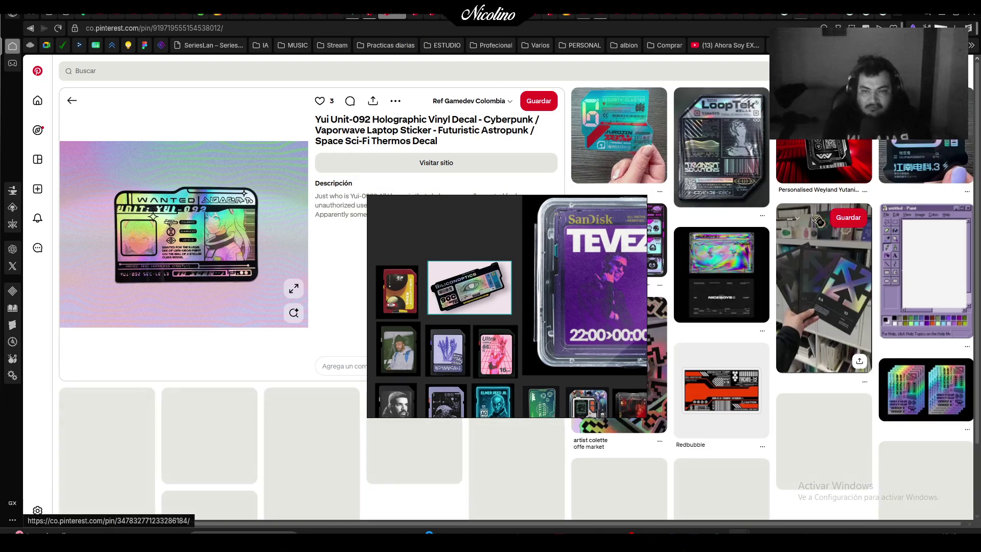
key(super+shift+s)
drag(98, 174, 266, 292)
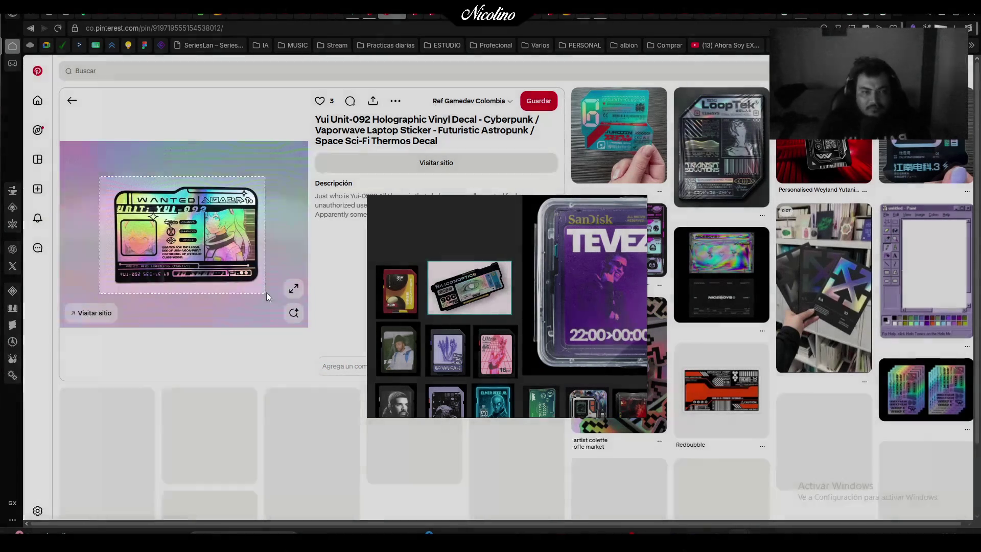
scroll(541, 275, down, 3)
scroll(504, 287, up, 5)
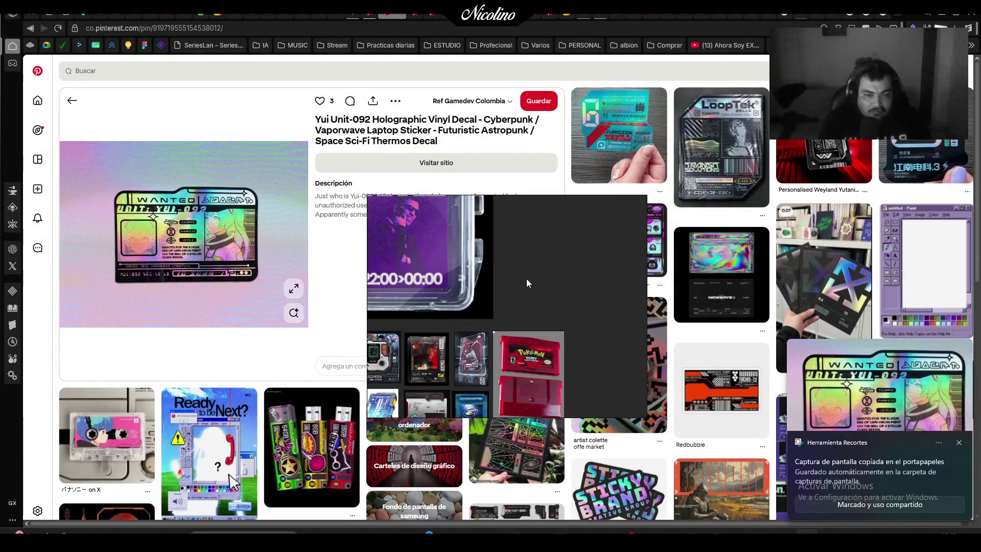
key(ctrl+v)
Add the Y2K camera image to the board and enlarge it
click(401, 19)
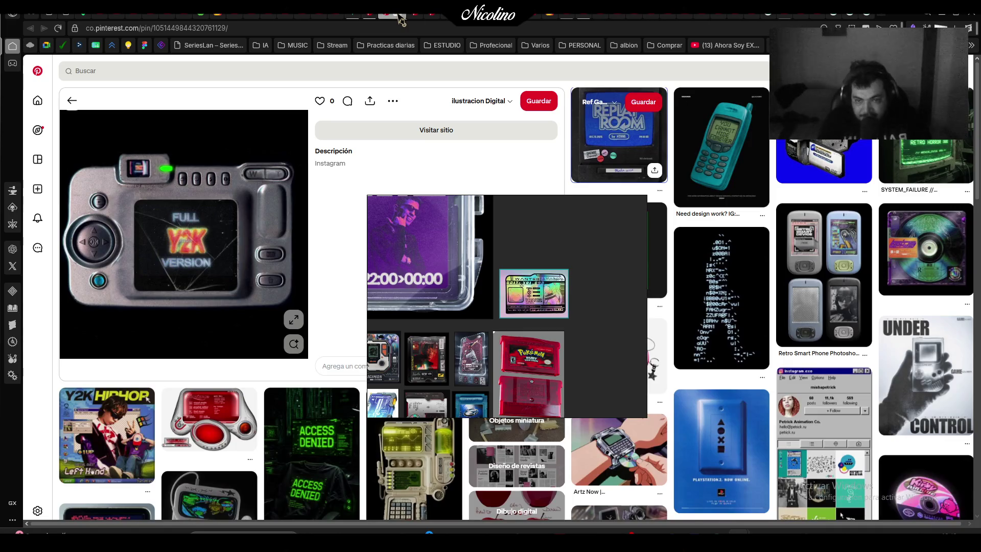
key(super+shift+s)
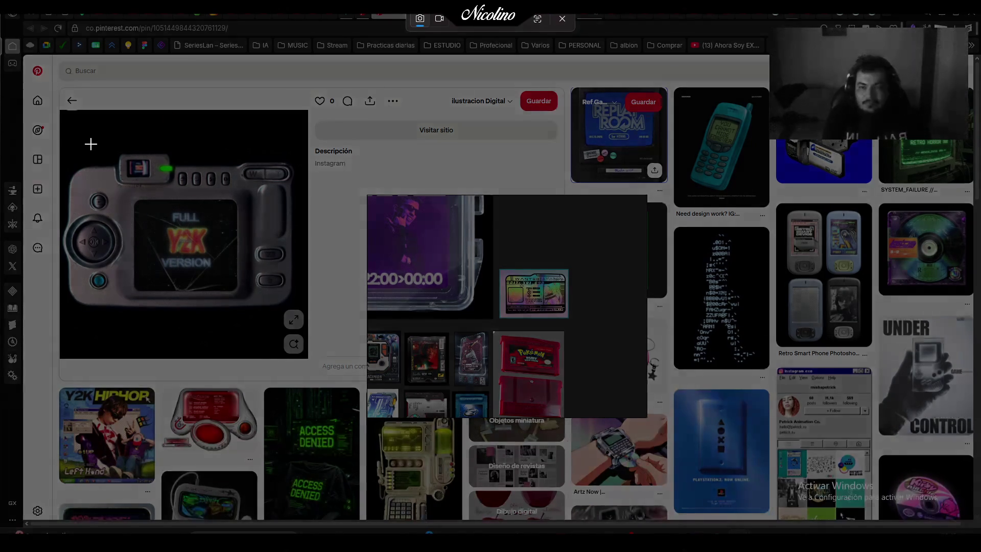
mouse_move(65, 140)
mouse_down()
mouse_move(324, 340)
mouse_move(306, 337)
mouse_up()
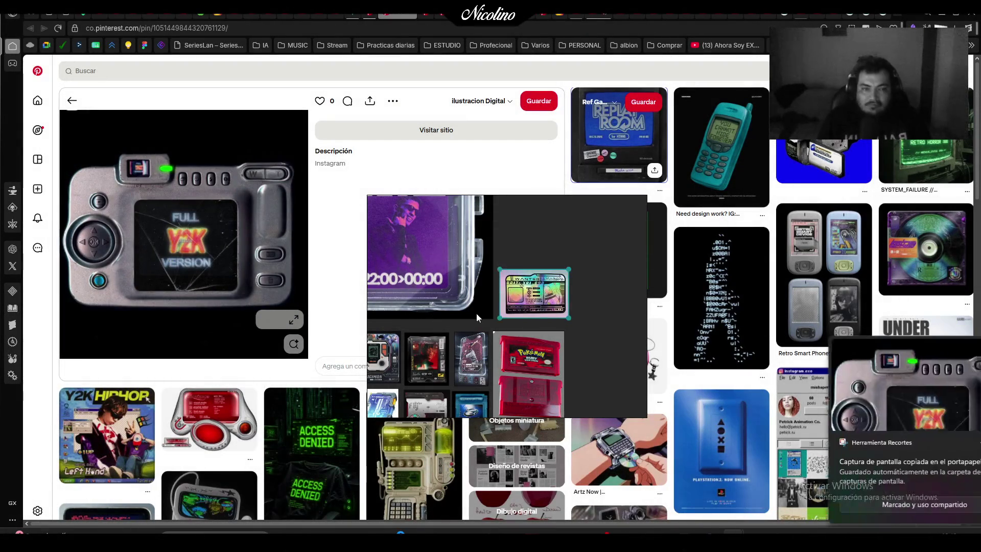
scroll(600, 320, down, 5)
scroll(484, 201, up, 6)
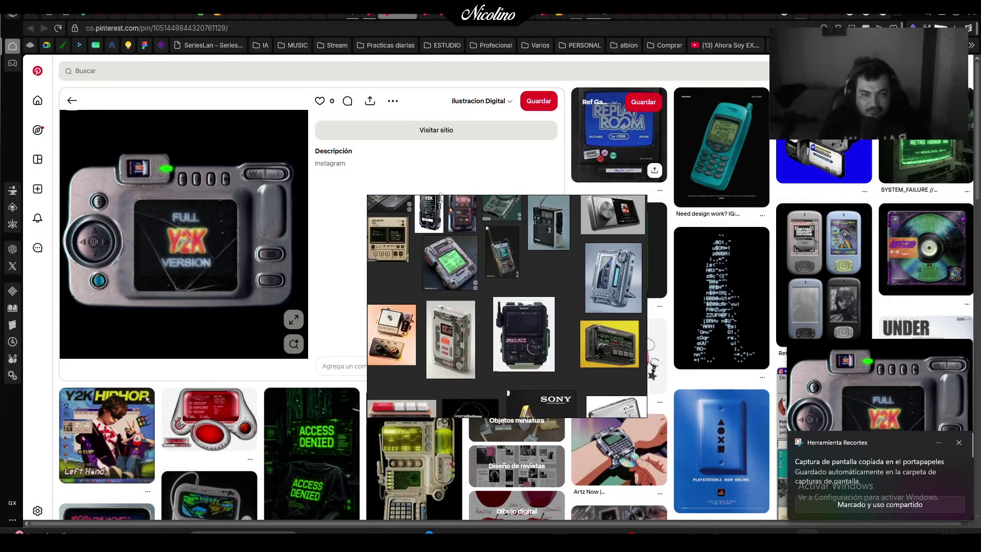
scroll(483, 201, down, 4)
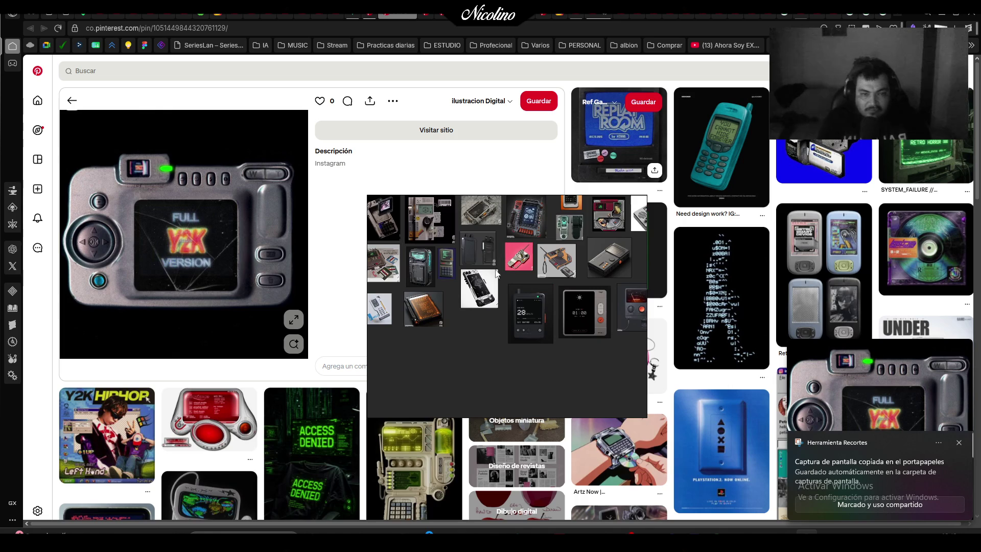
scroll(468, 328, up, 1)
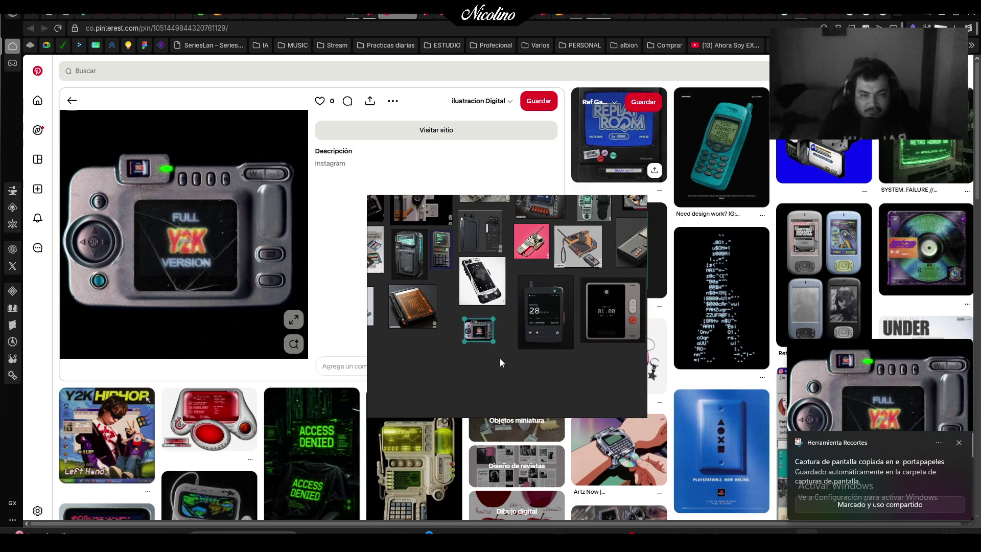
drag(499, 359, 524, 382)
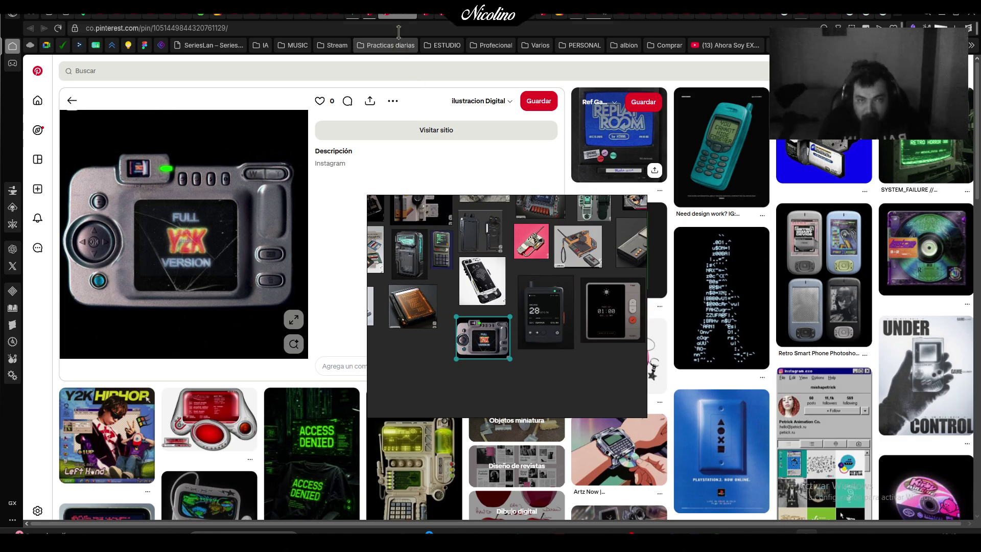
key(alt+Left)
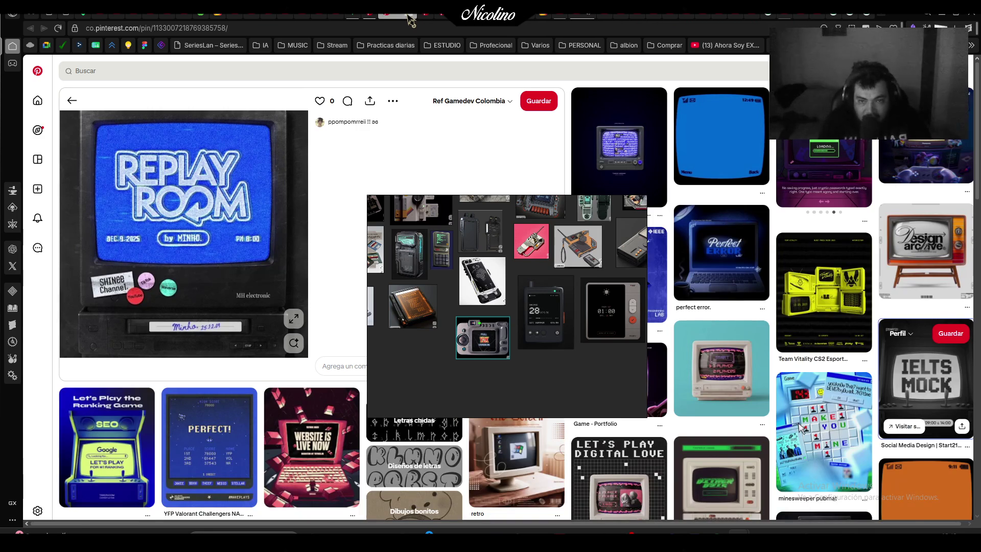
Search the pin's board list for 'late' without saving, then move to the next open pin
key(alt+Left)
key(alt+Left)
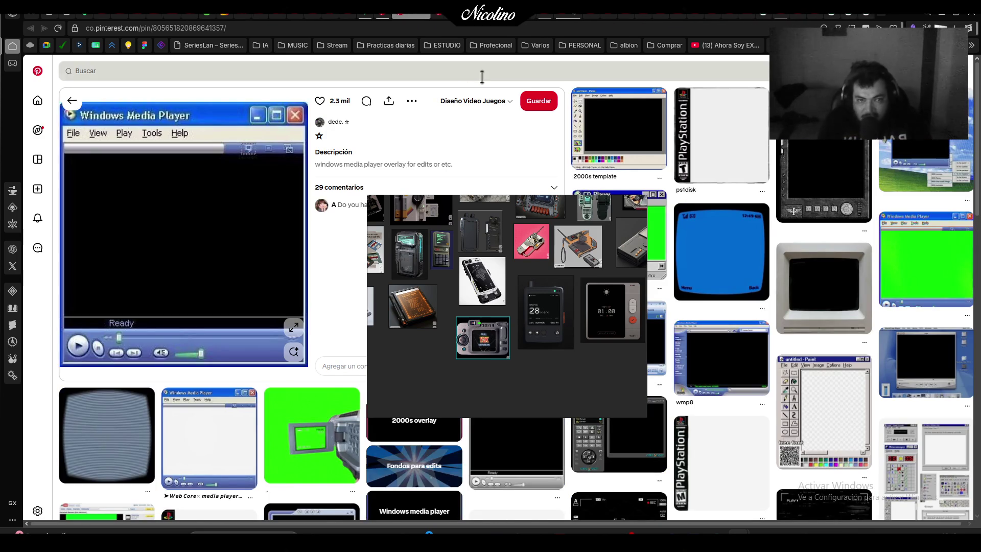
click(488, 101)
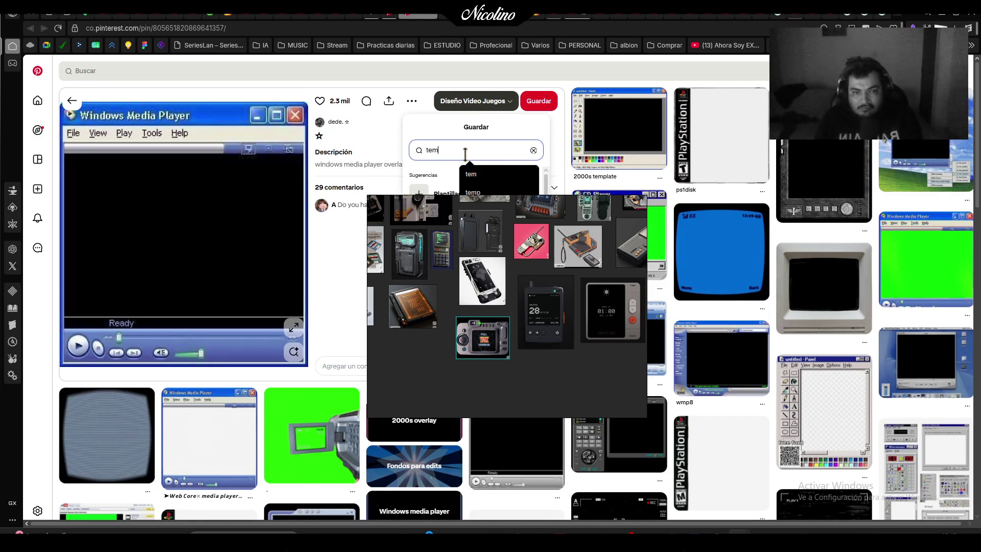
scroll(468, 156, down, 2)
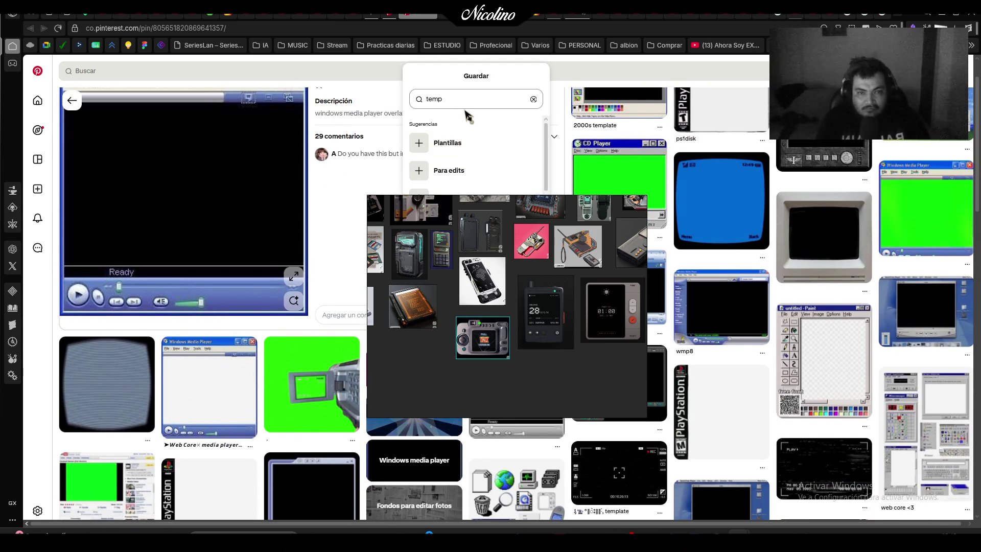
click(464, 100)
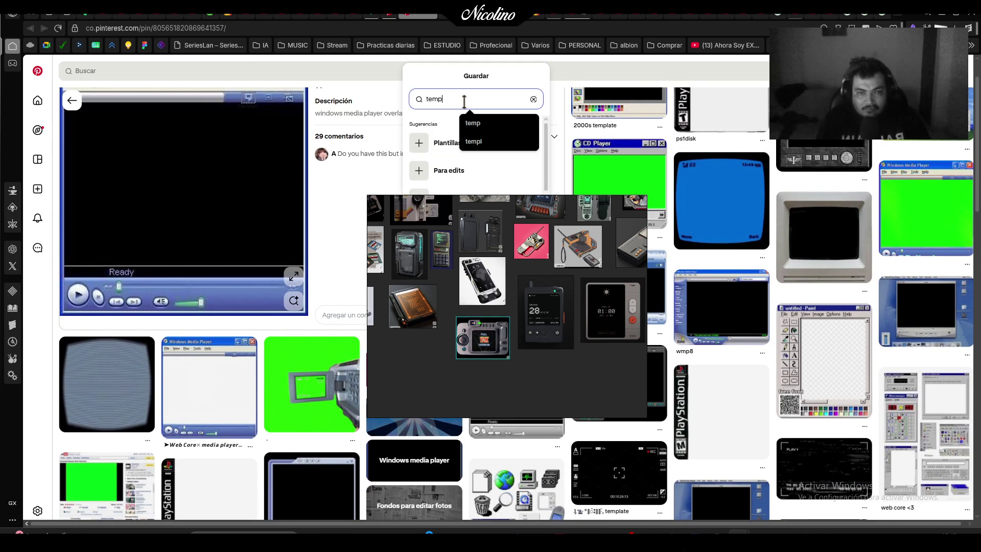
text(late)
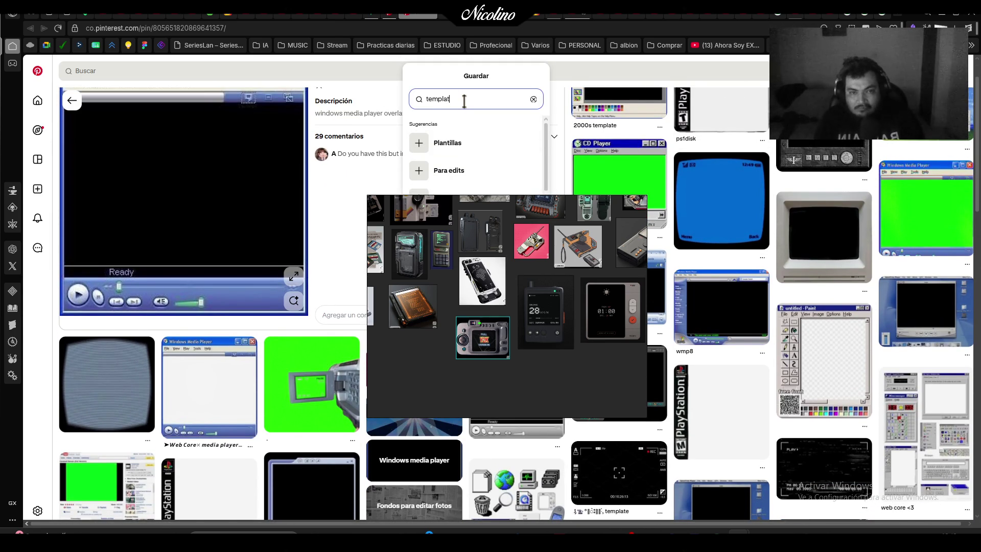
click(431, 17)
click(431, 17)
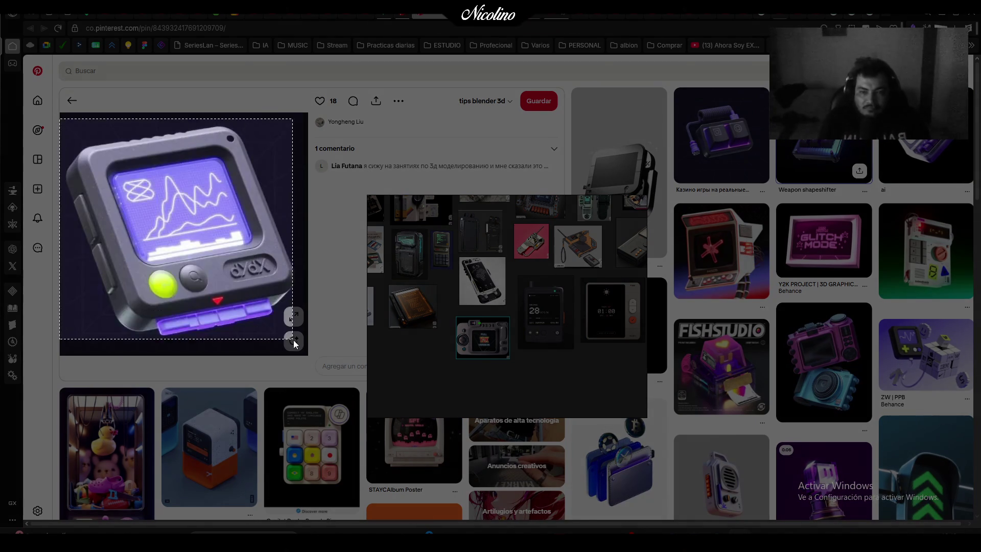
Enlarge the pasted purple gadget image below the cluster
click(486, 355)
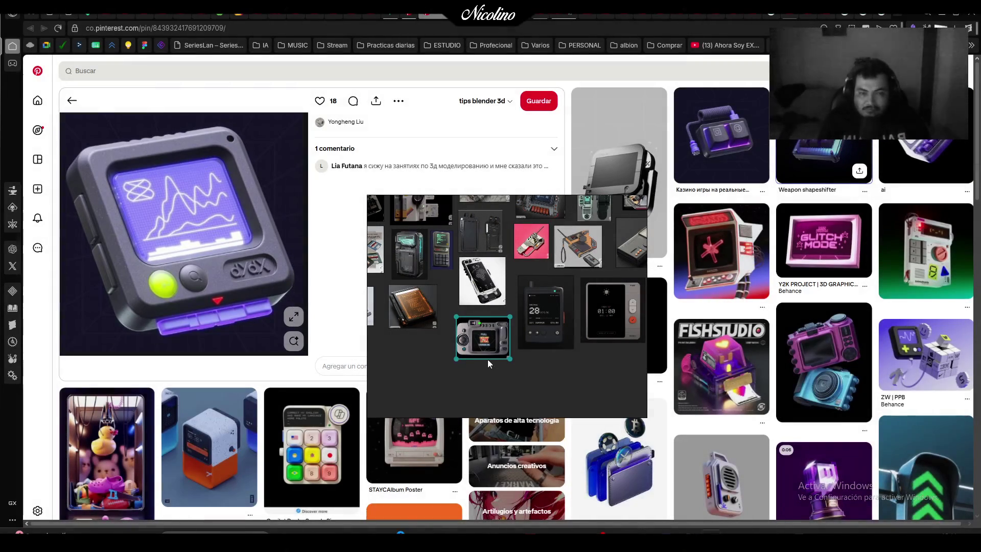
click(402, 353)
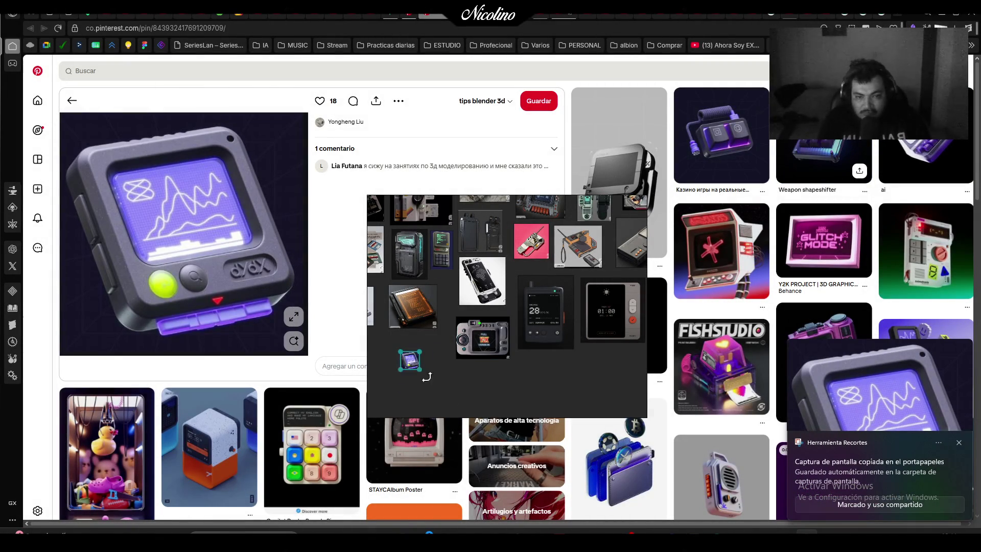
mouse_move(422, 370)
mouse_down()
mouse_move(461, 409)
mouse_move(423, 371)
mouse_up()
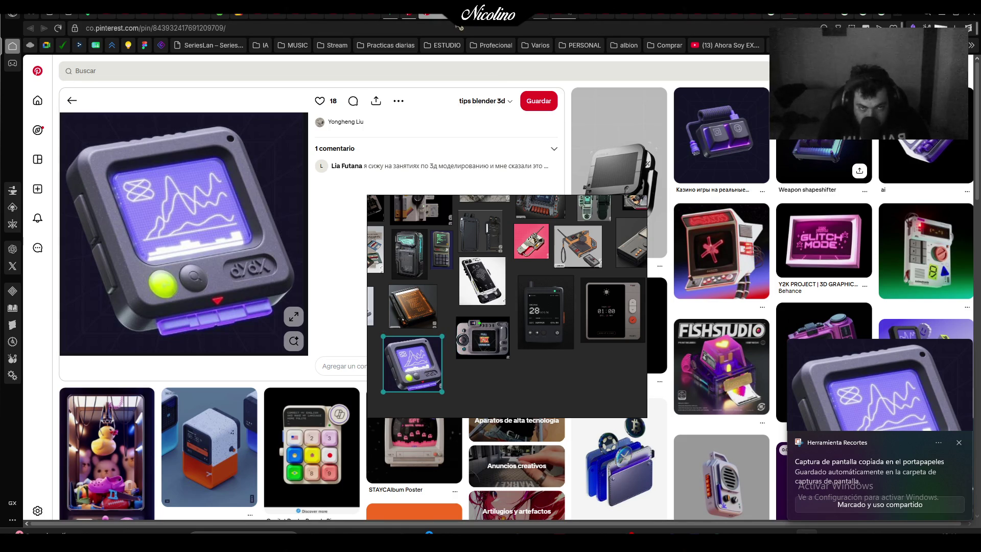
Add the HX 9 reactor snip, scaled up beside the hockey card
click(452, 23)
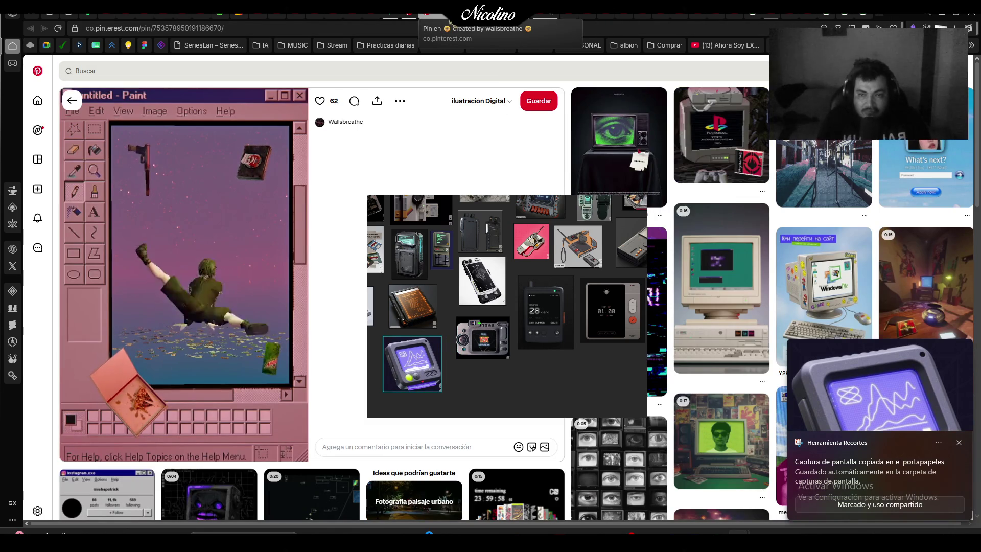
click(452, 23)
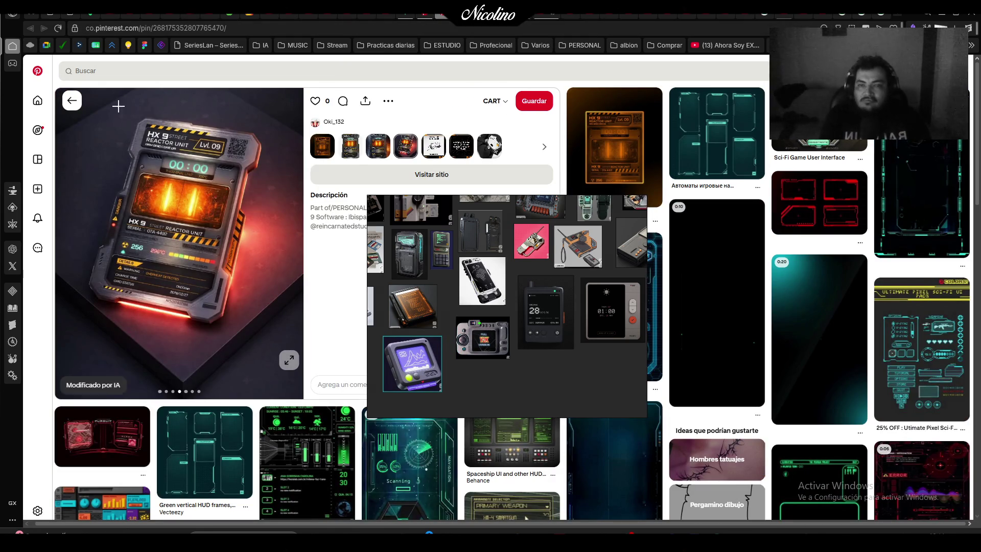
key(Print)
drag(84, 97, 273, 338)
scroll(480, 307, down, 5)
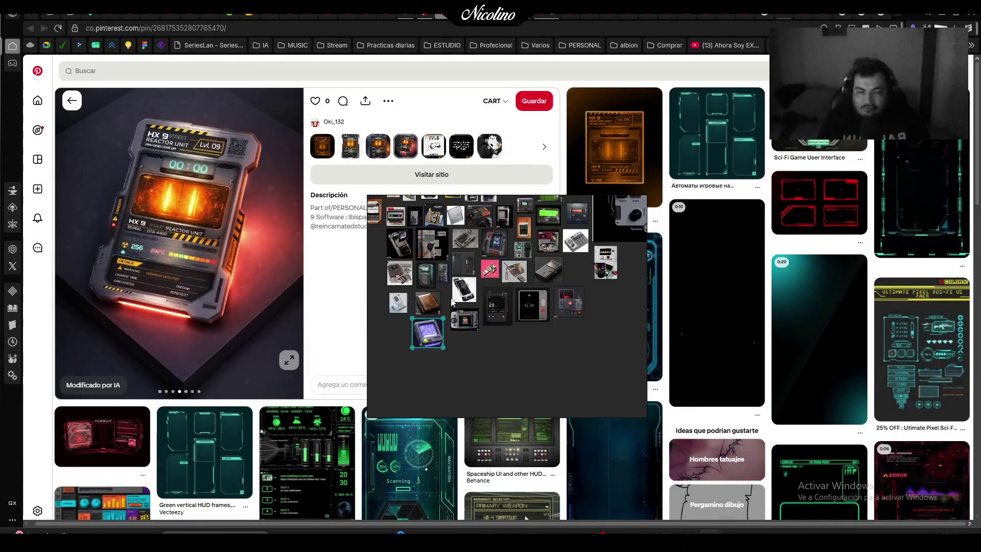
scroll(447, 319, up, 10)
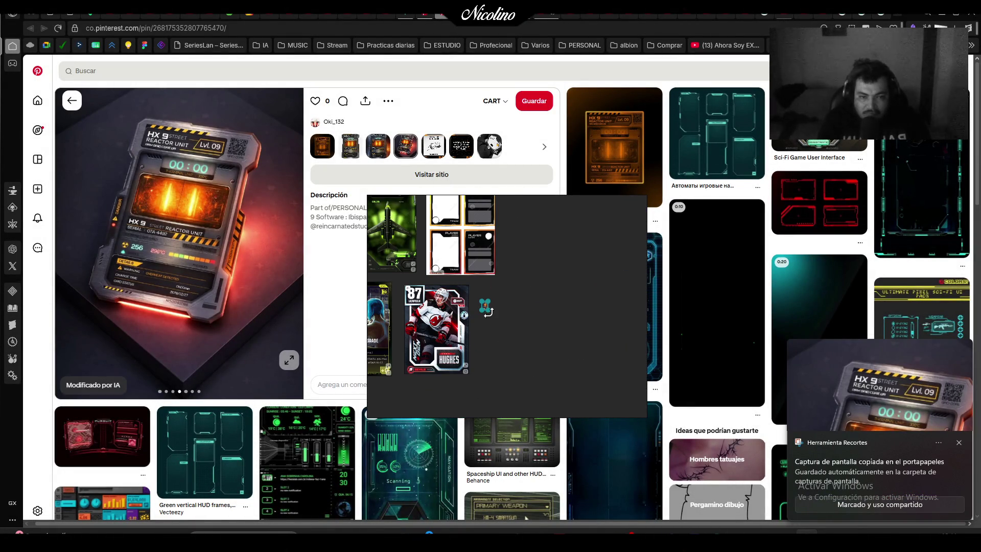
mouse_move(516, 347)
mouse_down()
mouse_move(564, 399)
mouse_move(537, 373)
mouse_up()
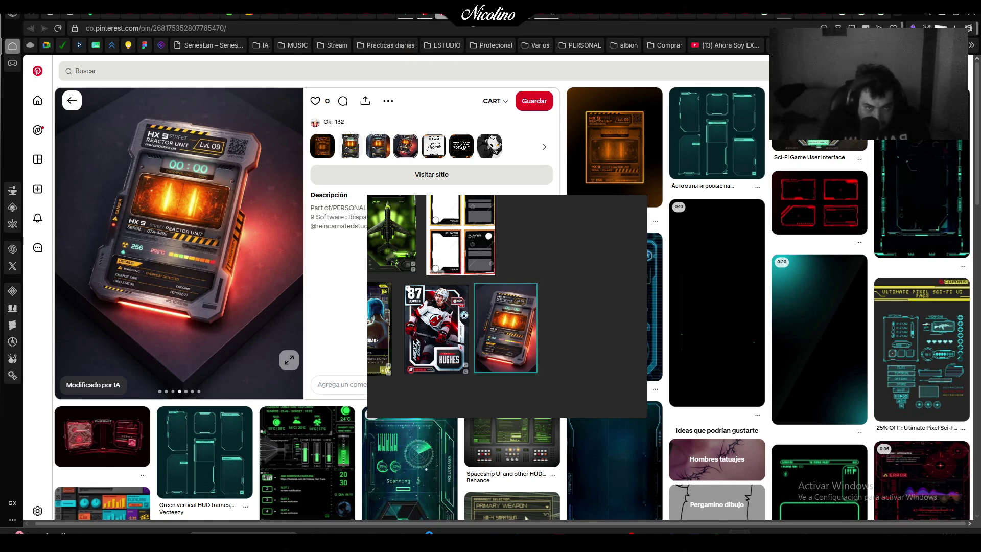
Add the enlarged Perbanyaklah Bersyukur poster beside the stacked cards
key(alt+Left)
key(Print)
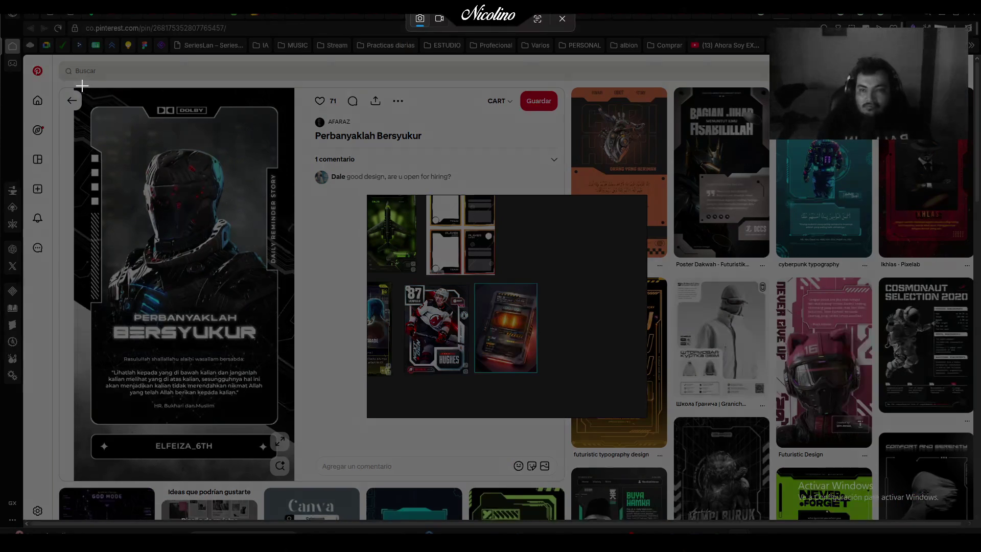
mouse_move(73, 86)
mouse_down()
mouse_move(278, 484)
mouse_move(292, 480)
mouse_up()
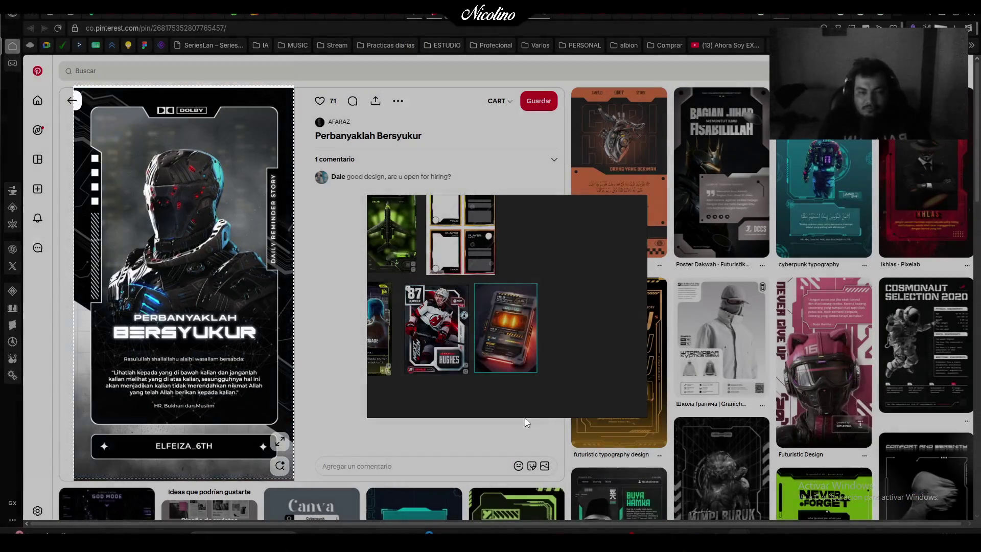
scroll(480, 377, down, 3)
scroll(482, 269, up, 3)
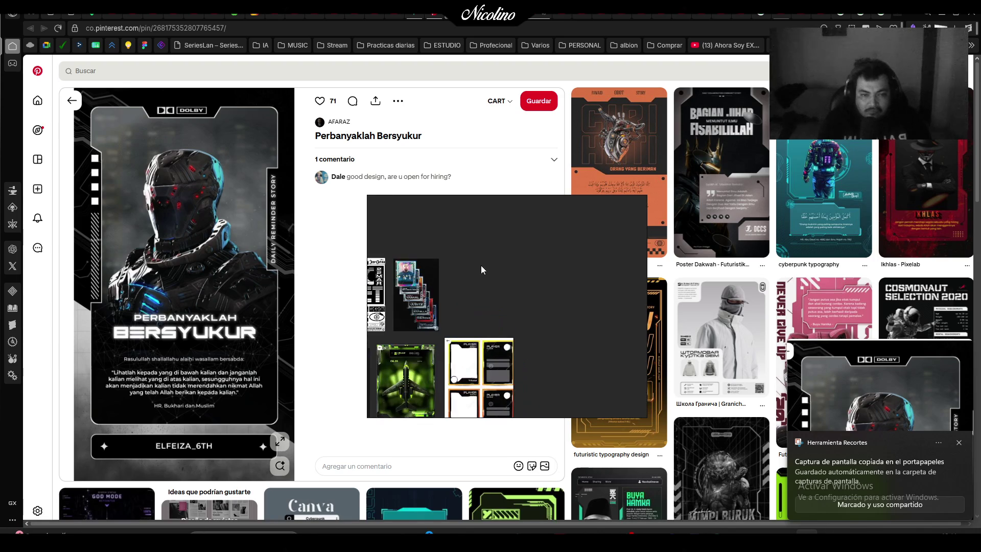
mouse_move(484, 271)
mouse_down()
mouse_move(534, 342)
mouse_move(529, 327)
mouse_up()
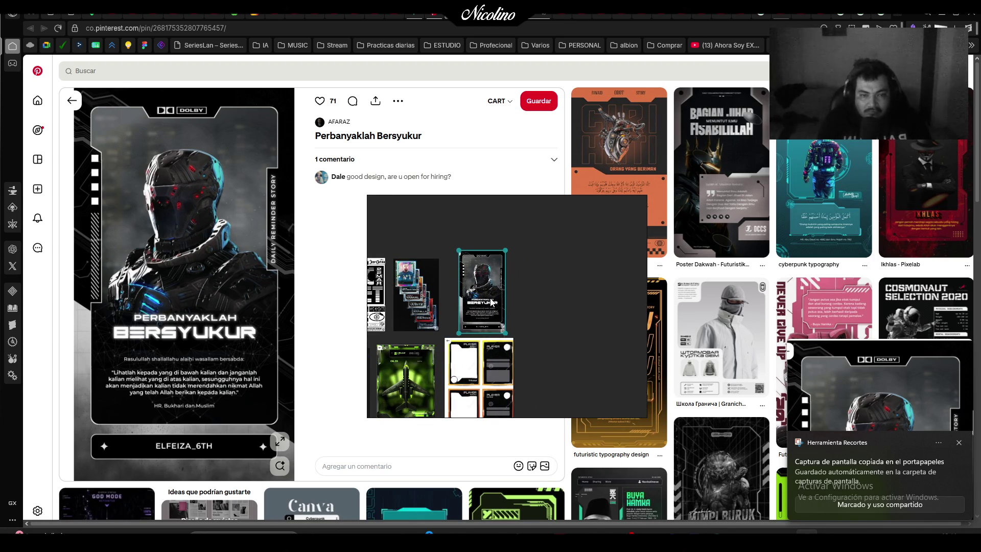
drag(498, 294, 478, 289)
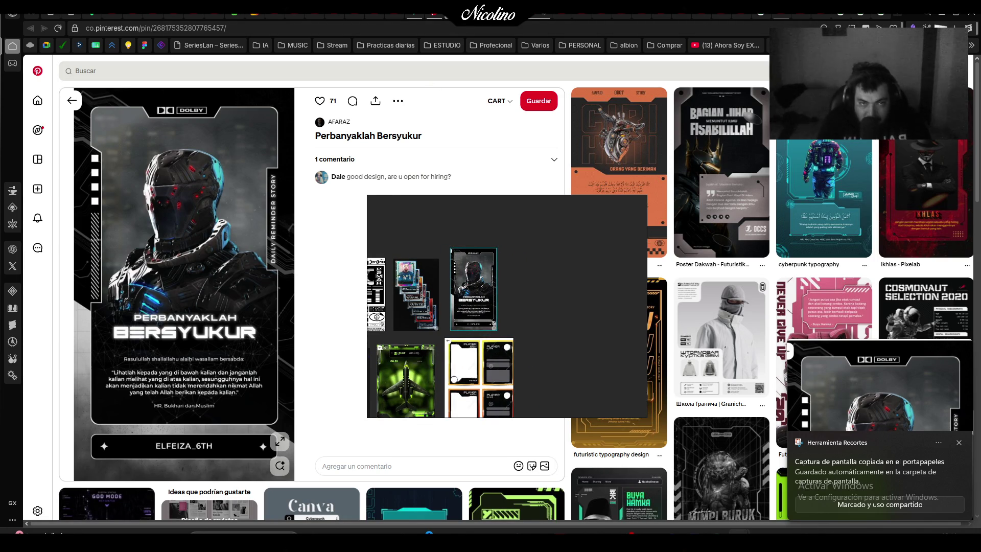
key(ctrl+Tab)
mouse_move(488, 258)
mouse_down()
mouse_move(736, 268)
mouse_move(667, 78)
mouse_up()
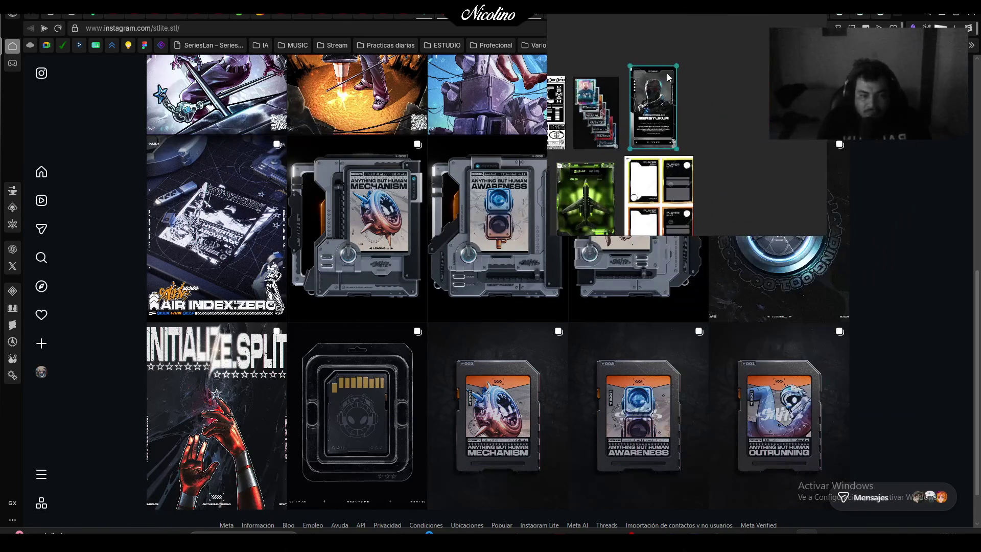
Snip the SD-card artwork from the fourth slide of the OUTRUNNING Instagram post
click(784, 393)
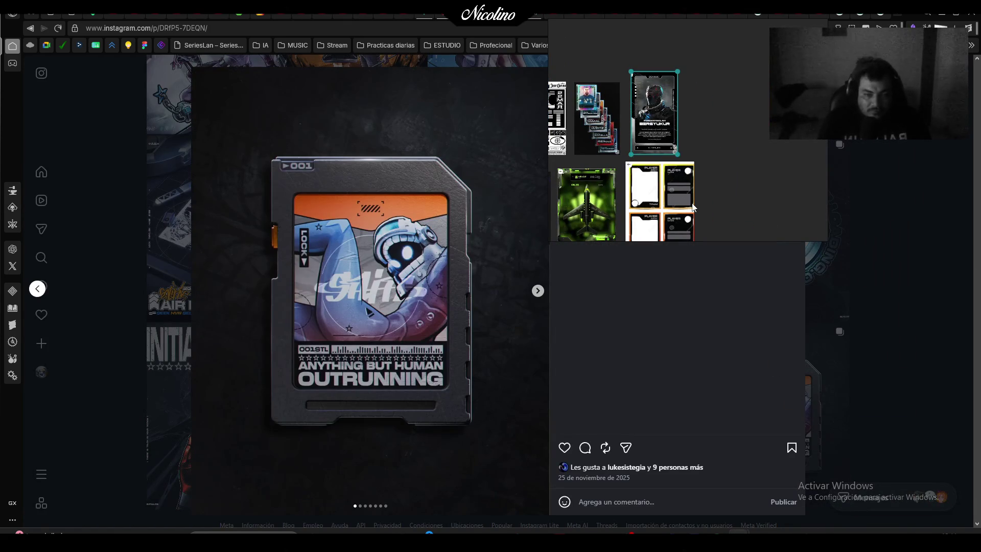
click(538, 291)
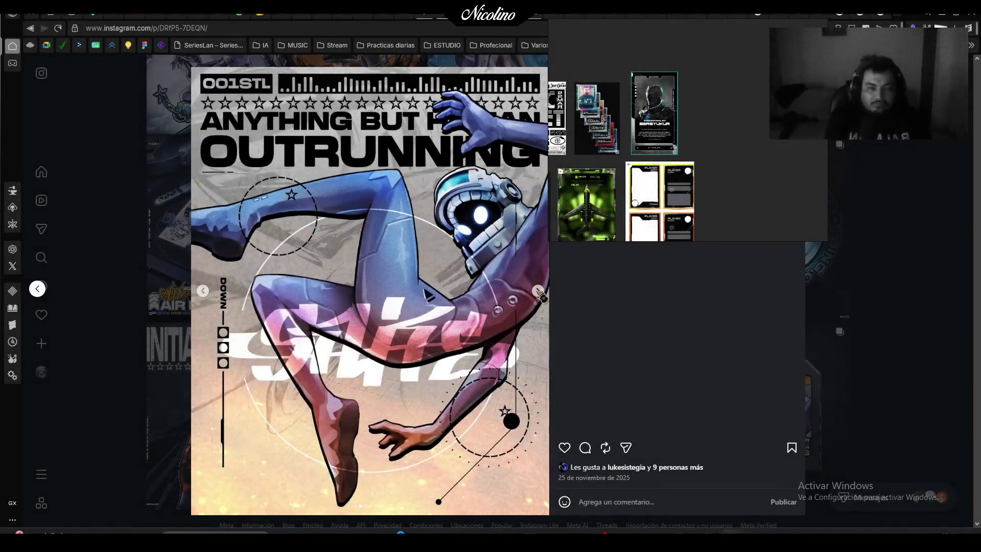
click(540, 291)
key(super+shift+s)
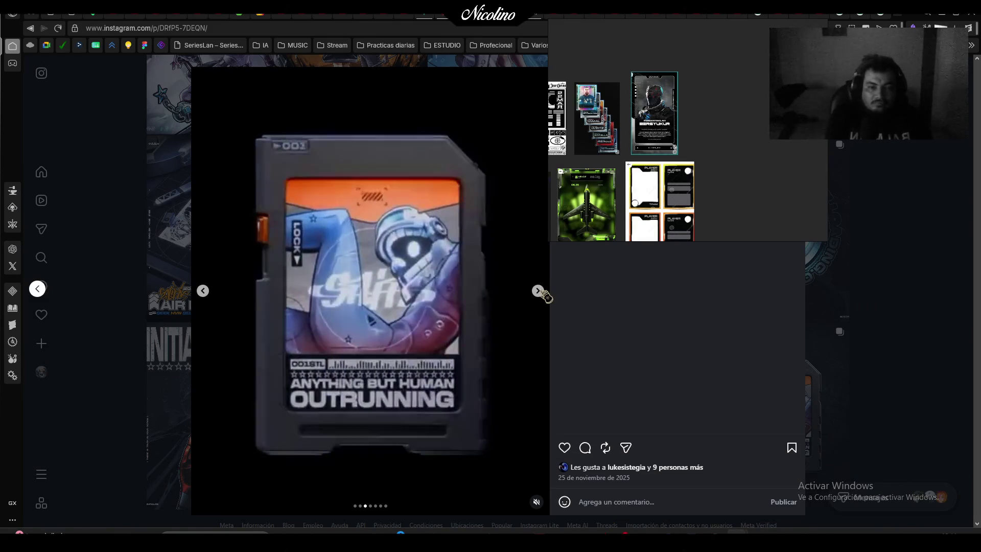
click(539, 290)
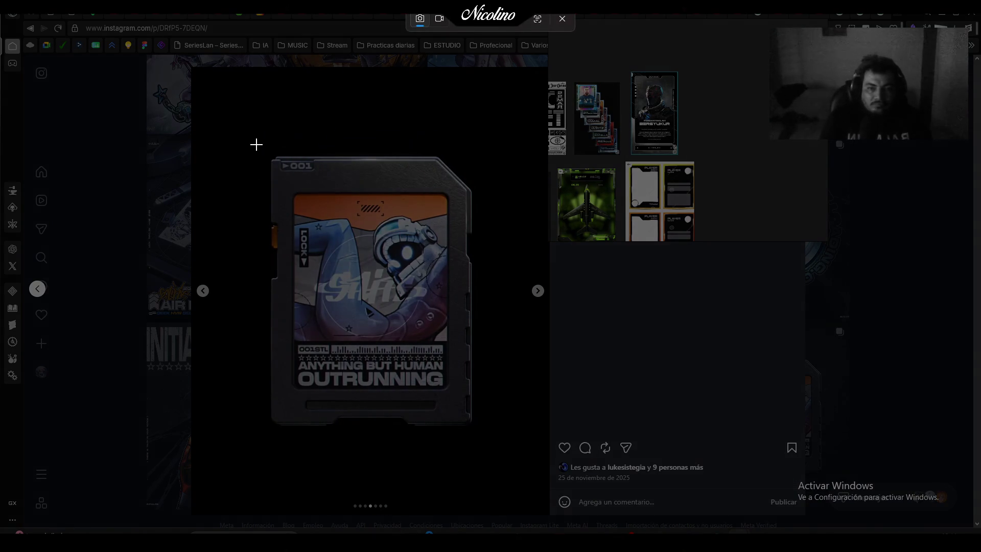
drag(256, 145, 501, 447)
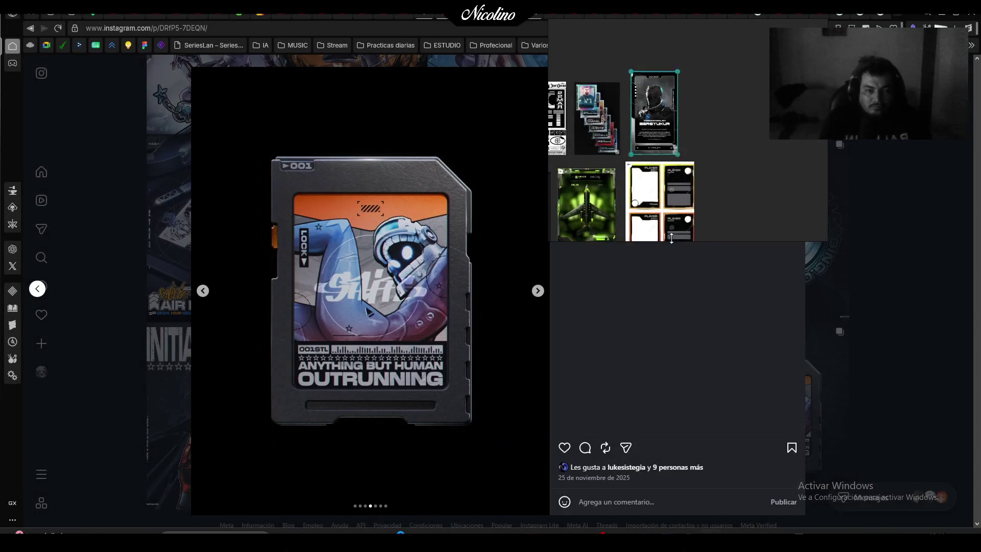
scroll(665, 169, down, 2)
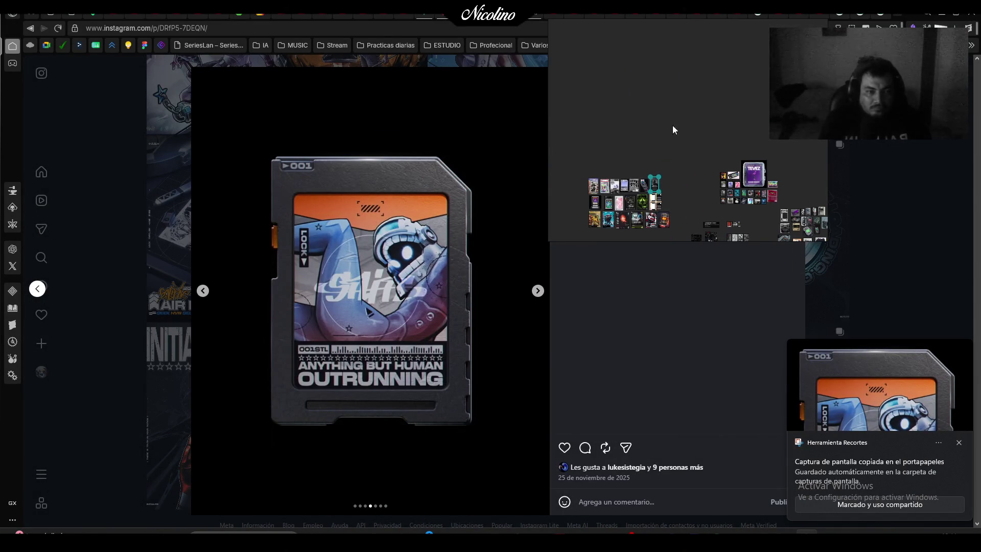
scroll(588, 136, up, 5)
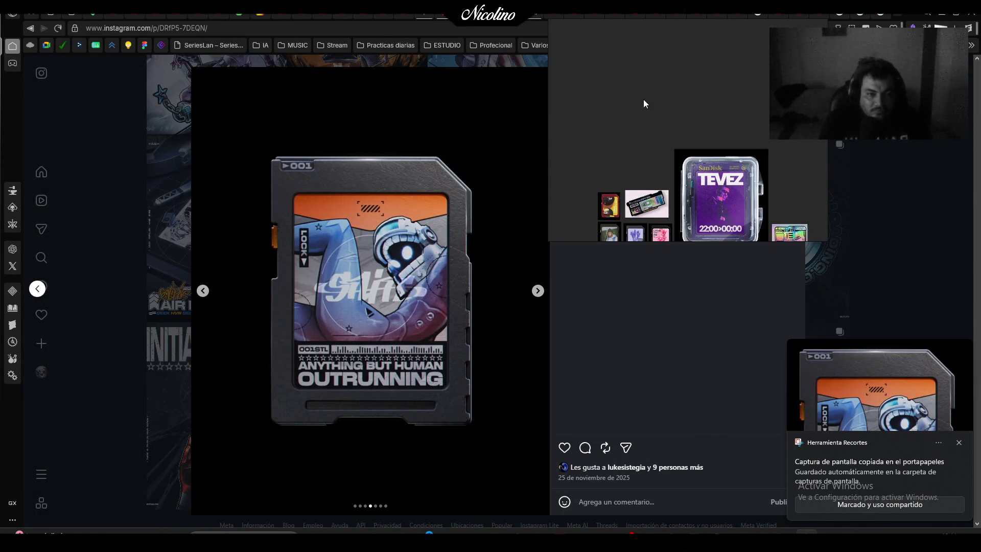
Paste the SD-card image above the TEVEZ cluster and shrink it to fit
drag(643, 99, 637, 78)
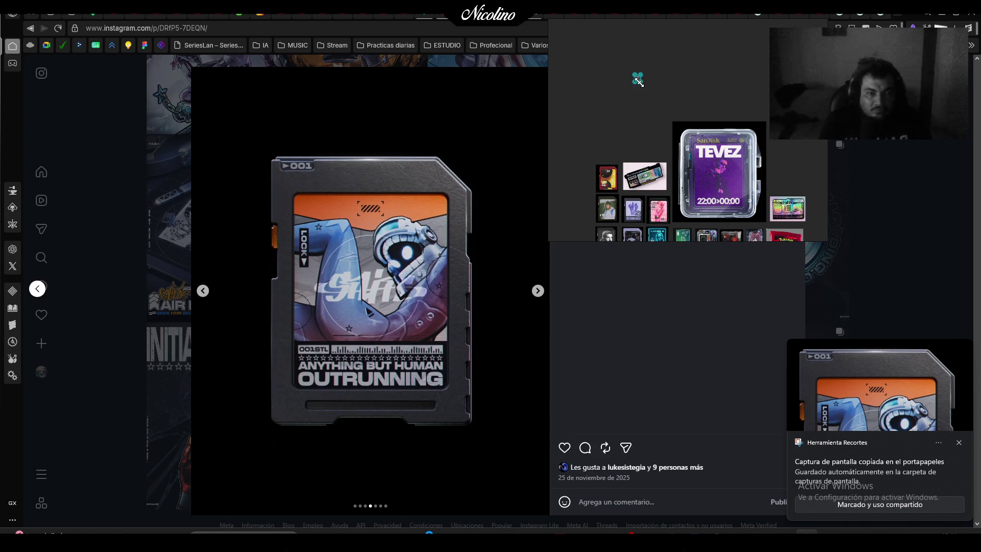
key(ctrl+v)
drag(673, 133, 613, 90)
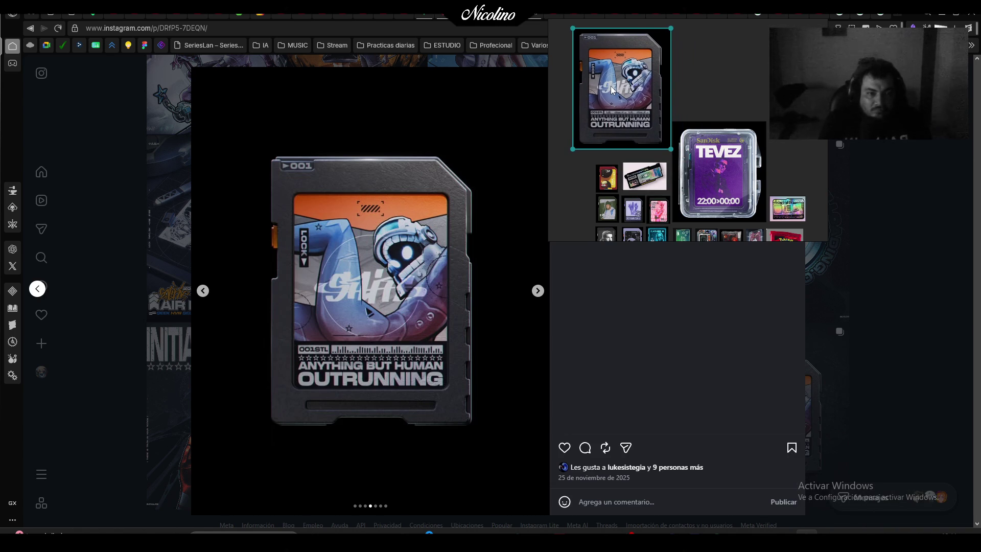
mouse_move(572, 149)
mouse_down()
mouse_move(596, 125)
mouse_move(594, 152)
mouse_up()
Snip the MECHANISM post image from the Instagram profile grid
click(193, 221)
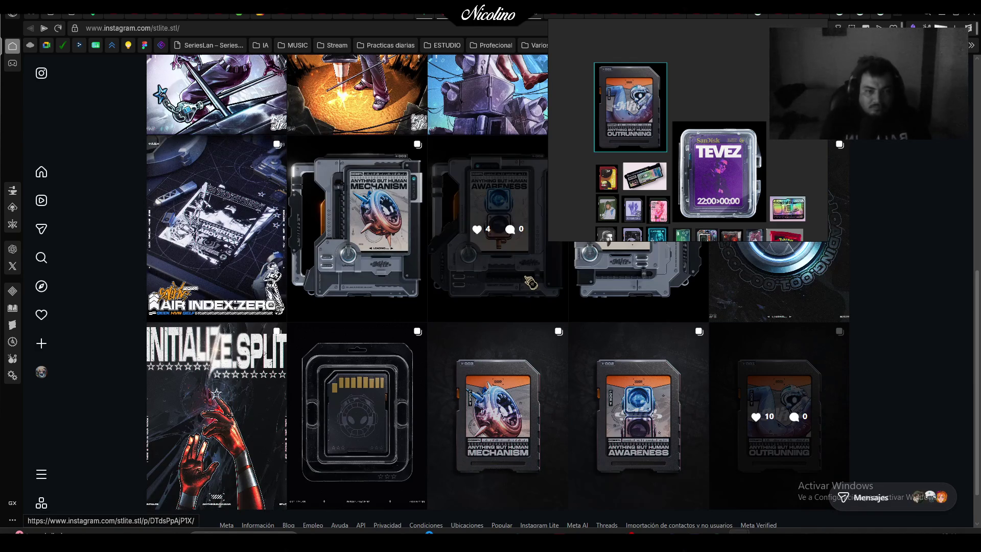
click(376, 291)
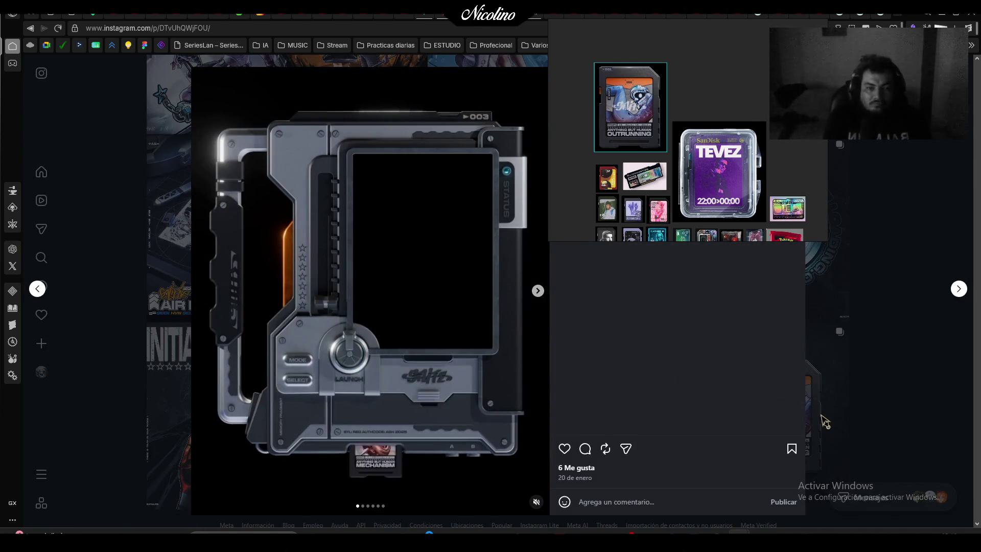
key(super+shift+s)
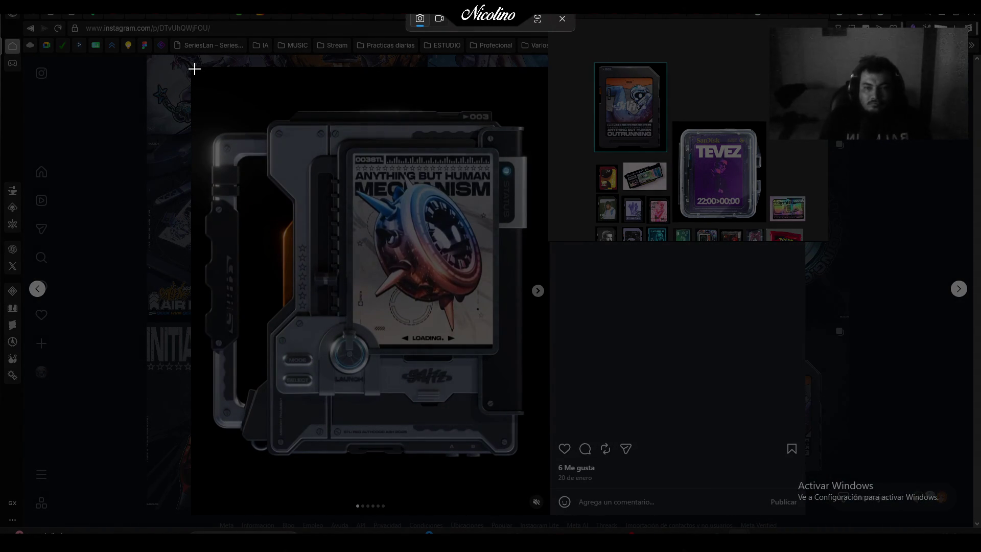
mouse_move(195, 69)
mouse_down()
mouse_move(310, 182)
mouse_move(550, 518)
mouse_up()
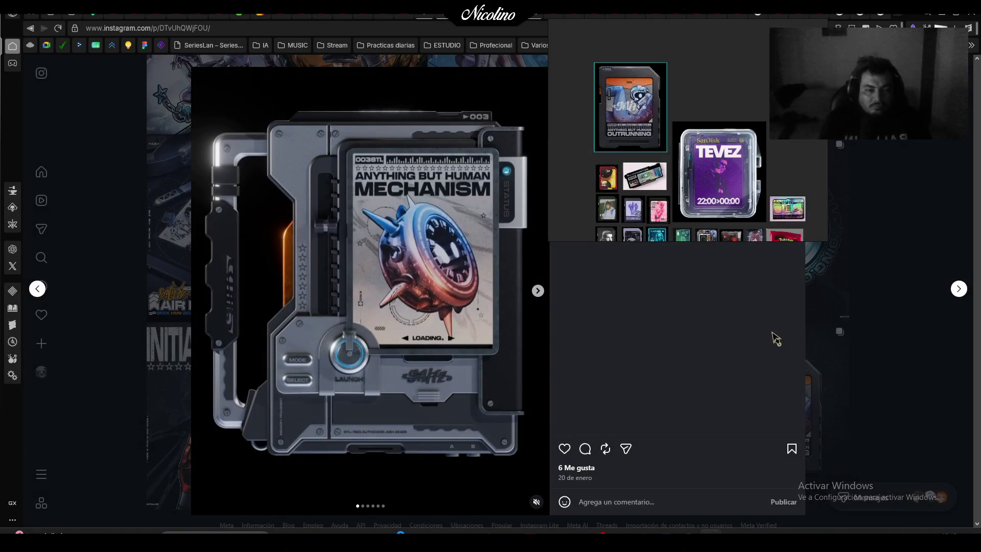
scroll(680, 148, down, 5)
scroll(684, 164, up, 5)
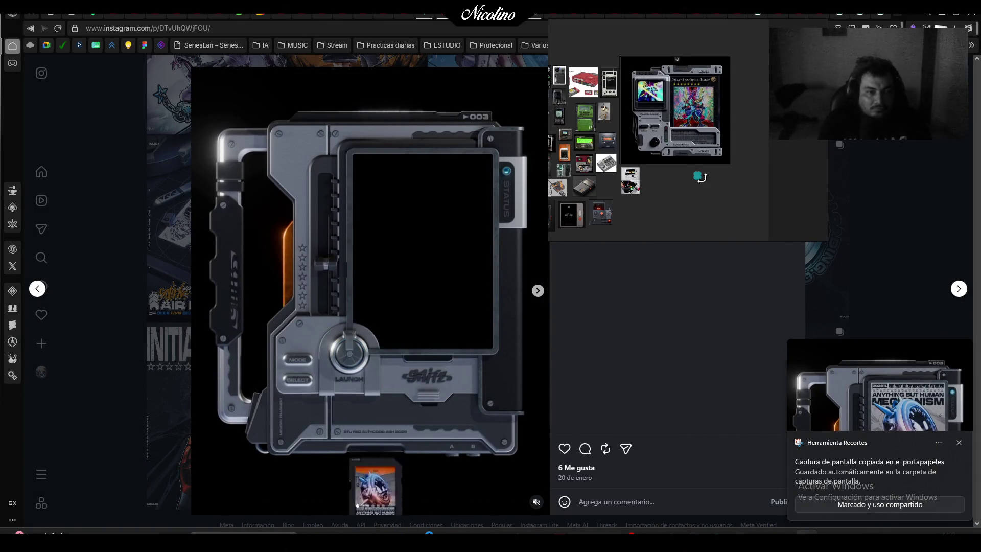
Enlarge the MECHANISM image and arrange it beside the scanner card image at the top
drag(697, 178, 756, 239)
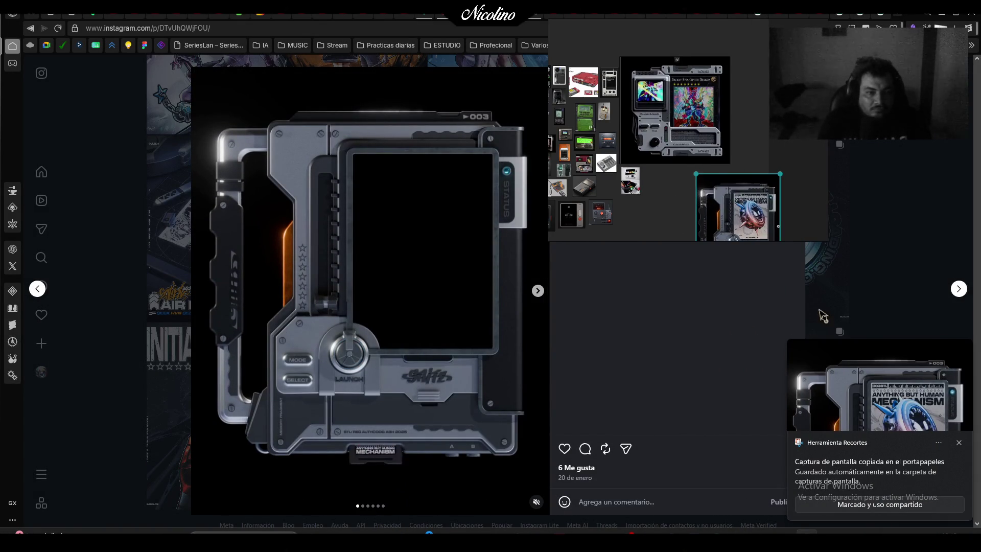
scroll(736, 164, down, 3)
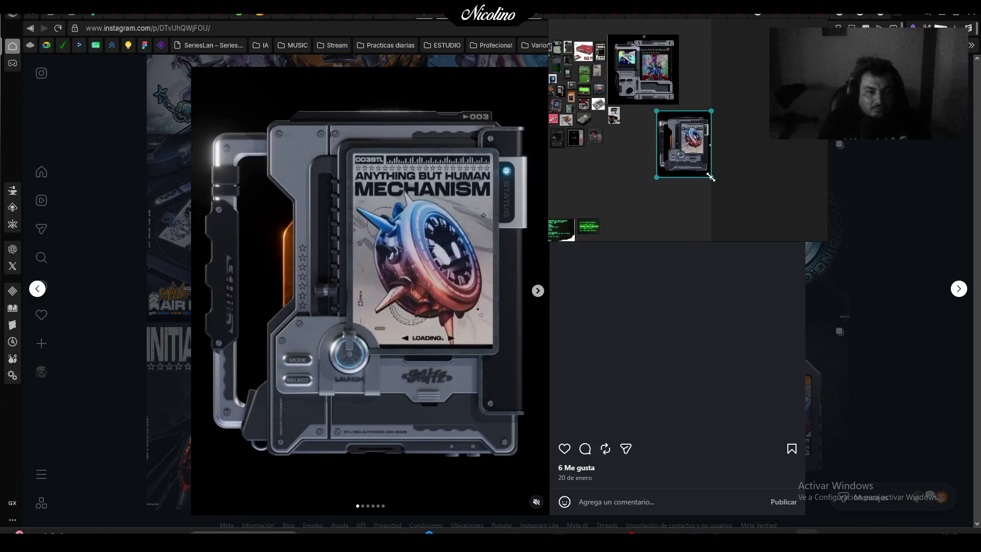
mouse_move(714, 174)
mouse_down()
mouse_move(744, 202)
mouse_move(682, 164)
mouse_move(736, 102)
mouse_move(732, 90)
mouse_up()
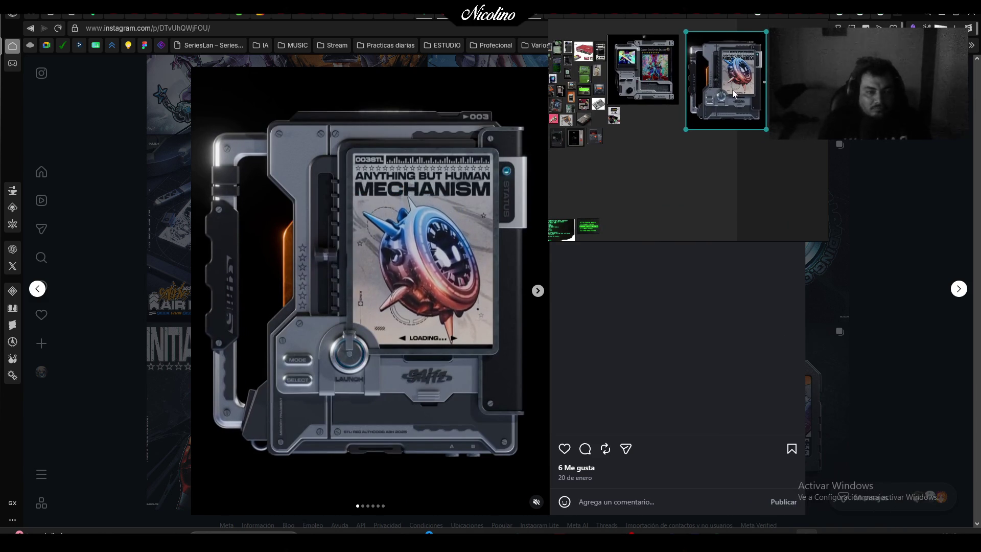
mouse_move(654, 80)
mouse_down()
mouse_move(671, 145)
mouse_move(747, 190)
mouse_up()
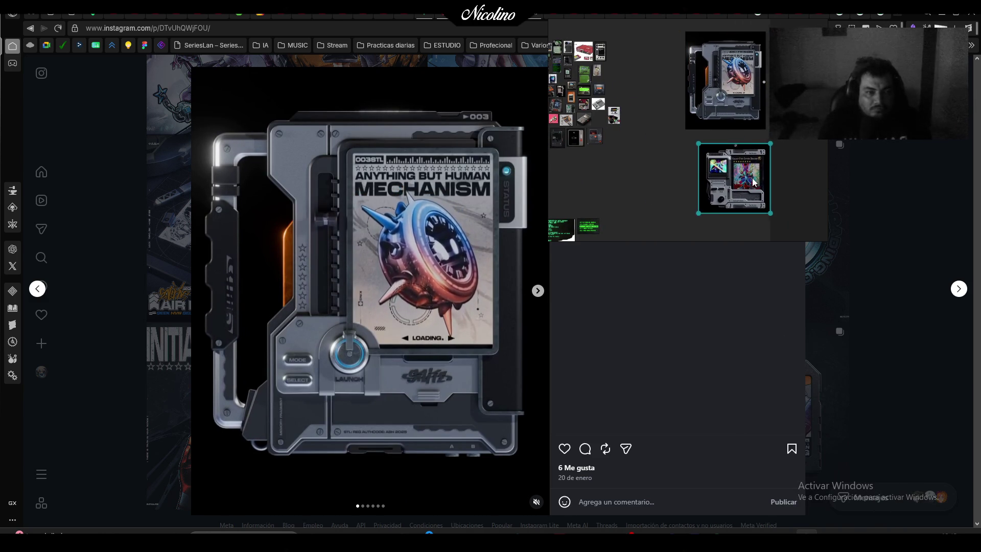
drag(729, 102, 671, 100)
drag(723, 175, 734, 60)
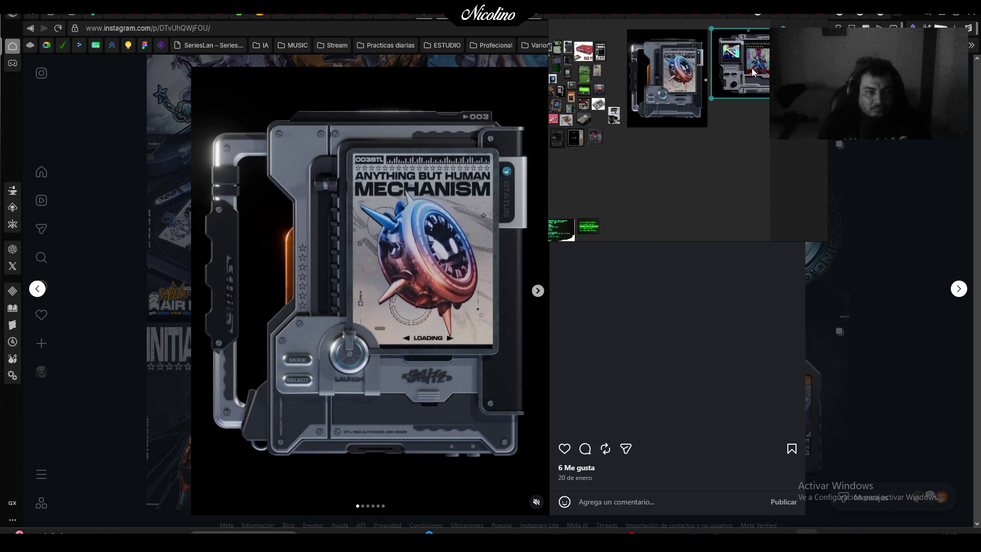
Open the SD card post and snip its image with Win+Shift+S
click(821, 179)
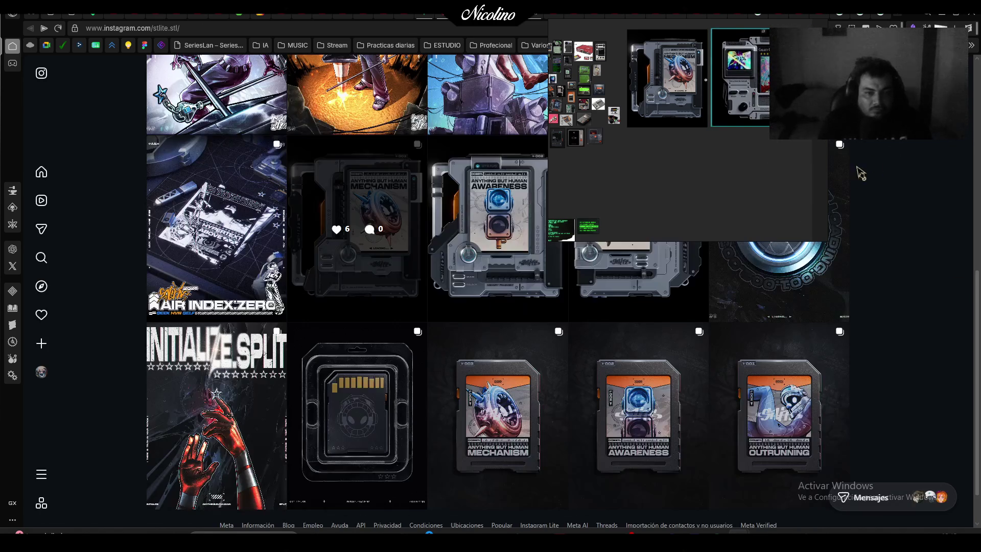
scroll(516, 283, up, 1)
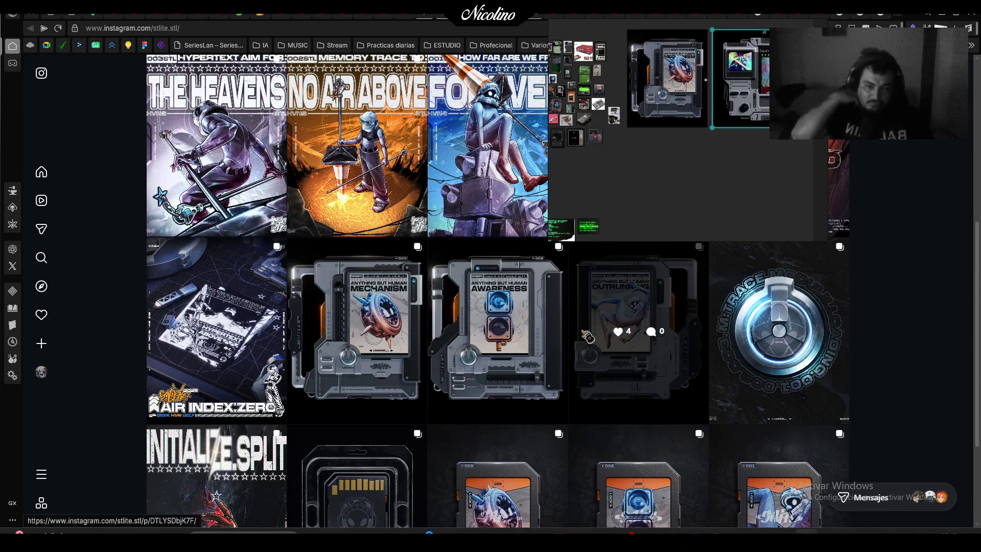
click(391, 482)
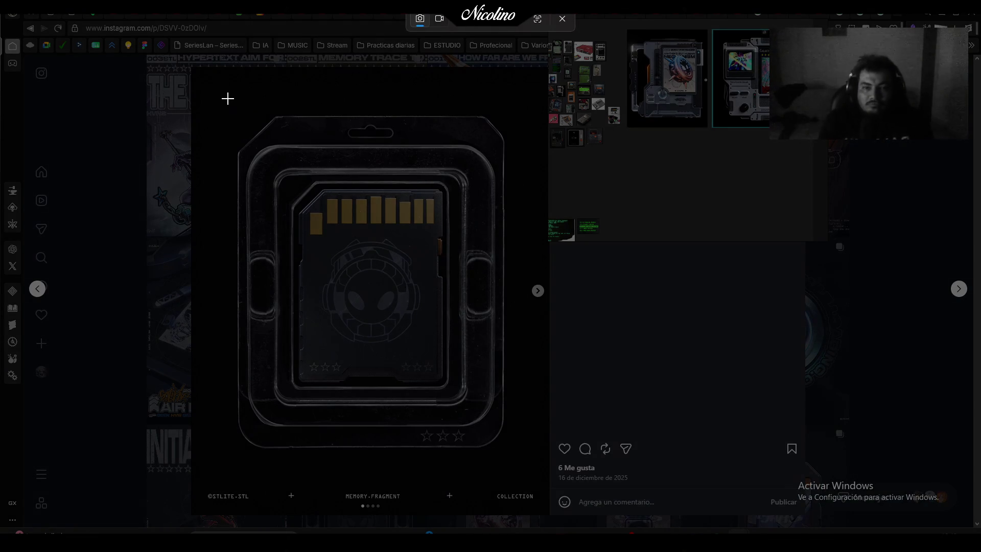
mouse_move(228, 96)
mouse_down()
mouse_move(481, 407)
mouse_move(515, 467)
mouse_up()
click(538, 290)
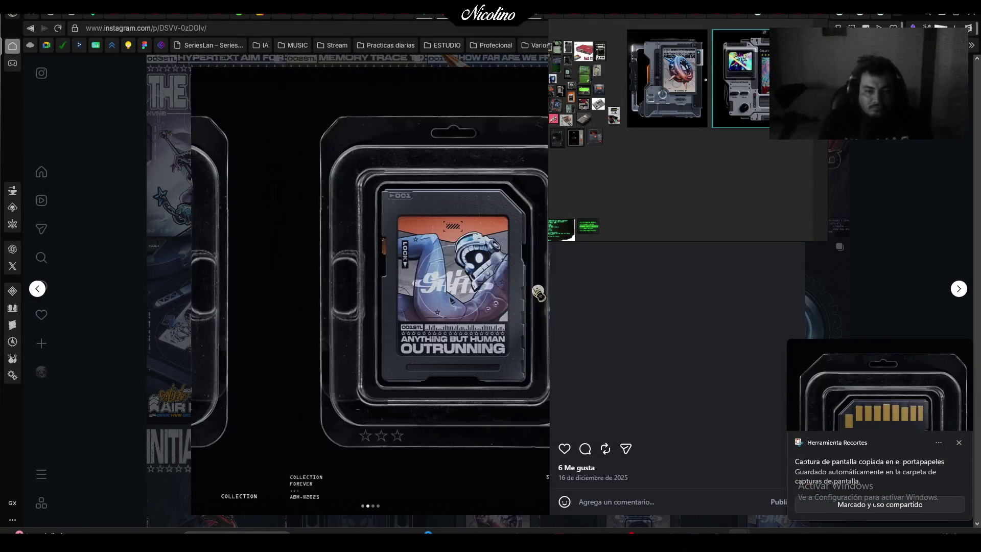
scroll(730, 179, down, 5)
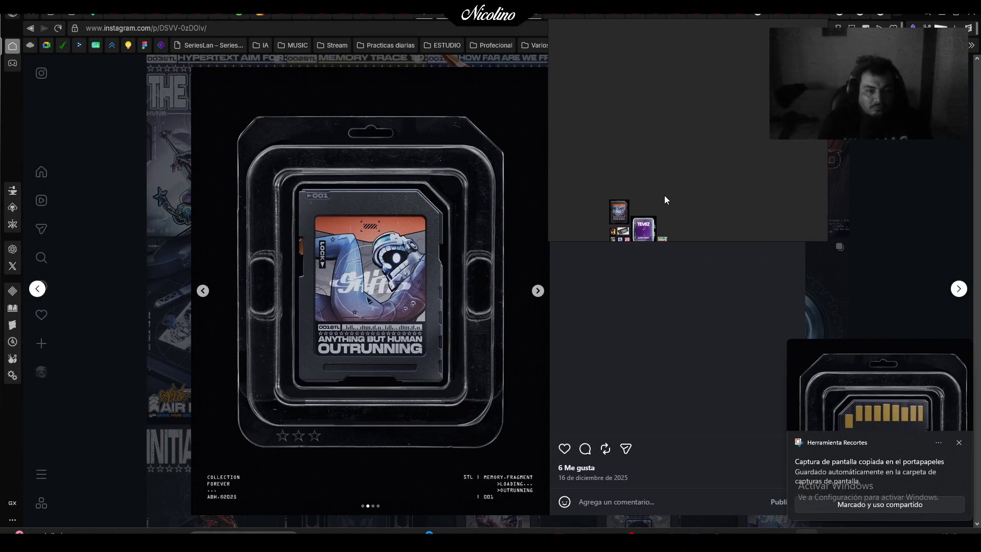
scroll(664, 195, up, 5)
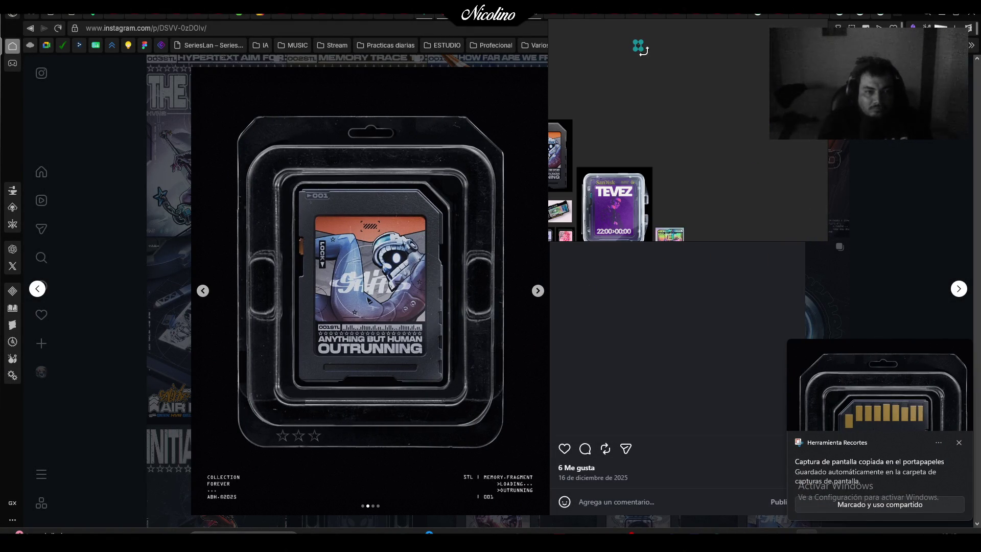
Paste the SD card snip into PureRef above the TEVEZ card and move the board window over the grid
key(ctrl+v)
drag(693, 142, 621, 121)
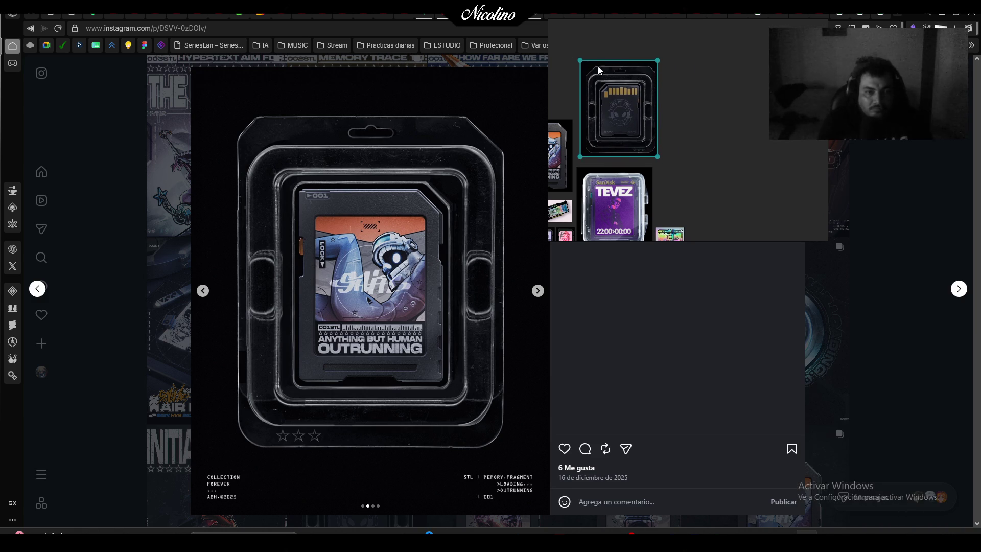
click(870, 146)
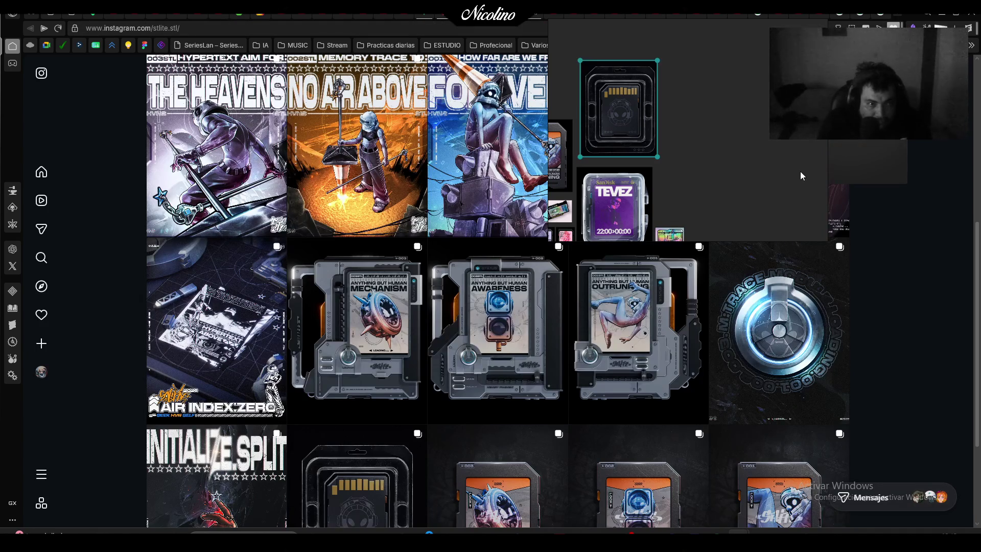
drag(801, 176, 594, 226)
Bookmark the page, switch to the YouTube tab, and move the reference board window down and right
key(ctrl+d)
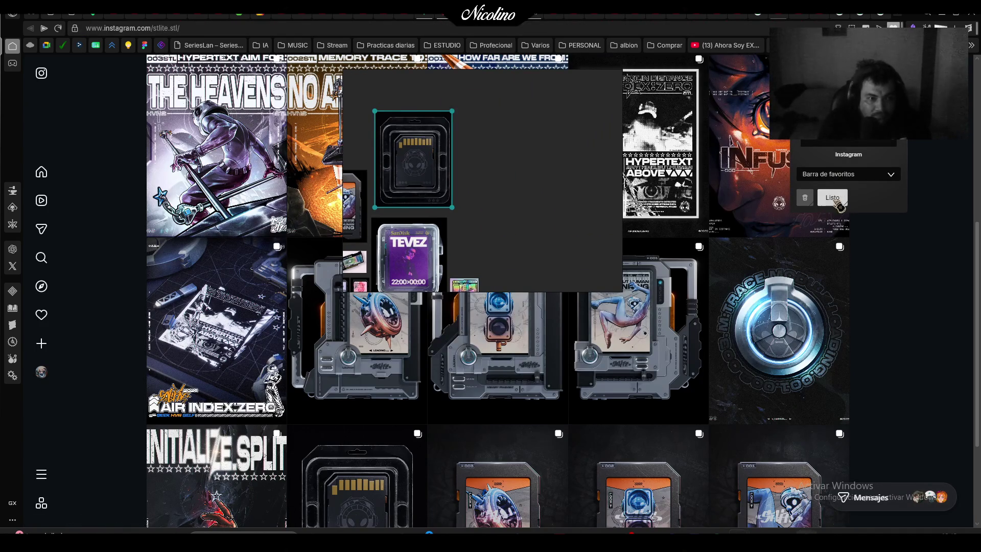
click(837, 201)
scroll(497, 306, up, 5)
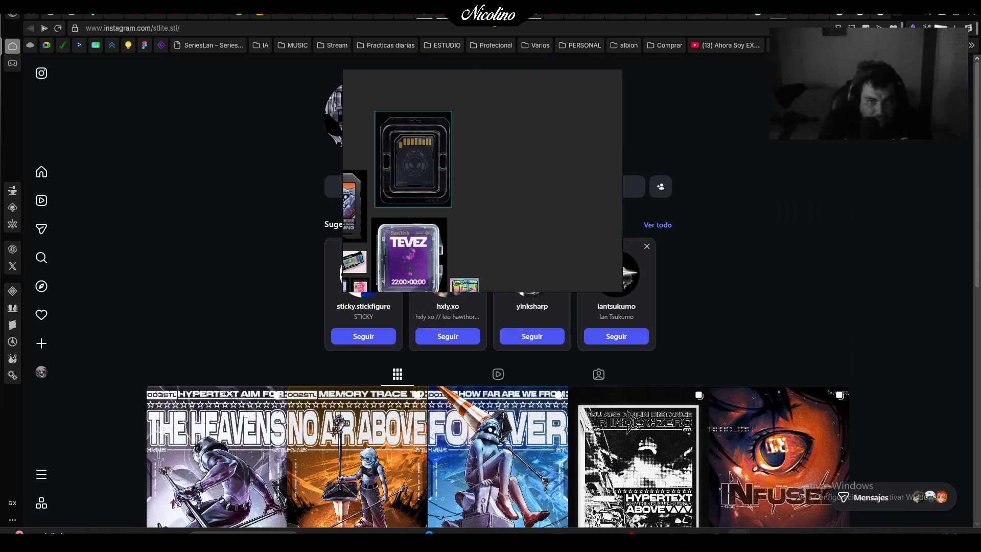
key(ctrl+w)
mouse_move(535, 201)
mouse_down()
mouse_move(723, 367)
mouse_move(713, 349)
mouse_up()
Save the PureRef board from its right-click menu
right_click(713, 348)
mouse_move(734, 295)
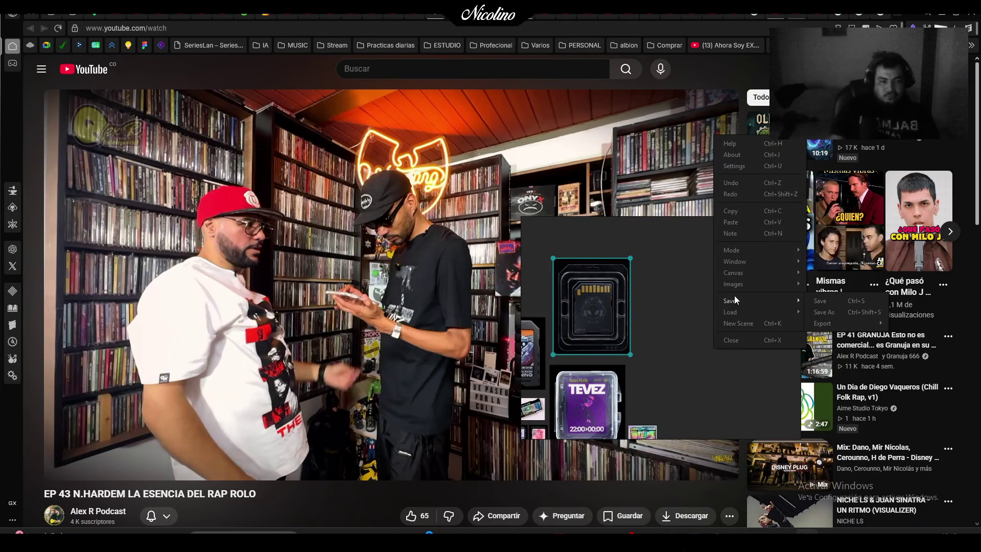
click(812, 300)
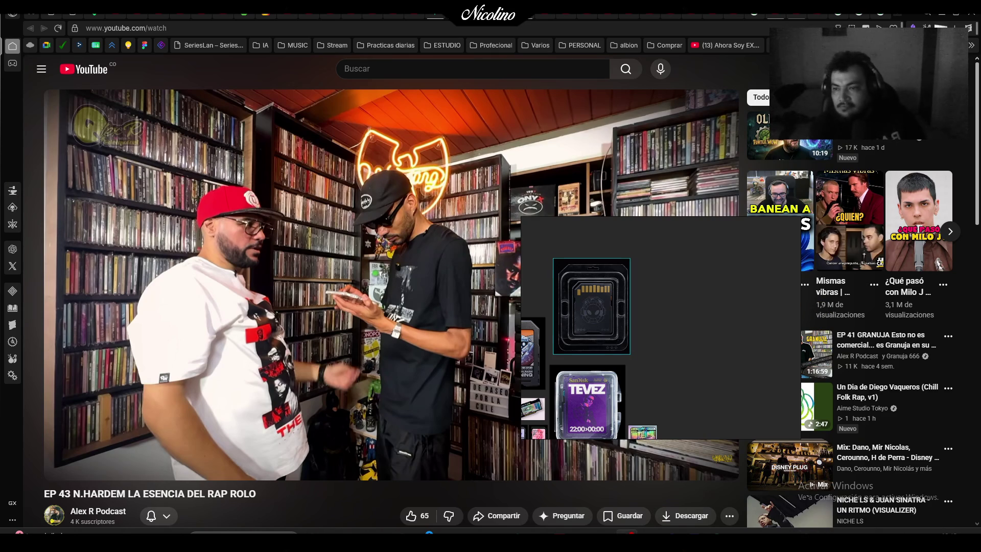
On Pinterest, look at the cassette device pin, return to the scanner card pin, and open its creator's profile
mouse_move(370, 194)
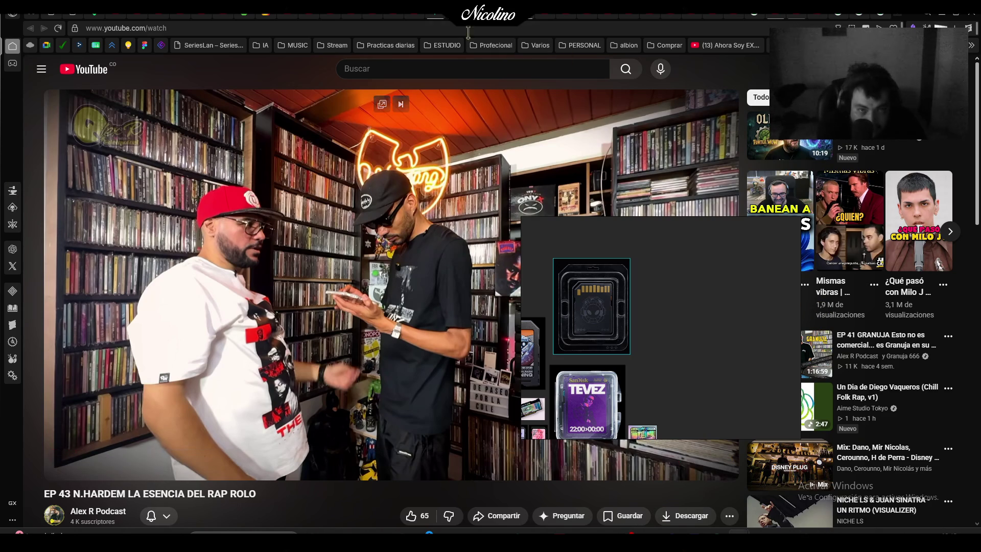
click(455, 23)
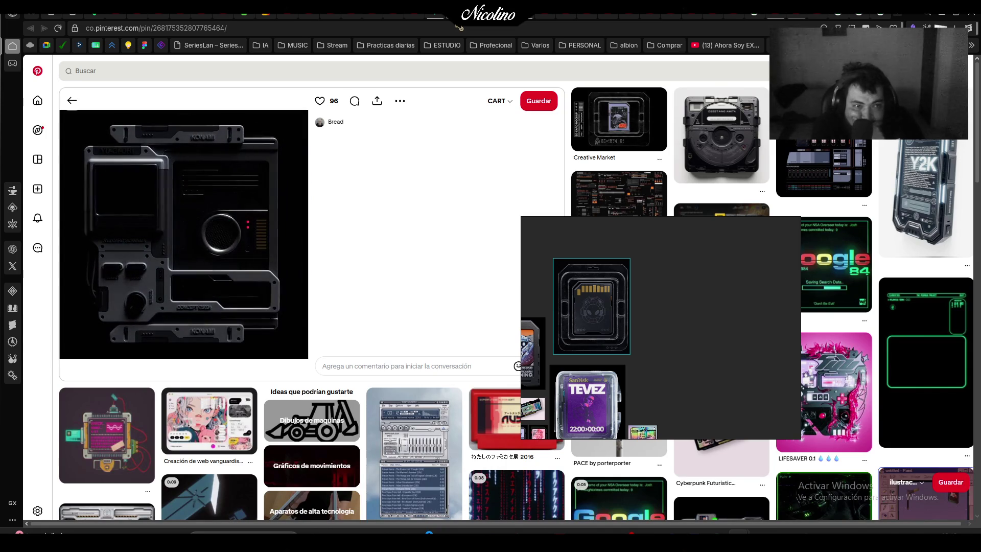
click(579, 88)
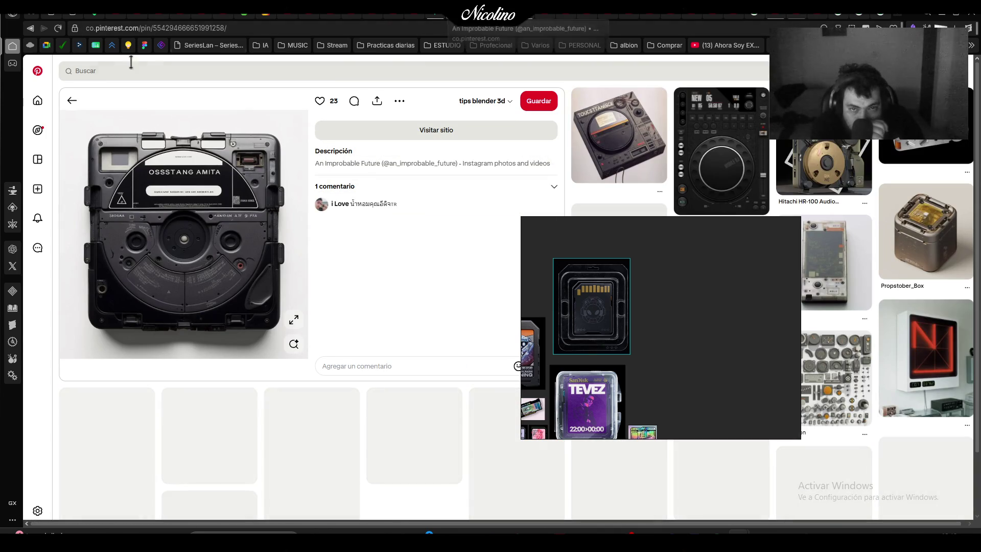
key(alt+Left)
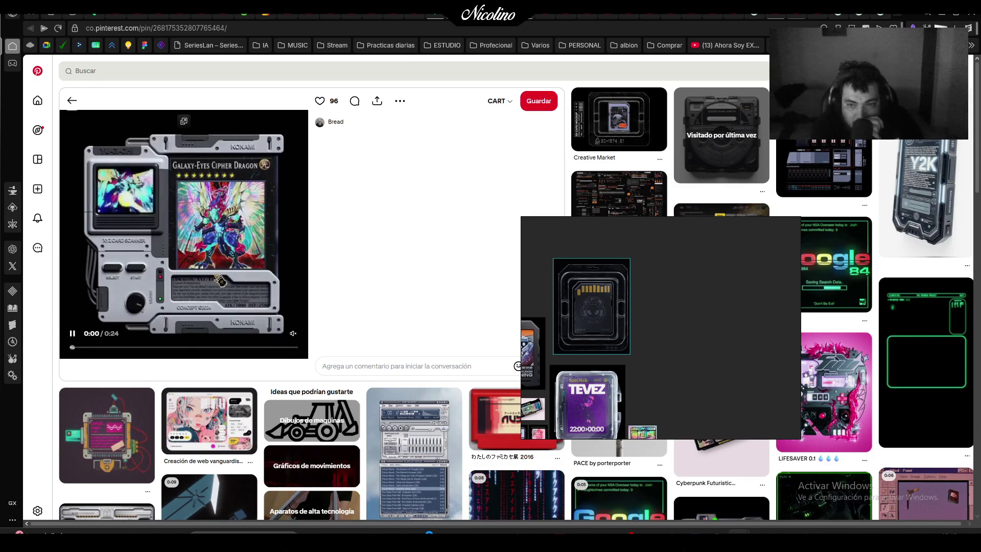
click(336, 125)
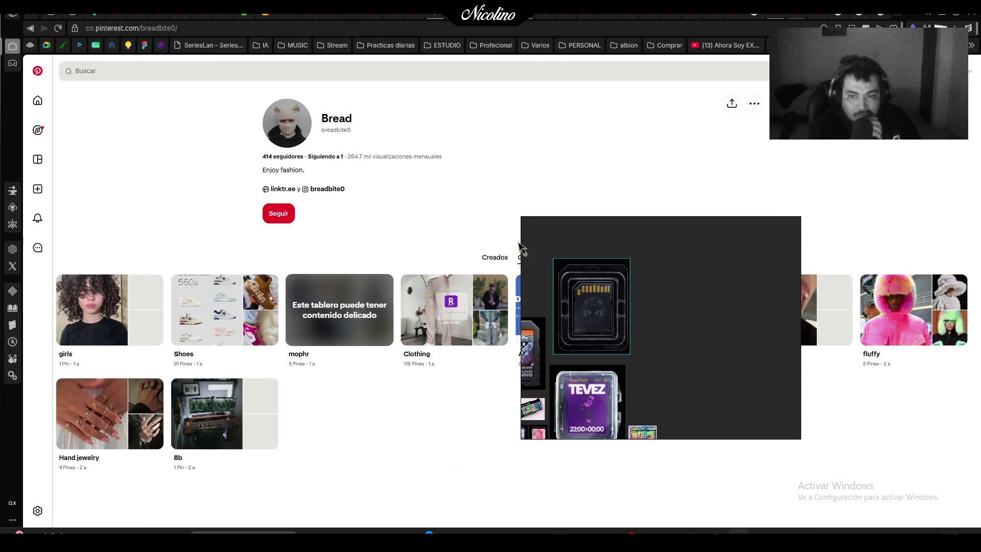
Return to the scanner card pin, pop its video out, and move the reference window down and left
mouse_move(599, 263)
mouse_down()
mouse_move(607, 263)
mouse_move(271, 123)
mouse_move(454, 117)
mouse_move(607, 138)
mouse_move(593, 146)
mouse_move(543, 128)
mouse_move(515, 175)
mouse_up()
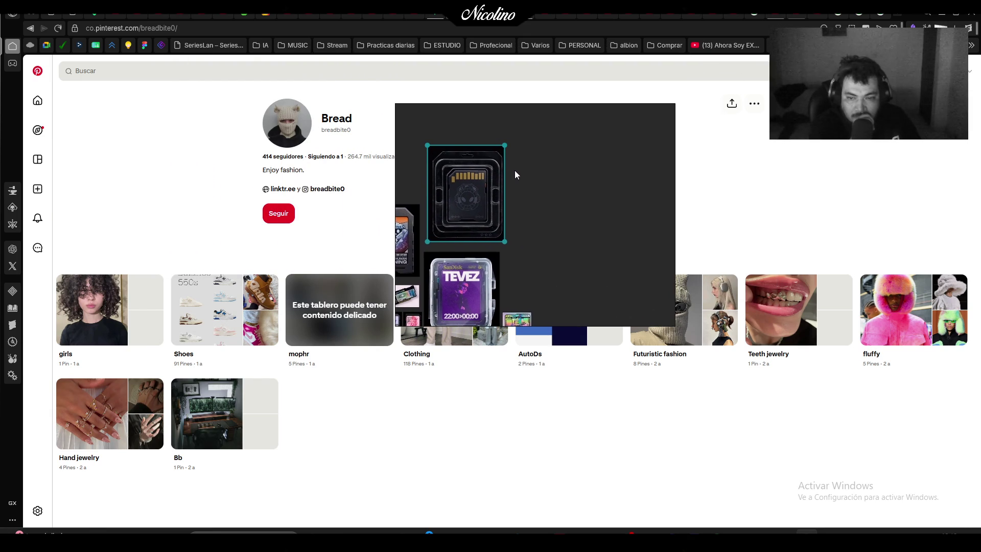
click(36, 30)
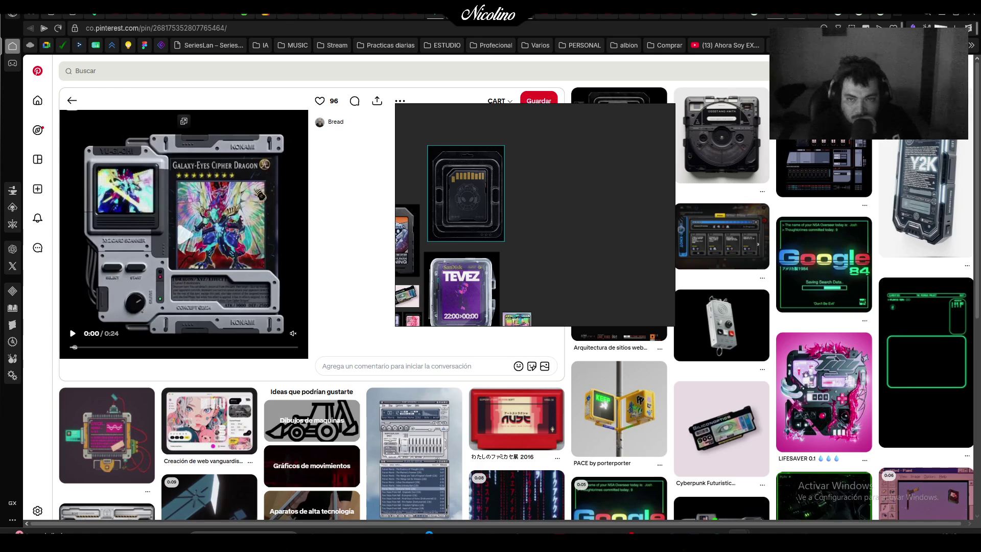
click(185, 123)
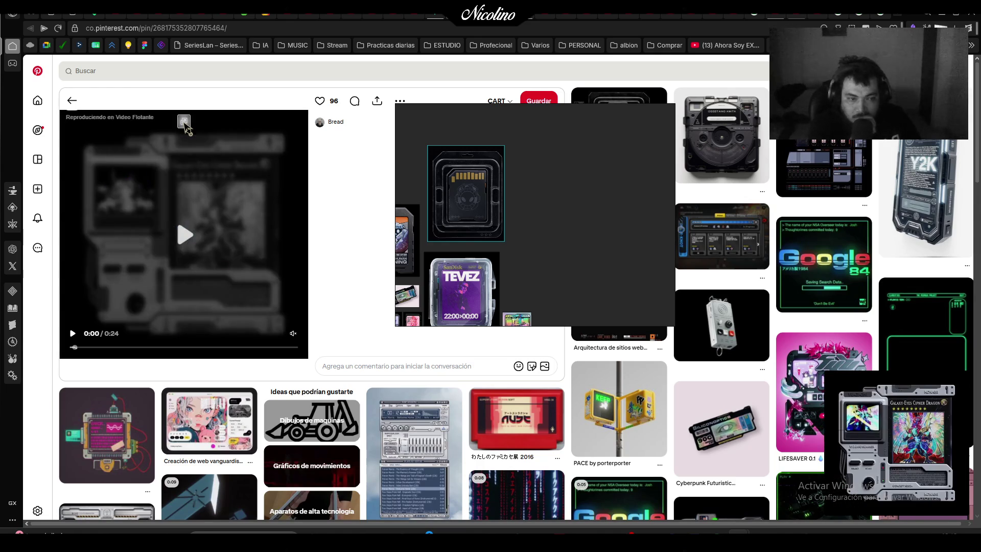
click(957, 384)
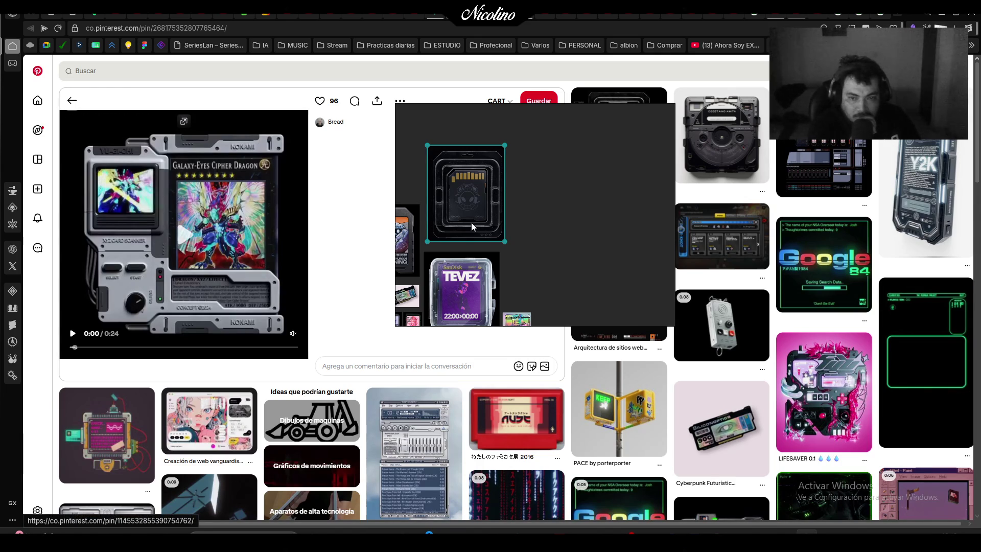
mouse_move(442, 113)
mouse_down()
mouse_move(243, 199)
mouse_move(383, 167)
mouse_up()
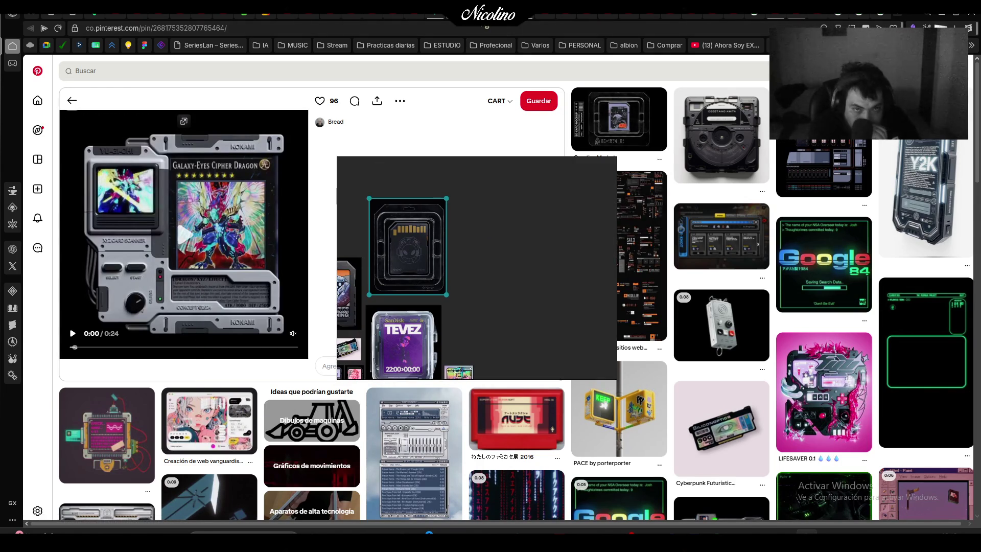
Zoom the PureRef board out to show all clusters and deselect the SD card image
key(ctrl+Tab)
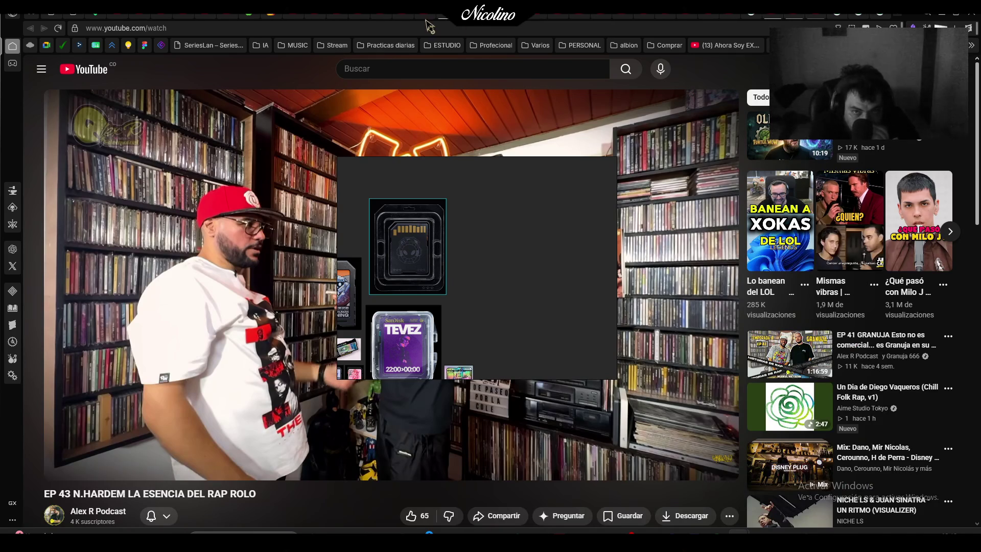
scroll(511, 268, down, 5)
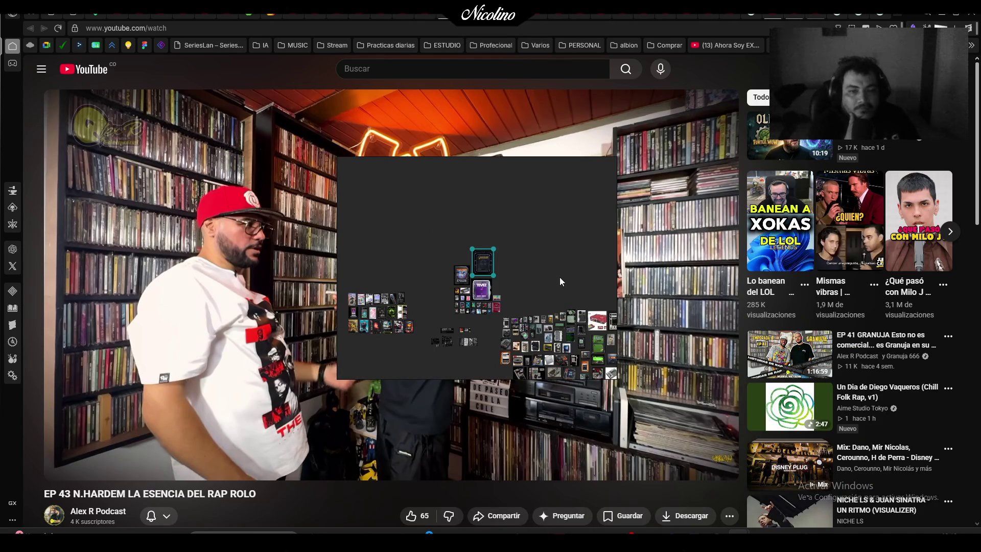
click(556, 252)
right_click(554, 210)
click(516, 208)
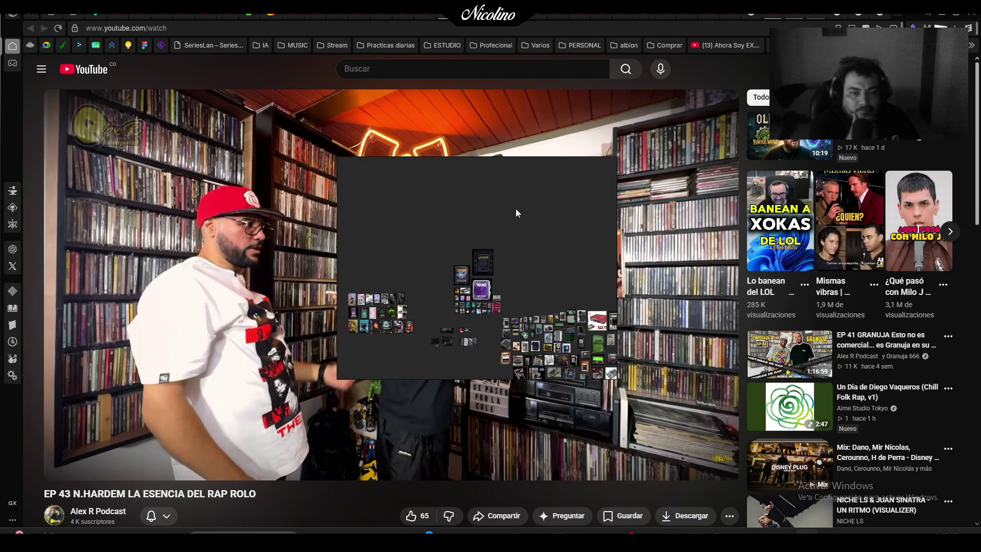
Enlarge the reference window, push it to the left screen edge, and return to the music mix tab
drag(613, 376, 802, 481)
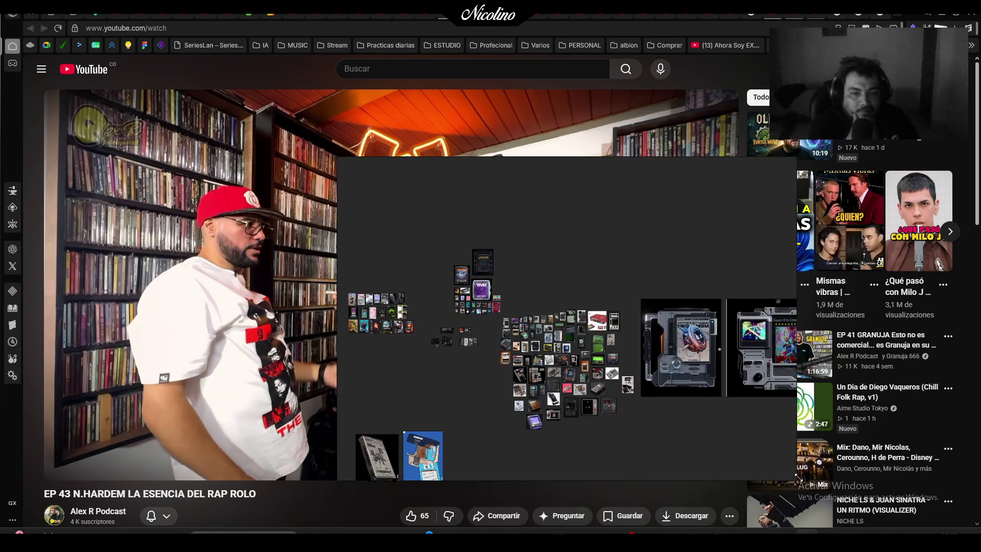
mouse_move(614, 264)
mouse_down()
mouse_move(94, 186)
mouse_move(0, 194)
mouse_up()
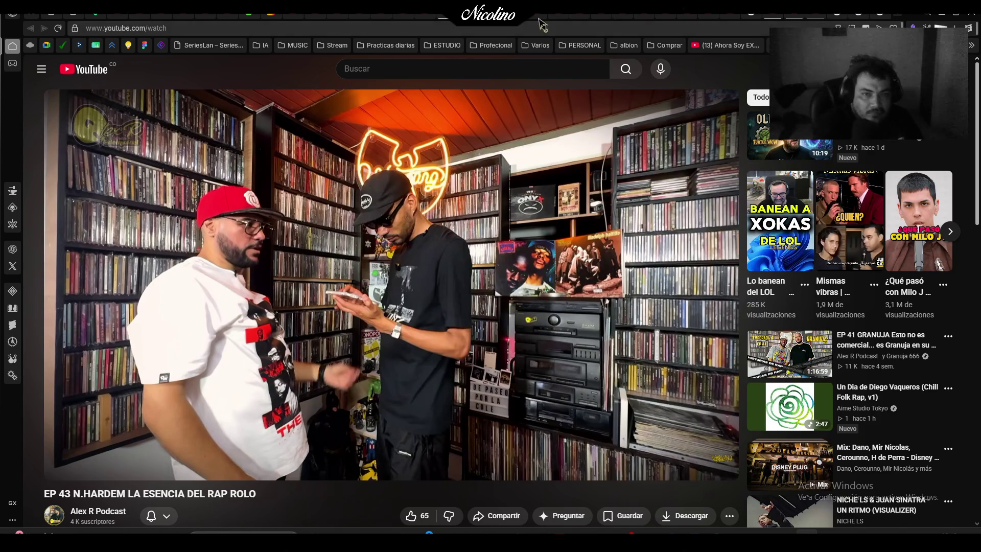
key(ctrl+Tab)
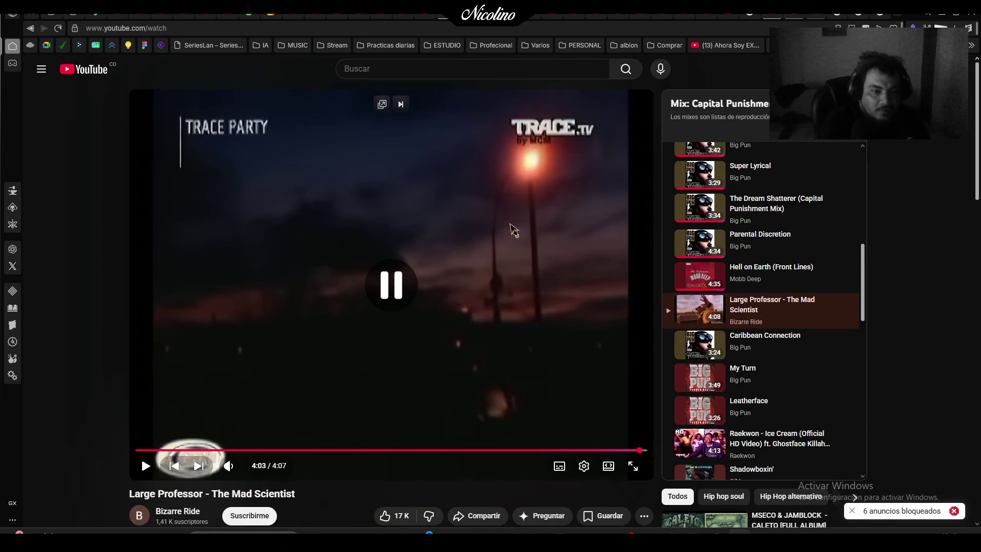
Scroll through the mix playlist and toggle playback of the current song
scroll(712, 282, up, 8)
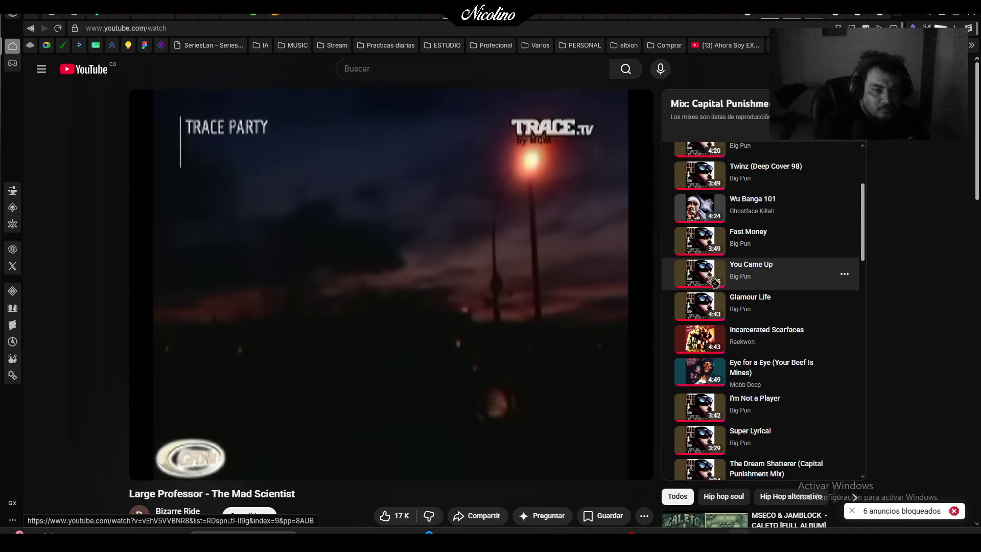
scroll(713, 283, down, 10)
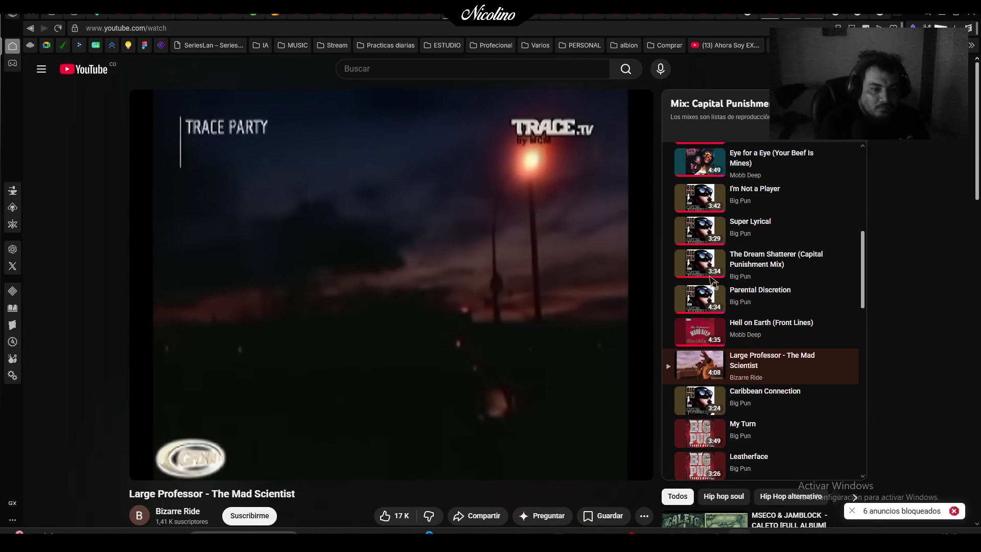
click(475, 312)
scroll(475, 312, down, 3)
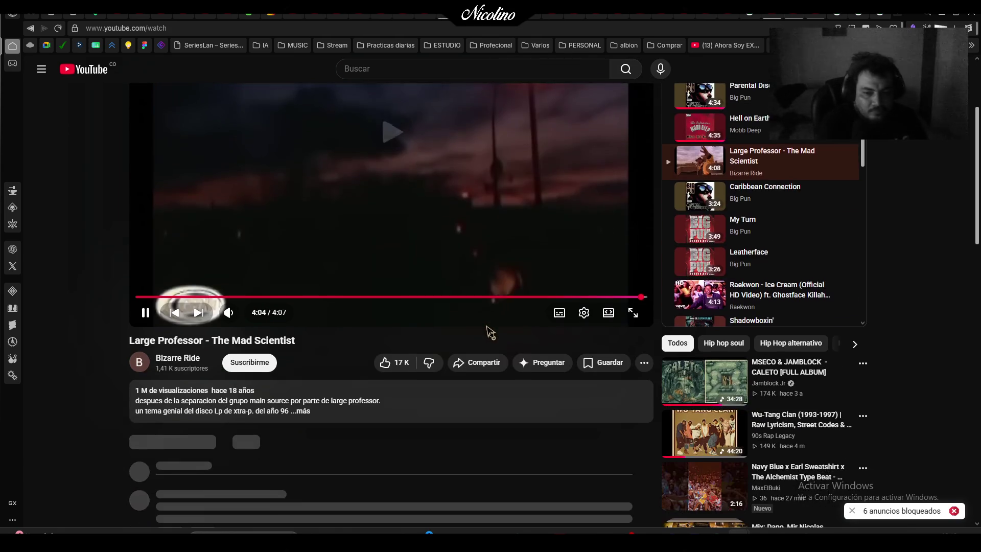
scroll(488, 332, up, 3)
scroll(445, 156, down, 3)
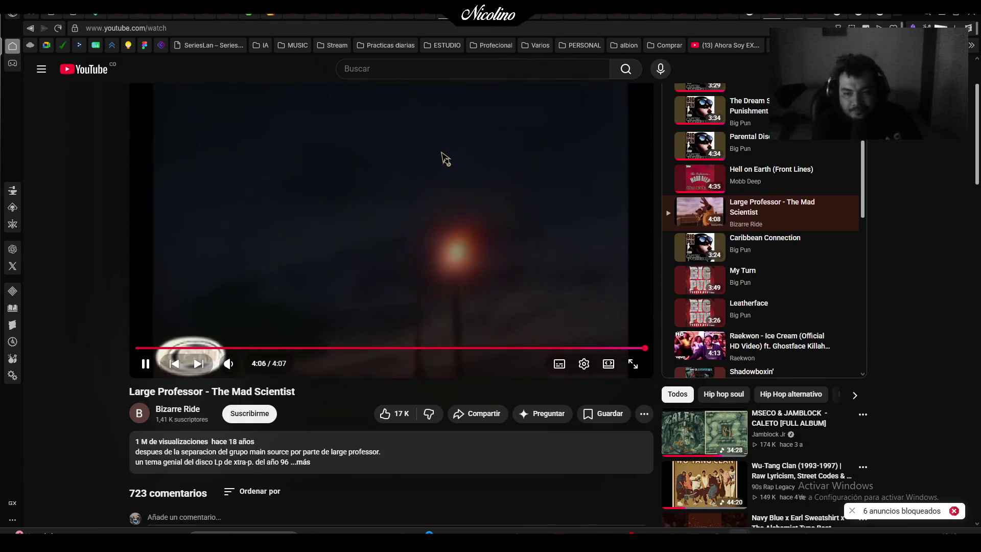
scroll(443, 158, up, 3)
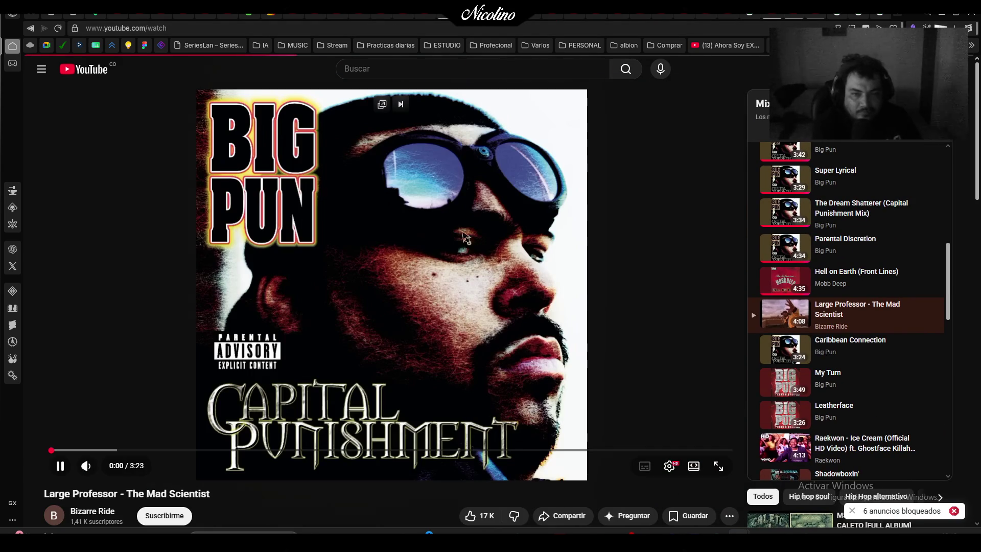
Glance at the Gemini tab, go back to YouTube, and bring Blender to the front
click(449, 21)
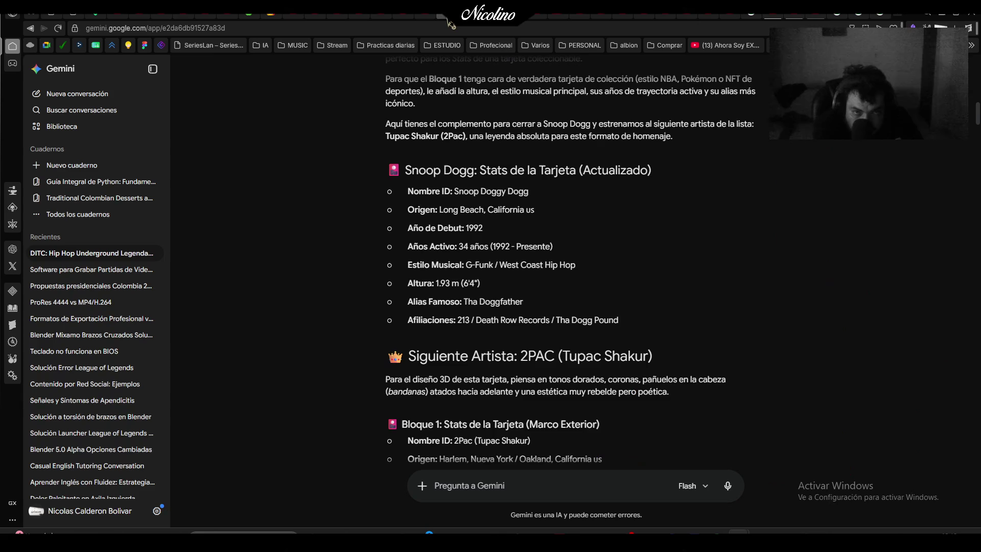
click(488, 26)
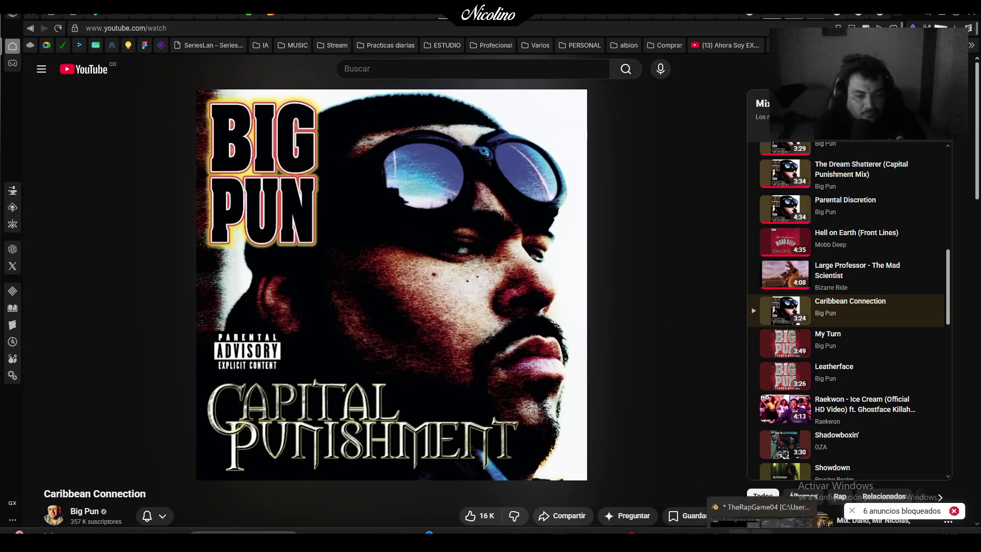
click(762, 517)
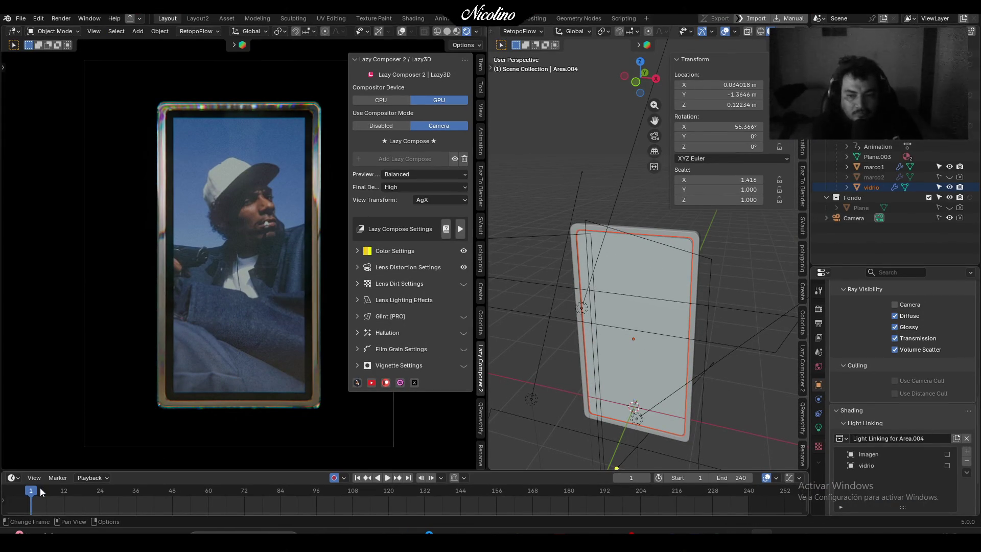
Scrub the timeline forward, stop playback, and save the scene as TheRapGame04.blend with Ctrl+S
mouse_move(39, 488)
mouse_down()
mouse_move(342, 506)
mouse_move(774, 508)
mouse_up()
key(space)
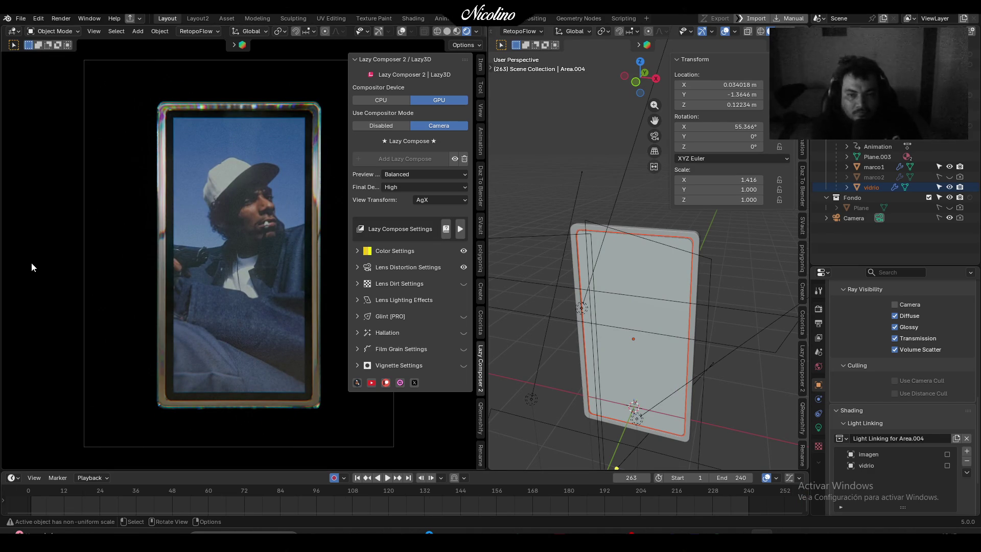
click(22, 19)
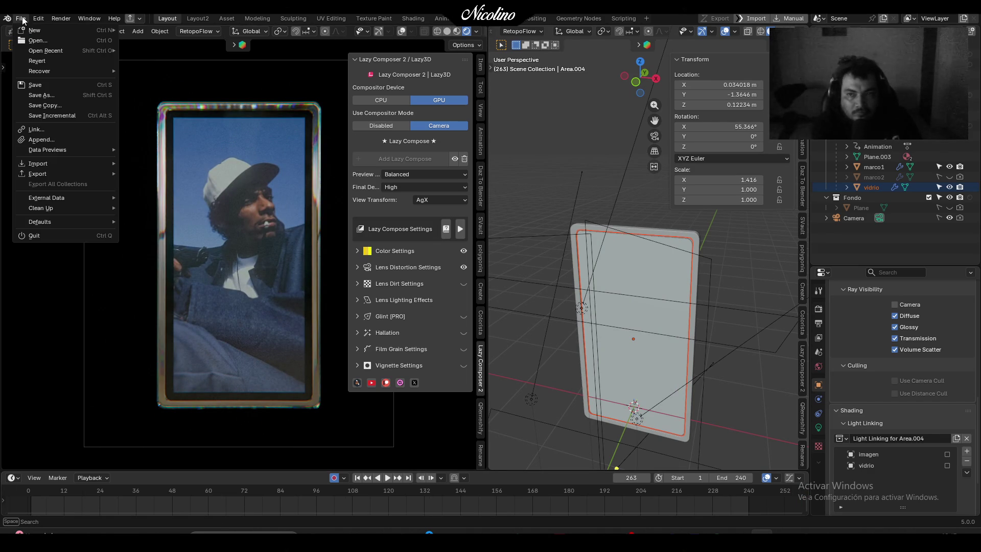
click(63, 100)
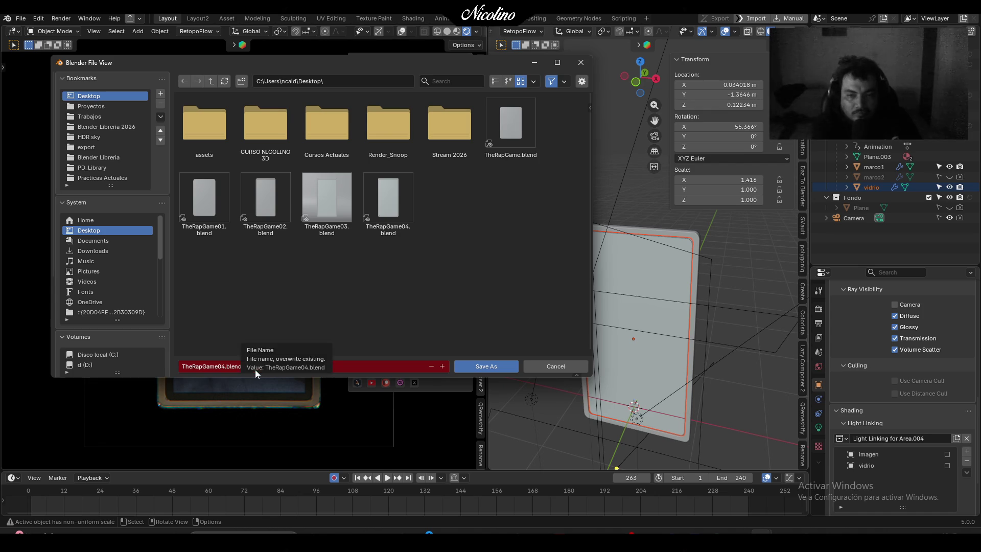
click(577, 64)
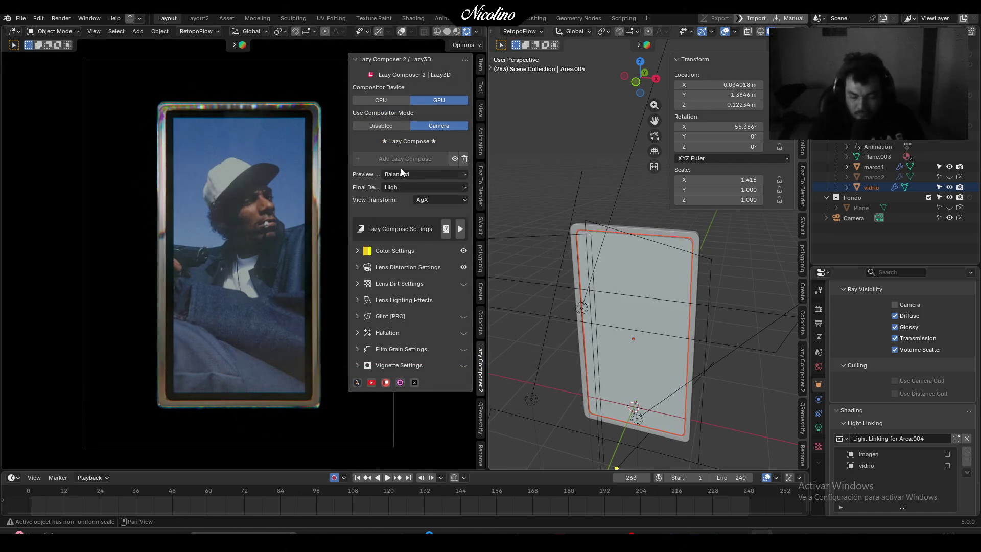
key(ctrl+s)
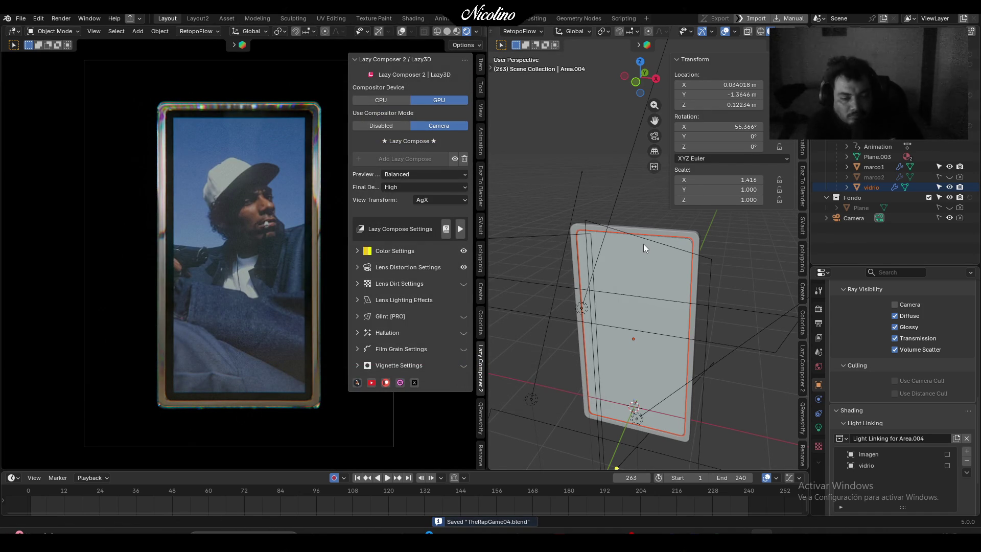
key(alt+Tab)
key(alt+Tab)
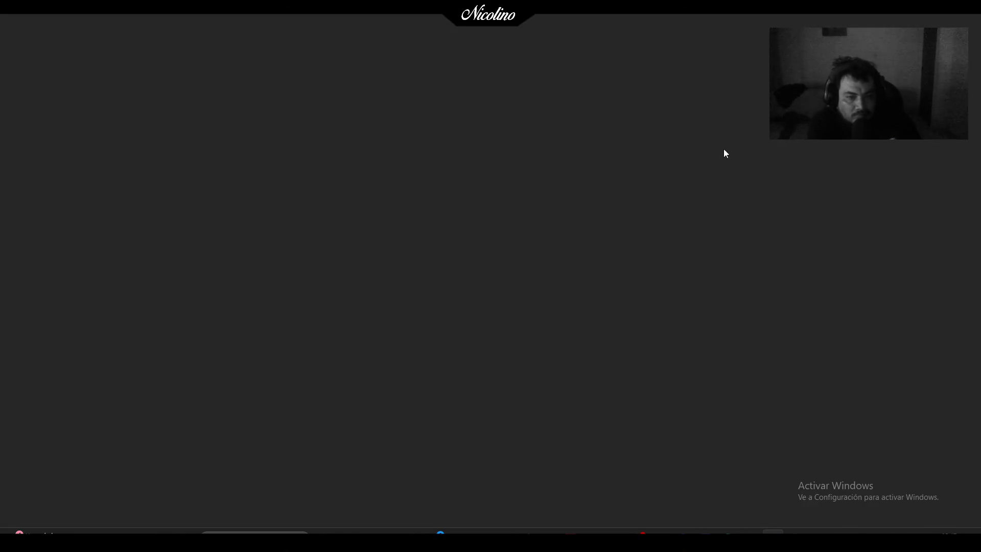
Open the lightning sphere post on Instagram, like it, and bring up the Escritorio folder in File Explorer
key(alt+Tab)
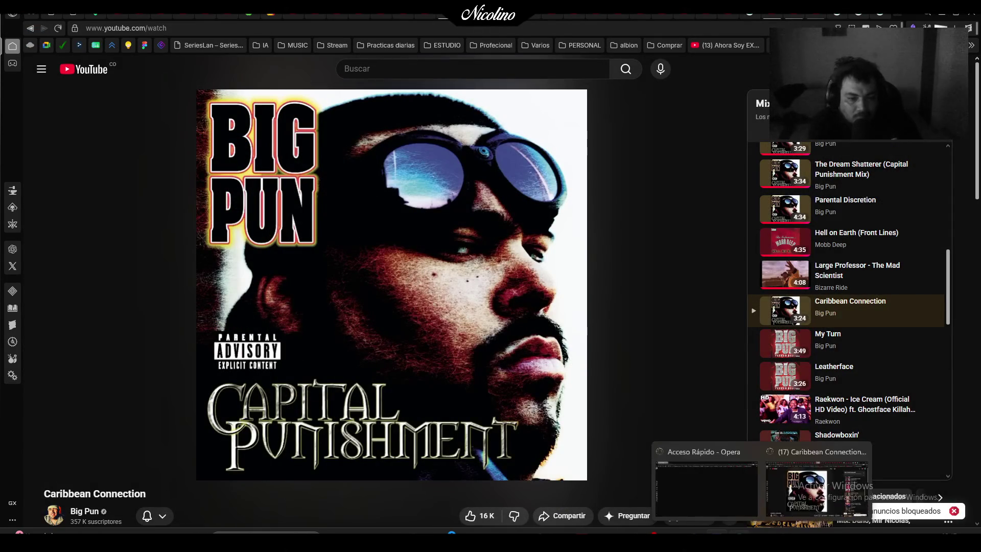
key(alt+Tab)
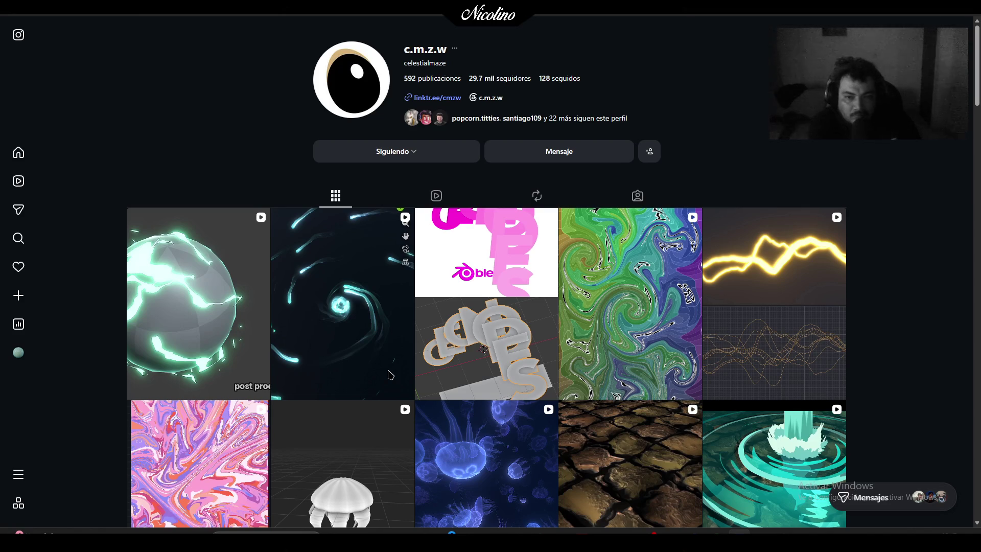
click(191, 298)
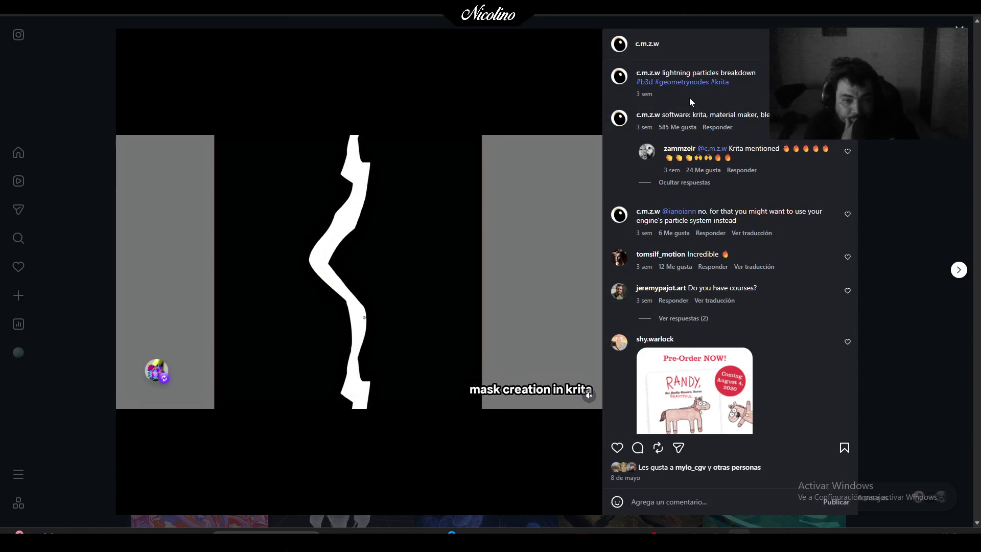
click(612, 449)
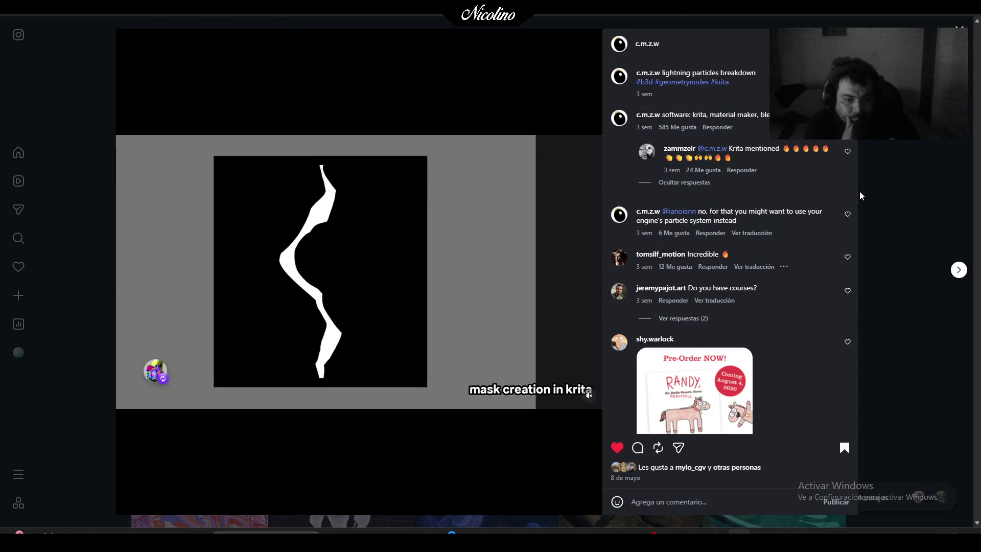
key(alt+Tab)
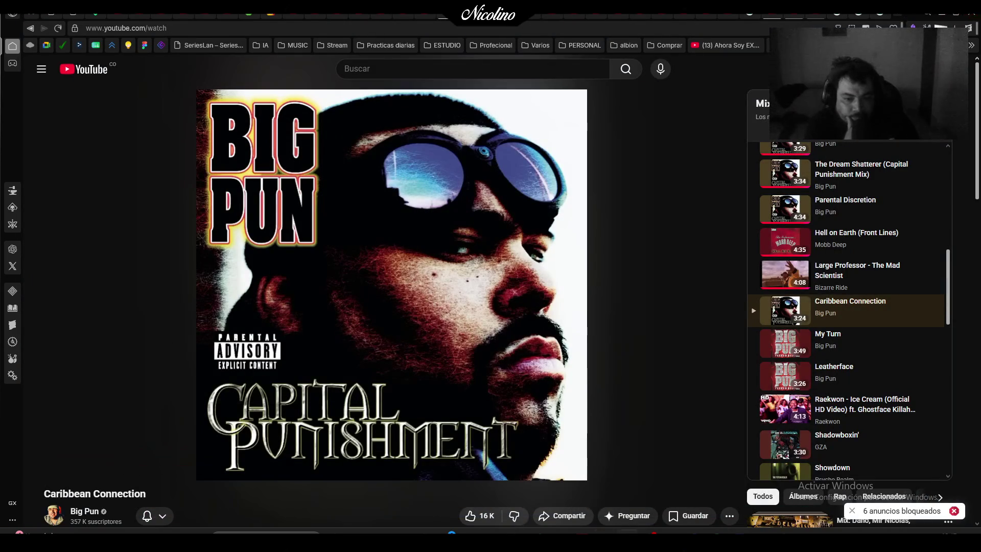
click(672, 531)
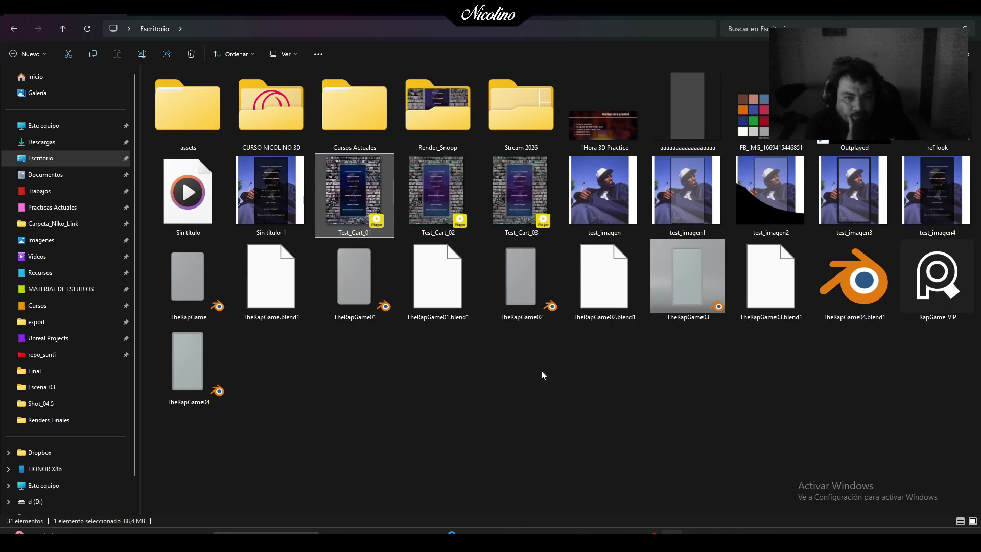
Switch from File Explorer back to the YouTube window playing Caribbean Connection
key(alt+Tab)
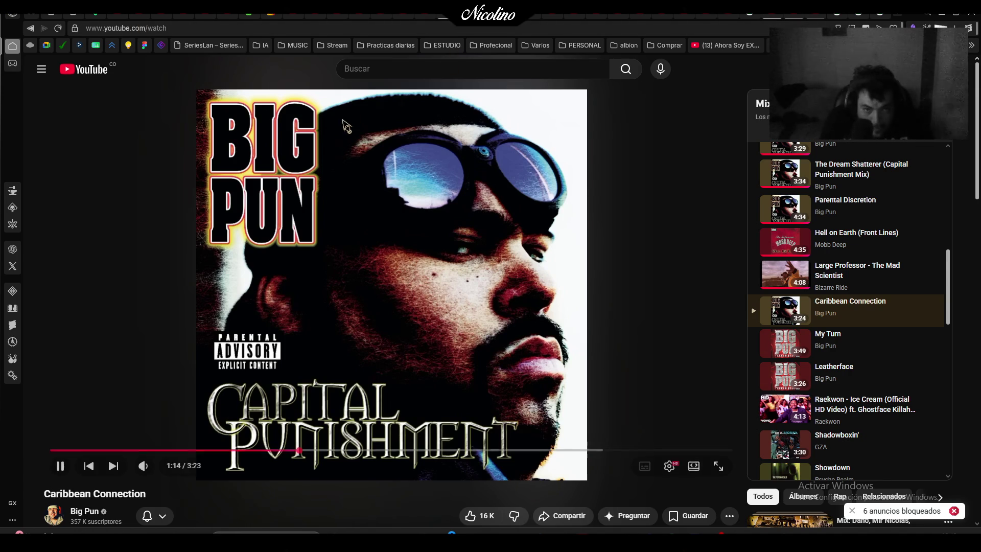
Pop the video into a floating player, check the EP 43 N.HARDEM and Gemini tabs, then minimize the browser
click(382, 104)
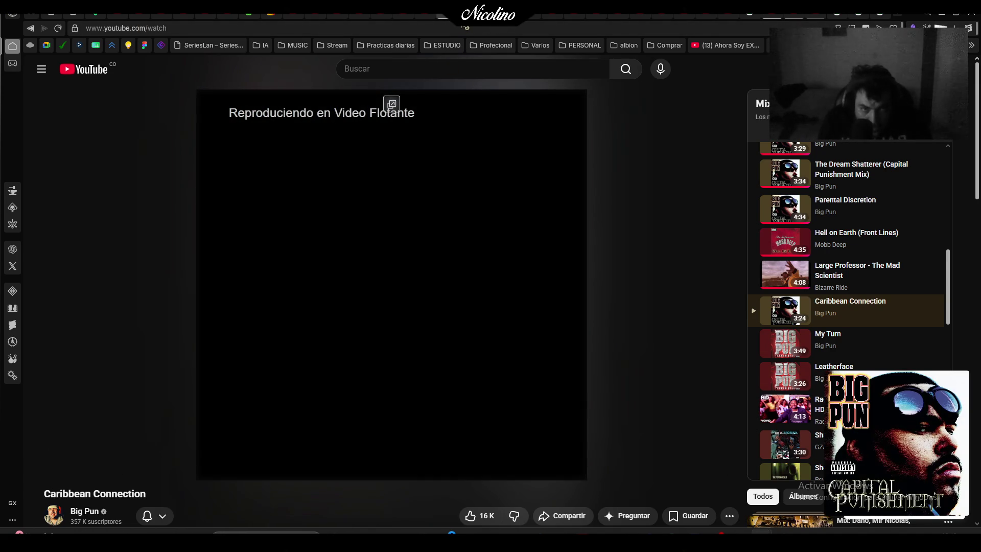
click(470, 27)
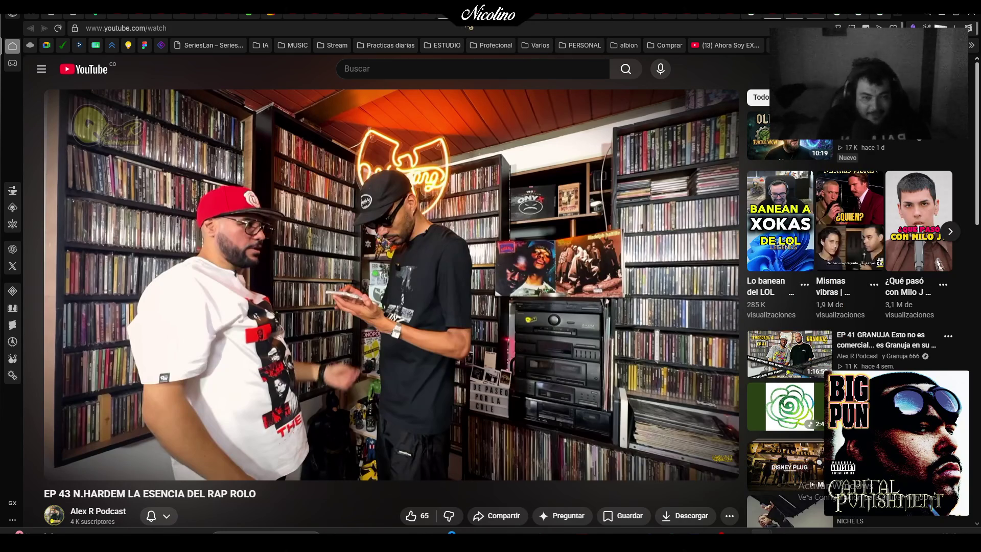
click(453, 27)
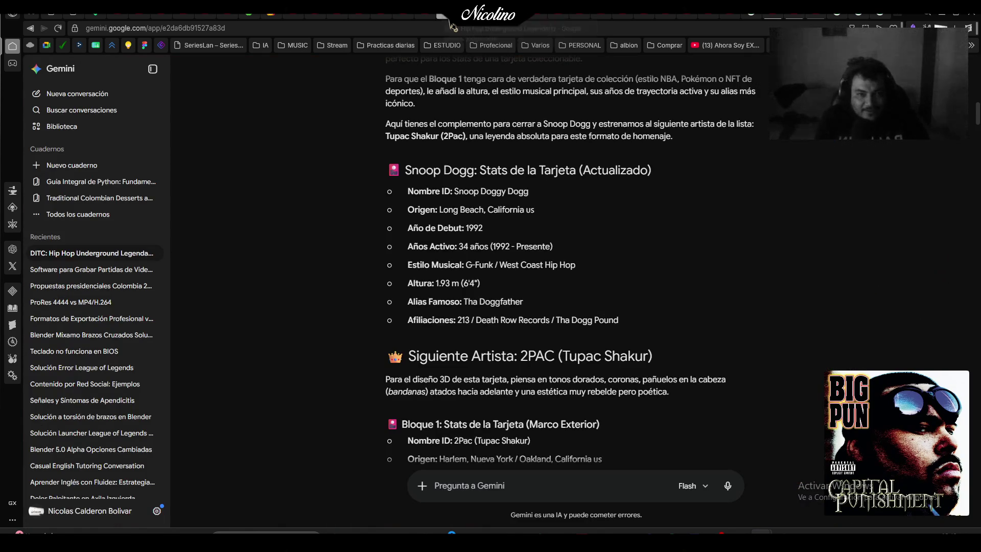
click(424, 26)
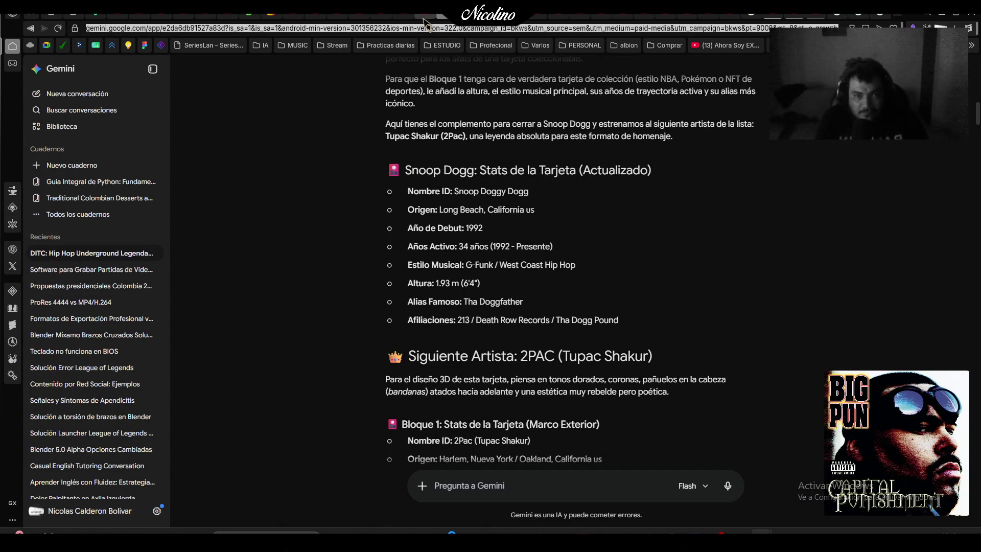
click(425, 24)
click(486, 25)
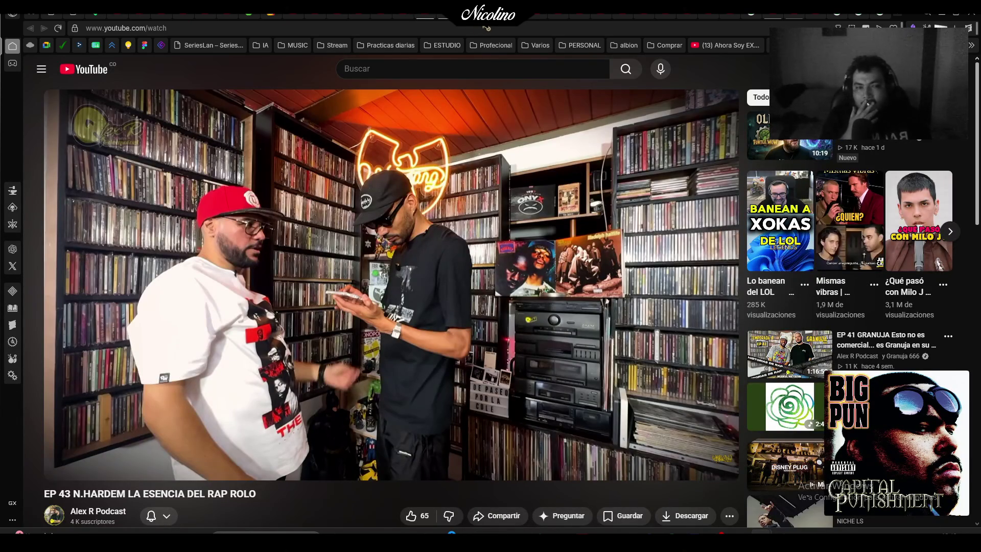
click(938, 19)
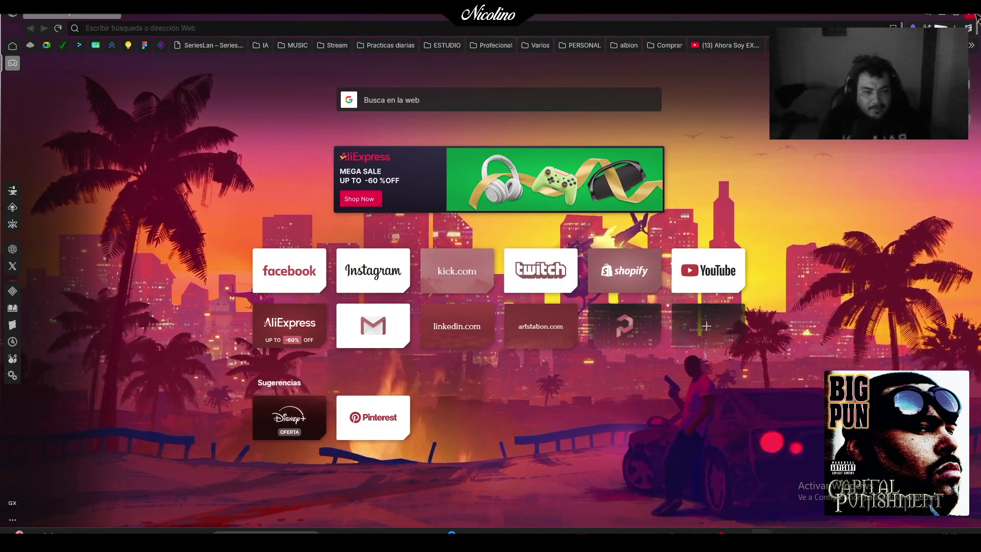
click(785, 532)
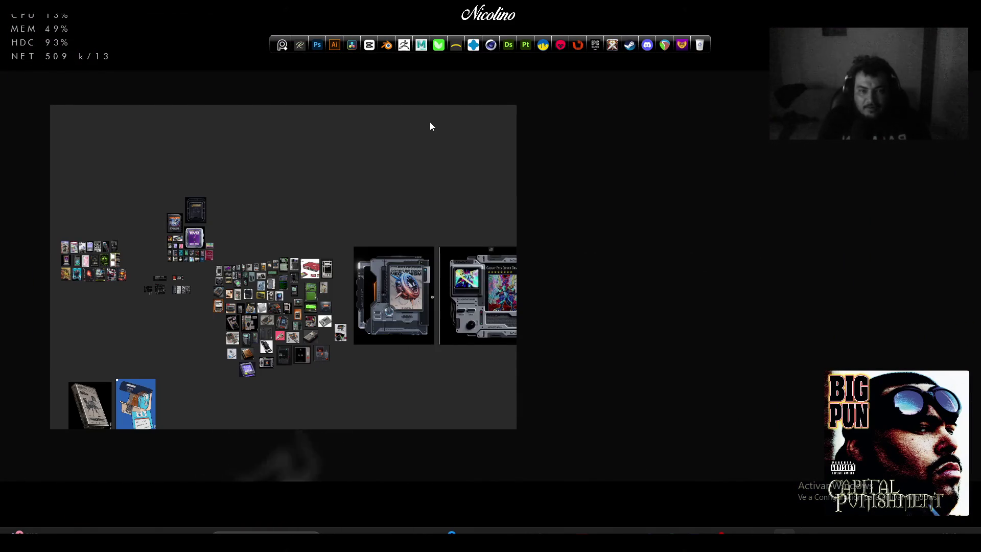
Enlarge the PureRef window toward the top-right of the screen
right_click(784, 532)
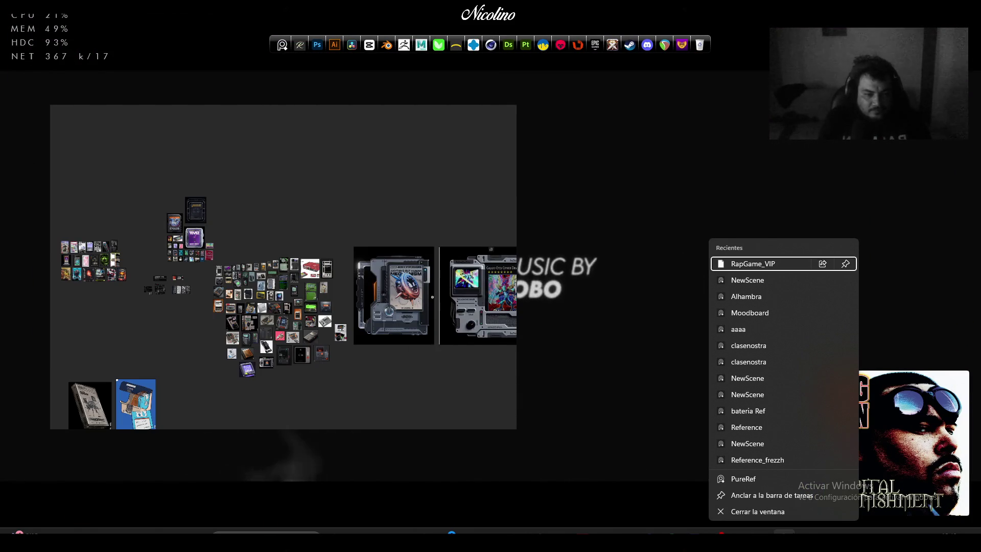
click(385, 219)
scroll(411, 197, up, 3)
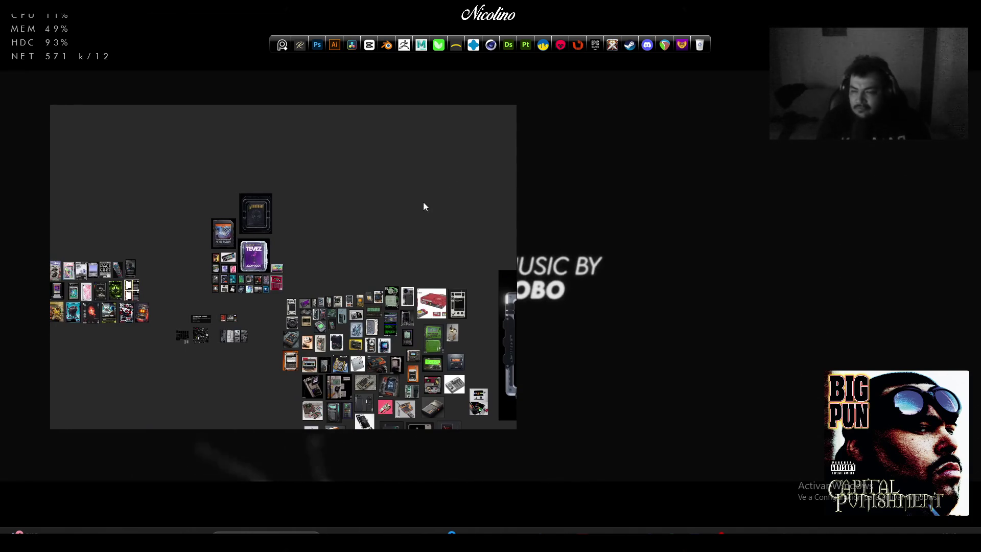
mouse_move(517, 106)
mouse_down()
mouse_move(783, 33)
mouse_move(944, 17)
mouse_up()
Marquee-select the trading-card cluster and open its Window submenu from the context menu
scroll(521, 249, down, 5)
scroll(422, 188, up, 7)
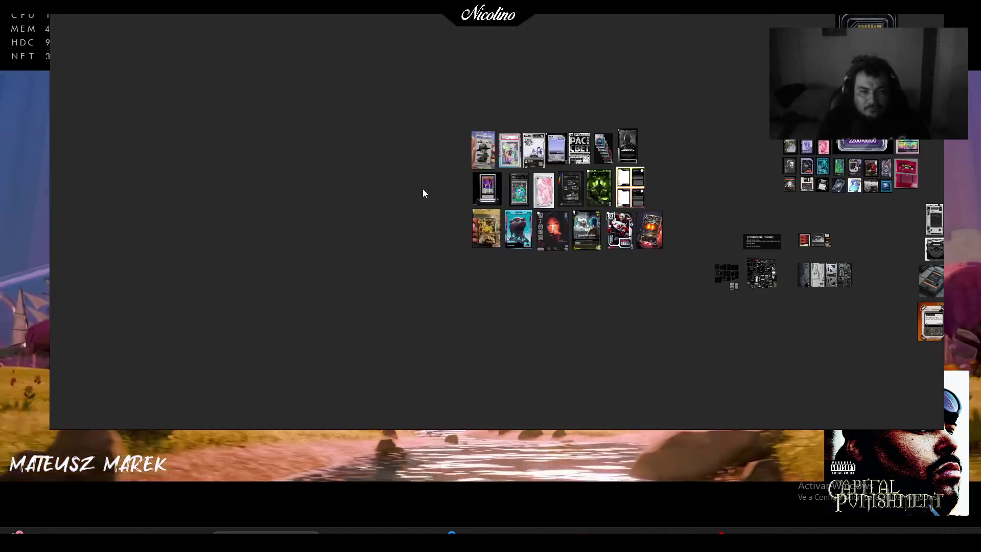
drag(425, 107, 647, 277)
right_click(579, 191)
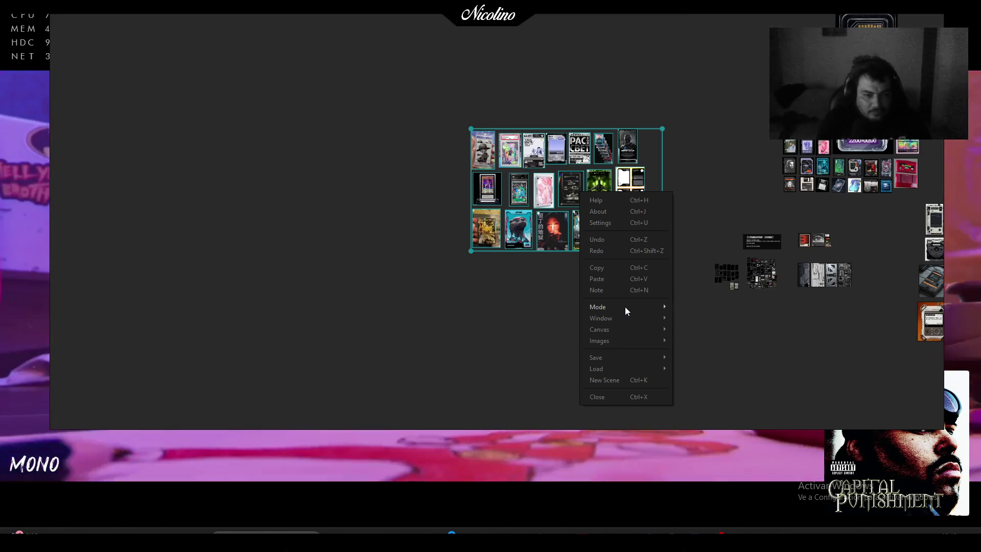
mouse_move(625, 309)
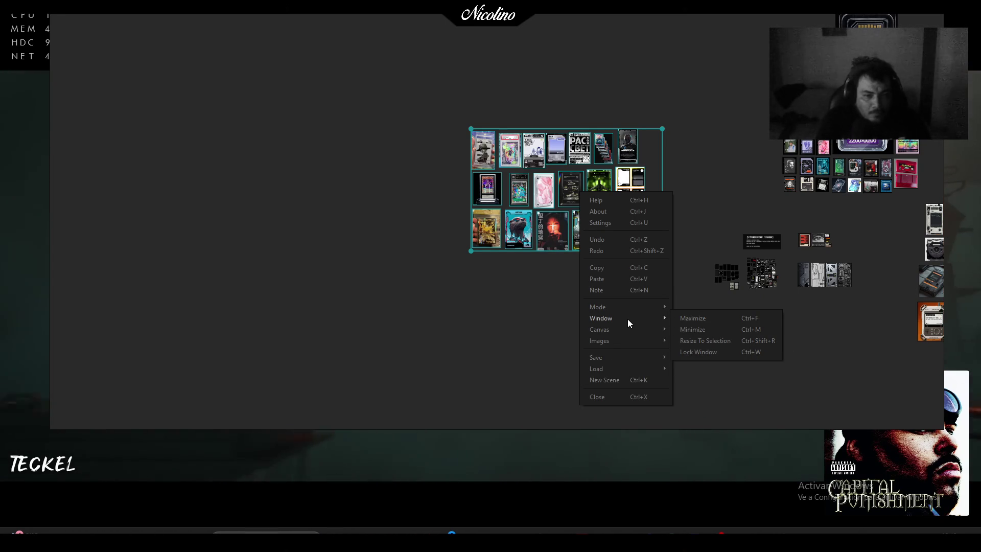
Resize the window to the selected cards, then enlarge and reposition it around the card group
click(716, 341)
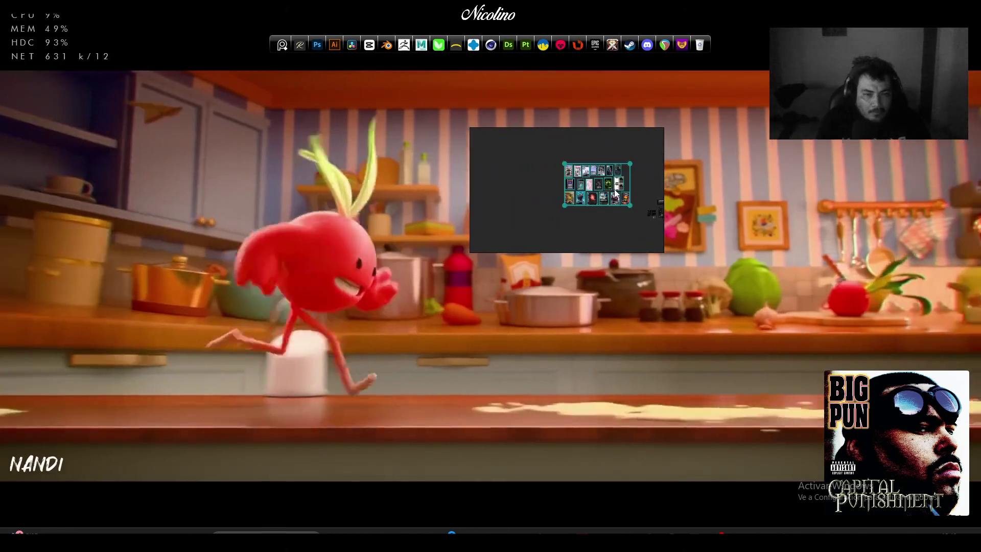
drag(615, 193, 530, 210)
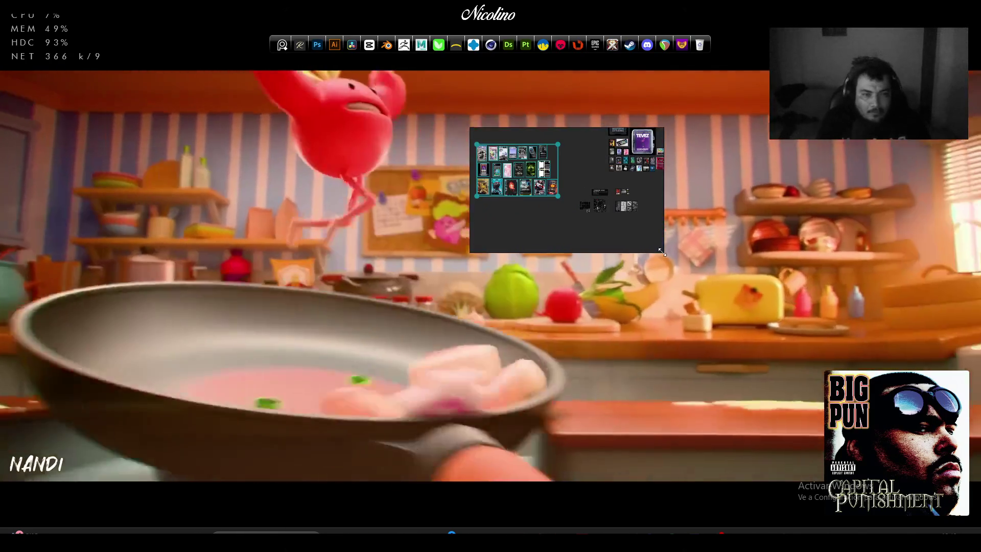
mouse_move(662, 251)
mouse_down()
mouse_move(894, 390)
mouse_move(914, 389)
mouse_up()
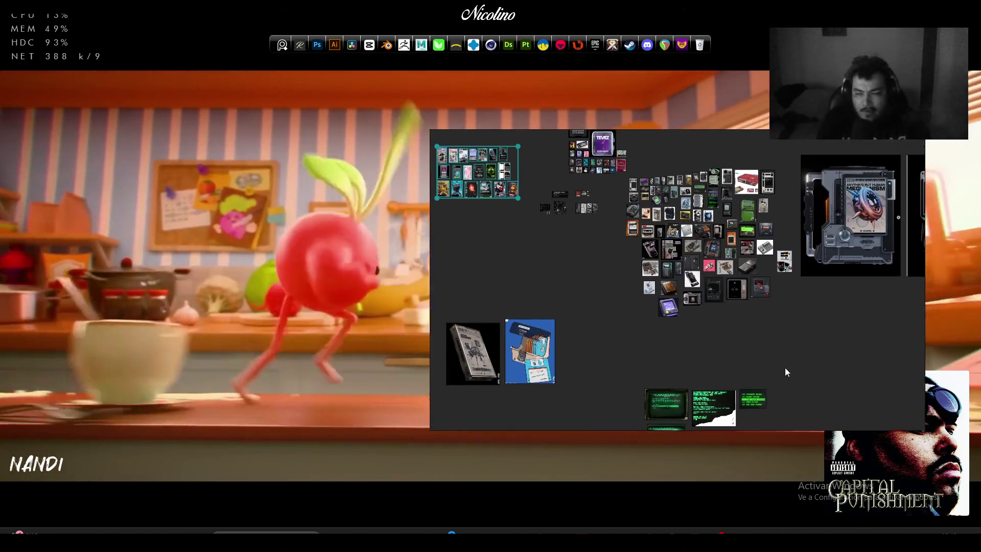
mouse_move(785, 367)
mouse_down()
mouse_move(486, 332)
mouse_move(618, 357)
mouse_up()
scroll(329, 228, up, 4)
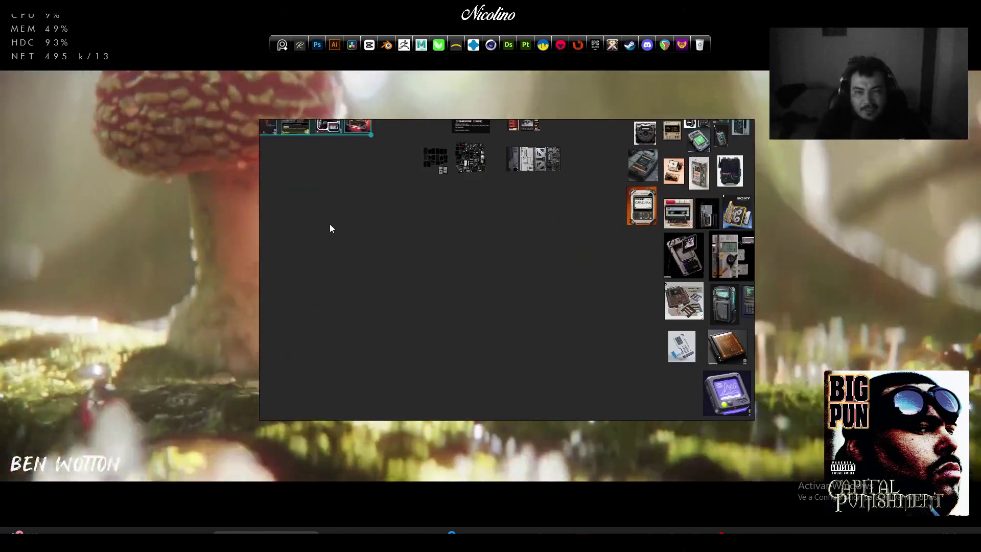
drag(329, 229, 446, 256)
scroll(447, 317, up, 3)
scroll(453, 252, down, 2)
Apply Images > Selection > Reset Transform to the cards, then undo it with Ctrl+Z
right_click(441, 238)
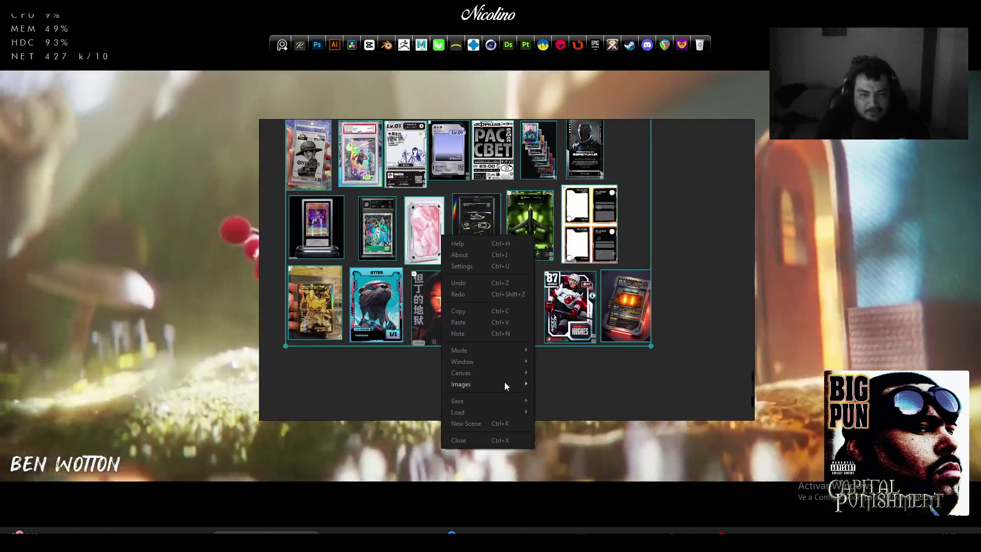
mouse_move(504, 383)
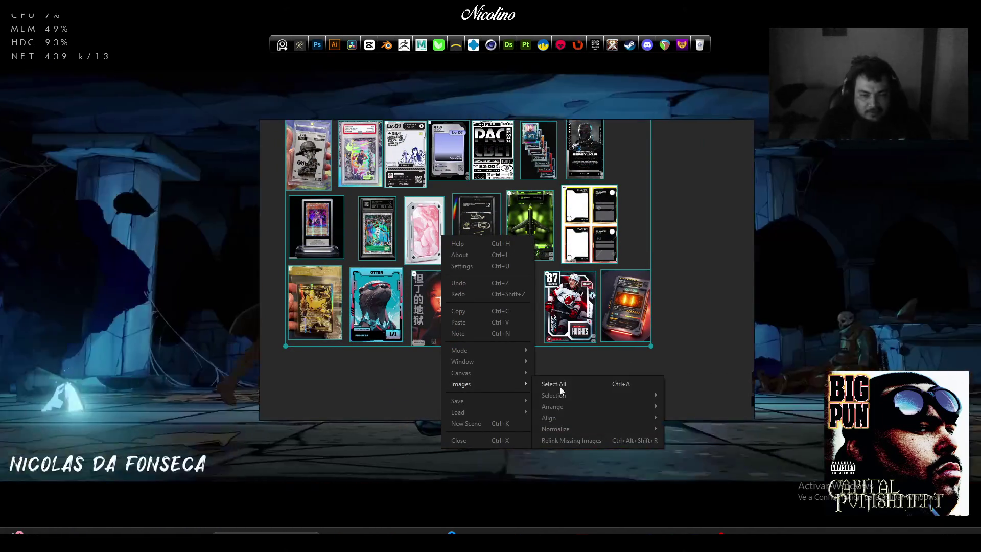
mouse_move(624, 397)
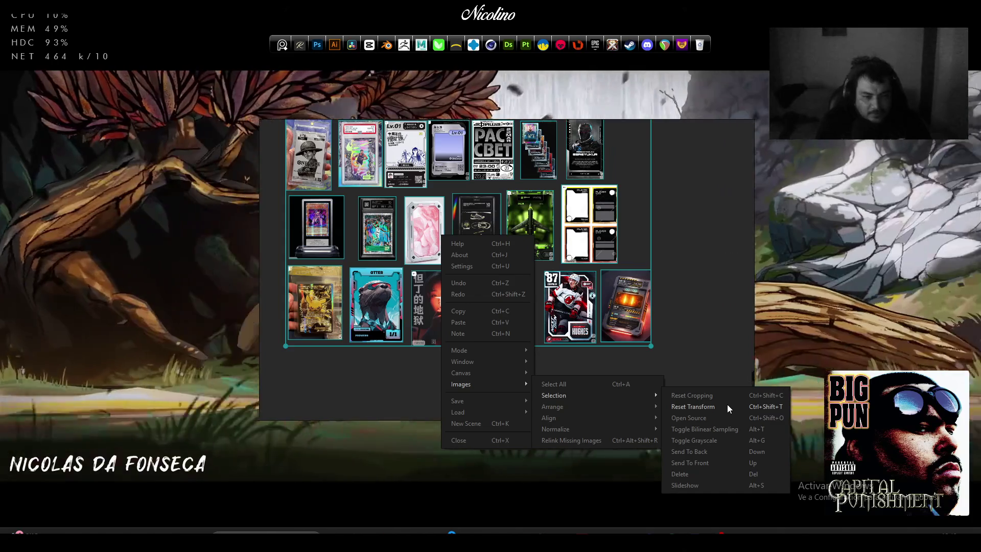
click(727, 404)
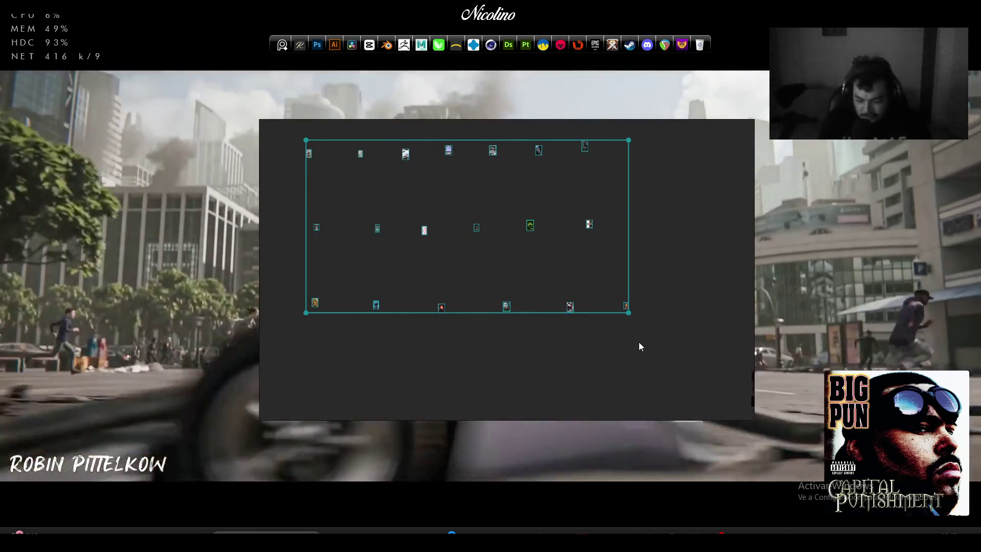
key(ctrl+z)
Arrange the selected cards with Images > Arrange > Optimal
right_click(590, 307)
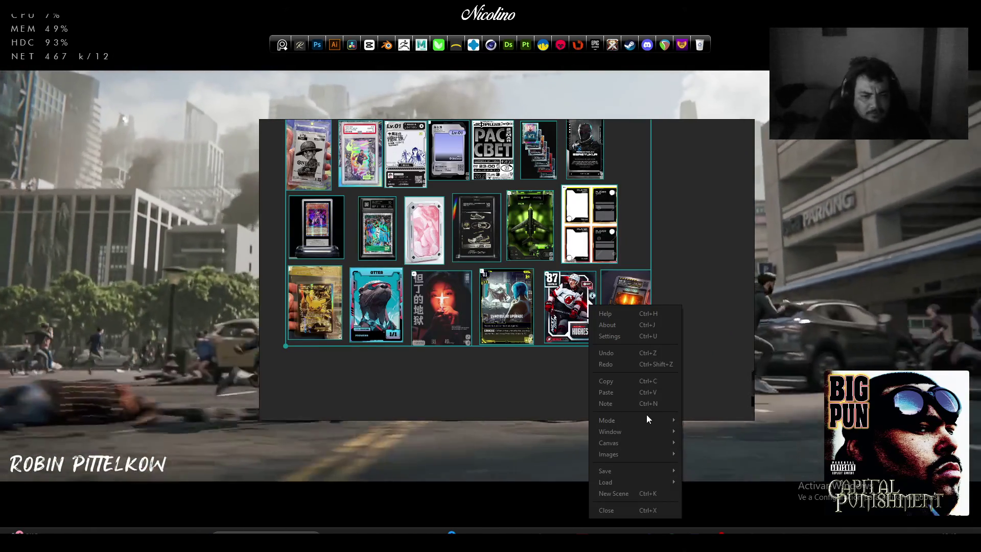
mouse_move(658, 451)
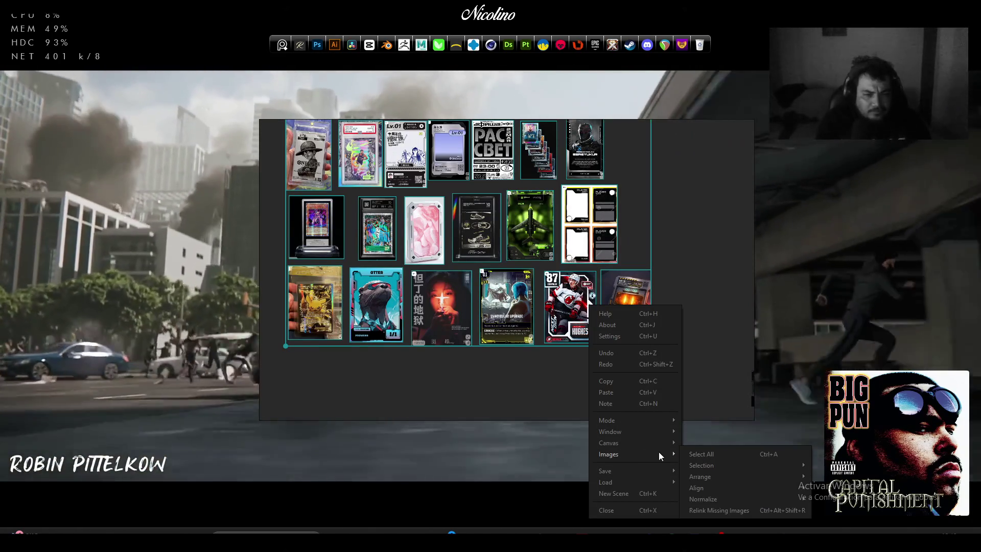
mouse_move(738, 473)
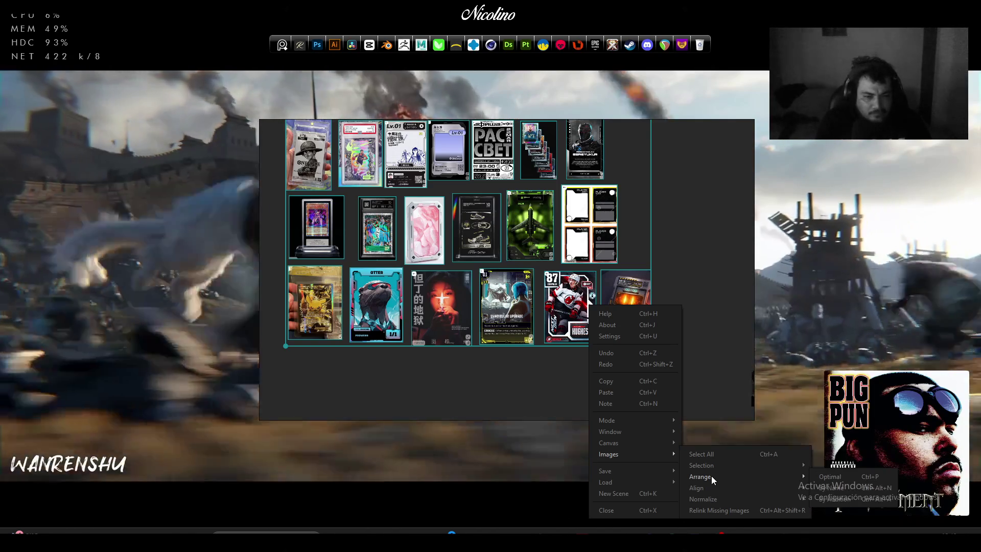
click(823, 477)
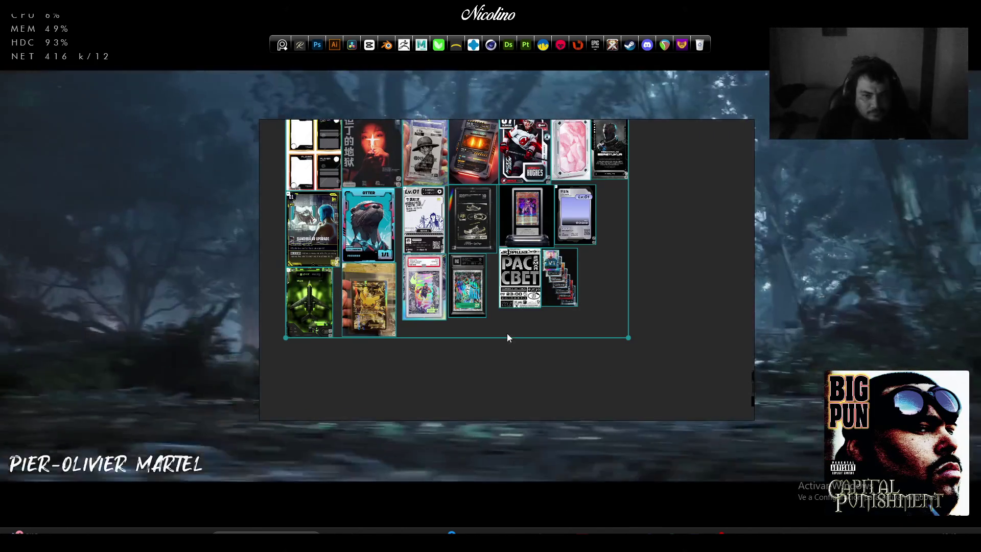
Select the device photos and pack them into a compact grid with Arrange > Optimal
scroll(499, 320, down, 2)
scroll(409, 210, up, 2)
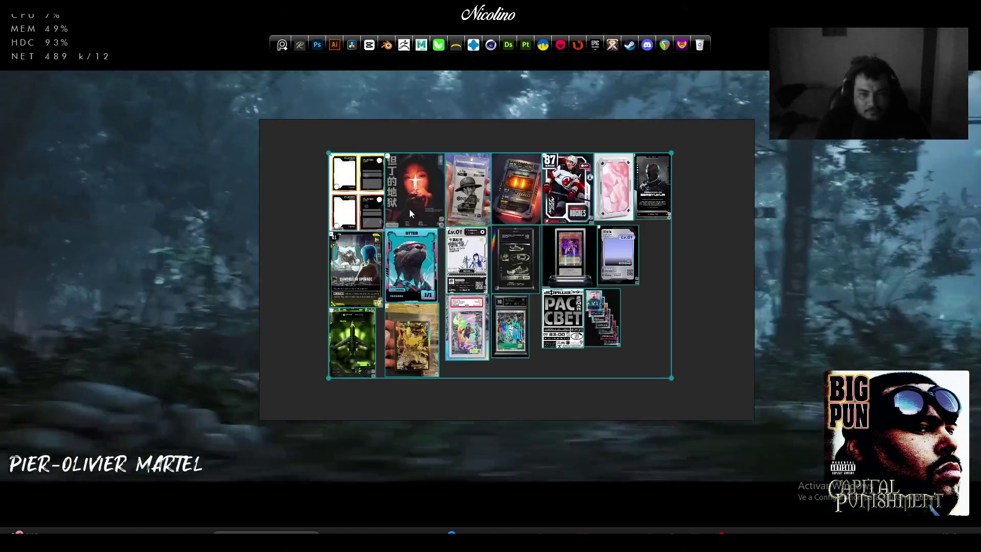
scroll(410, 209, down, 3)
drag(608, 303, 458, 289)
scroll(595, 339, up, 4)
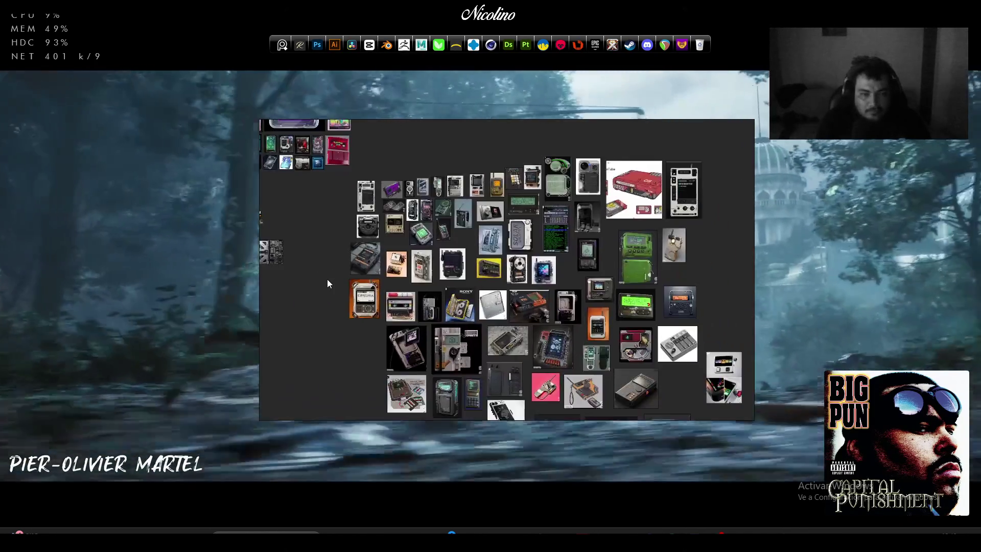
scroll(327, 279, down, 2)
mouse_move(330, 233)
mouse_down()
mouse_move(465, 335)
mouse_move(517, 414)
mouse_move(542, 415)
mouse_up()
right_click(470, 354)
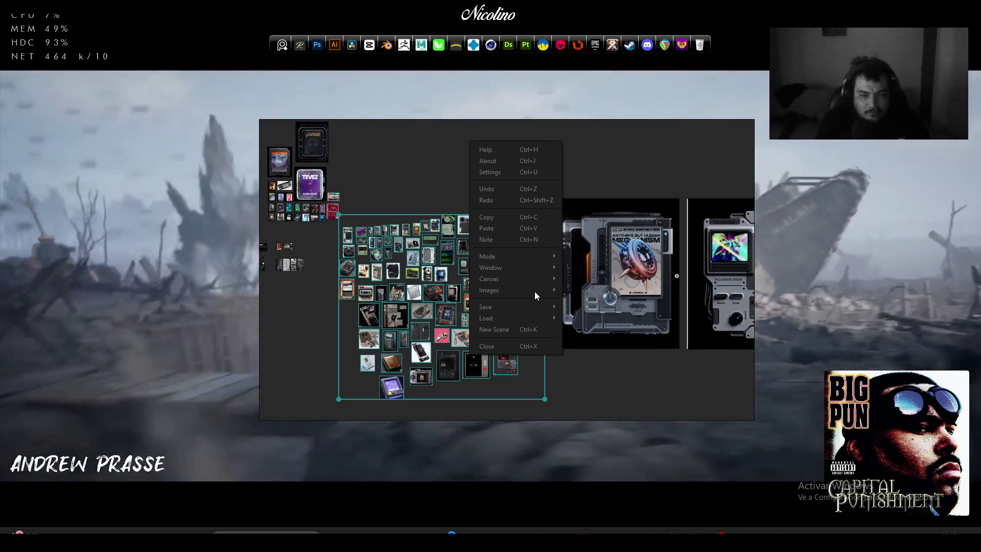
mouse_move(536, 291)
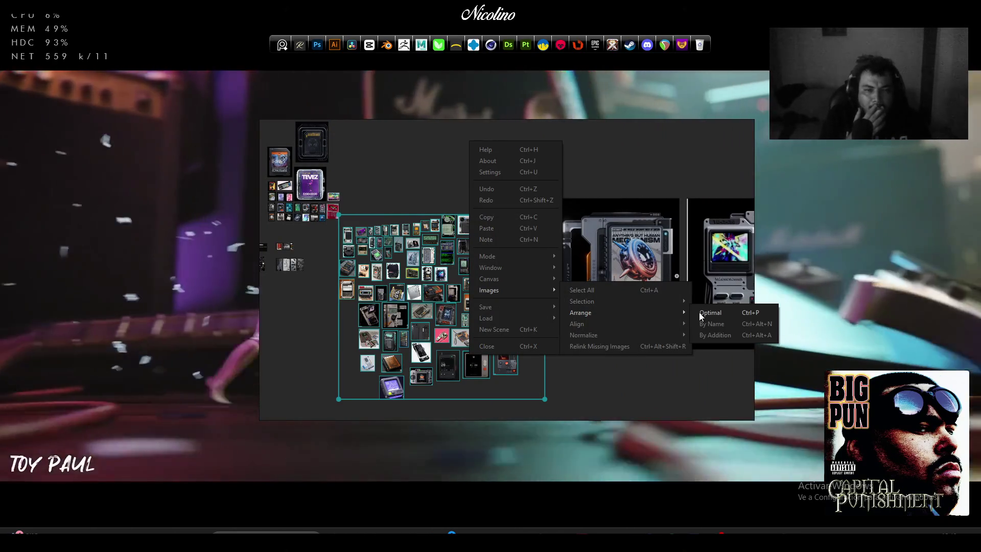
click(698, 313)
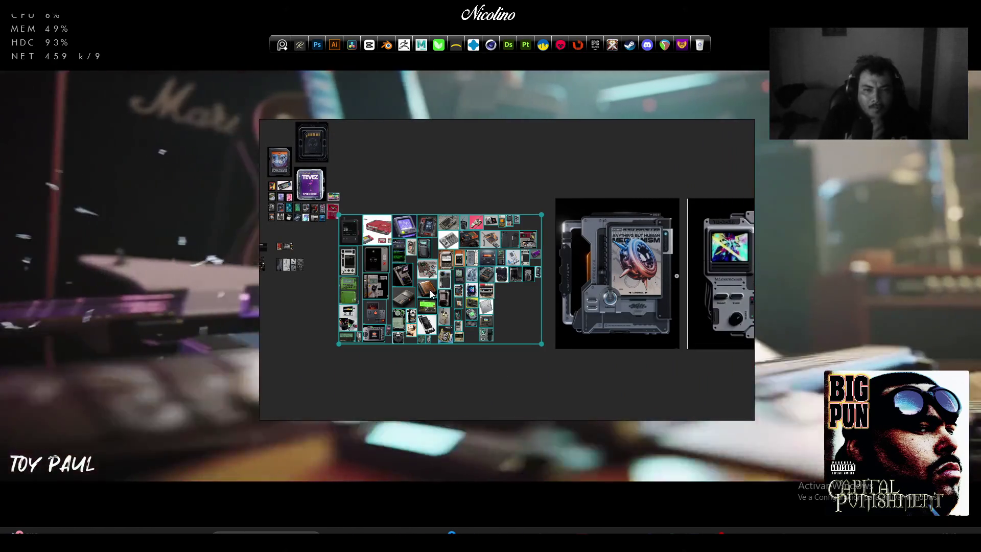
Move and enlarge the device grid beneath the two card-scanner images, then select the green terminal screenshots
scroll(450, 281, down, 5)
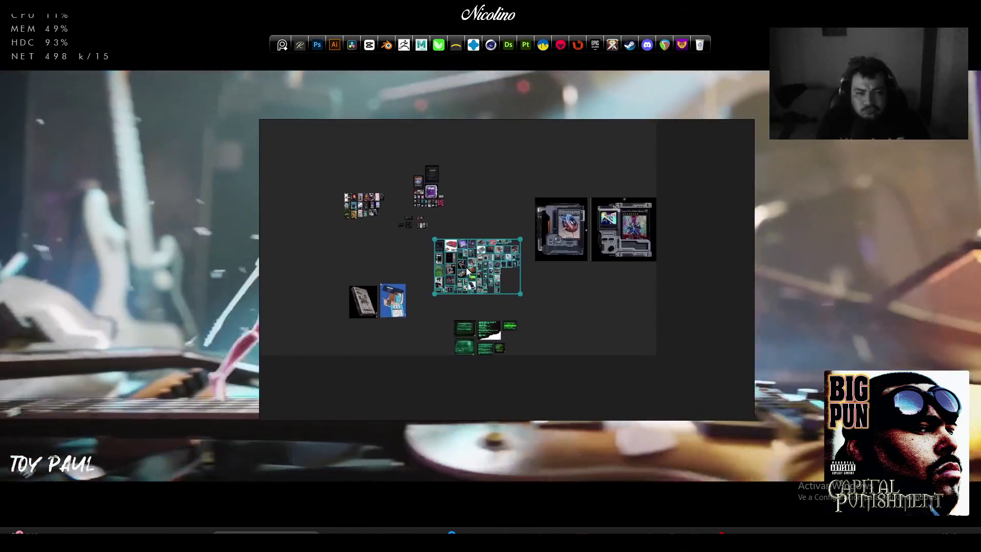
mouse_move(466, 271)
mouse_down()
mouse_move(602, 319)
mouse_move(593, 312)
mouse_up()
mouse_move(648, 329)
mouse_down()
mouse_move(683, 352)
mouse_move(677, 348)
mouse_up()
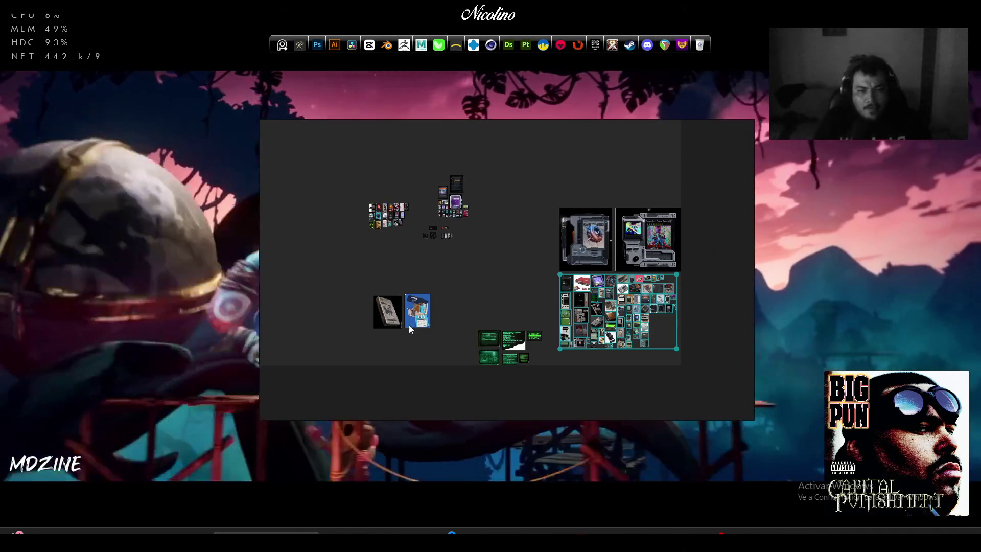
scroll(409, 324, up, 5)
mouse_move(467, 263)
mouse_down()
mouse_move(582, 382)
mouse_move(540, 351)
mouse_up()
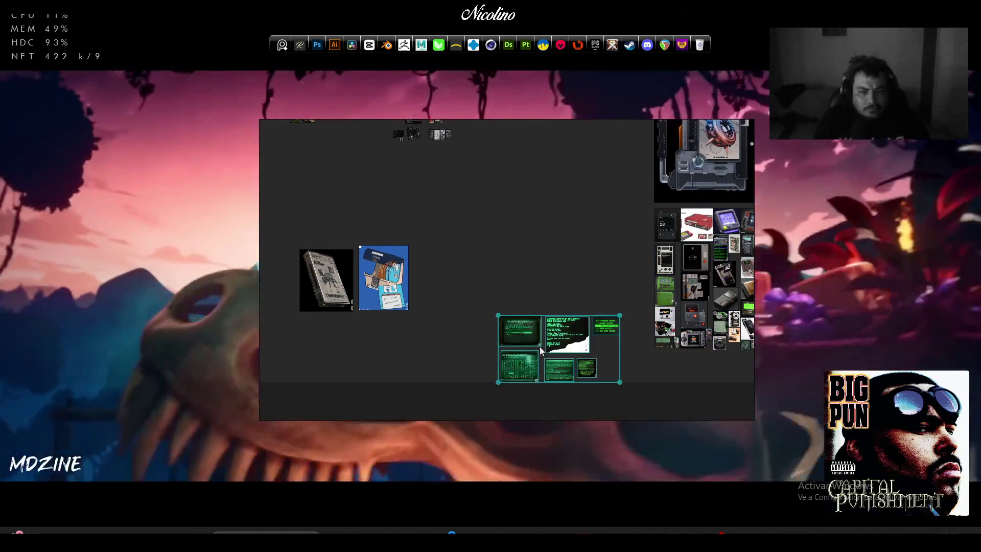
Enlarge the green terminal screenshots and move them up beside the floppy image
drag(498, 315, 430, 278)
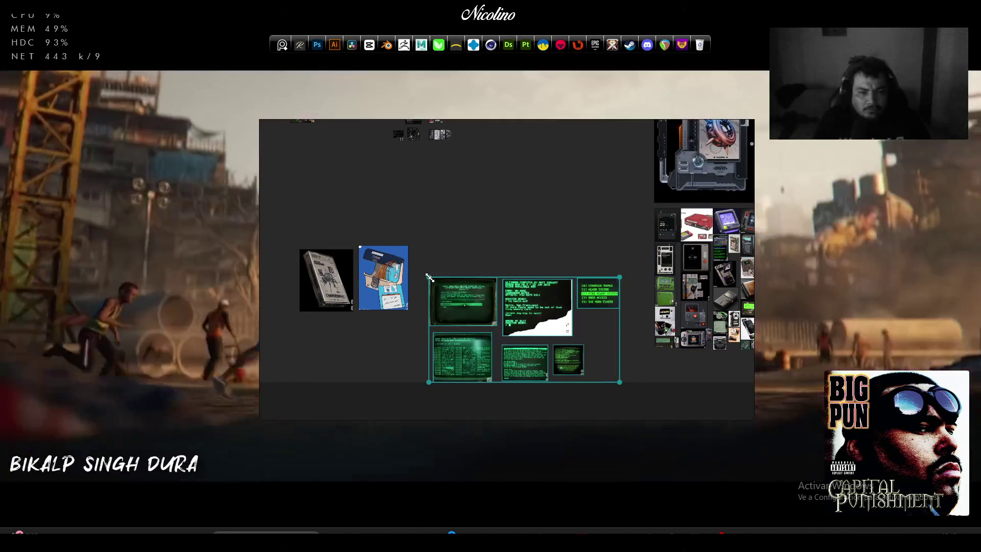
mouse_move(428, 382)
mouse_down()
mouse_move(435, 316)
mouse_move(444, 317)
mouse_move(415, 400)
mouse_move(425, 388)
mouse_up()
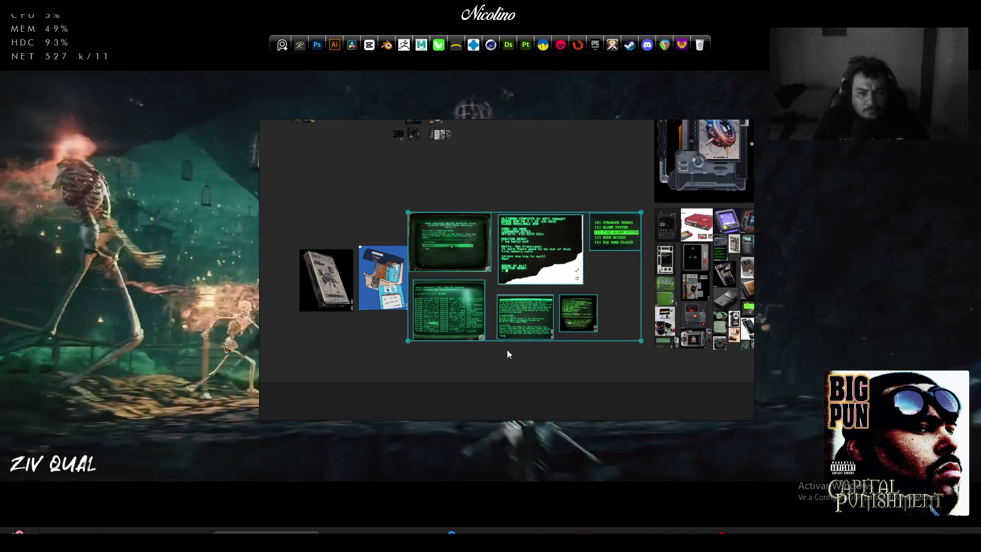
drag(333, 339, 372, 353)
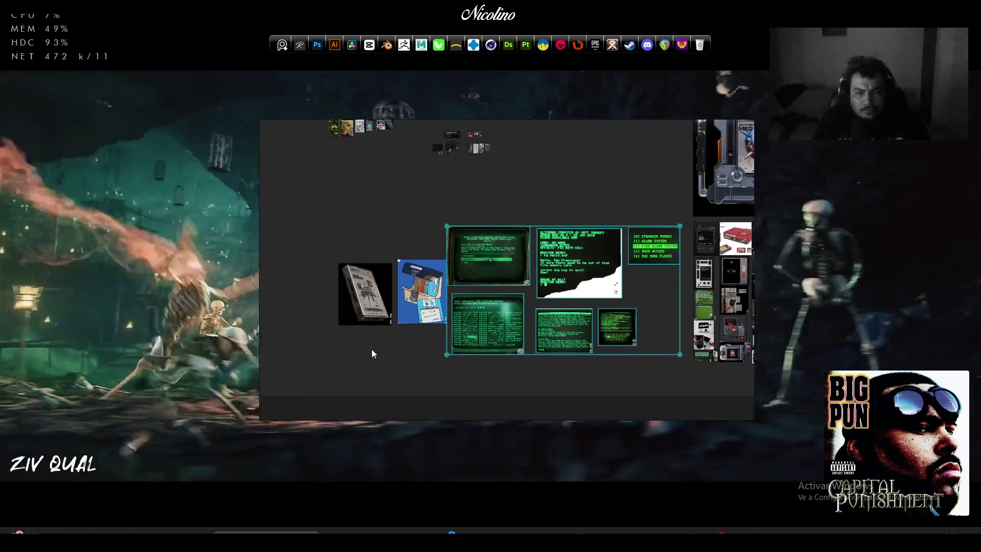
Move the cassette and floppy images up-left and scale them up to fill the row
mouse_move(350, 271)
mouse_down()
mouse_move(477, 339)
mouse_move(425, 278)
mouse_up()
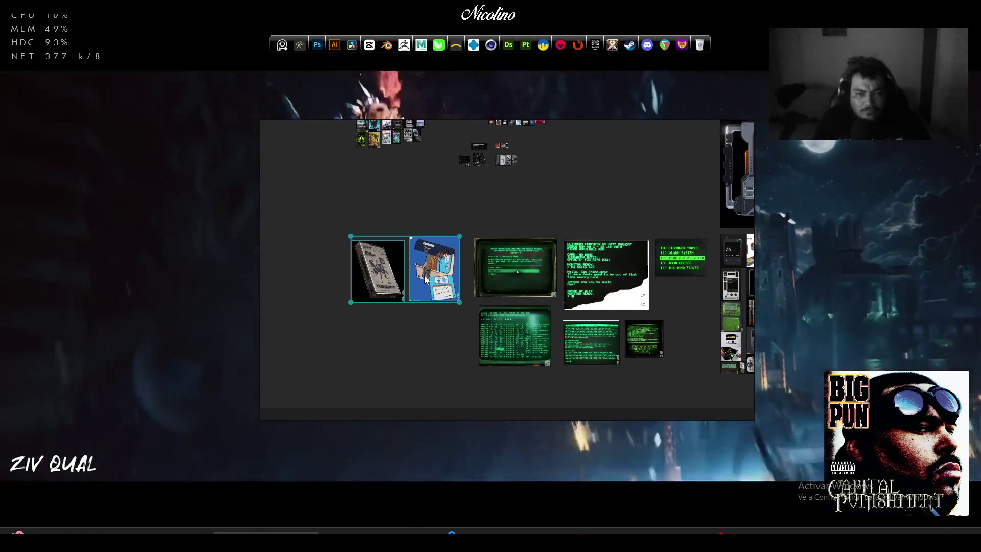
drag(351, 302, 262, 379)
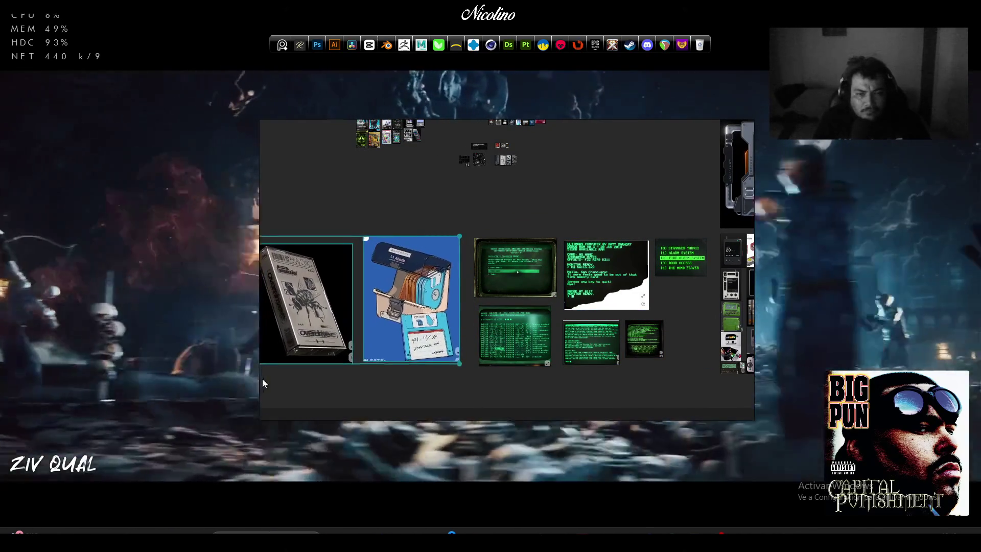
scroll(340, 394, down, 5)
scroll(465, 337, up, 6)
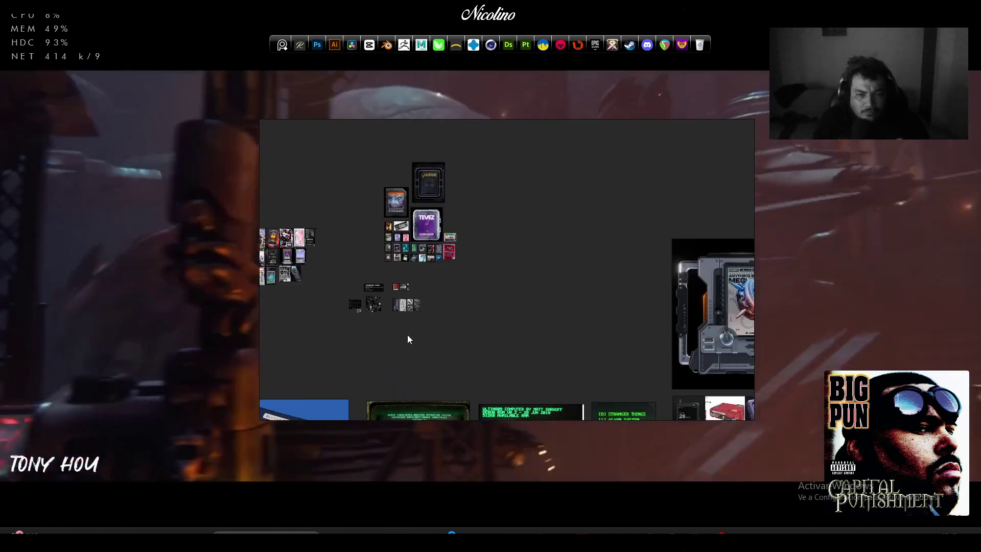
scroll(398, 324, up, 7)
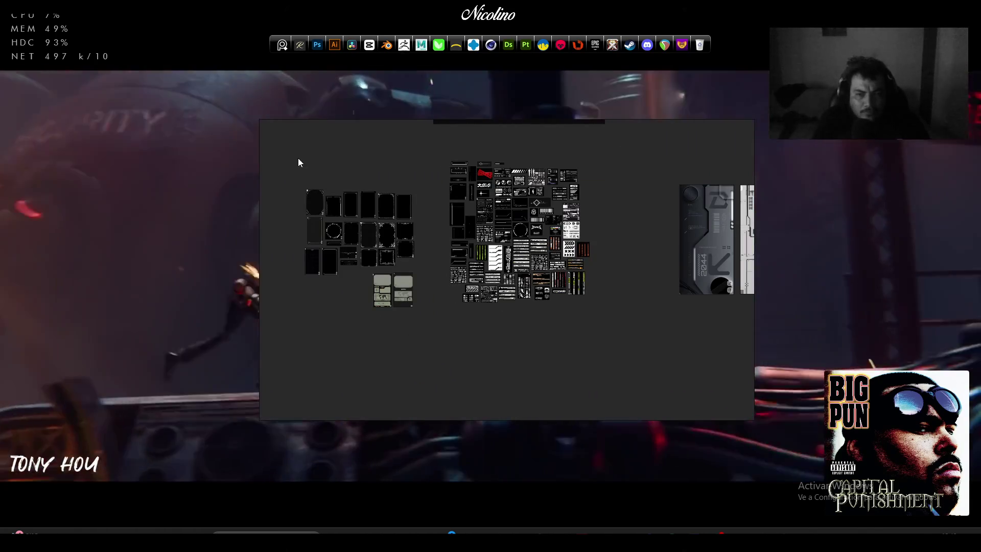
Select the black frame thumbnails and arrange them into a grid By Name
mouse_move(298, 163)
mouse_down()
mouse_move(424, 265)
mouse_move(416, 263)
mouse_up()
right_click(388, 233)
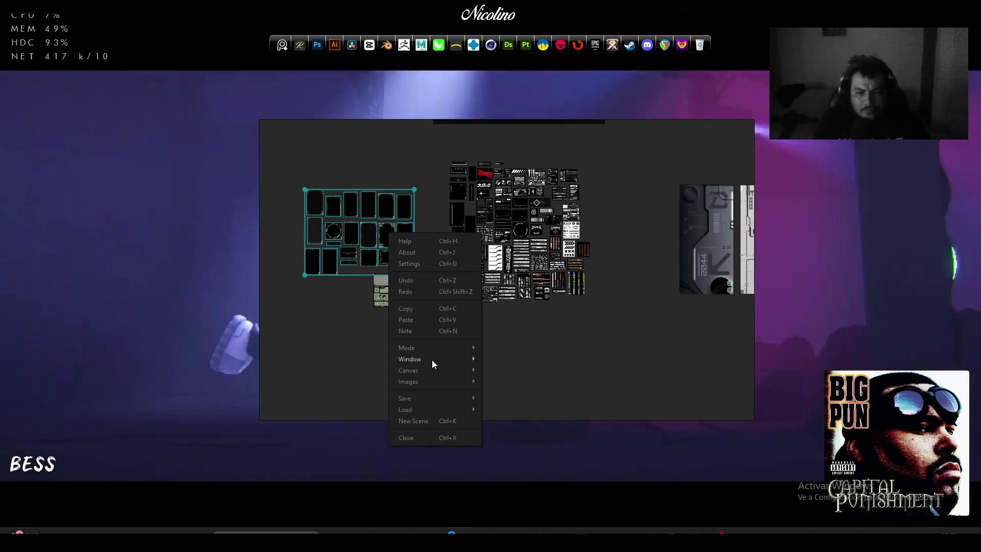
mouse_move(440, 381)
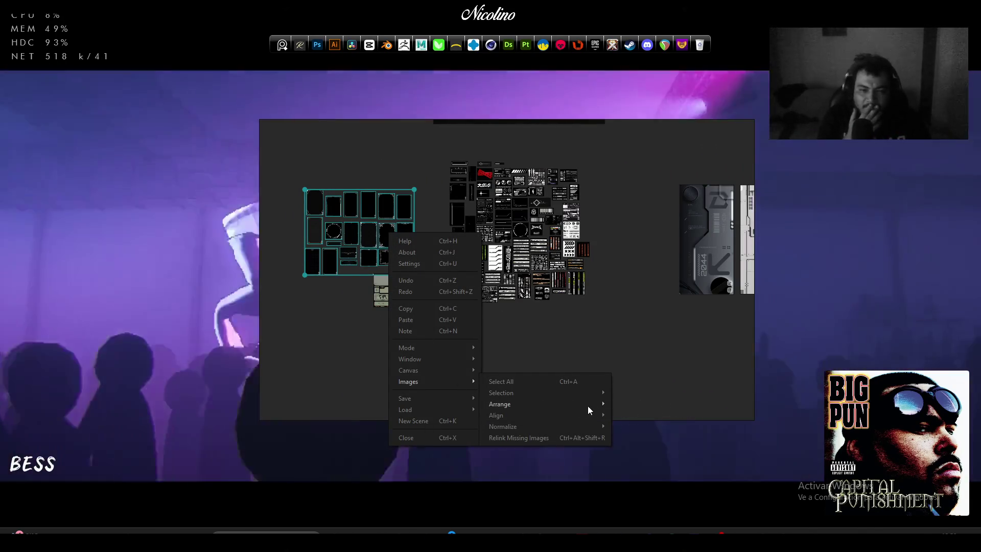
mouse_move(587, 404)
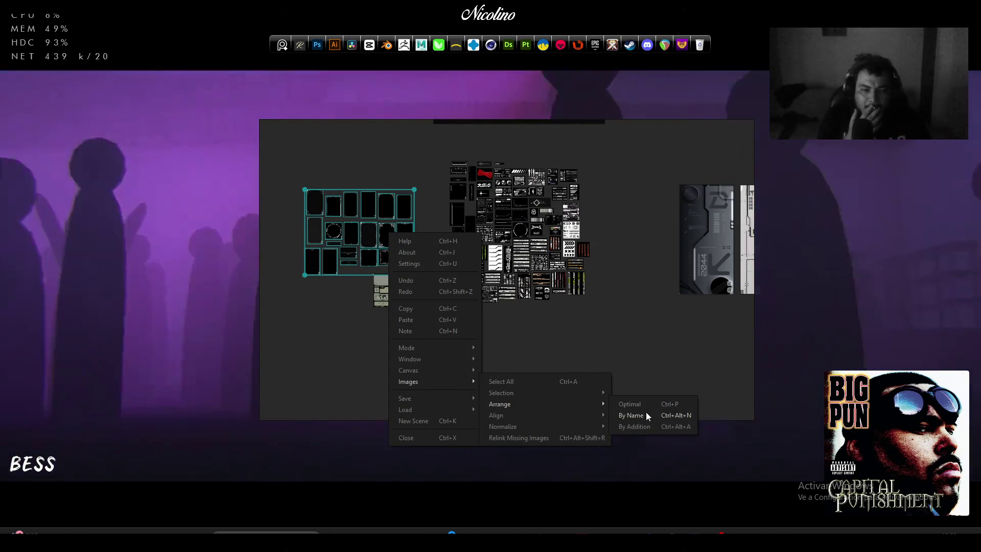
click(646, 414)
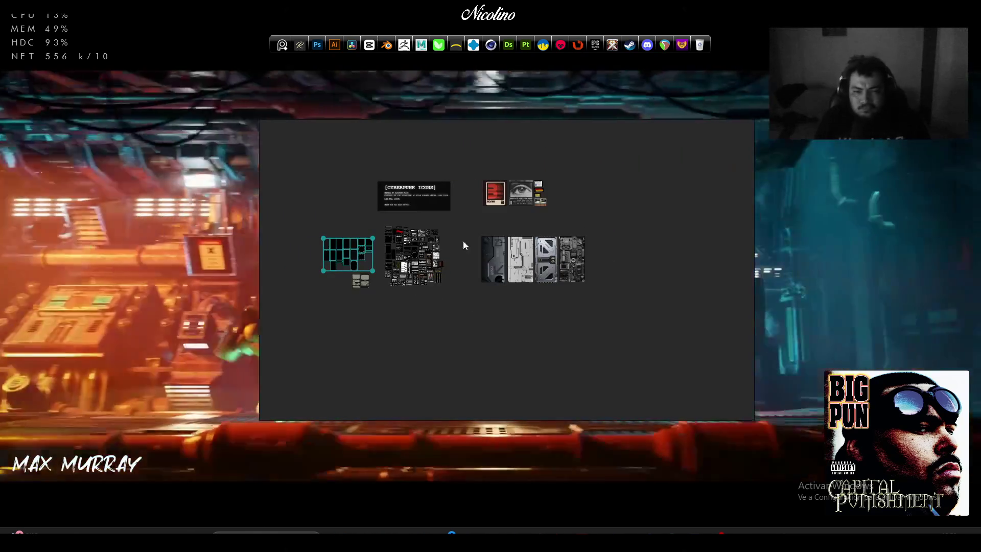
Enlarge the black frame grid above the cassette row, shrinking it slightly to fit
scroll(546, 243, down, 5)
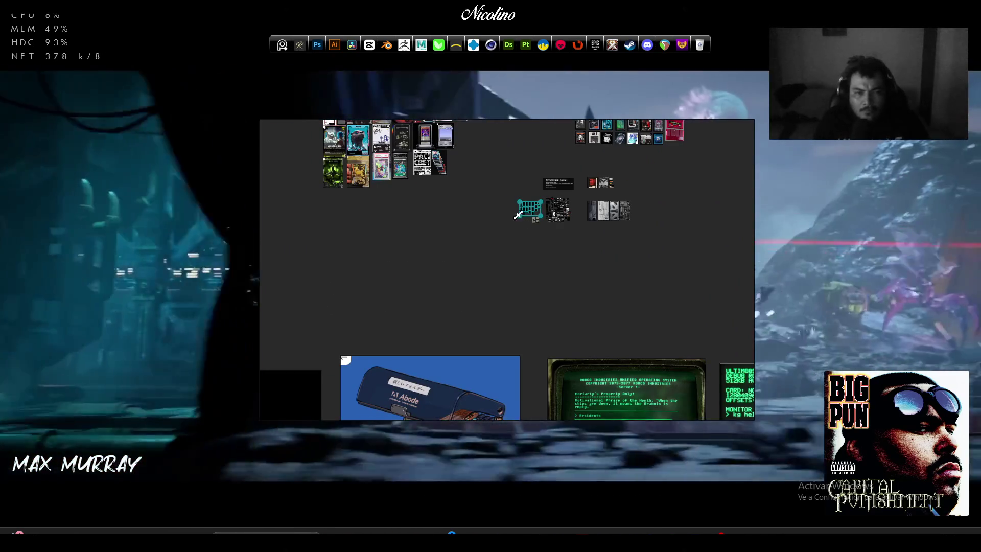
drag(518, 214, 370, 339)
scroll(627, 219, down, 3)
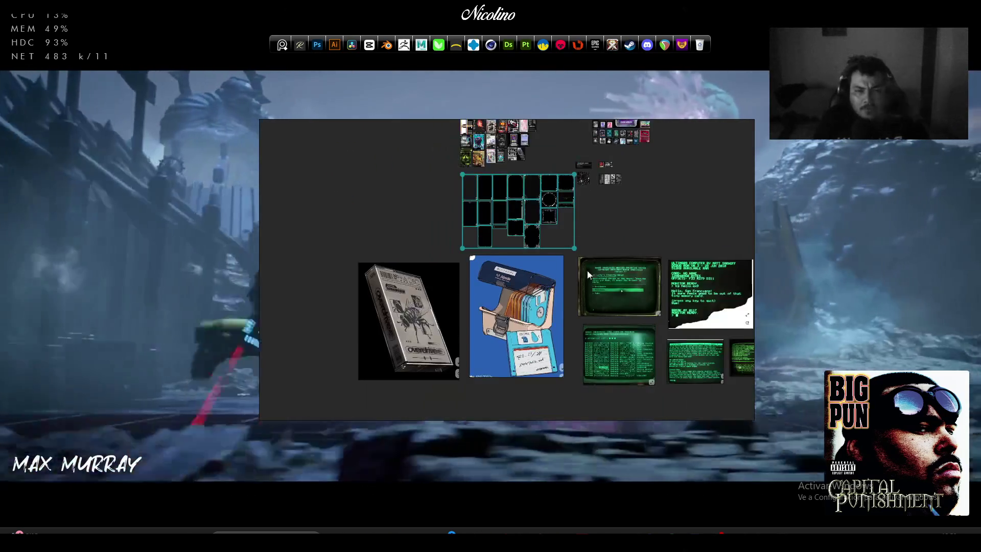
scroll(421, 264, up, 3)
click(452, 254)
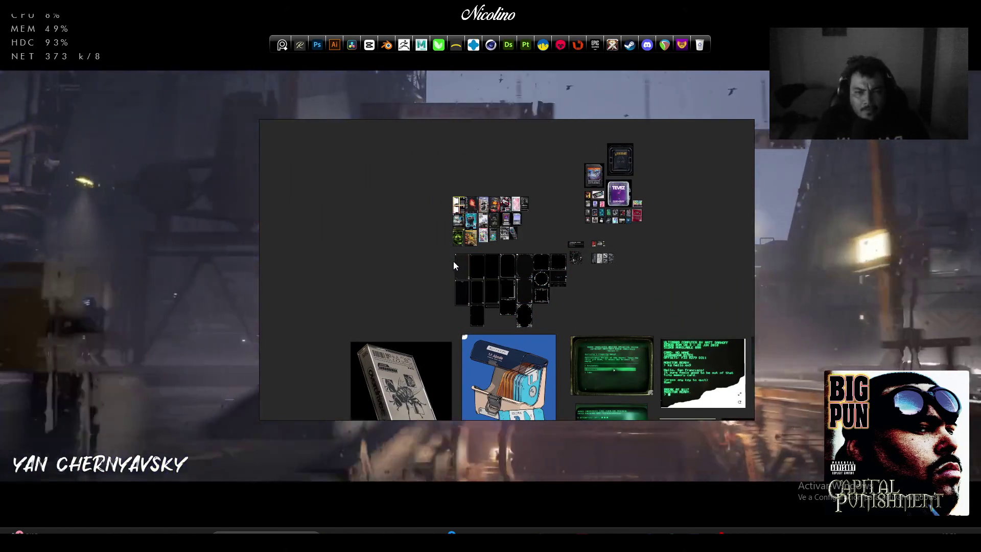
click(454, 261)
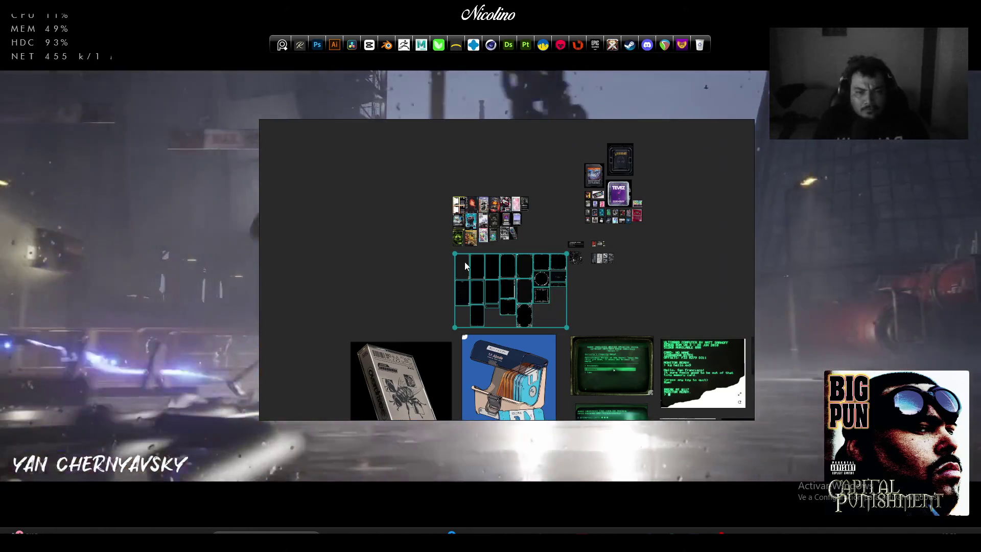
drag(465, 262, 364, 212)
drag(329, 209, 358, 224)
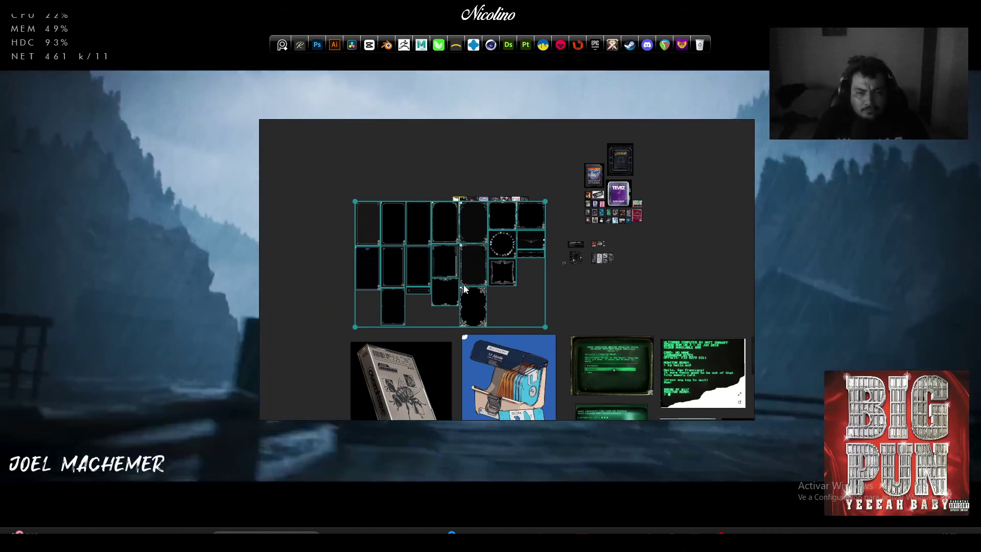
scroll(464, 289, down, 5)
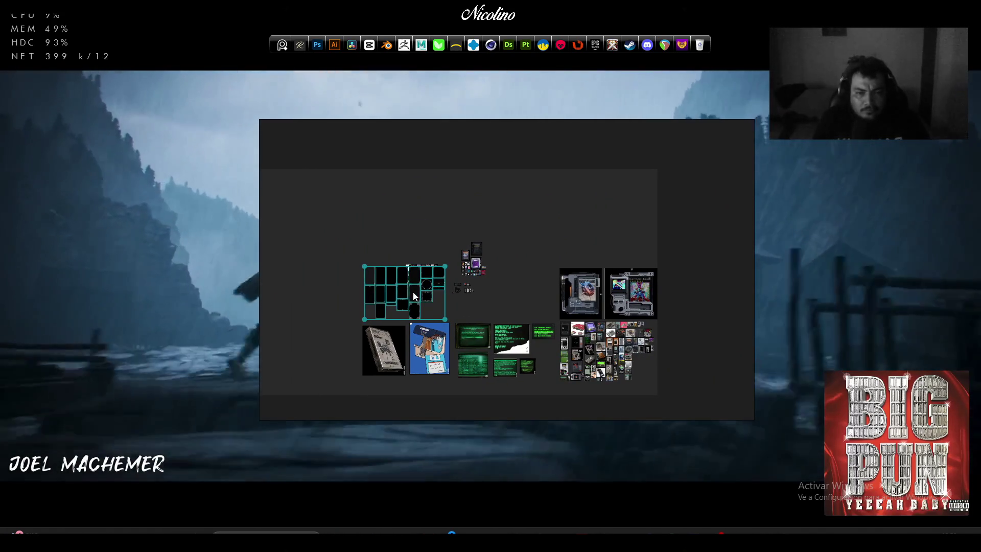
Move the black frame grid in line beside the two card-scanner images, then select the bottom-right cluster
mouse_move(413, 296)
mouse_down()
mouse_move(593, 201)
mouse_move(610, 229)
mouse_up()
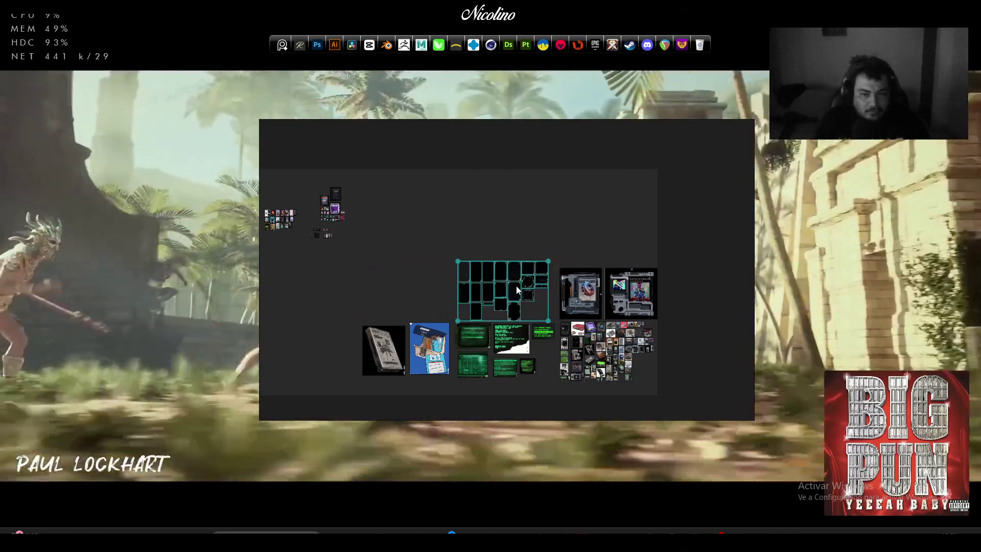
drag(517, 289, 520, 285)
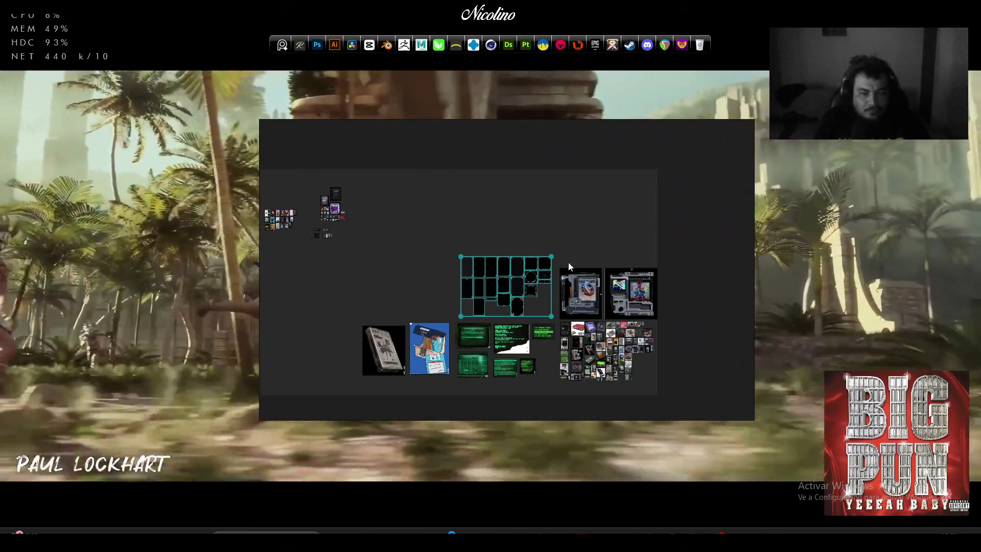
drag(572, 242, 648, 294)
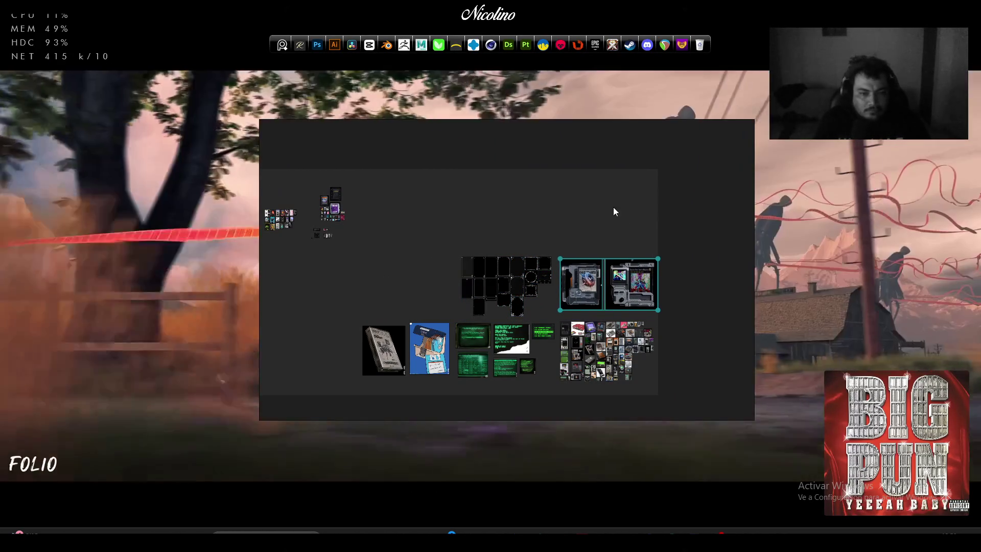
click(603, 241)
drag(584, 373, 668, 321)
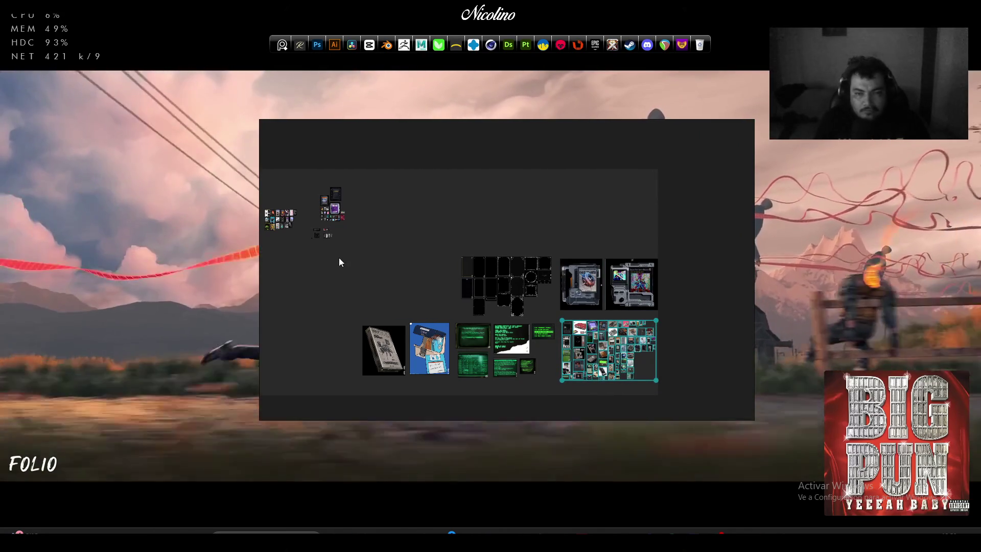
scroll(365, 269, up, 5)
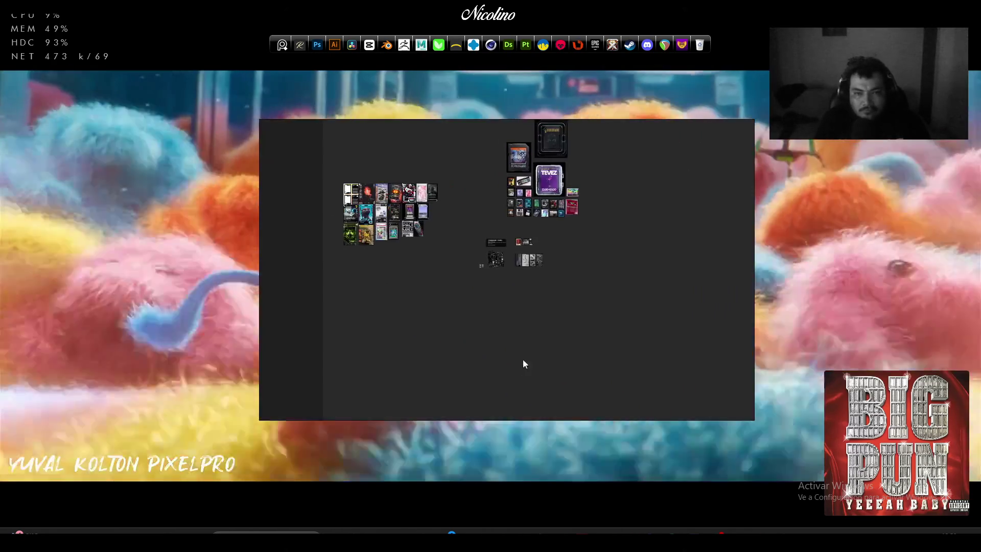
Select the TEVEZ card cluster and rearrange it into a compact block
drag(583, 291, 576, 361)
scroll(510, 285, up, 5)
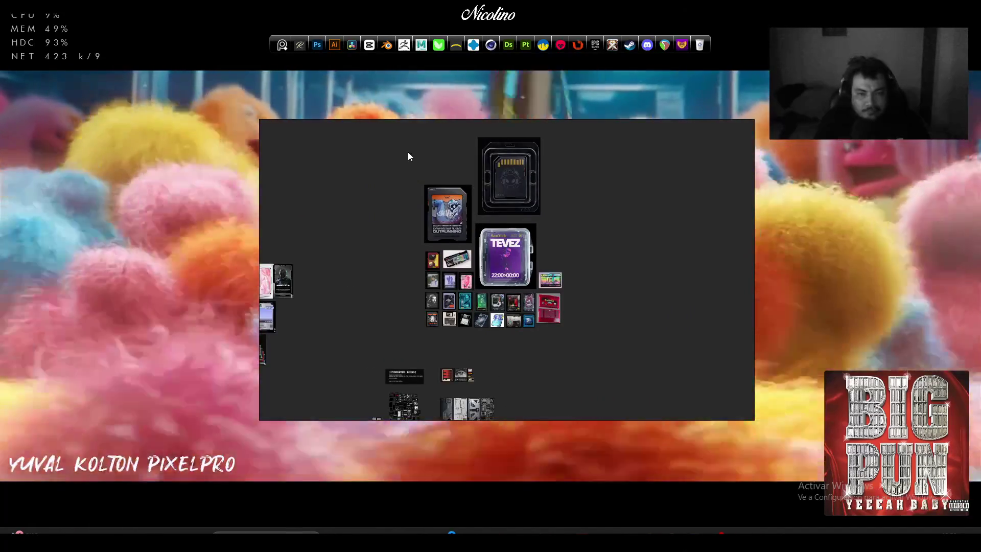
drag(408, 152, 634, 312)
scroll(633, 320, down, 5)
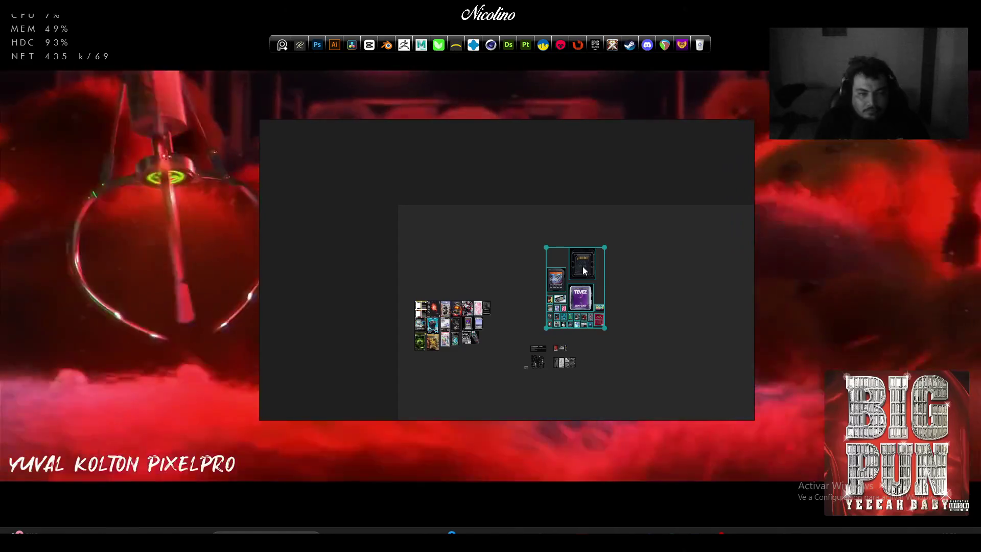
right_click(583, 265)
mouse_move(620, 415)
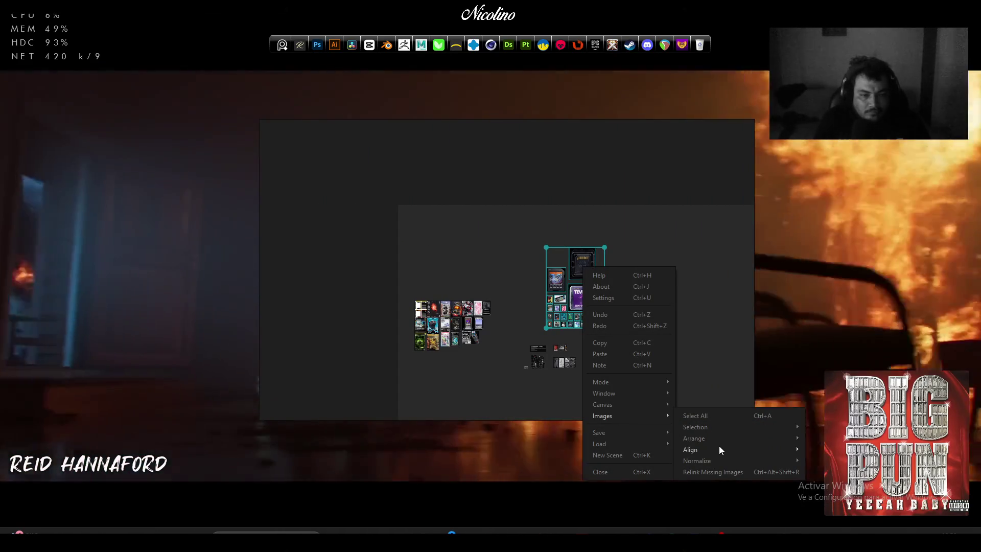
mouse_move(722, 437)
click(812, 436)
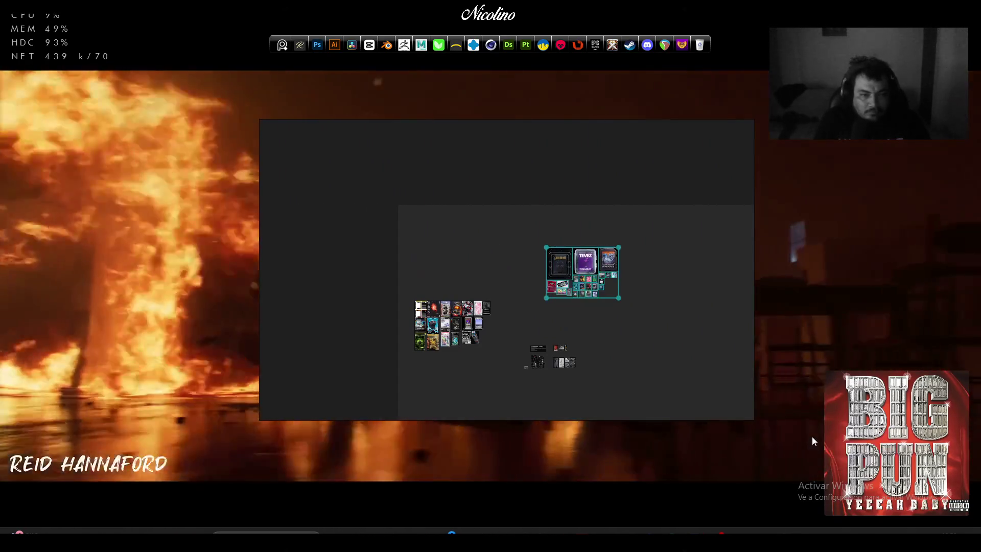
Move the packed TEVEZ cluster above the black frame grid
mouse_move(715, 353)
mouse_down()
mouse_move(657, 315)
mouse_move(484, 263)
mouse_move(409, 229)
mouse_up()
scroll(481, 259, down, 3)
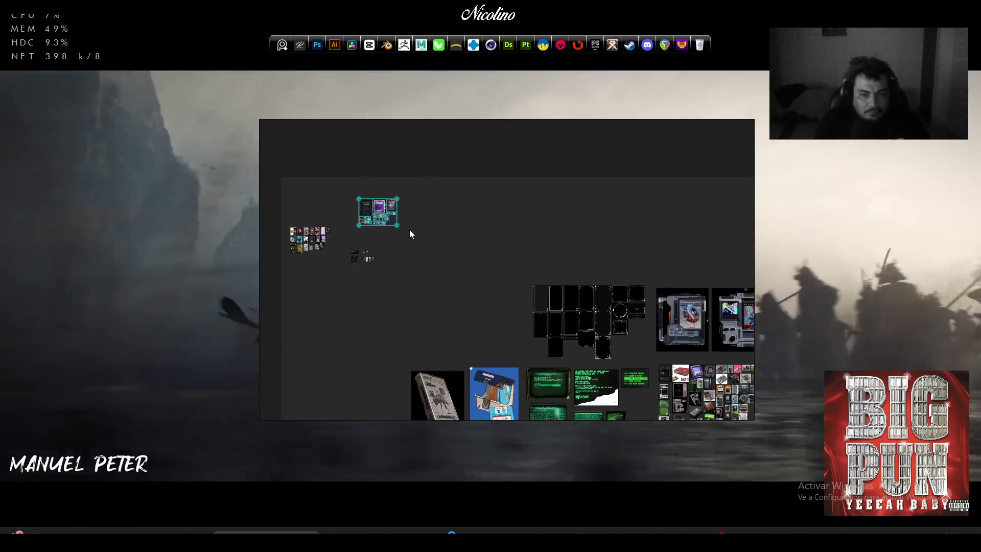
scroll(404, 228, up, 5)
drag(614, 296, 496, 233)
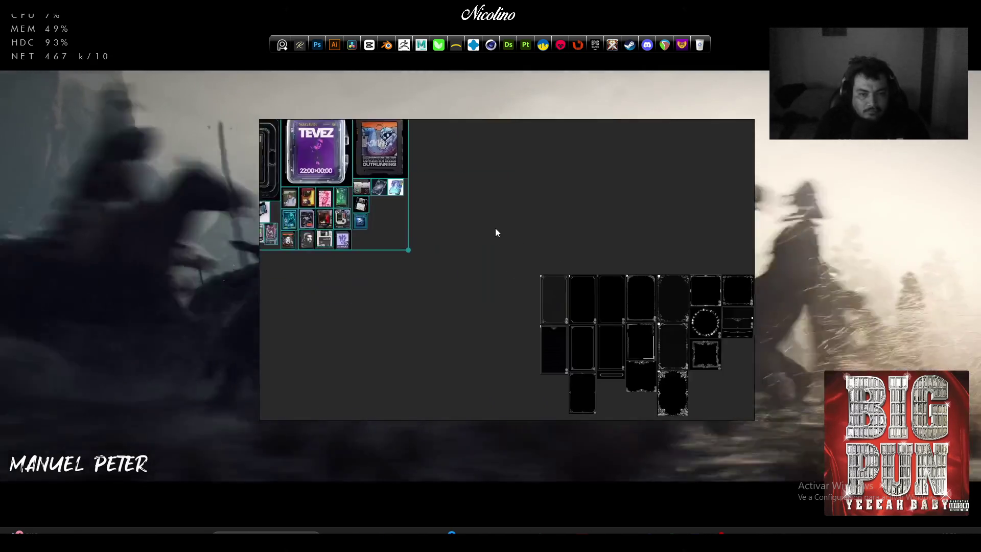
scroll(495, 233, down, 5)
drag(427, 197, 570, 200)
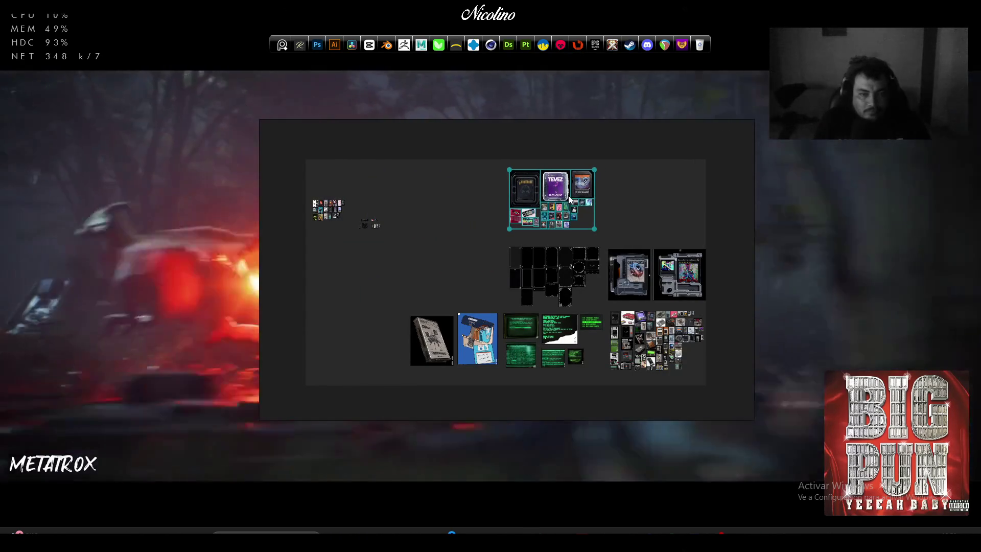
scroll(557, 195, up, 5)
scroll(557, 195, down, 4)
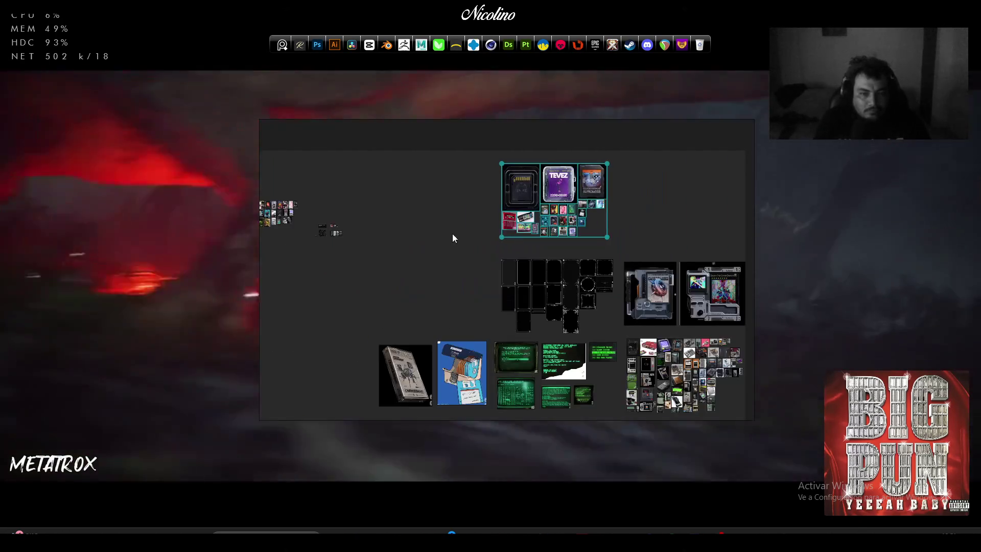
scroll(442, 241, left, 10)
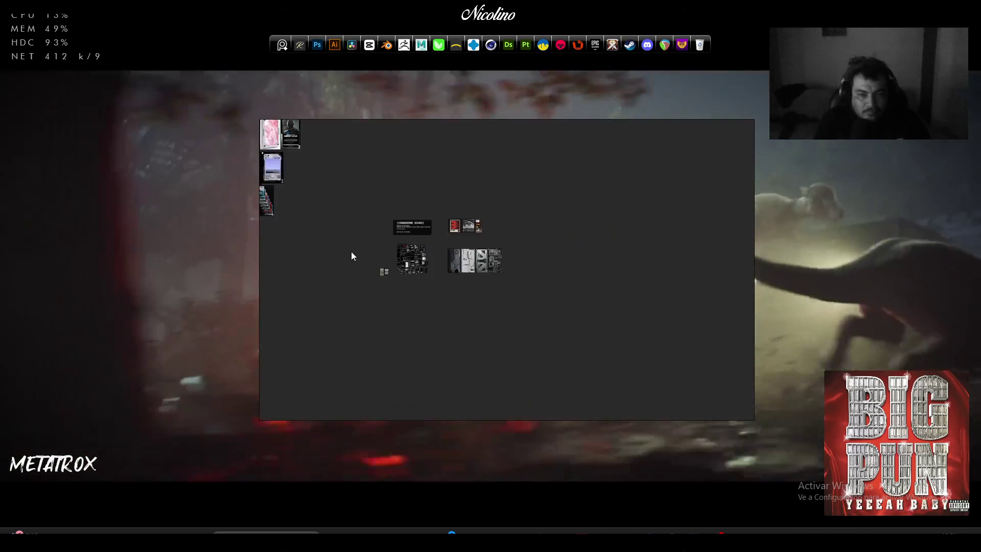
Select the black UI-element cluster and pack it into a tight block with Optimize arrangement
scroll(407, 254, up, 10)
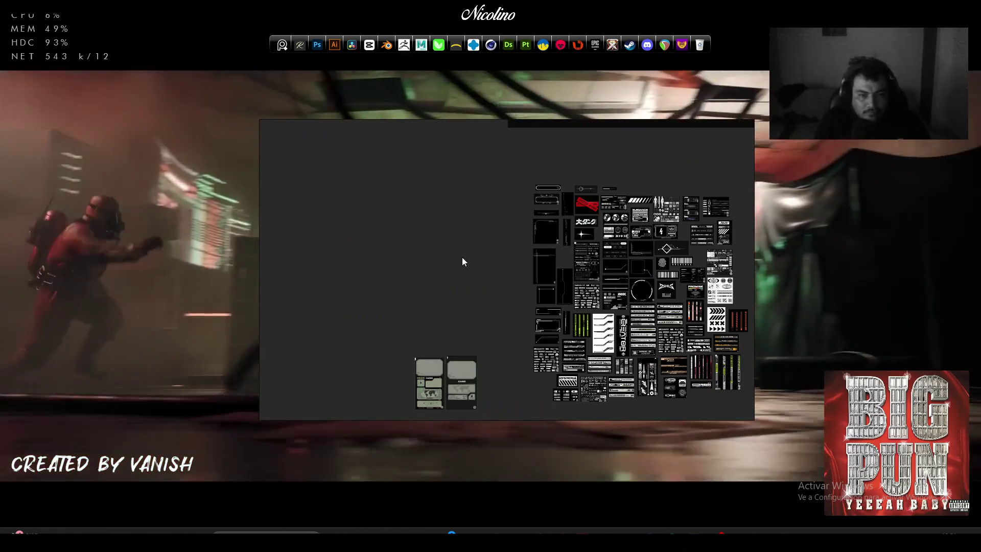
drag(462, 263, 332, 225)
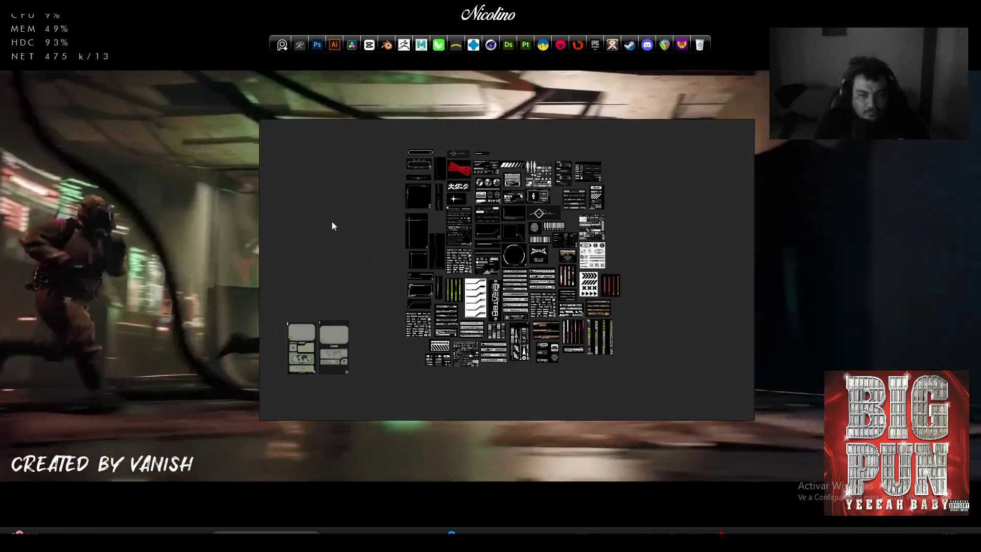
mouse_move(388, 143)
mouse_down()
mouse_move(646, 329)
mouse_move(644, 377)
mouse_up()
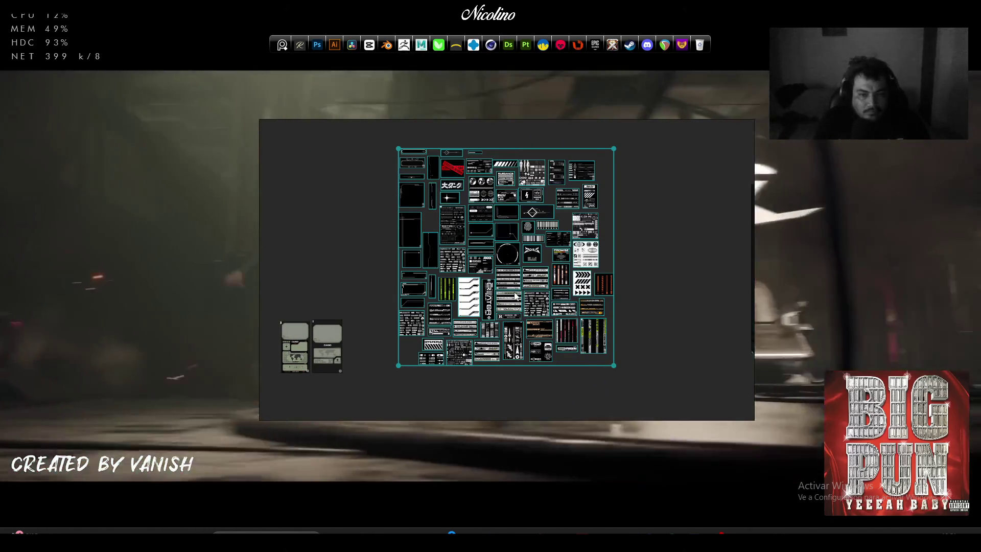
right_click(515, 295)
mouse_move(566, 429)
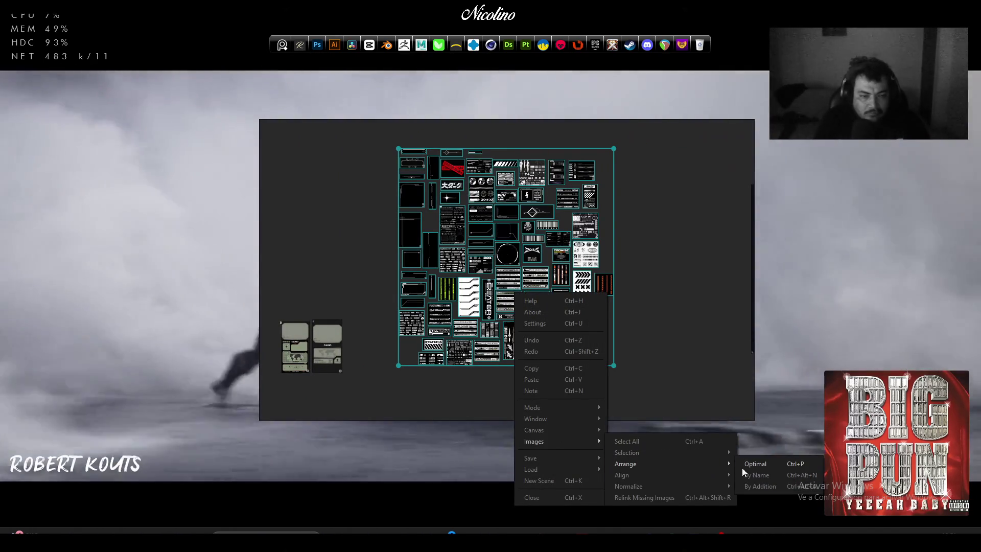
click(753, 465)
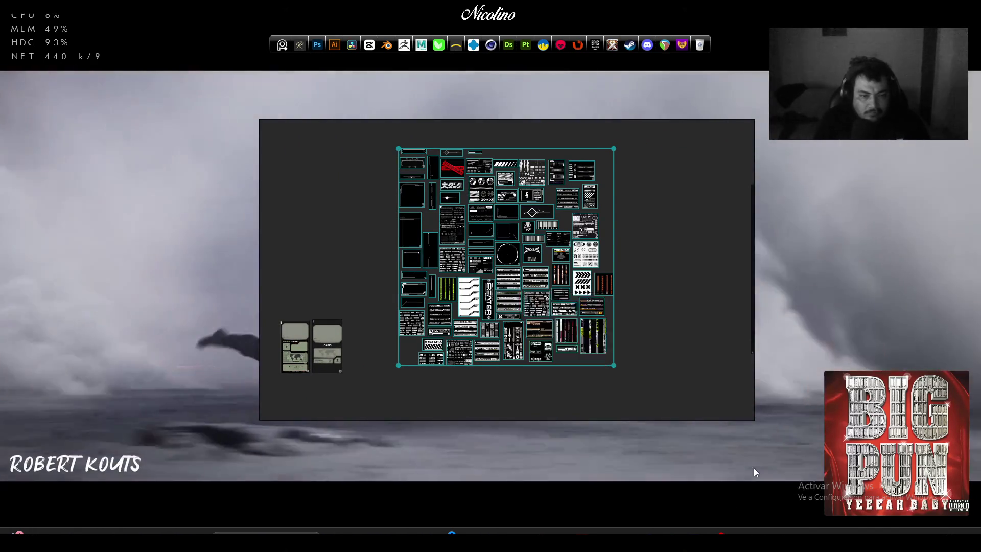
Scale up the UI-element block and place it in the middle row beside the black frames
scroll(516, 298, down, 6)
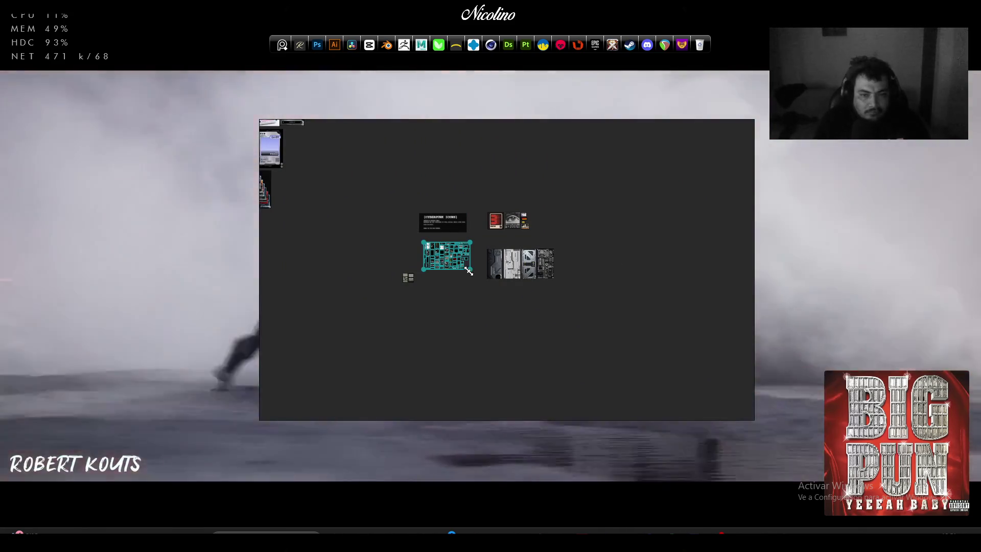
drag(470, 269, 640, 406)
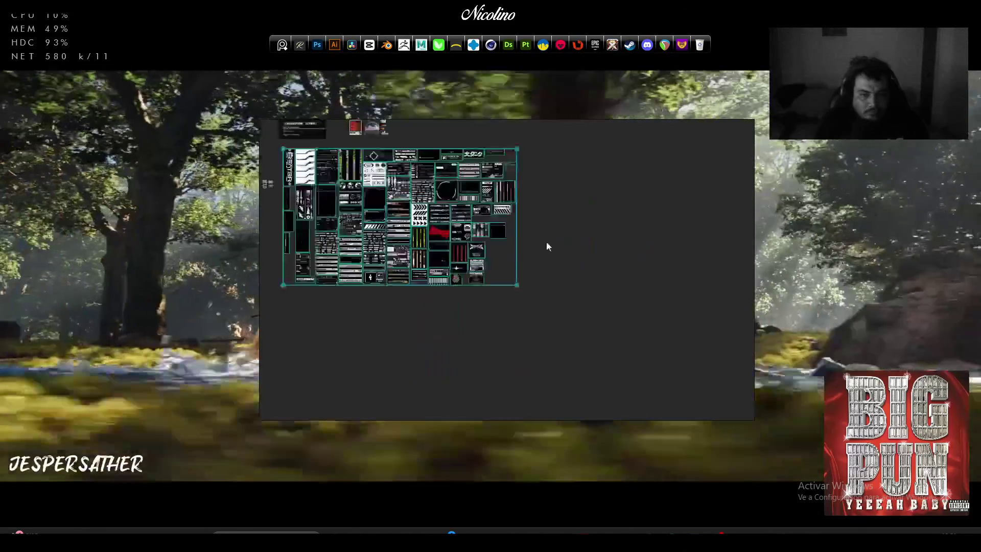
scroll(546, 242, down, 7)
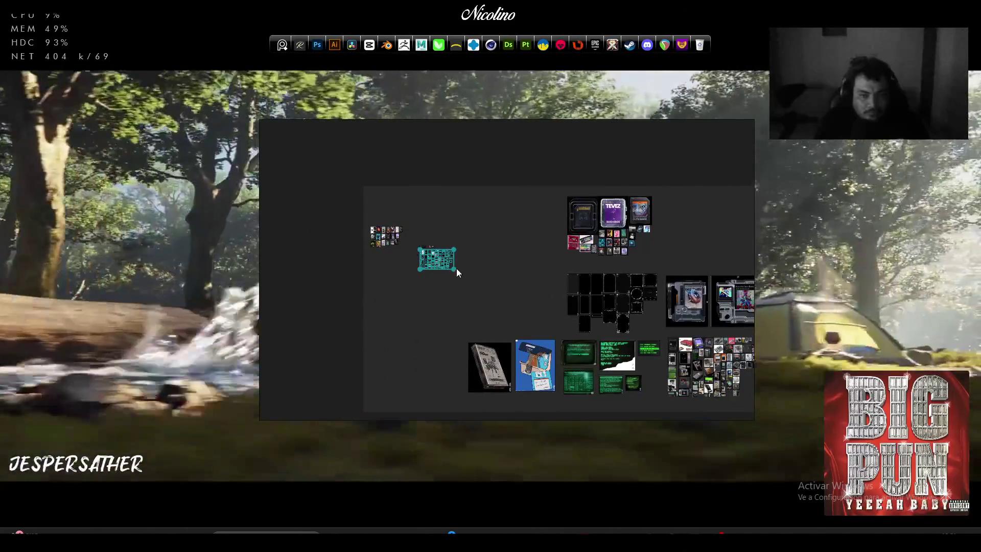
mouse_move(452, 267)
mouse_down()
mouse_move(529, 307)
mouse_move(519, 305)
mouse_up()
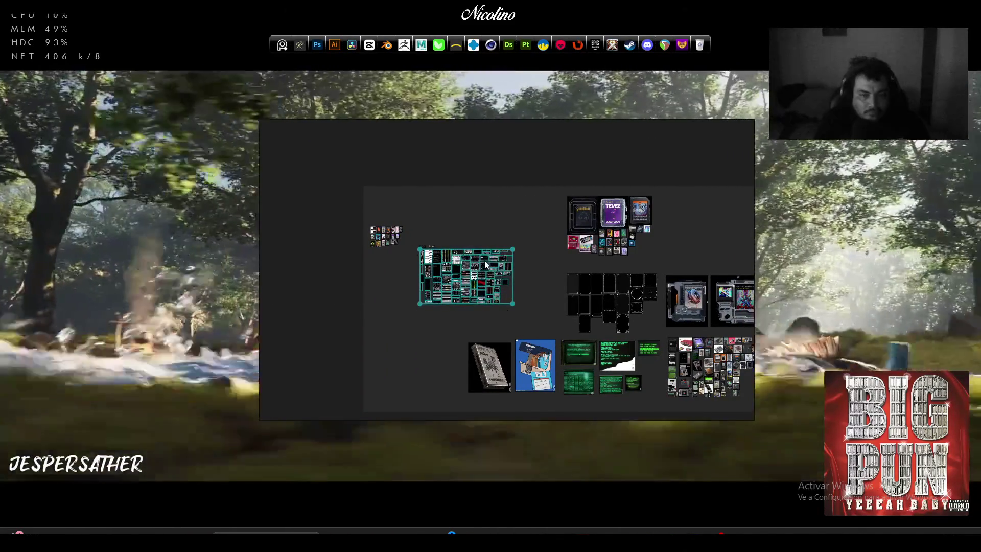
drag(490, 264, 536, 290)
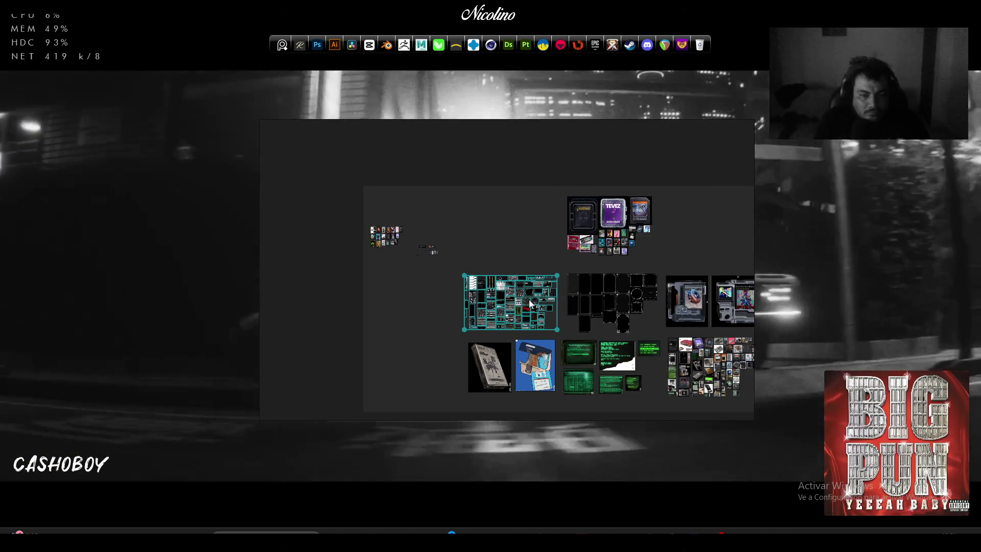
Pan toward the right-hand clusters and select the TEVEZ image cluster at top right
scroll(444, 309, up, 5)
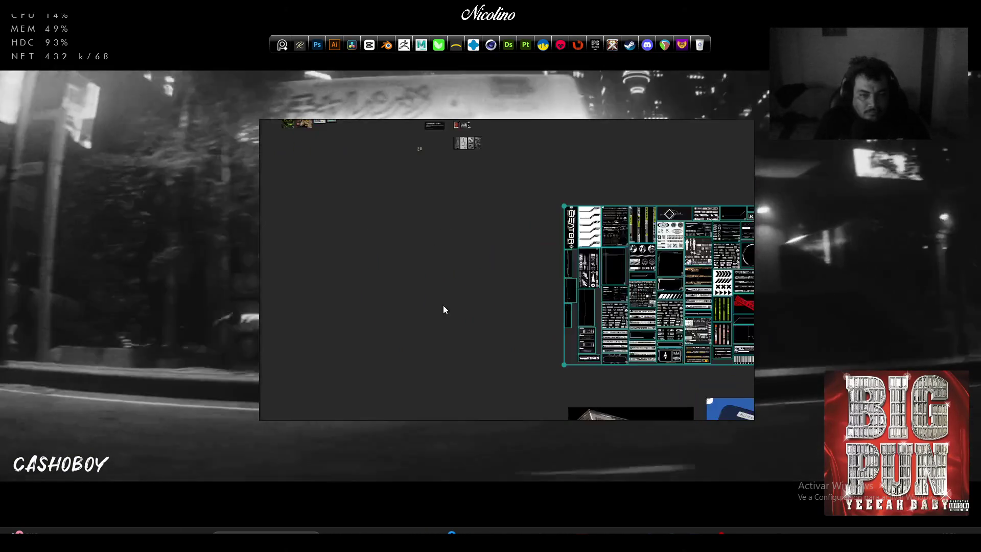
scroll(295, 273, down, 5)
scroll(508, 302, up, 3)
scroll(470, 275, down, 2)
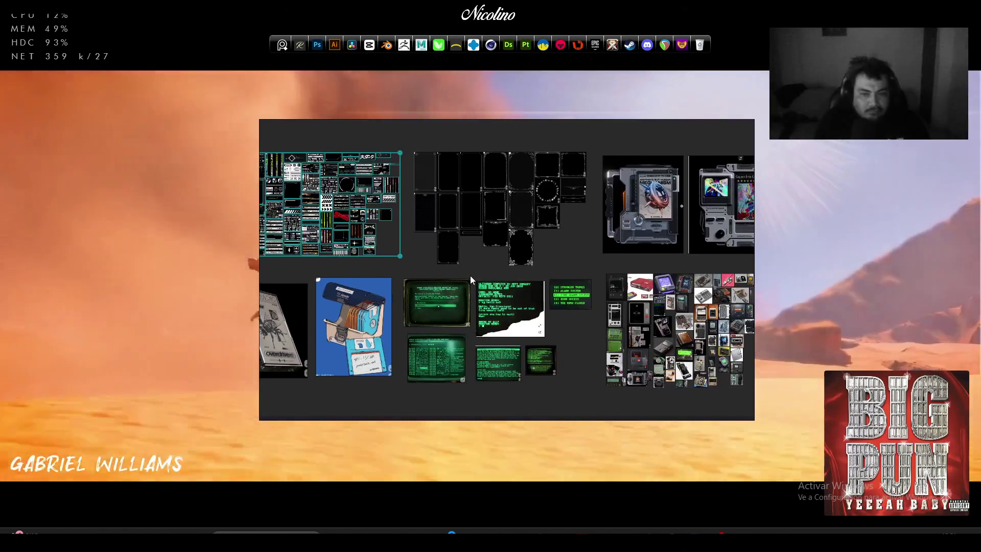
scroll(505, 296, up, 2)
scroll(471, 310, down, 2)
scroll(412, 277, up, 2)
scroll(390, 300, down, 1)
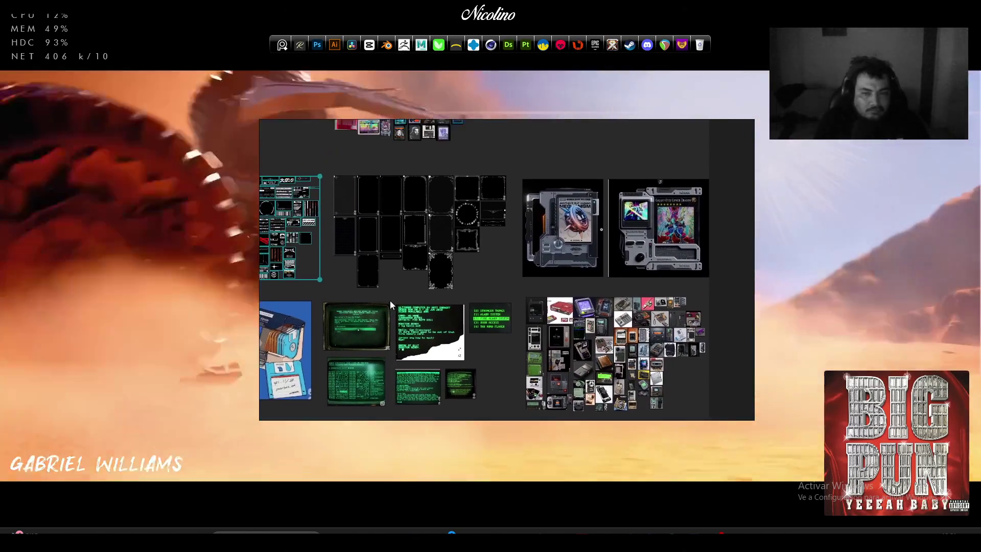
scroll(453, 313, up, 3)
scroll(469, 321, up, 1)
mouse_move(469, 321)
mouse_down()
mouse_move(314, 312)
mouse_move(367, 311)
mouse_move(625, 443)
mouse_up()
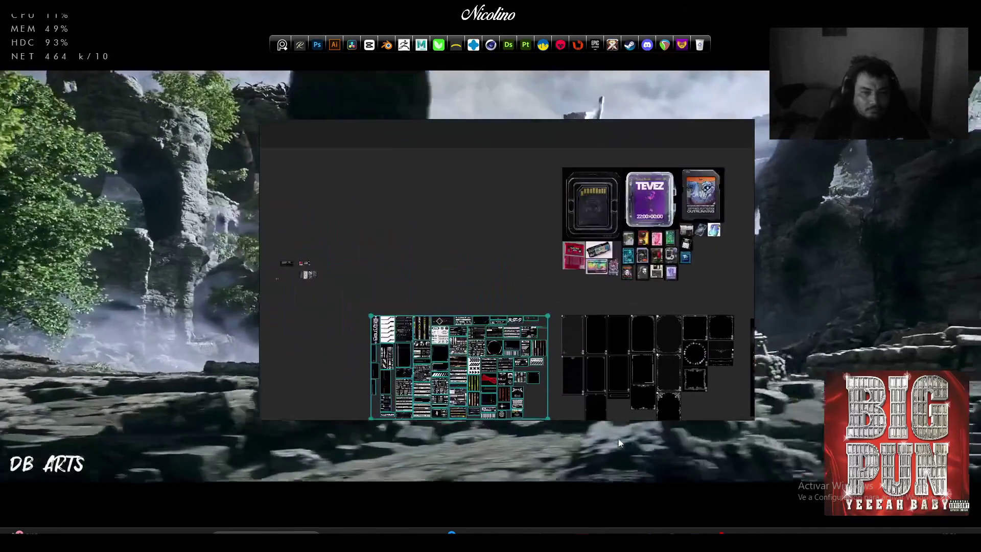
mouse_move(527, 164)
mouse_down()
mouse_move(684, 273)
mouse_move(736, 293)
mouse_up()
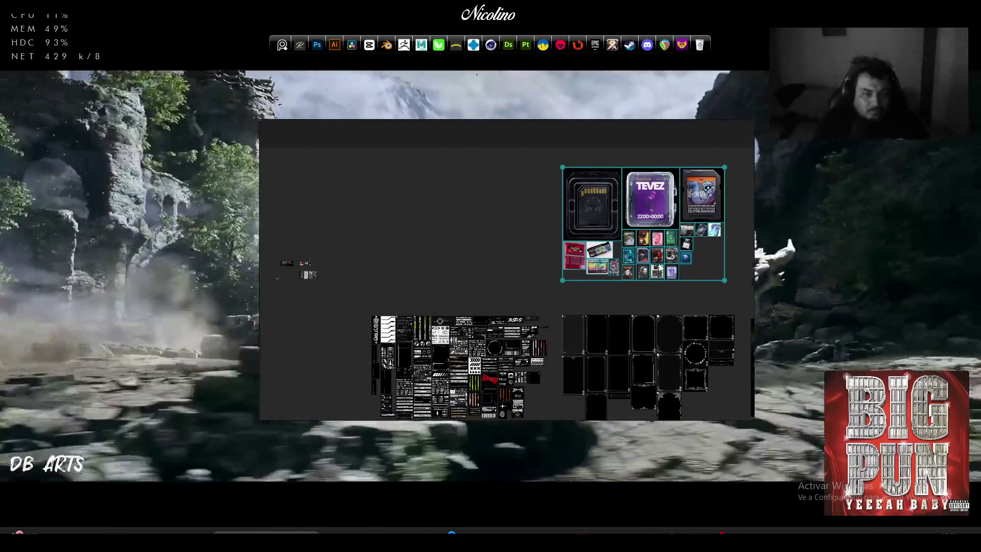
Nudge the TEVEZ cluster down-right and carry the CYBERPUNK ICONS card toward the main layout
drag(659, 267, 665, 282)
scroll(396, 268, up, 5)
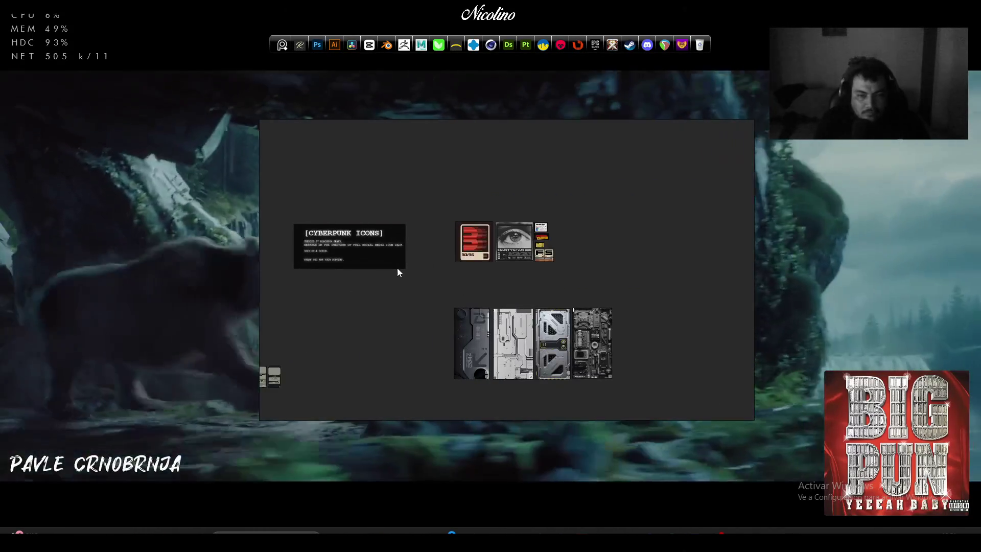
drag(398, 272, 473, 269)
mouse_move(465, 228)
mouse_down()
mouse_move(513, 271)
mouse_move(541, 356)
mouse_up()
scroll(542, 356, down, 4)
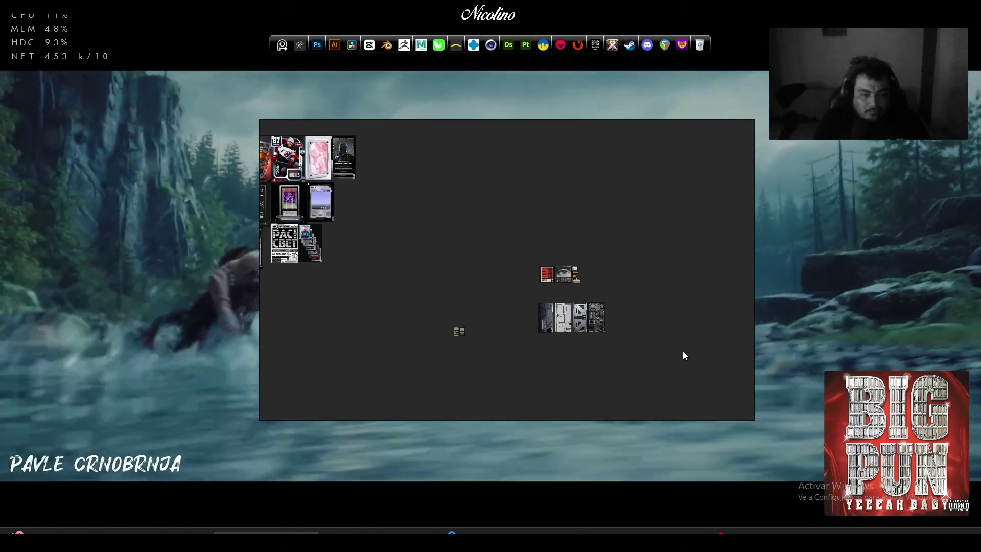
Settle the CYBERPUNK ICONS card in the bottom row just under the terminal menu image
drag(598, 339, 204, 327)
scroll(372, 280, down, 3)
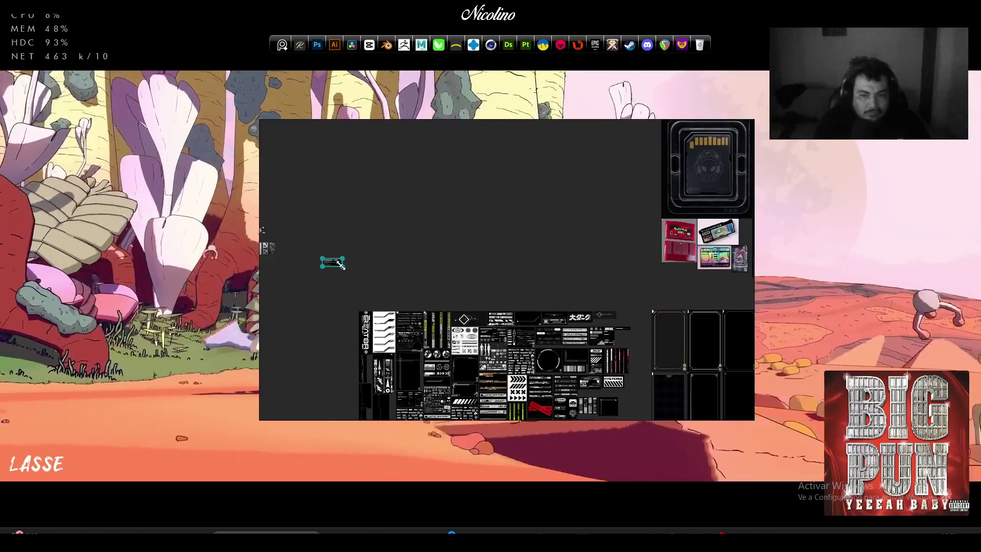
scroll(356, 264, down, 3)
mouse_move(356, 264)
mouse_down()
mouse_move(596, 278)
mouse_move(482, 160)
mouse_move(430, 206)
mouse_up()
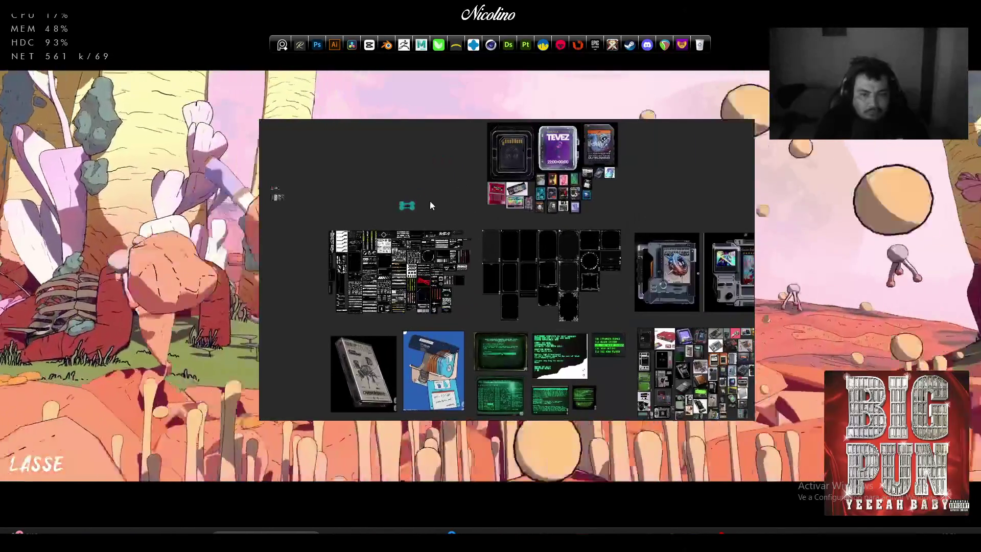
scroll(601, 371, up, 5)
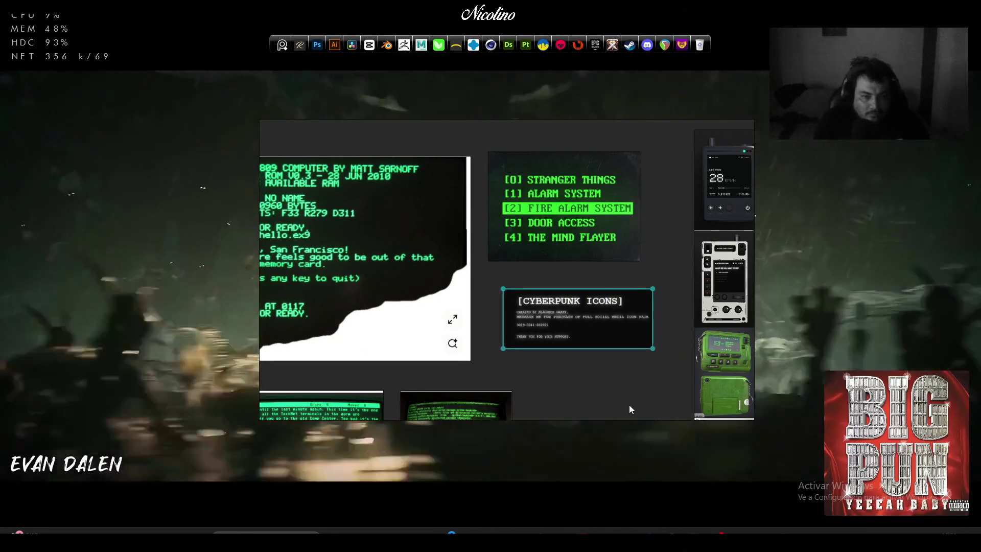
drag(620, 333, 605, 321)
click(630, 337)
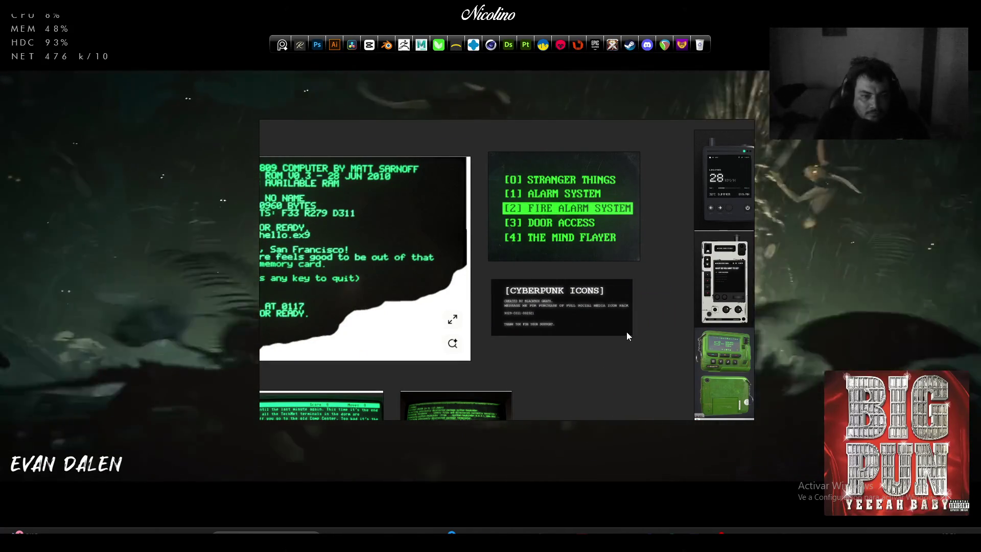
scroll(611, 314, down, 10)
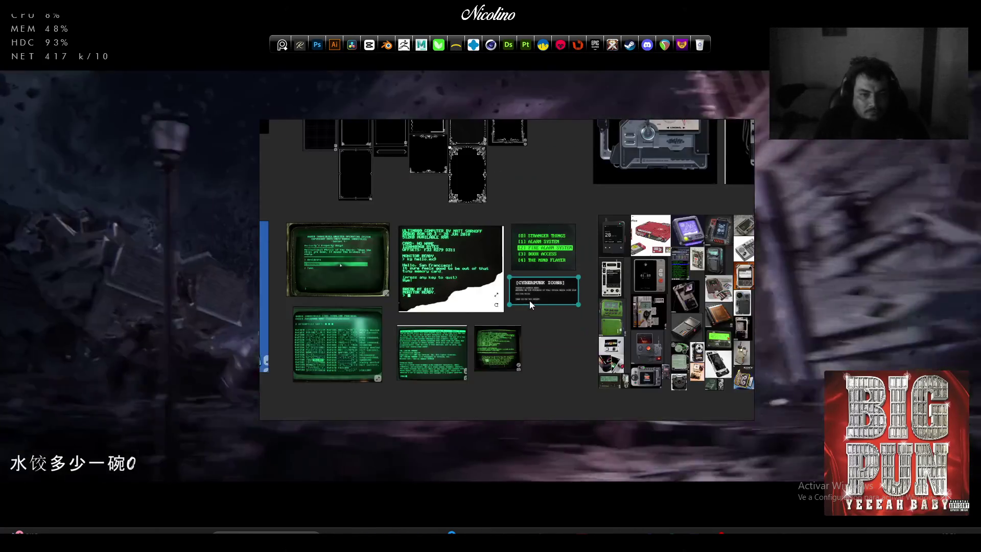
scroll(354, 261, up, 10)
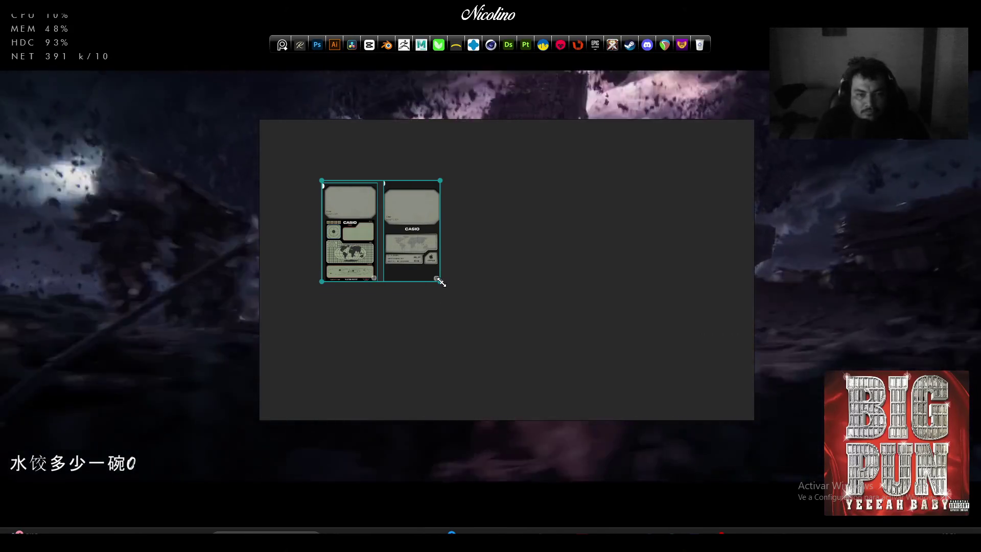
Enlarge the CASIO two-panel pair with its corner handle
drag(444, 285, 606, 423)
scroll(476, 269, down, 5)
scroll(478, 269, down, 4)
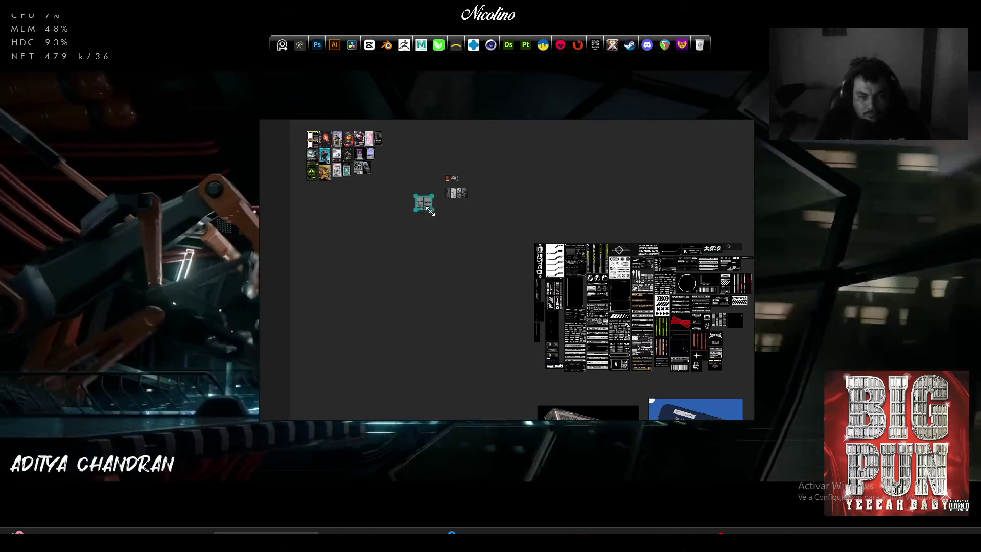
drag(429, 210, 482, 281)
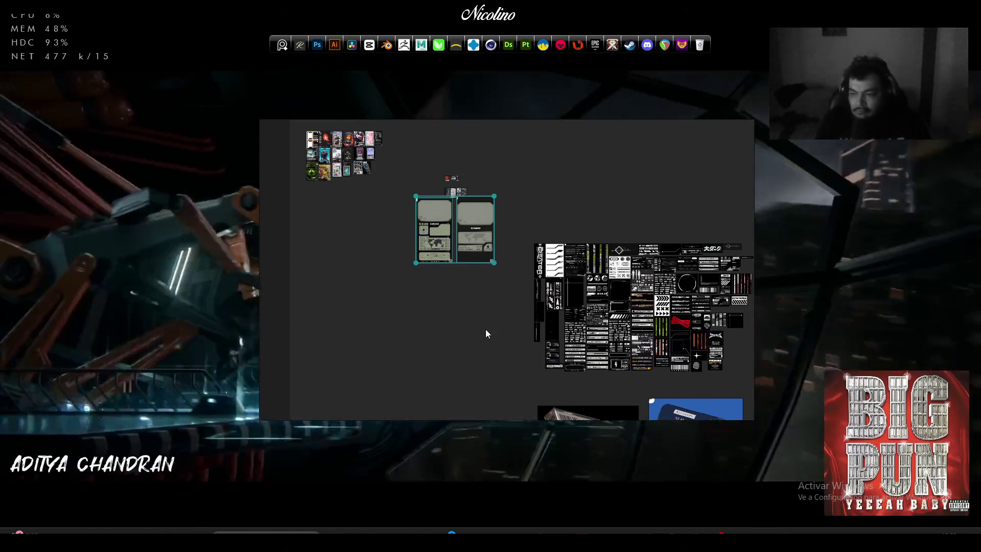
Place the CASIO pair beside the circular frame and shrink it to fit the gap
drag(485, 329, 439, 236)
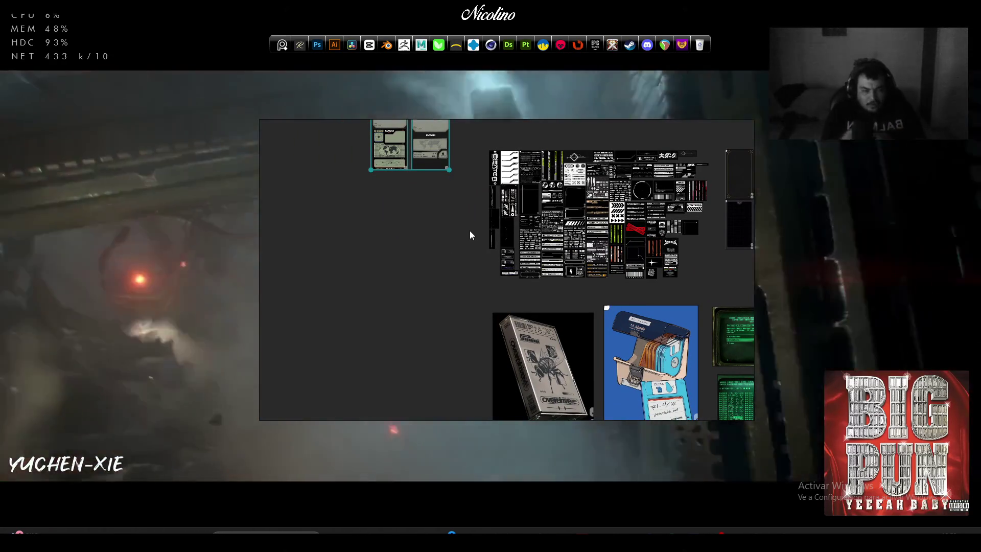
scroll(399, 179, down, 5)
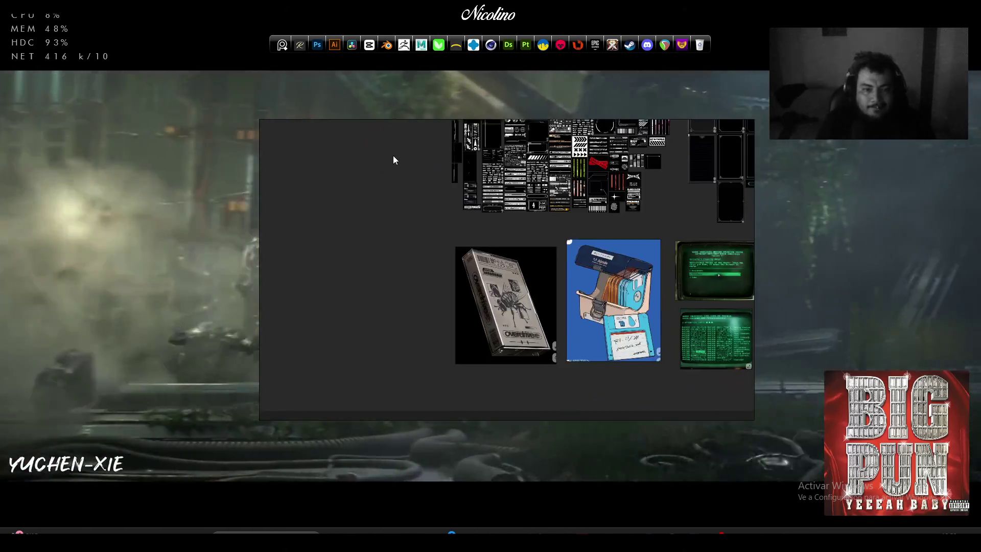
scroll(374, 279, up, 3)
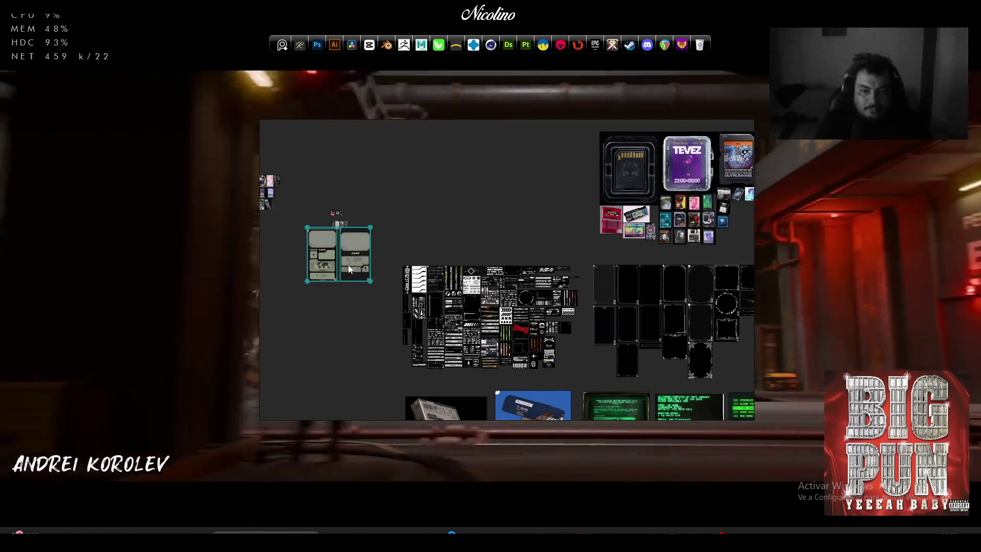
mouse_move(348, 264)
mouse_down()
mouse_move(438, 216)
mouse_move(544, 238)
mouse_move(557, 261)
mouse_move(670, 352)
mouse_move(630, 325)
mouse_up()
scroll(629, 328, up, 3)
drag(607, 275, 636, 301)
mouse_move(670, 254)
mouse_down()
mouse_move(630, 291)
mouse_move(636, 281)
mouse_up()
scroll(638, 236, down, 5)
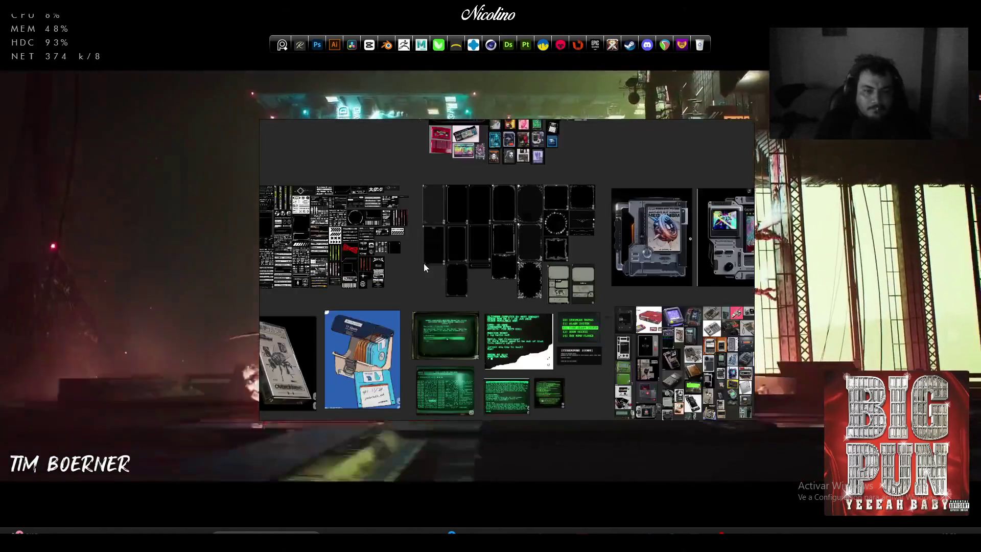
scroll(296, 230, up, 3)
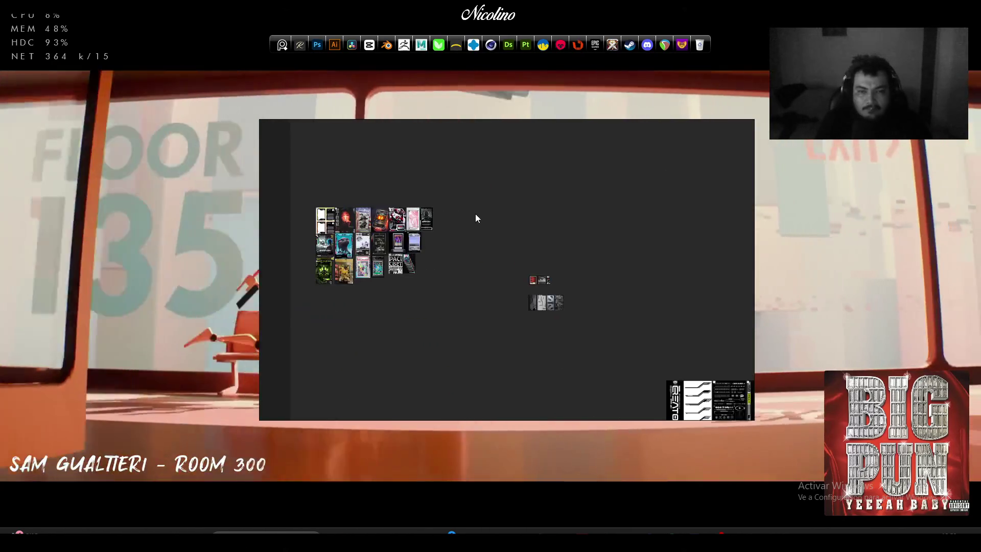
Select the poster thumbnails and arrange them By Name
drag(474, 187, 329, 309)
right_click(367, 251)
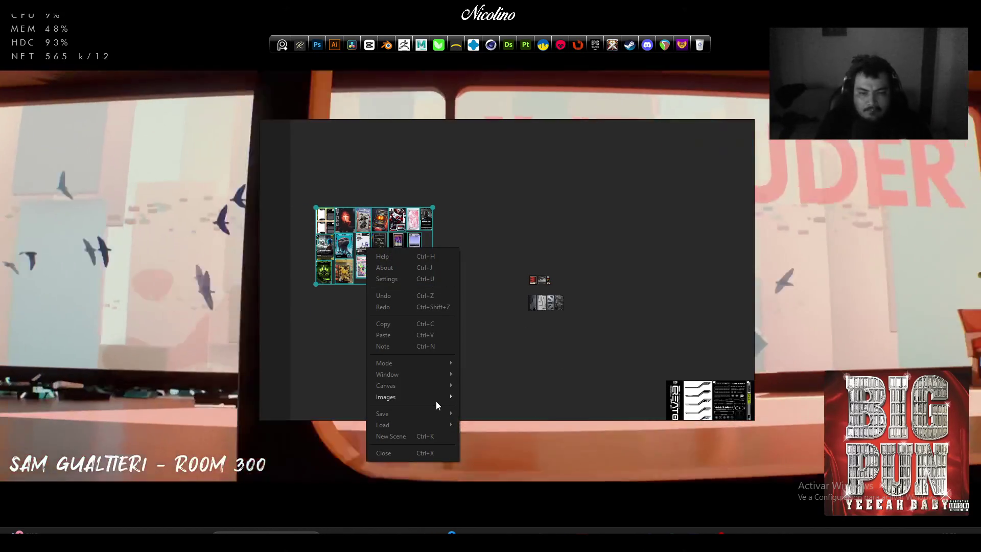
mouse_move(436, 401)
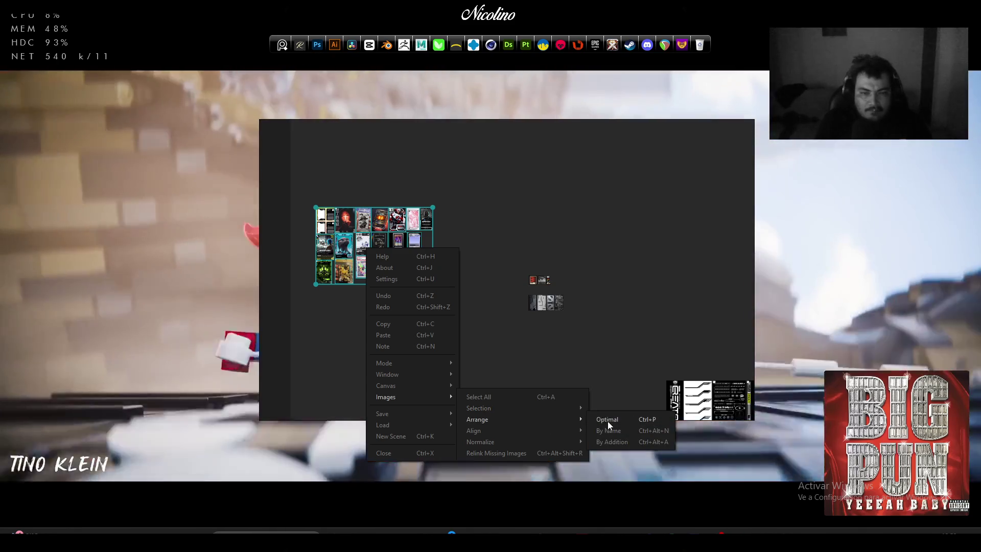
click(605, 428)
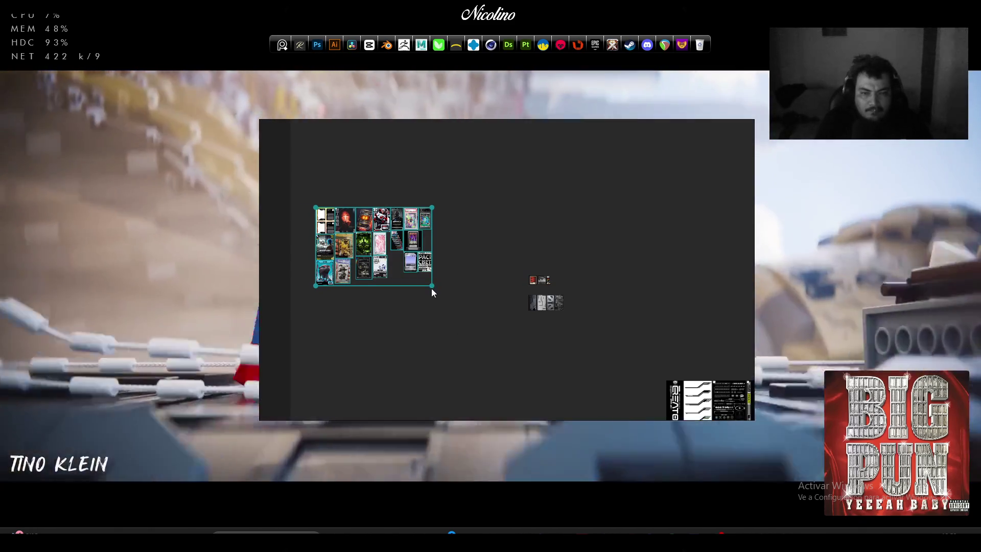
scroll(471, 323, up, 3)
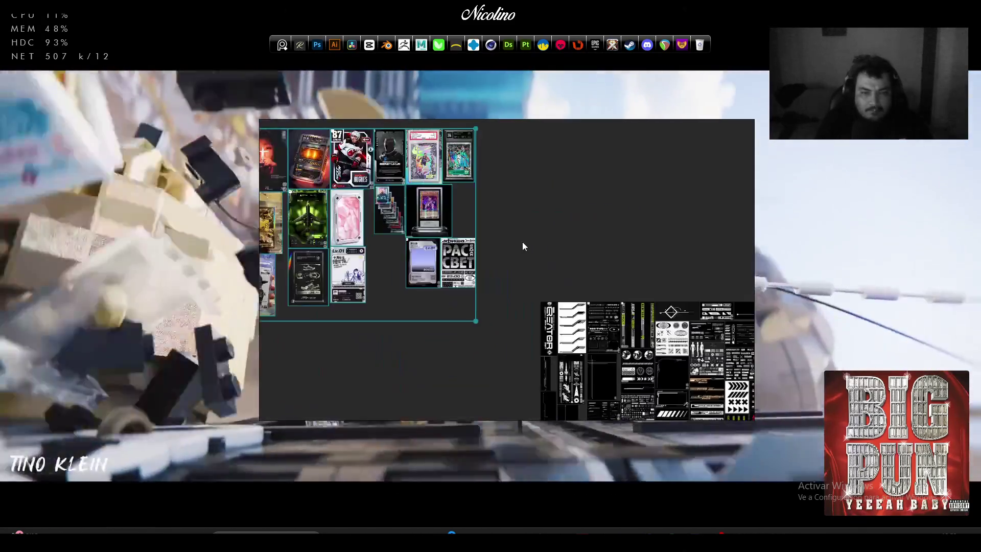
scroll(522, 241, down, 2)
Move the poster group beside the trading-card cluster and select the 3/eye/FS images
drag(552, 249, 511, 317)
mouse_move(318, 331)
mouse_down()
mouse_move(493, 287)
mouse_move(495, 317)
mouse_move(484, 325)
mouse_up()
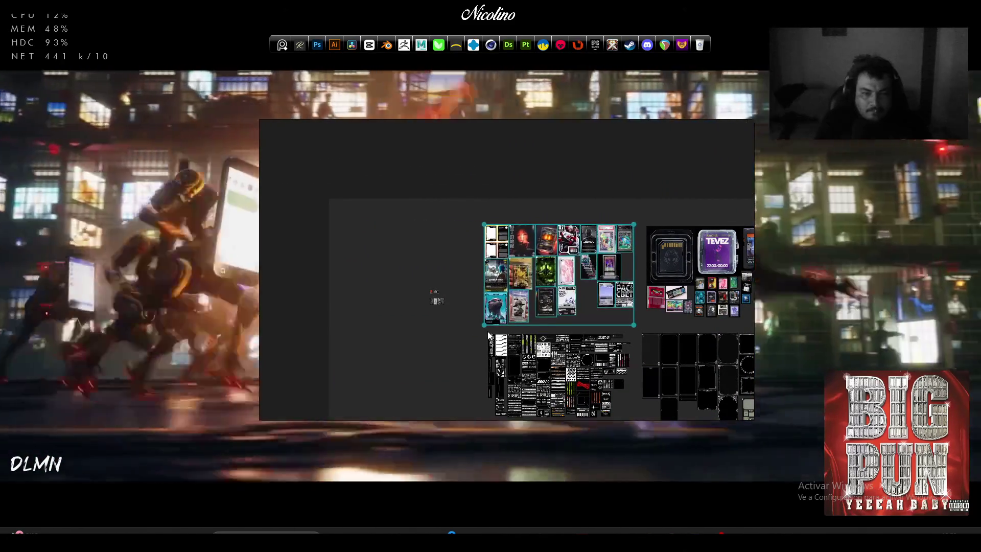
scroll(418, 304, up, 2)
scroll(437, 296, down, 5)
scroll(438, 296, up, 6)
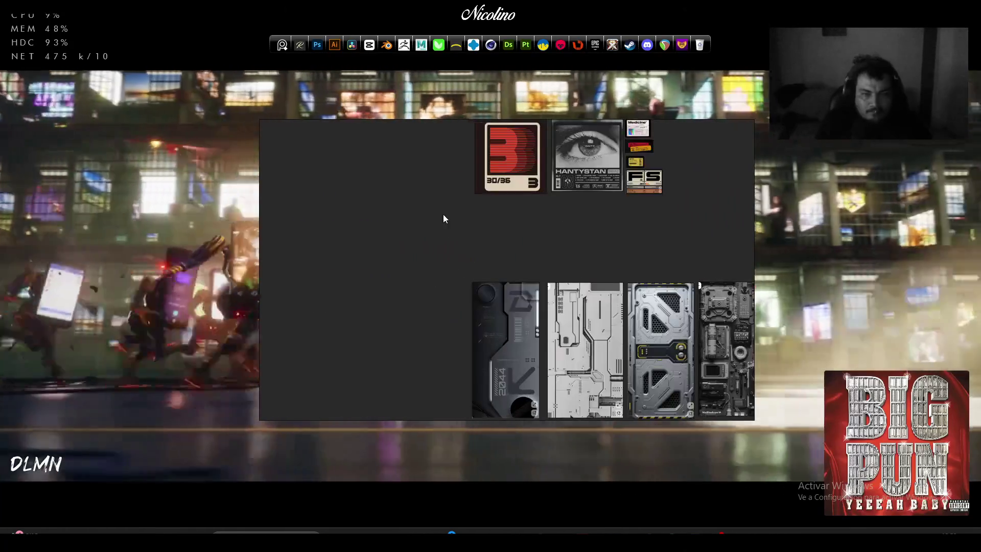
scroll(439, 245, down, 2)
click(508, 138)
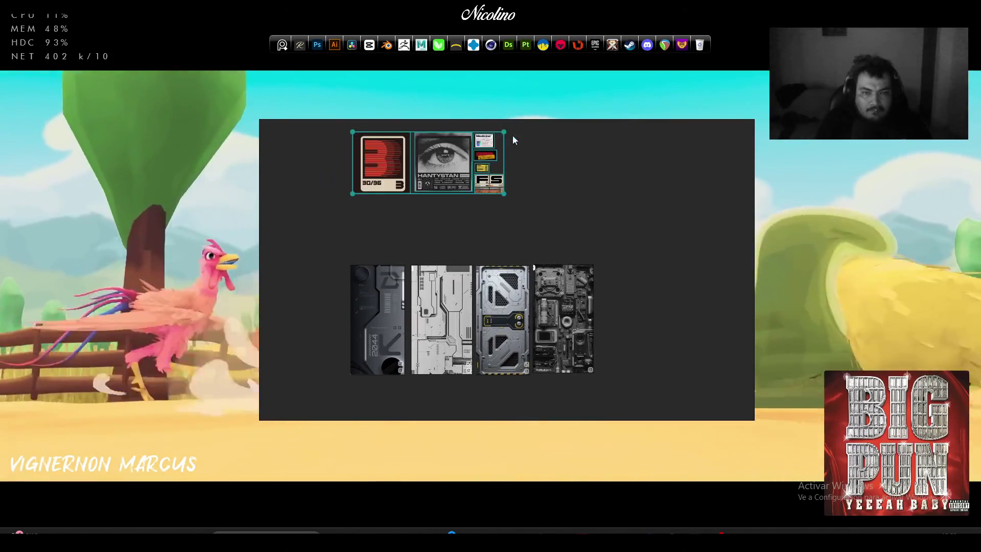
scroll(453, 313, down, 4)
scroll(453, 312, up, 3)
scroll(598, 225, down, 5)
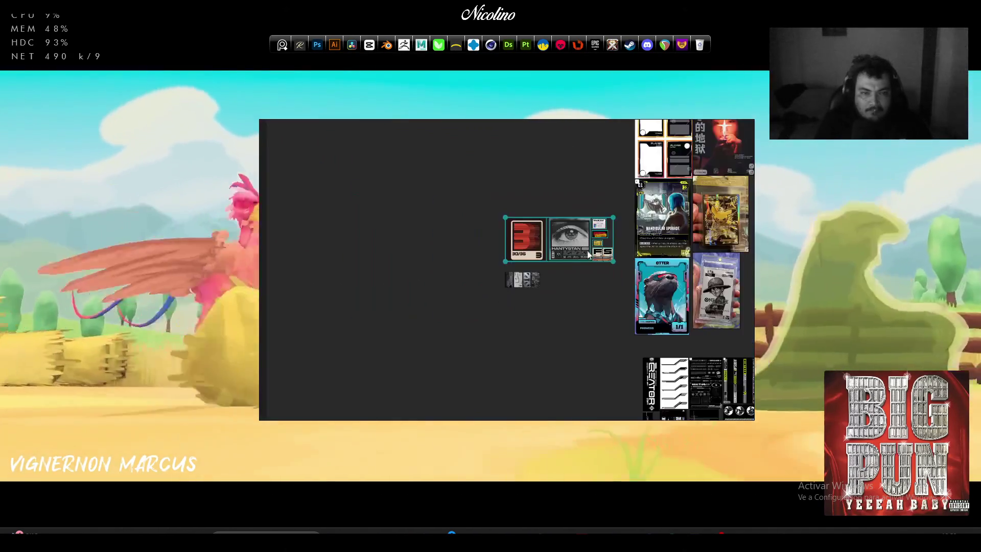
scroll(397, 224, down, 4)
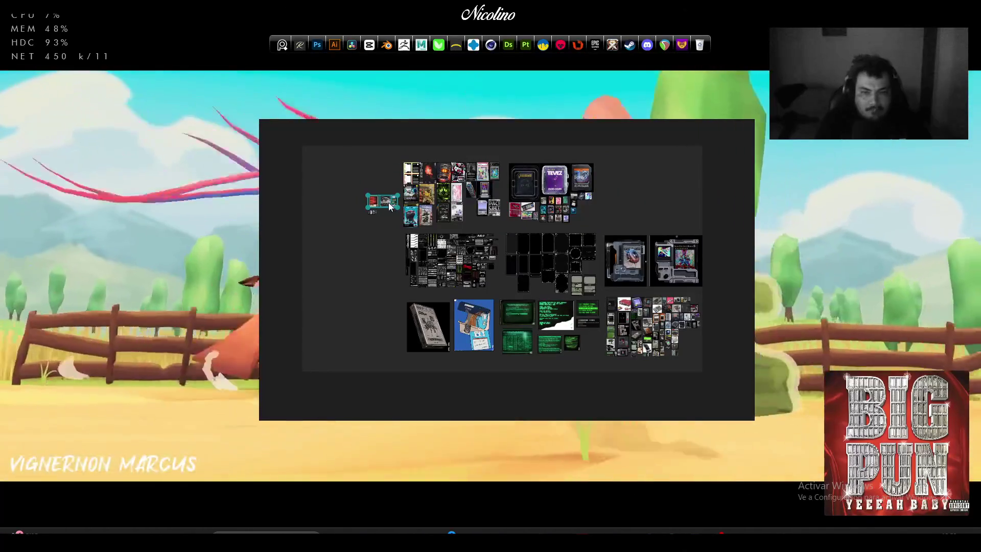
Move the 3/eye/FS group to the upper right and rotate the tilted image group level
drag(388, 202, 671, 193)
scroll(673, 190, up, 3)
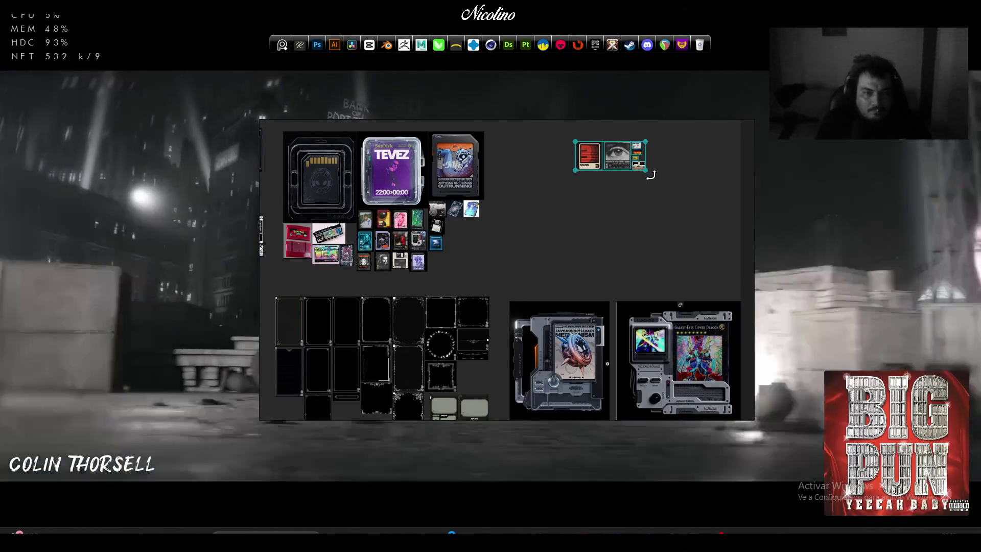
drag(654, 183, 743, 289)
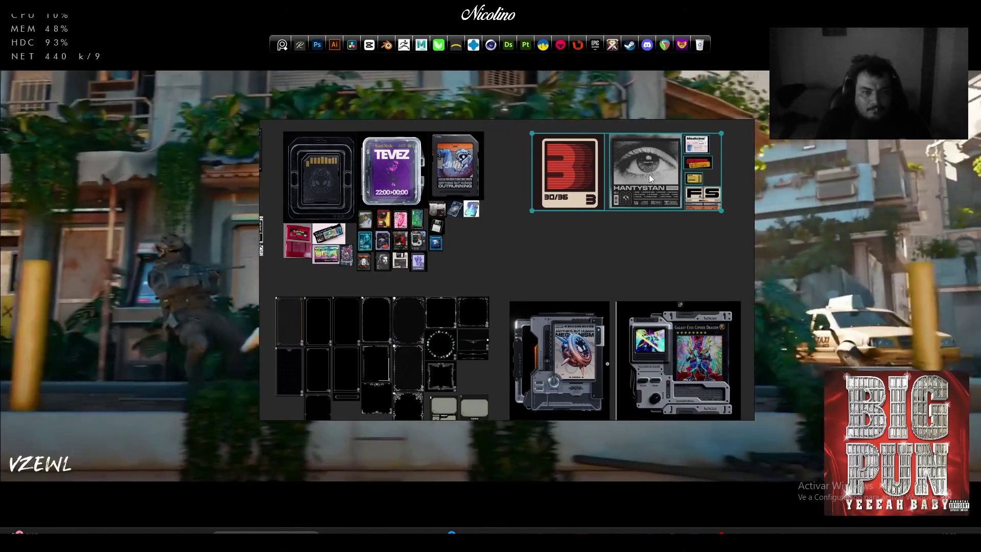
scroll(653, 179, down, 3)
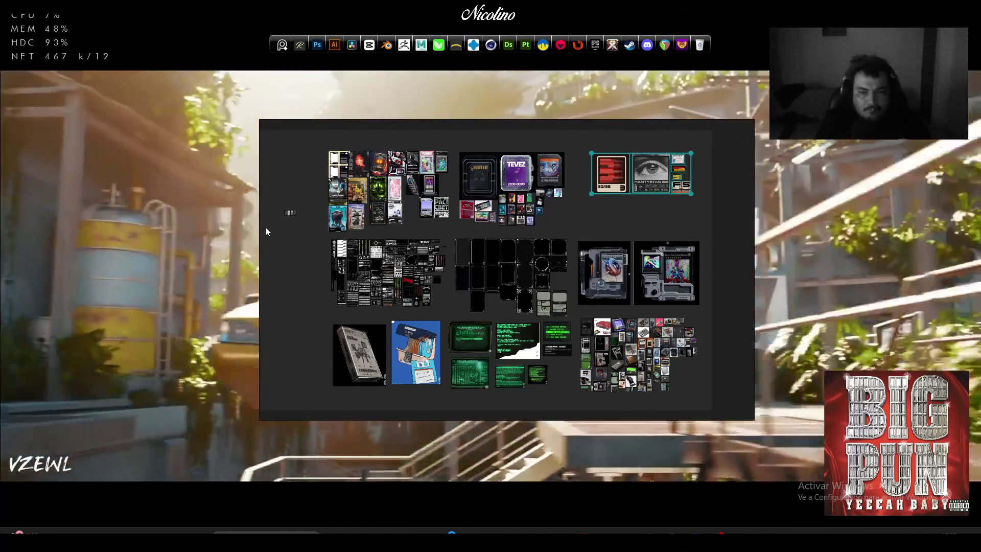
Enlarge the small texture strip, place it top right, and set the 3/eye/FS group below it
click(290, 213)
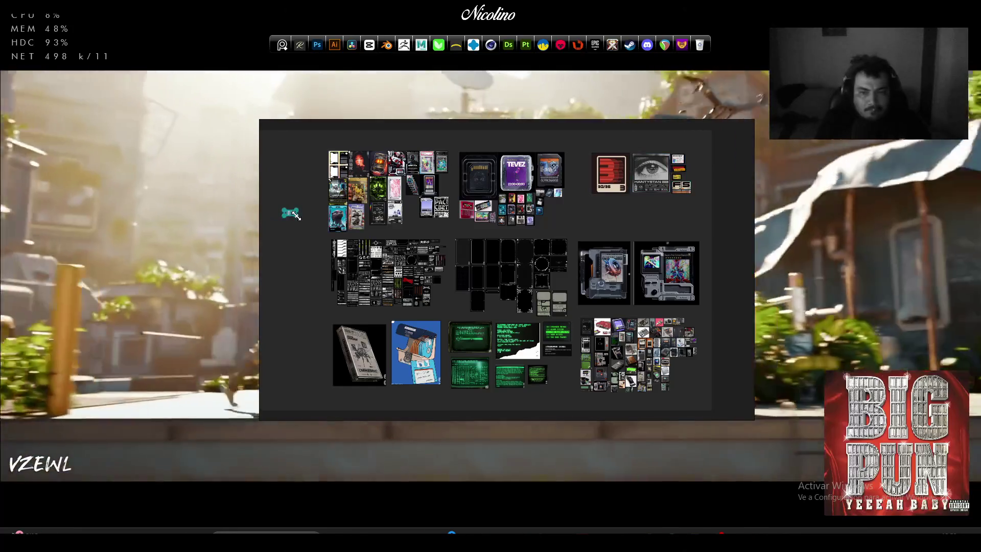
mouse_move(297, 216)
mouse_down()
mouse_move(377, 307)
mouse_move(403, 306)
mouse_up()
mouse_move(368, 230)
mouse_down()
mouse_move(667, 175)
mouse_move(740, 217)
mouse_move(781, 213)
mouse_up()
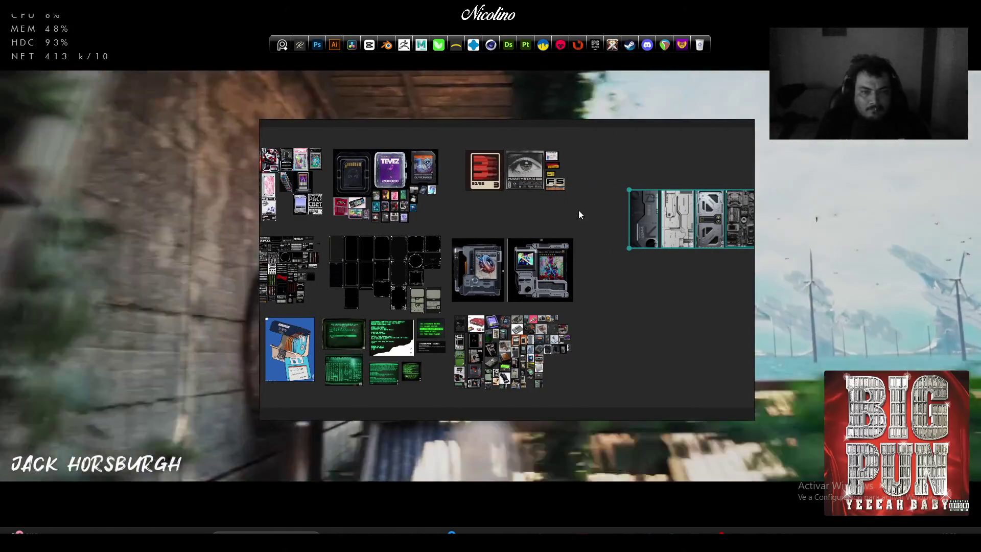
click(483, 174)
drag(483, 174, 636, 312)
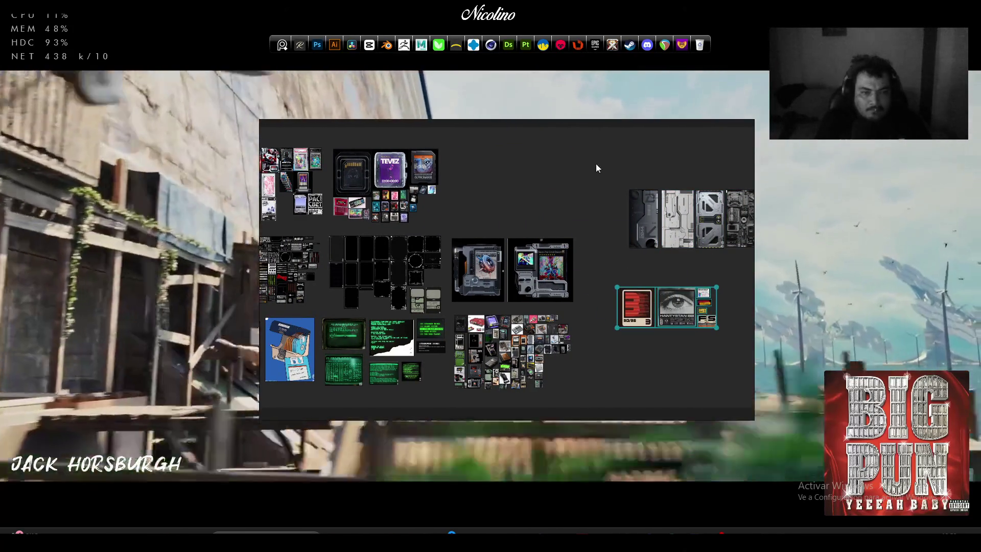
click(739, 231)
mouse_move(740, 231)
mouse_down()
mouse_move(563, 188)
mouse_move(596, 206)
mouse_move(570, 186)
mouse_move(693, 210)
mouse_up()
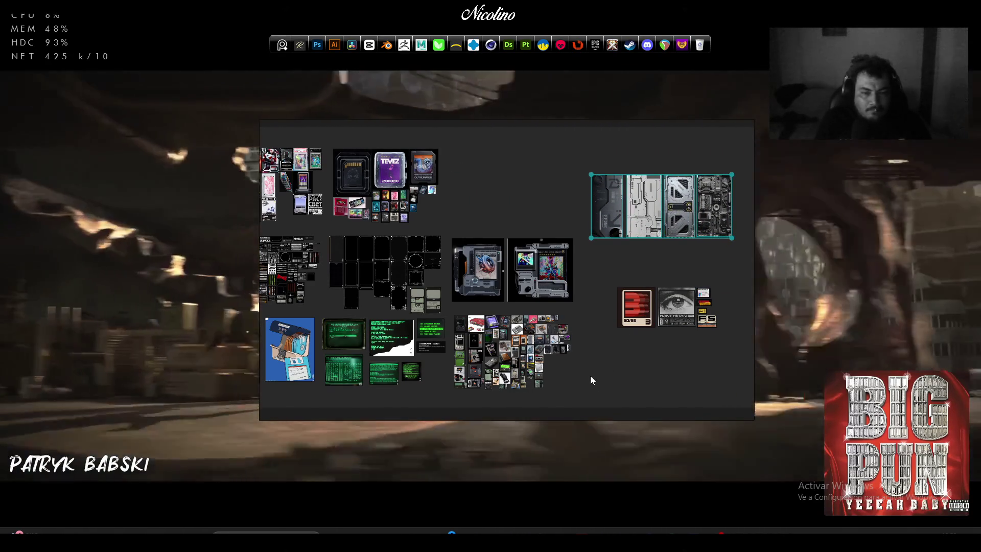
click(595, 284)
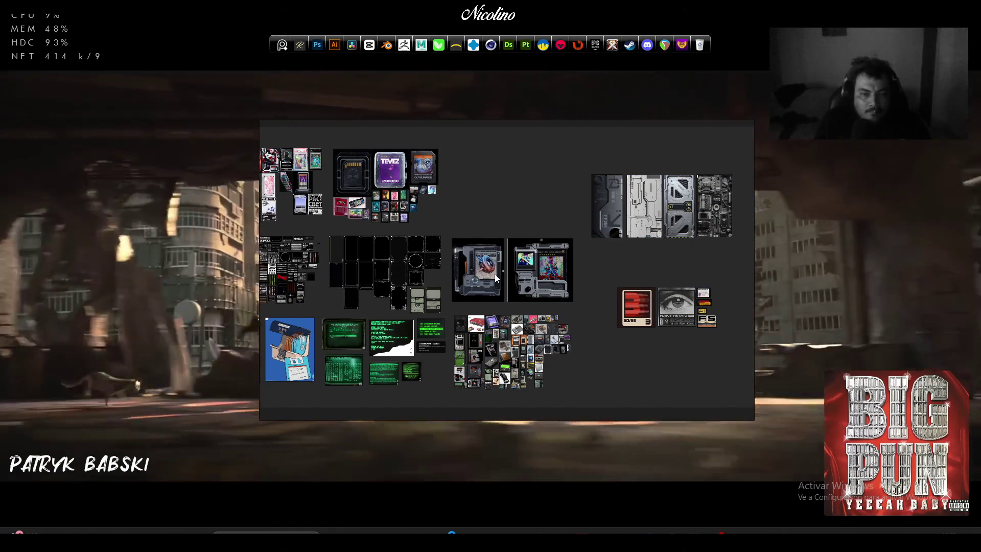
Raise the two-panel group into the top row, then enlarge the small-image collage into the middle row
mouse_move(533, 283)
mouse_down()
mouse_move(534, 191)
mouse_move(588, 219)
mouse_up()
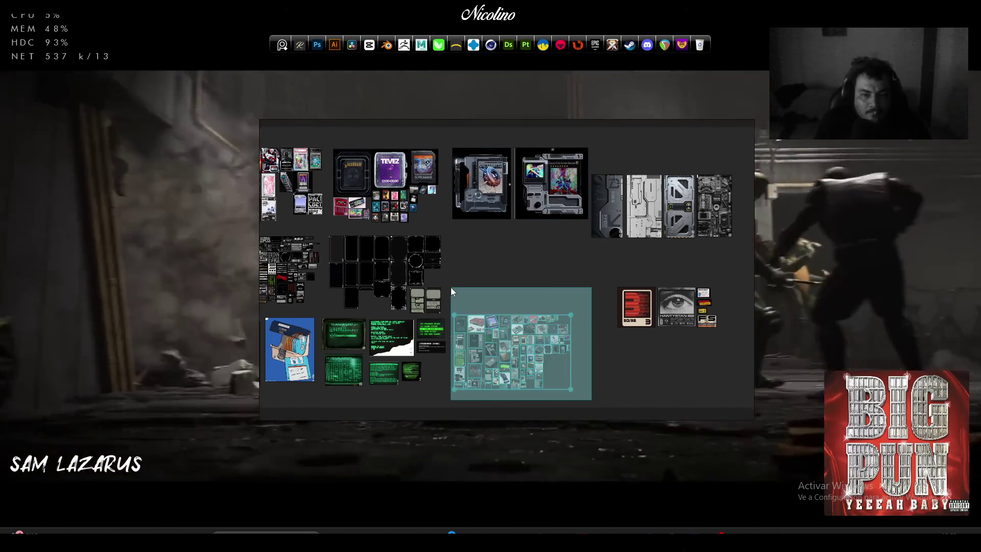
drag(451, 288, 451, 289)
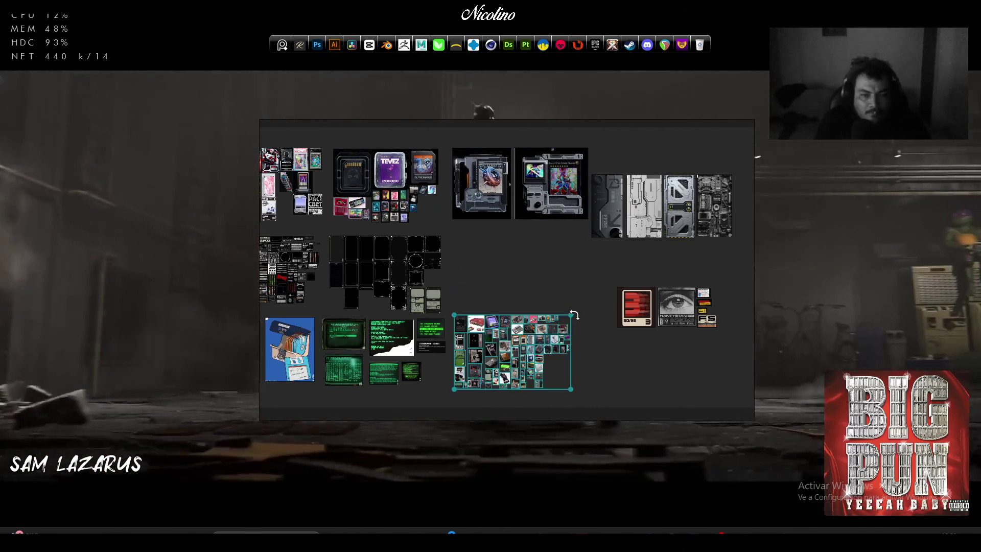
drag(571, 313, 596, 296)
drag(544, 323, 546, 258)
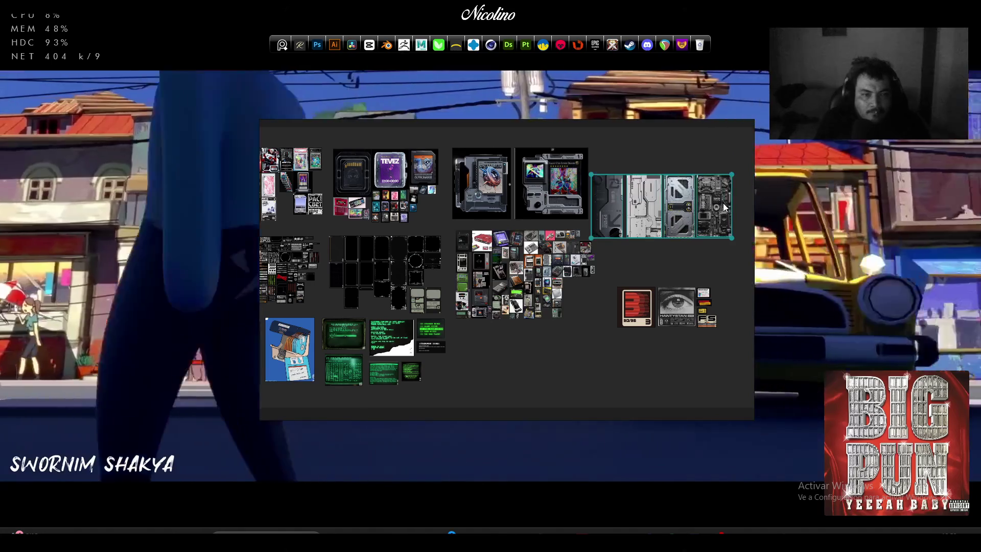
Put the four-panel texture in the bottom row, ending it with the 3/eye/FS group
mouse_move(724, 206)
mouse_down()
mouse_move(666, 339)
mouse_move(583, 368)
mouse_move(591, 366)
mouse_up()
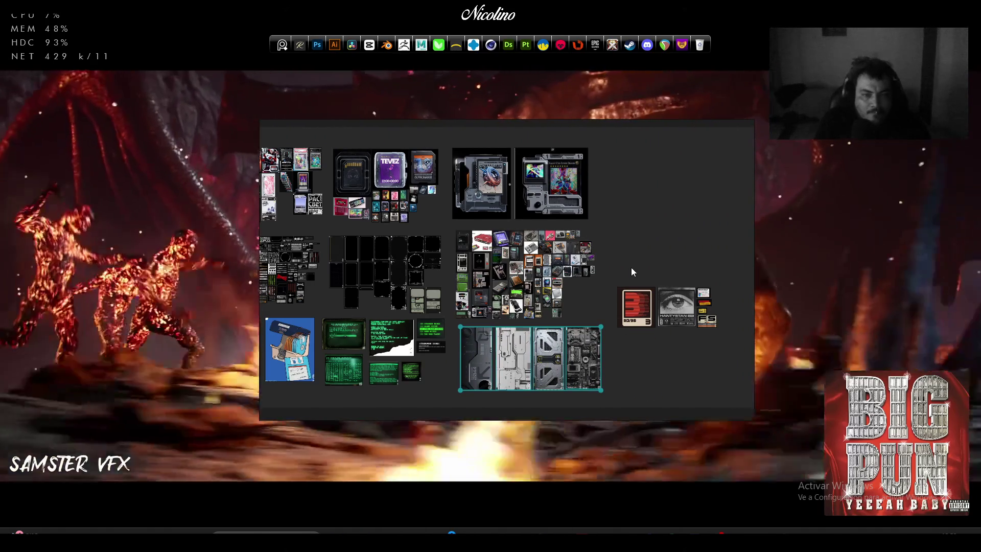
click(708, 321)
mouse_move(661, 222)
mouse_down()
mouse_move(684, 269)
mouse_move(689, 371)
mouse_up()
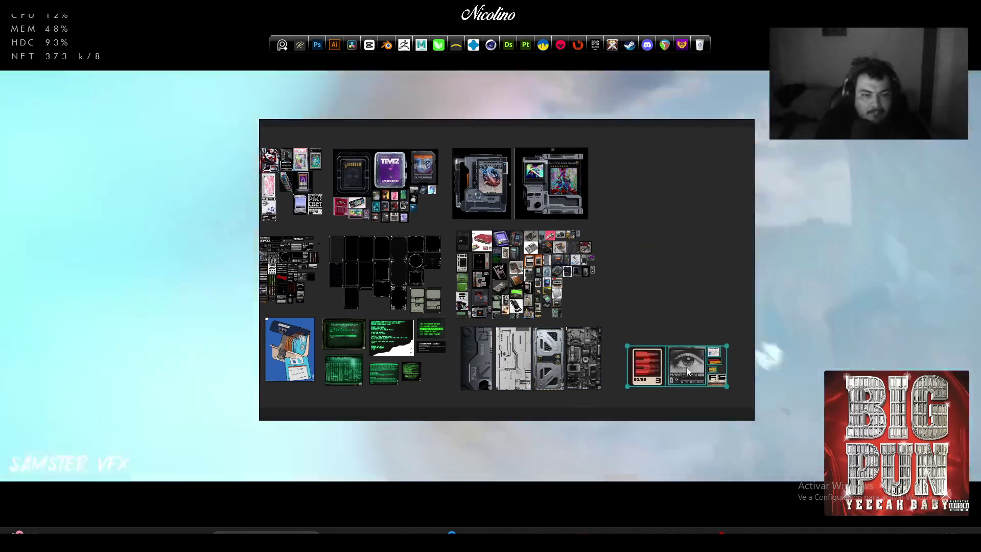
scroll(680, 298, down, 5)
scroll(679, 296, up, 4)
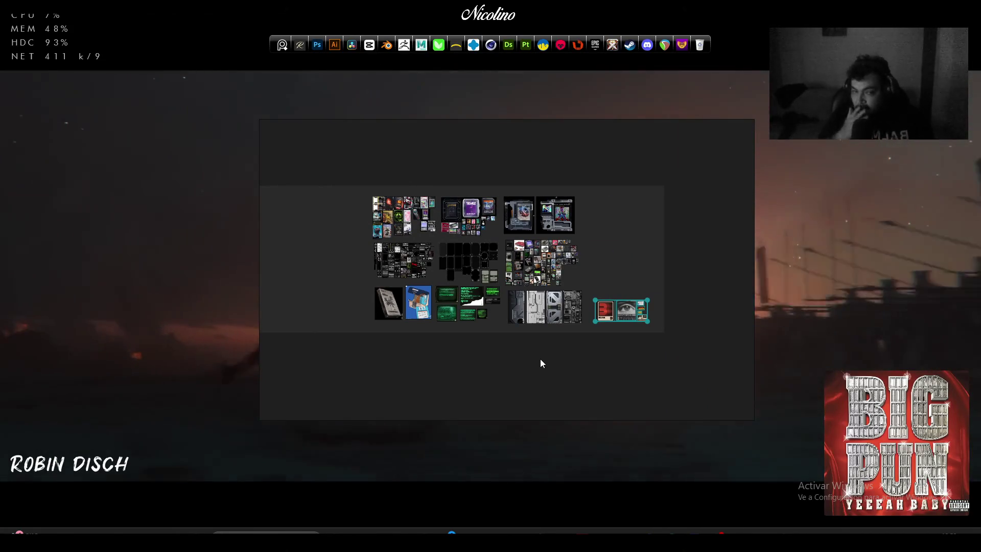
Box-select the bottom row of images and drag it about 80 px lower, then deselect
scroll(378, 225, up, 3)
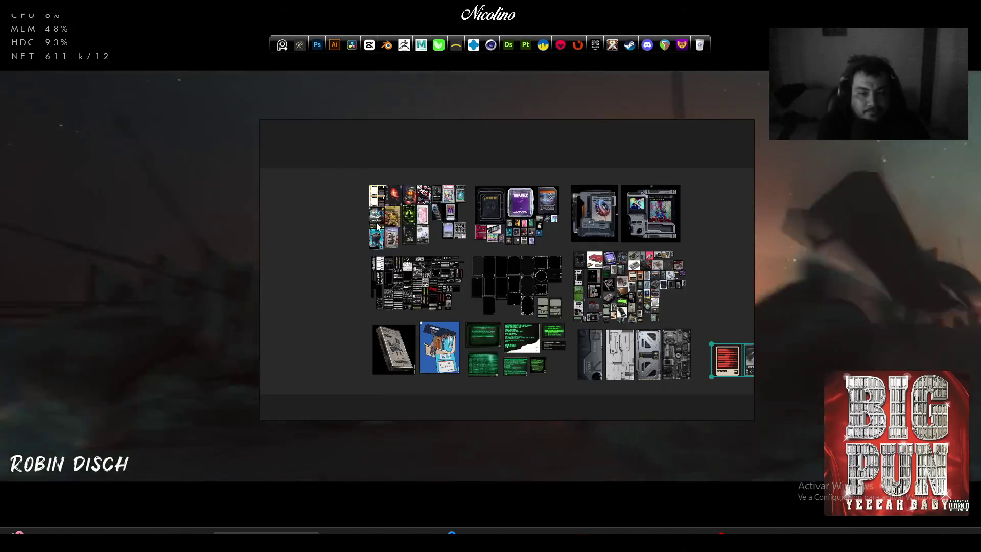
mouse_move(375, 155)
mouse_down()
mouse_move(698, 245)
mouse_move(665, 222)
mouse_move(667, 194)
mouse_up()
click(712, 288)
drag(712, 288, 680, 222)
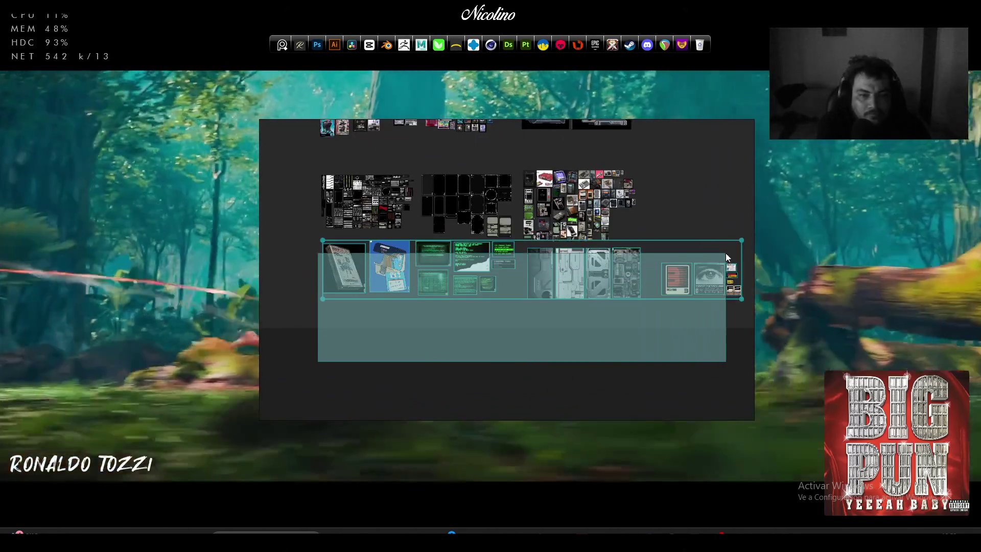
drag(726, 257, 743, 247)
drag(617, 281, 616, 322)
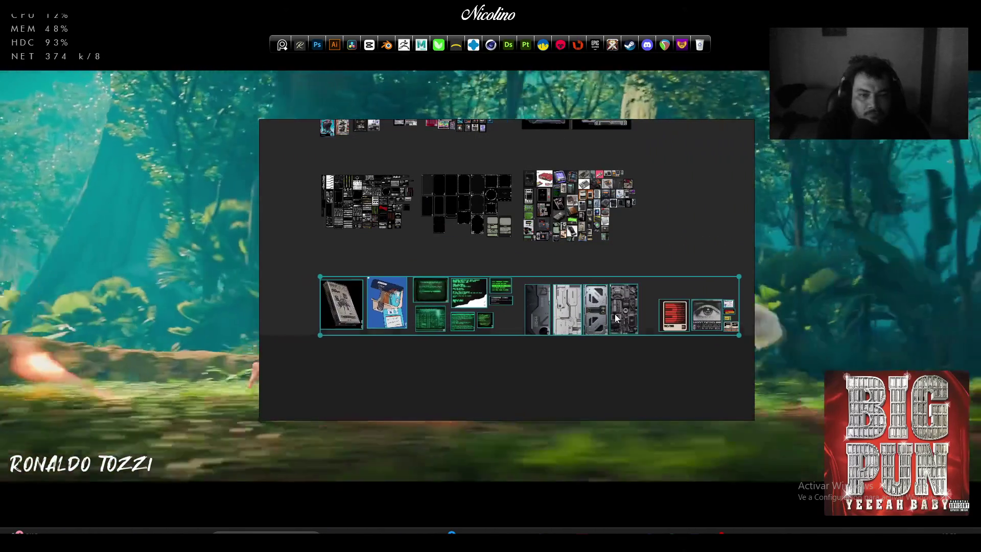
click(659, 227)
drag(659, 227, 698, 312)
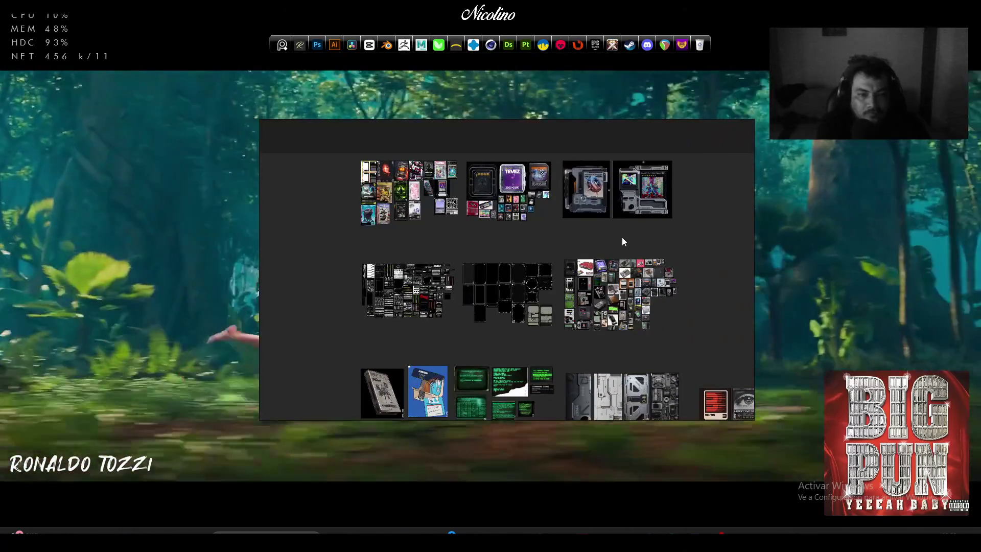
Save the reference board through the canvas right-click menu's Save > Save
right_click(681, 236)
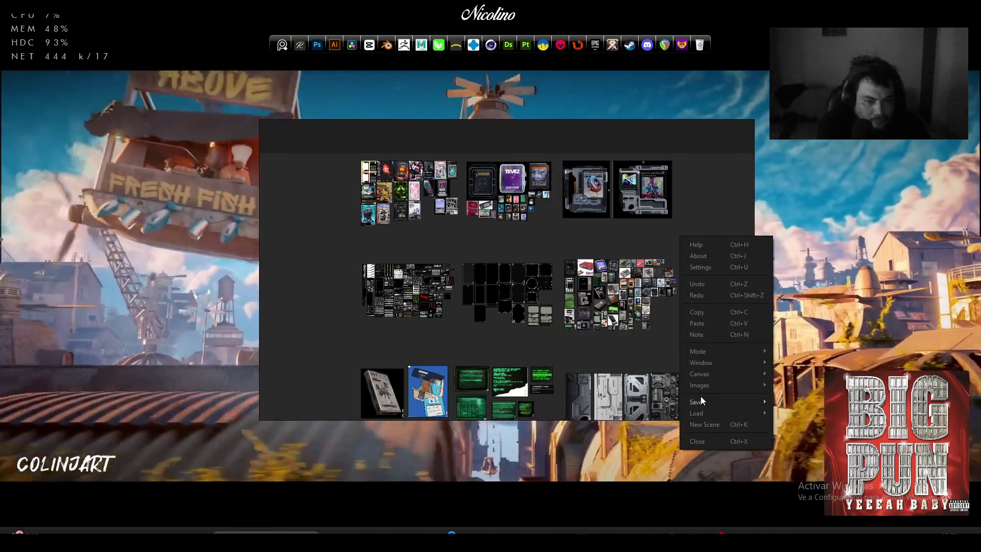
mouse_move(720, 394)
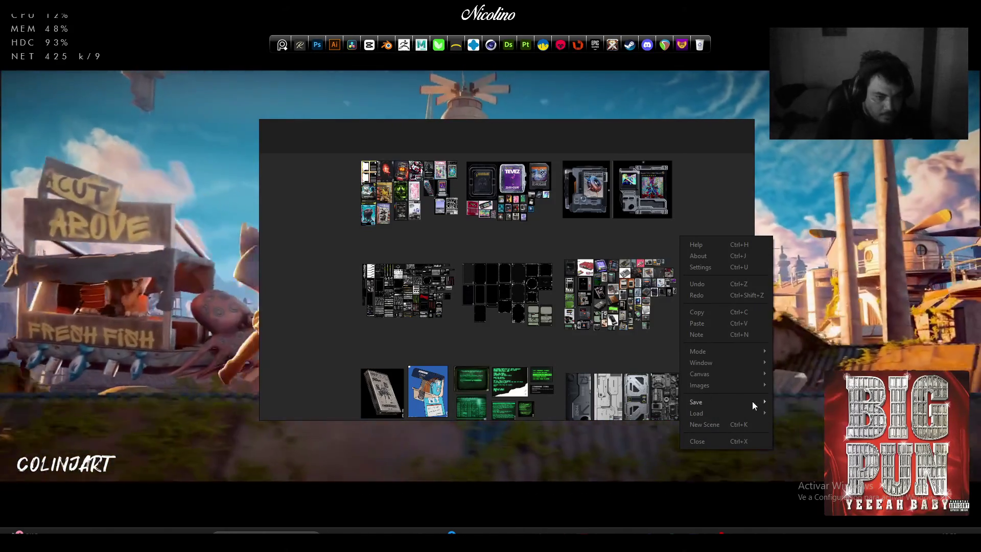
click(784, 402)
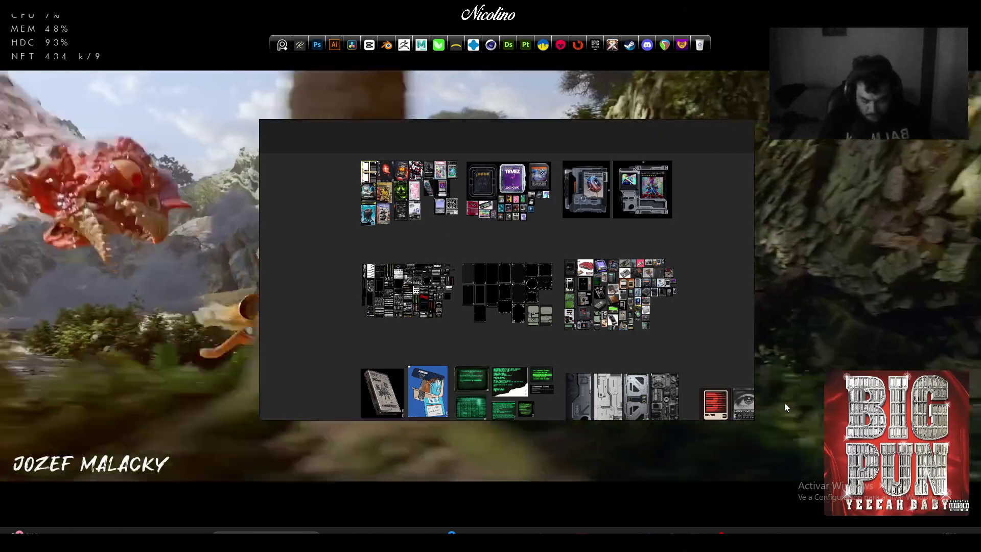
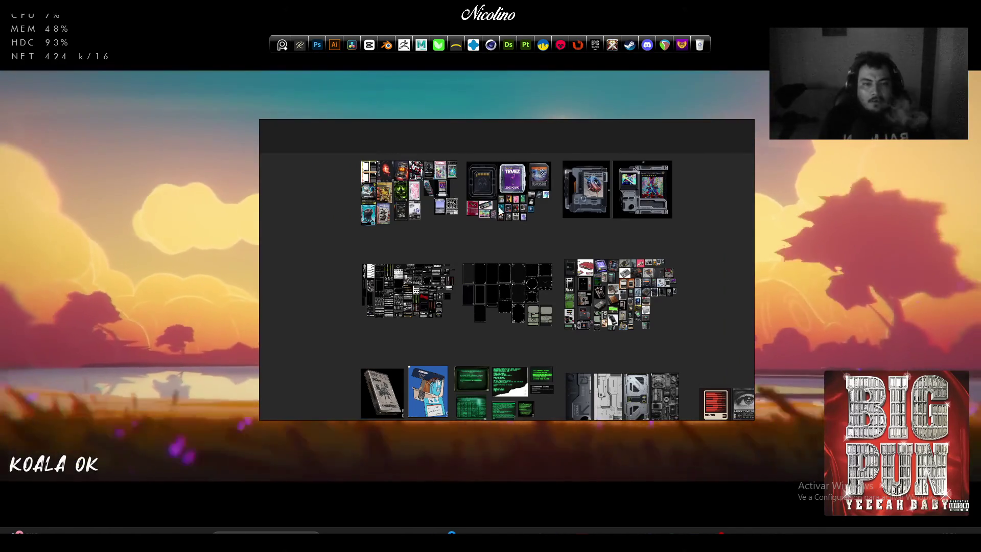
Add a new text note to the PureRef board and move it above the first card cluster
scroll(352, 221, up, 3)
right_click(394, 239)
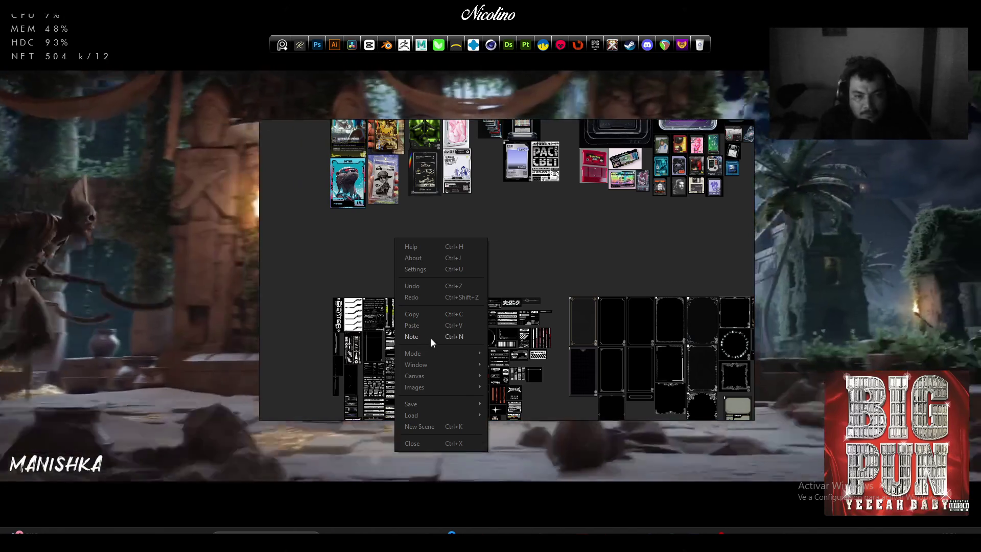
click(429, 336)
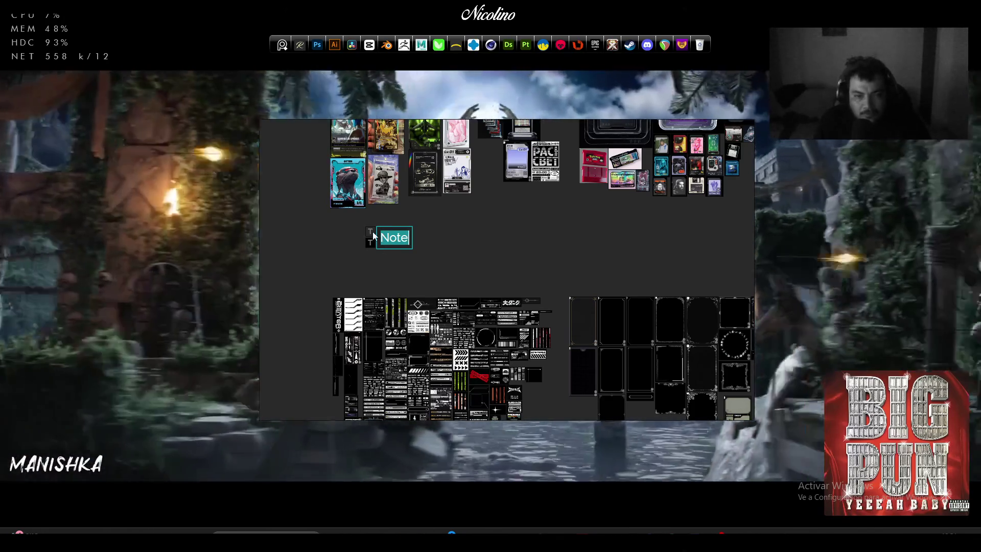
click(363, 269)
mouse_move(404, 241)
mouse_down()
mouse_move(324, 239)
mouse_move(389, 257)
mouse_move(396, 284)
mouse_move(440, 182)
mouse_move(397, 240)
mouse_up()
scroll(324, 239, down, 3)
scroll(397, 284, up, 3)
scroll(432, 186, up, 3)
Write 'Diseño General Carta/Targeta' as the note's text
double_click(397, 240)
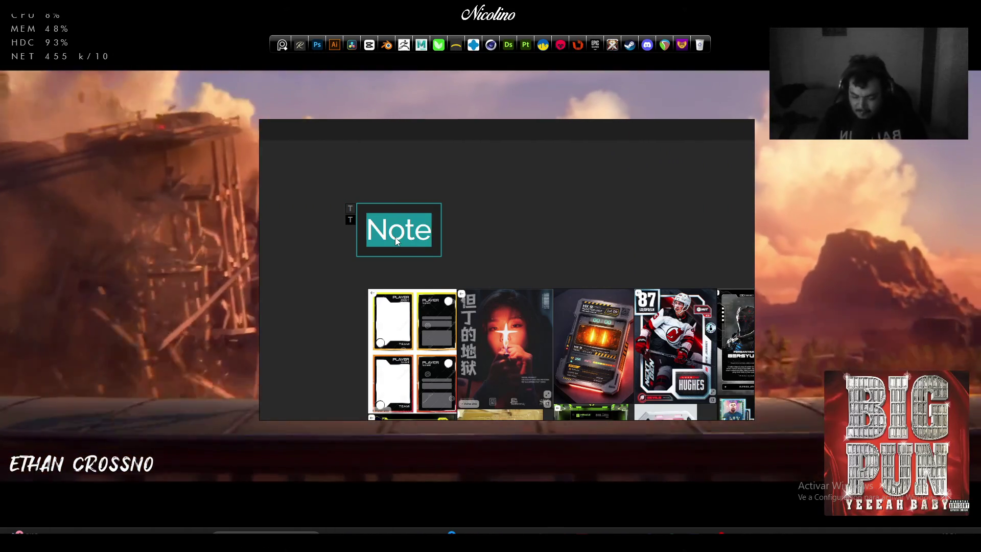
text(Diseñop)
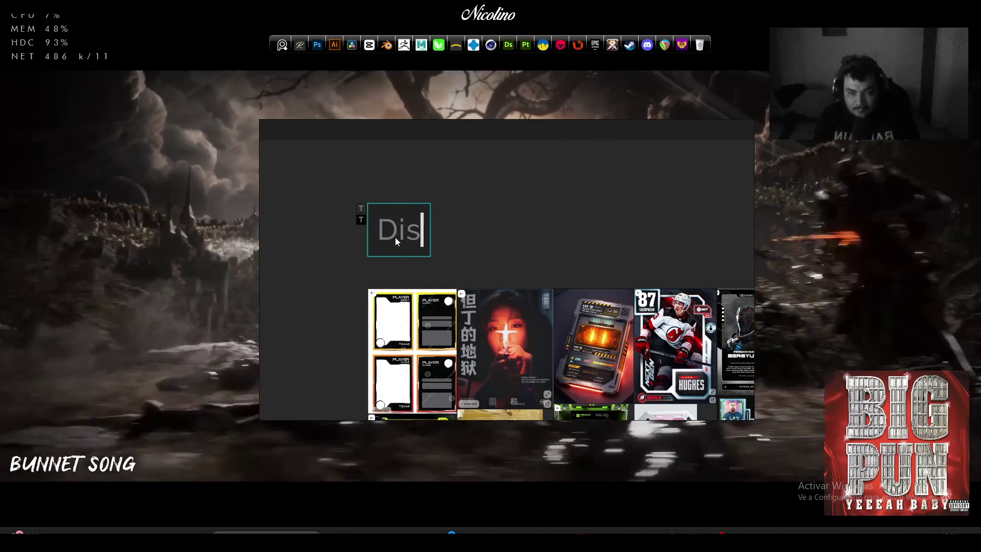
key(BackSpace)
text(G)
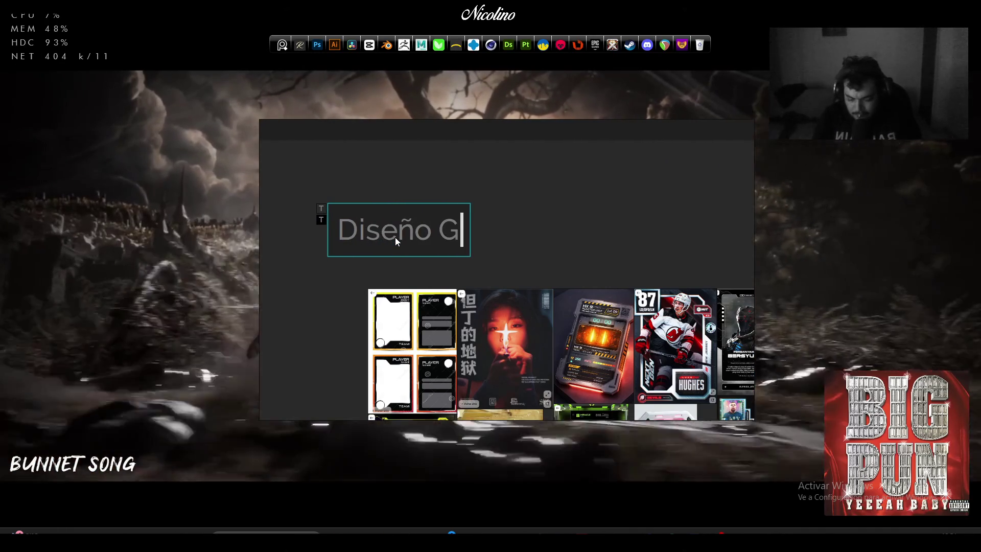
text(eneral Carta)
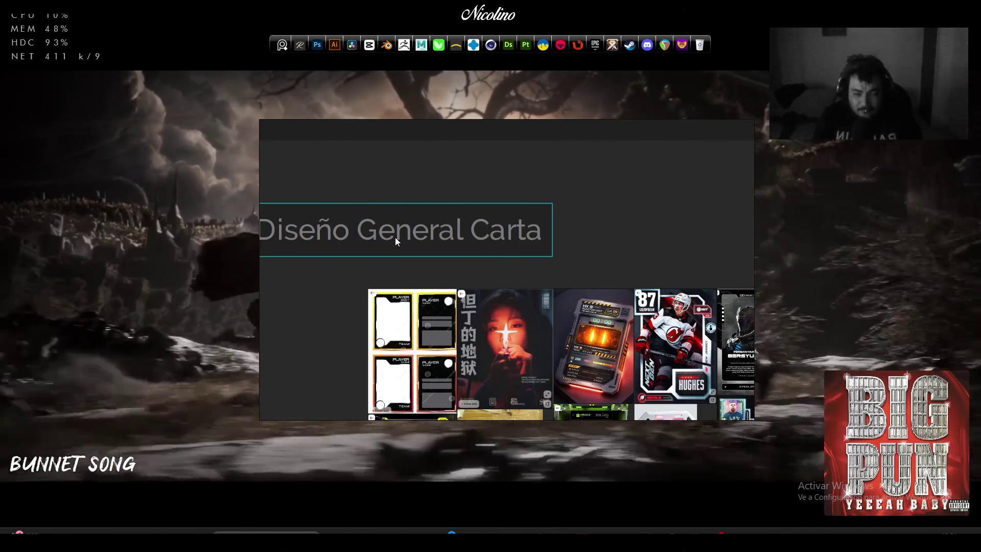
text(/Targeta)
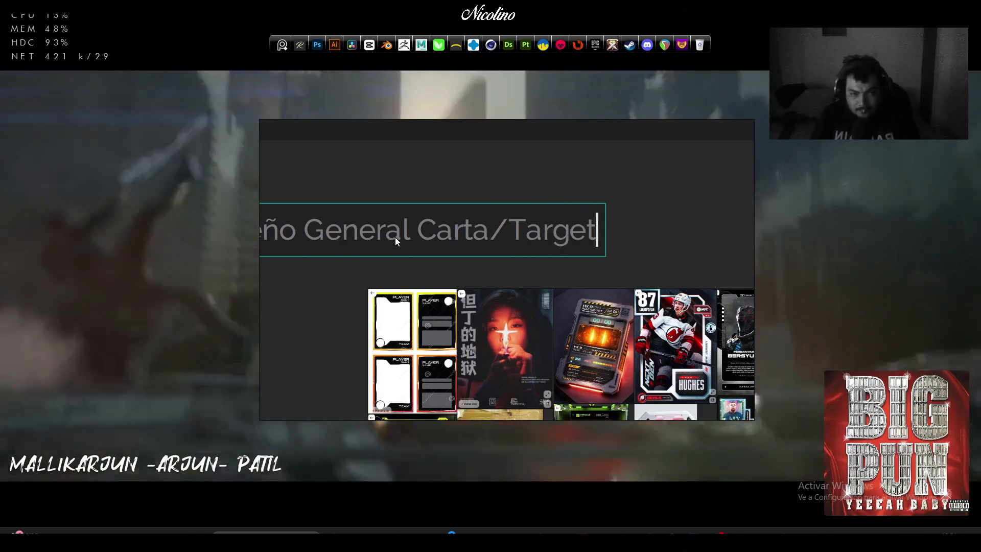
scroll(425, 225, down, 3)
Commit the Diseño General Carta/Targeta label and nudge it slightly left
click(448, 215)
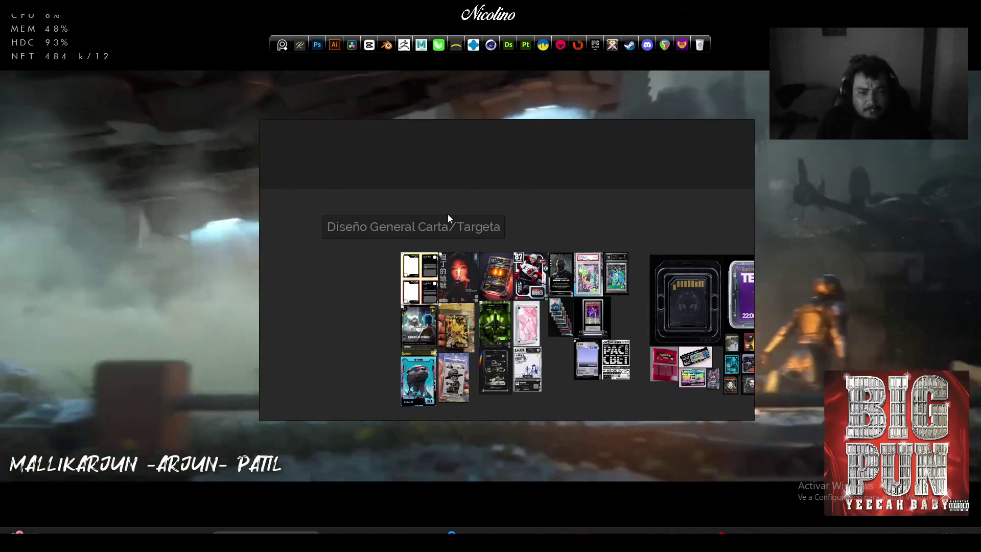
drag(540, 229, 520, 231)
click(617, 201)
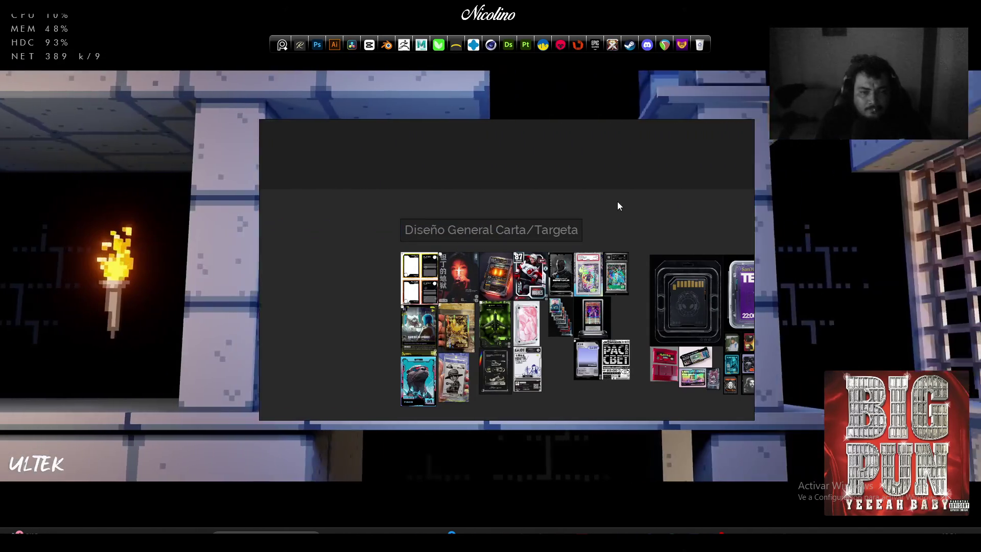
scroll(486, 233, down, 3)
scroll(426, 246, up, 5)
Duplicate the label and place the copy above the TEVEZ card group
click(425, 247)
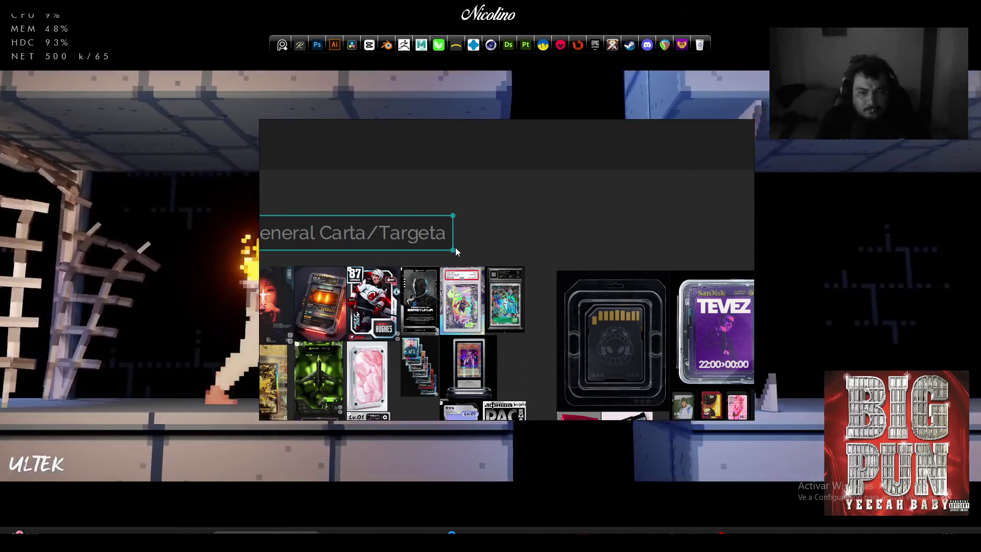
scroll(434, 189, left, 5)
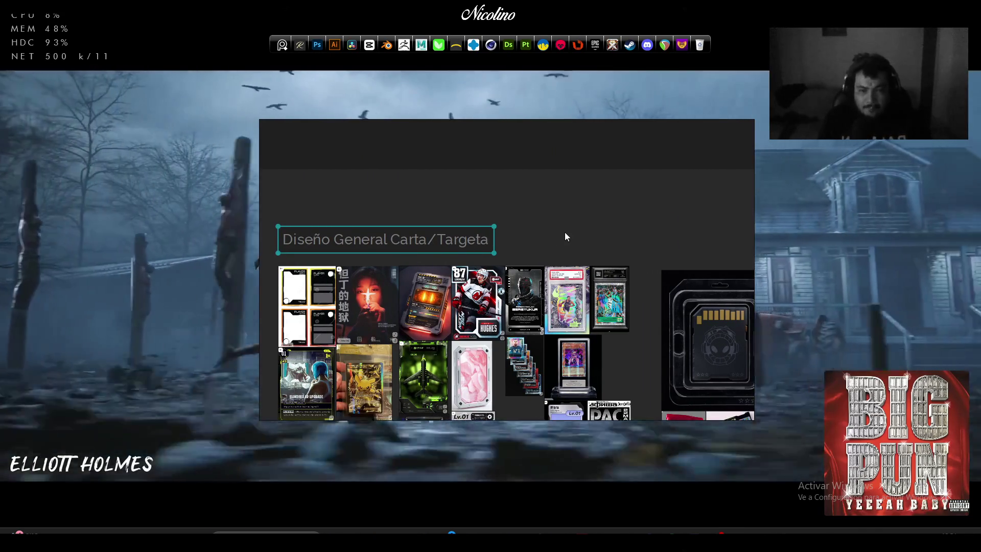
key(ctrl+v)
scroll(529, 188, down, 3)
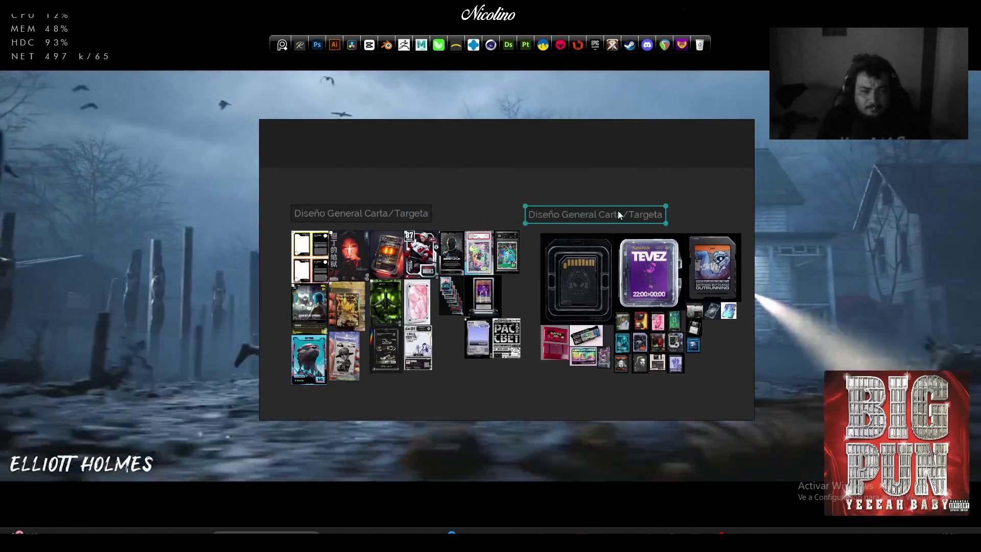
drag(618, 215, 632, 214)
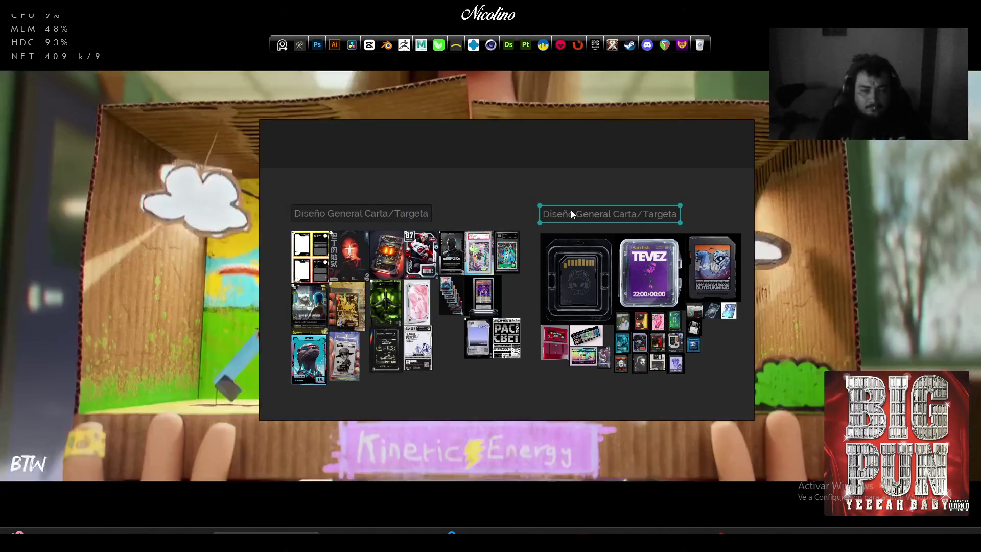
scroll(578, 210, up, 3)
scroll(553, 213, down, 1)
scroll(358, 222, down, 1)
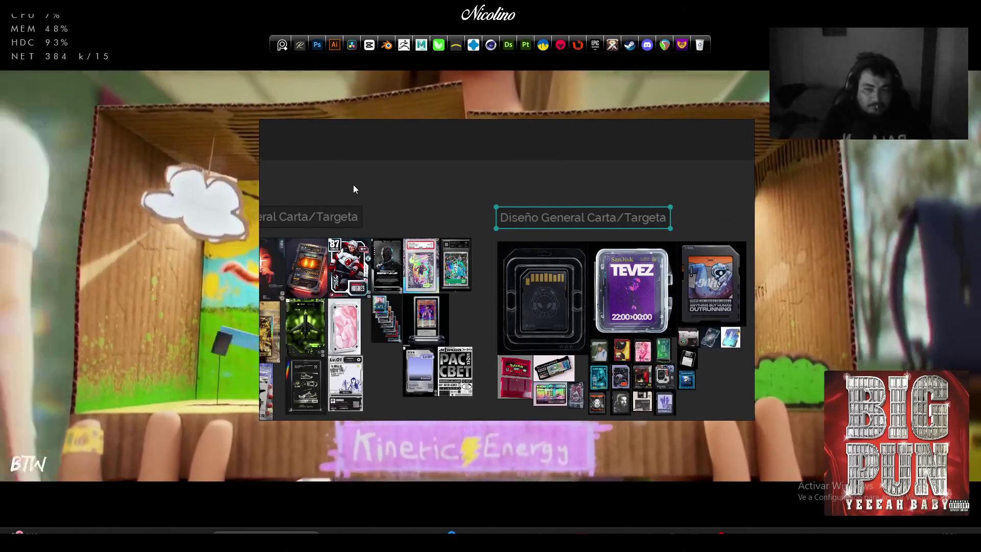
scroll(399, 204, left, 3)
scroll(434, 213, up, 3)
Trim '/Targeta' from the first label so it reads Diseño General Carta
click(430, 216)
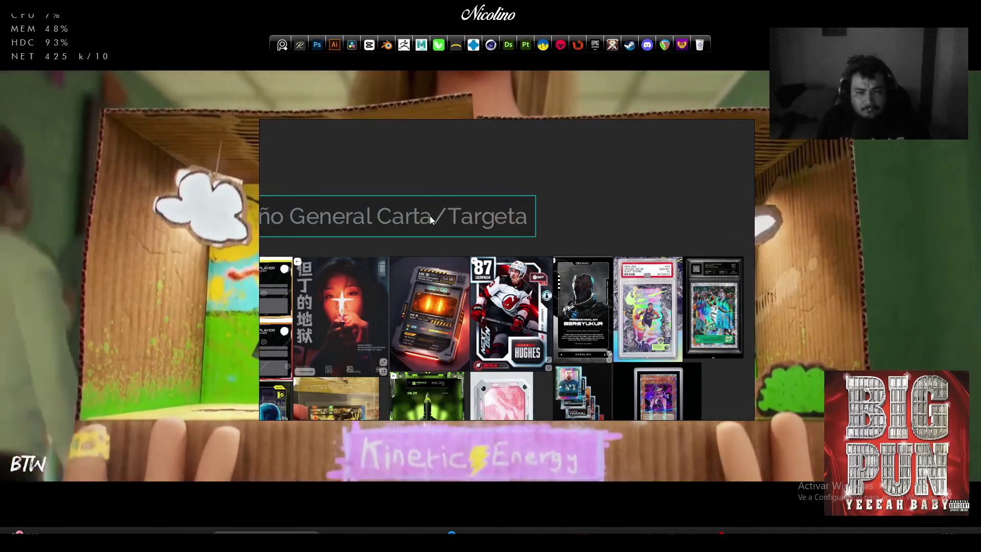
double_click(430, 216)
drag(432, 216, 527, 223)
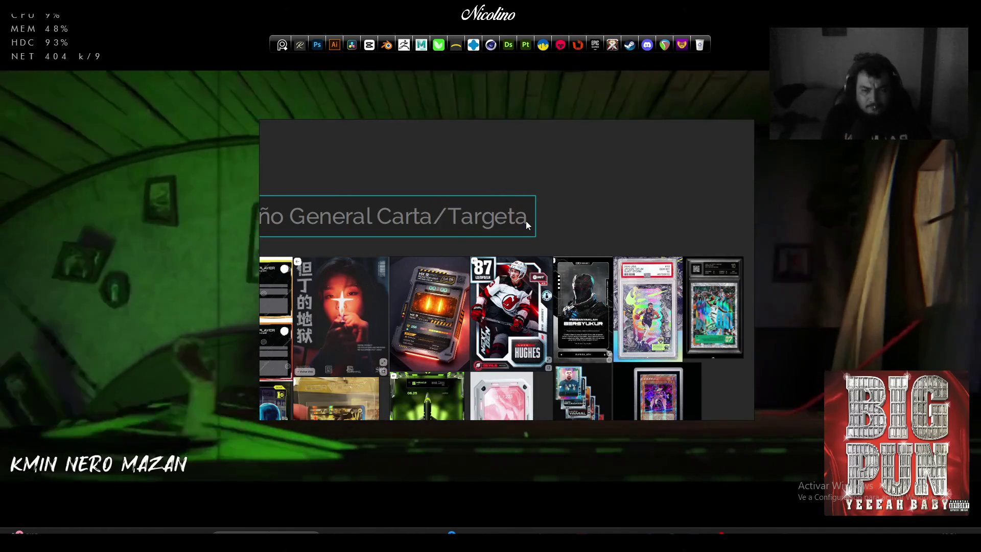
double_click(514, 221)
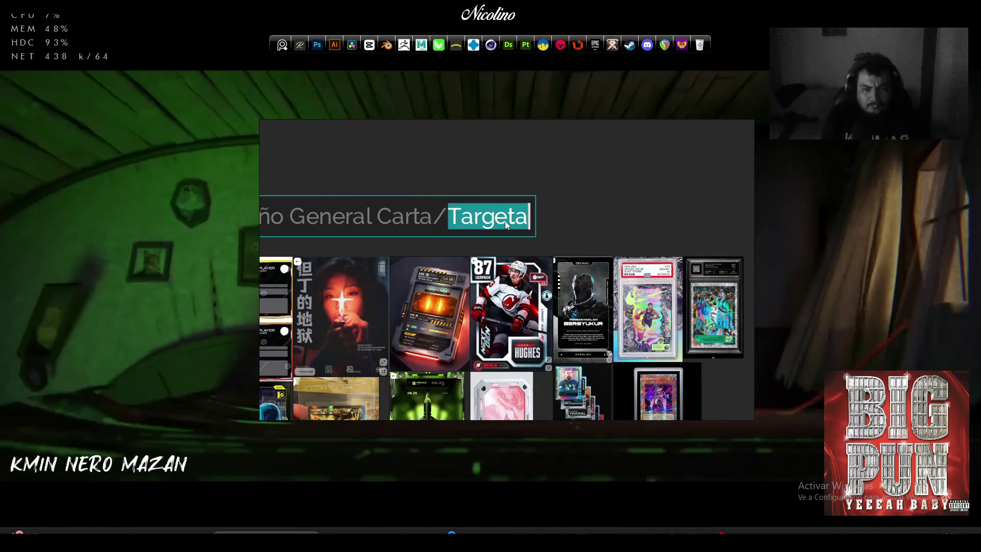
key(BackSpace)
scroll(505, 221, down, 5)
scroll(593, 198, up, 5)
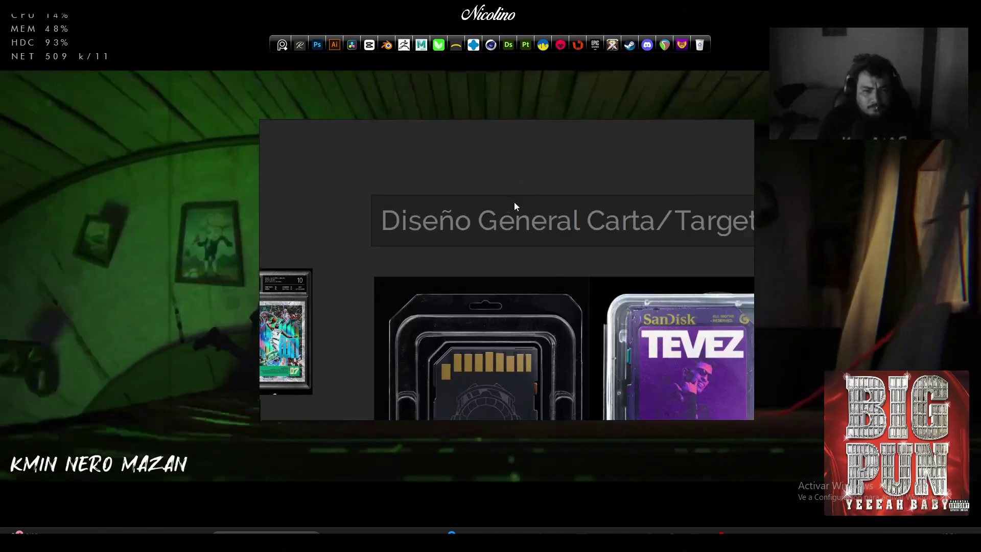
Remove 'Carta/' from the copy so it reads Diseño General Targeta
double_click(622, 228)
click(672, 227)
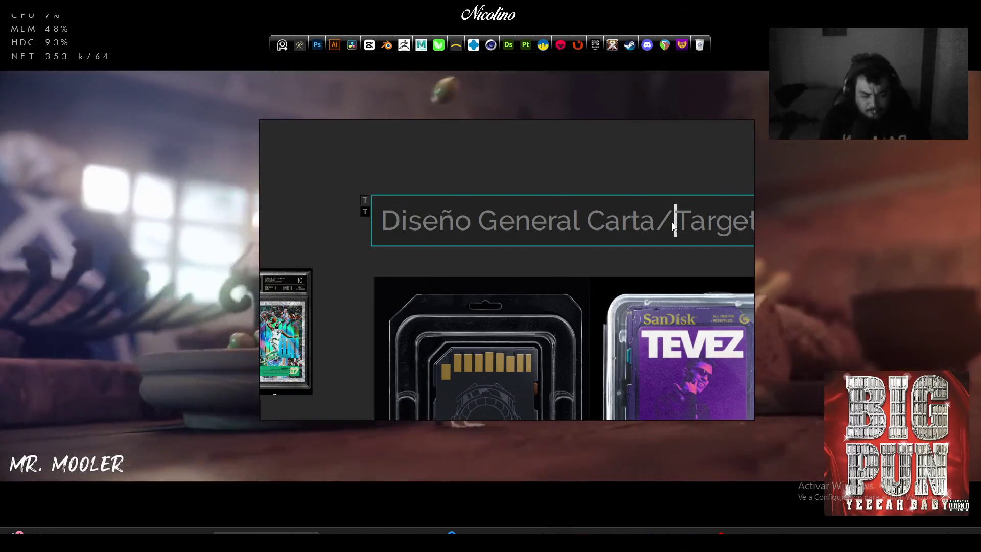
key(BackSpace)
key(BackSpace)
key(BackSpace)
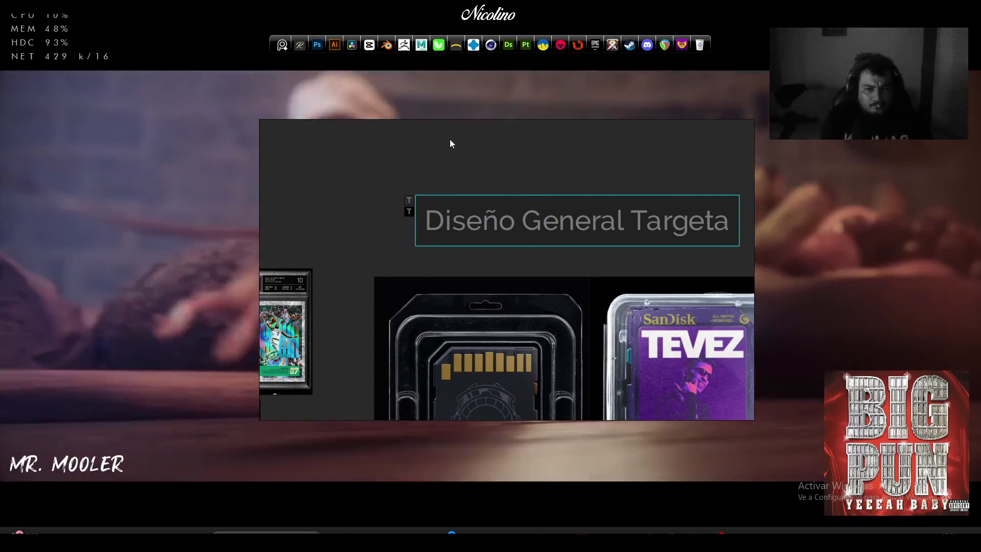
click(472, 146)
scroll(471, 151, down, 8)
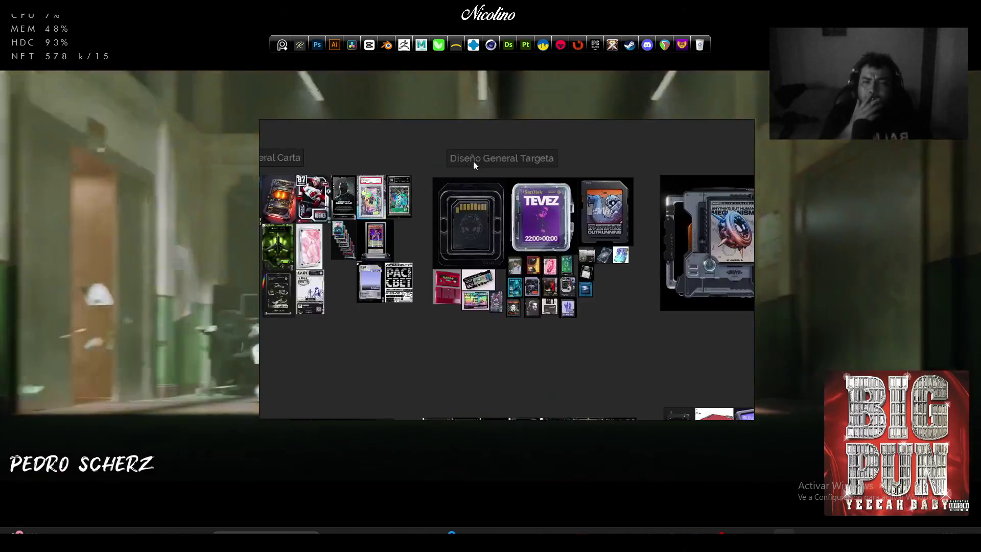
Append ' - MC' to the Diseño General Carta label
scroll(473, 160, down, 3)
scroll(473, 161, up, 3)
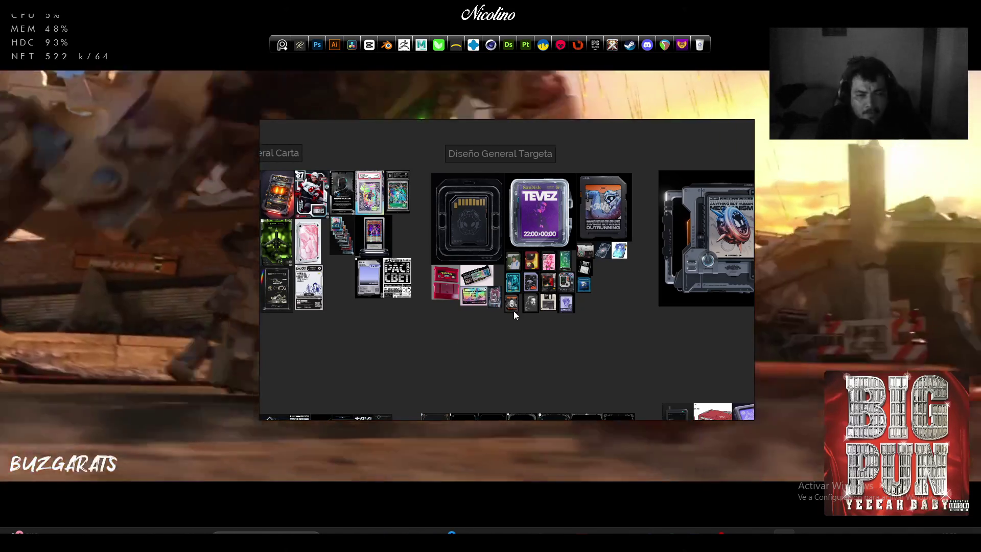
scroll(521, 278, up, 5)
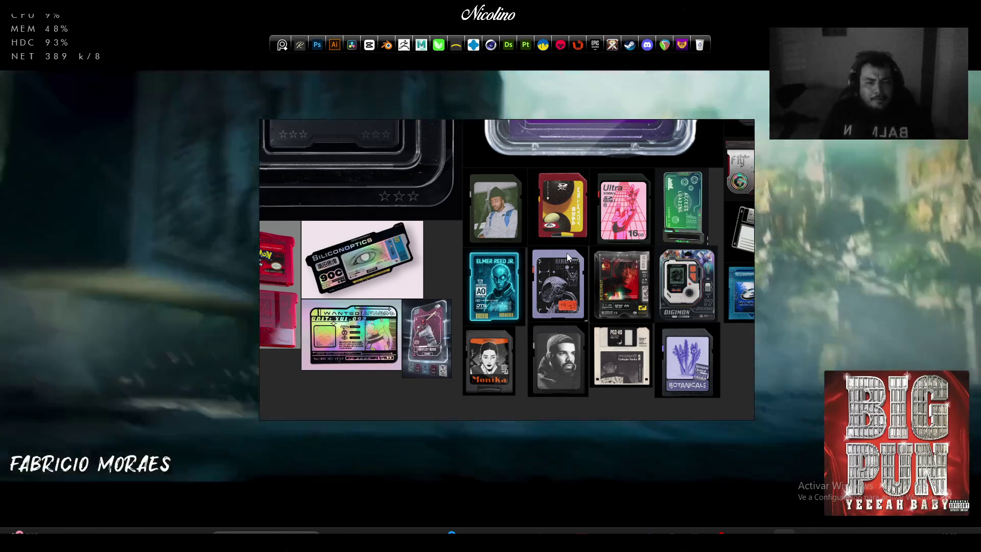
scroll(566, 253, down, 5)
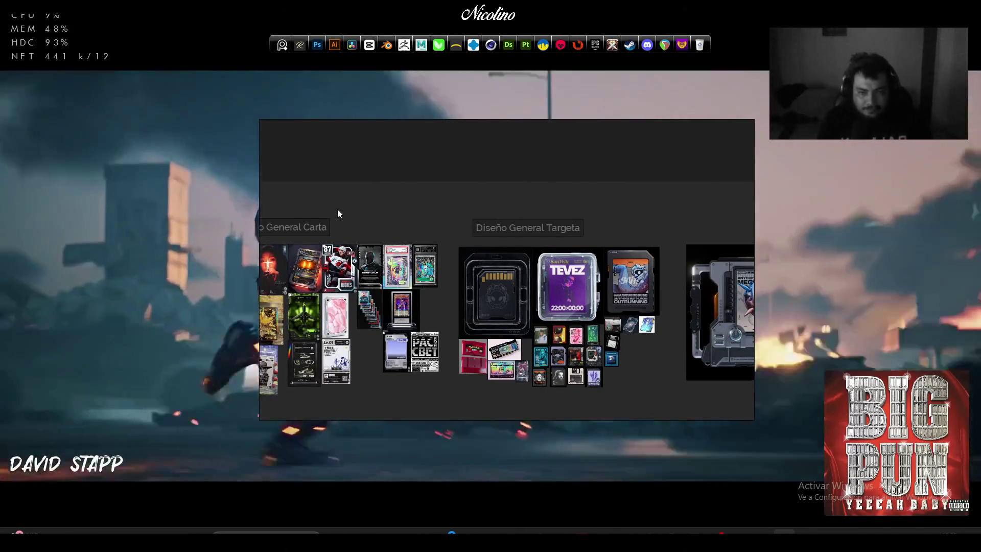
drag(338, 210, 433, 209)
scroll(405, 225, up, 5)
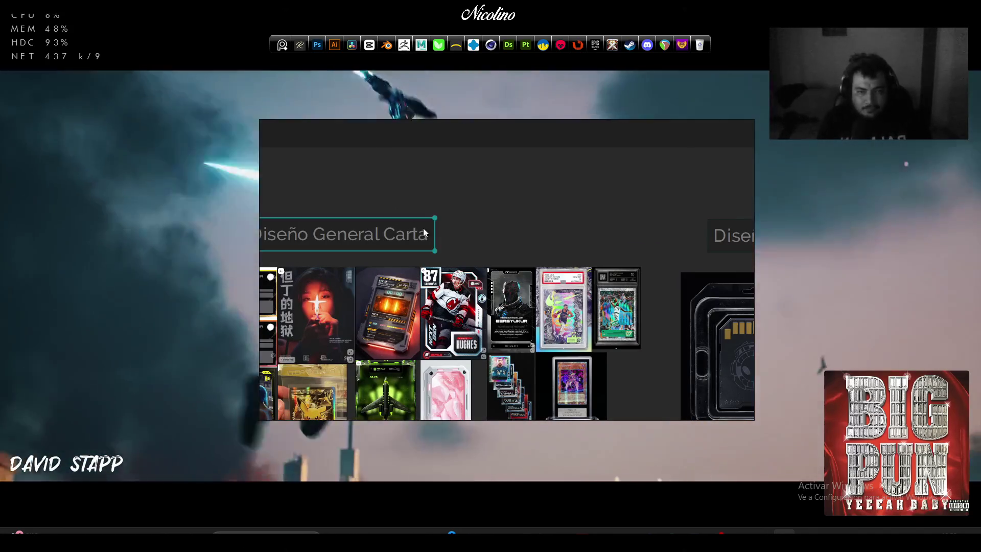
text(-)
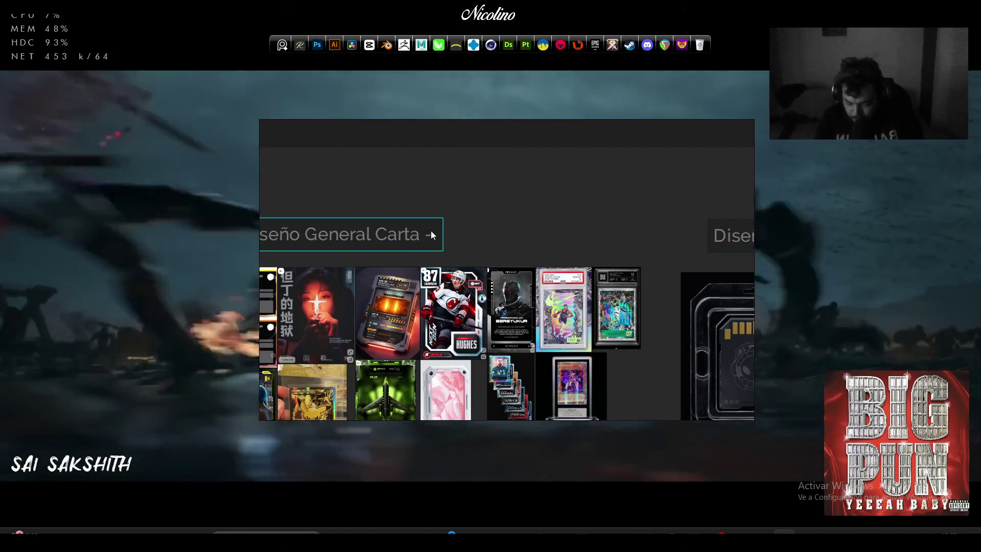
text( MC)
Append '/memoria Song' to the Diseño General Targeta label, correcting the mistyped capital
click(571, 215)
scroll(574, 222, down, 5)
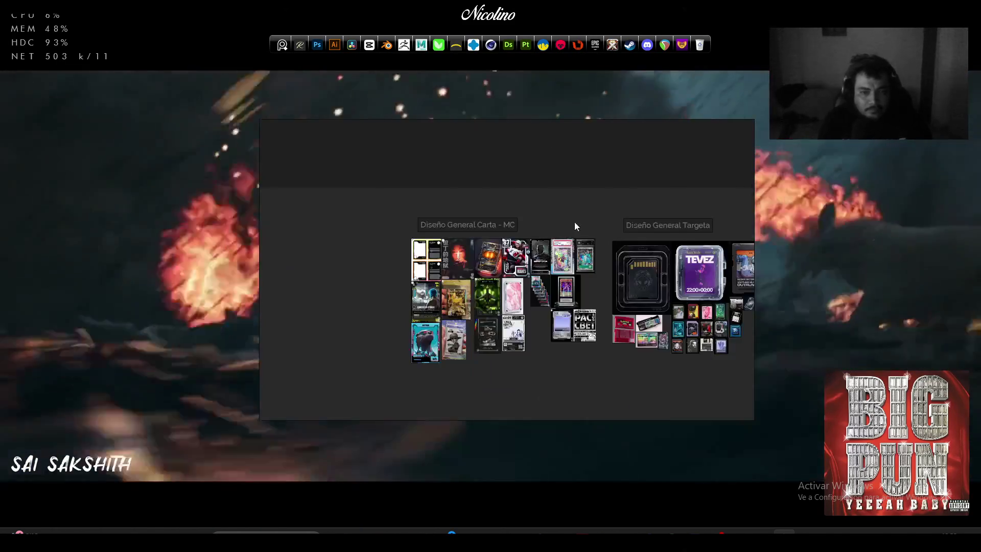
scroll(511, 244, up, 5)
double_click(599, 260)
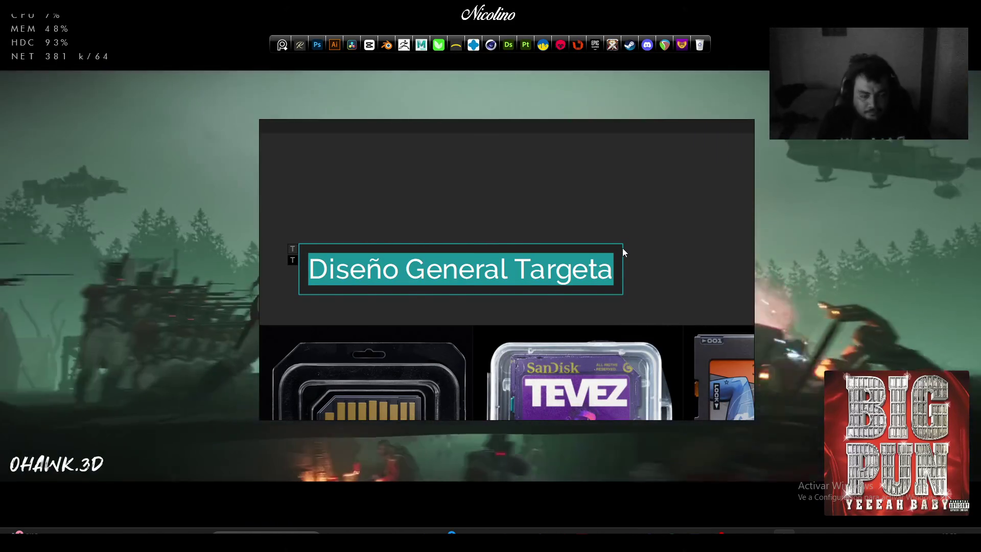
click(622, 247)
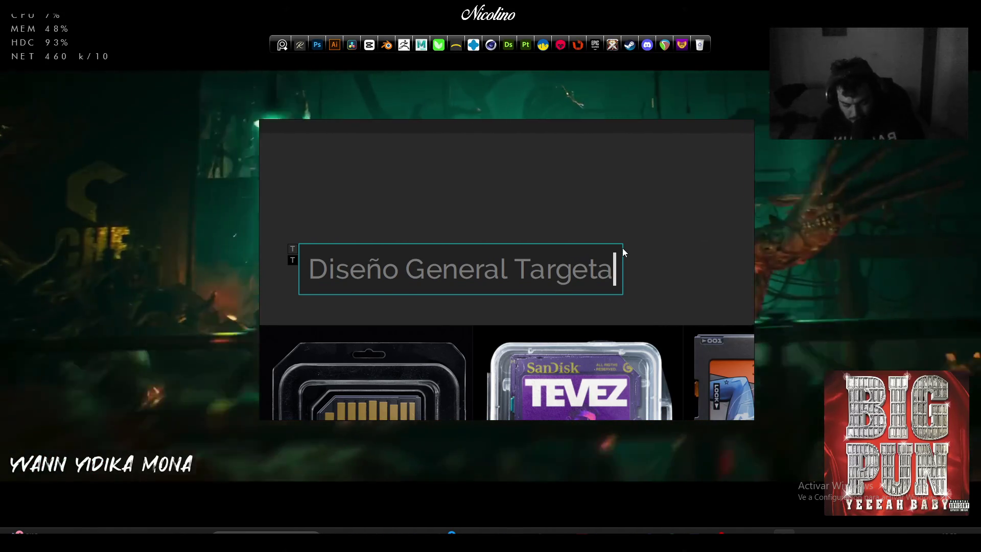
text(/memoria )
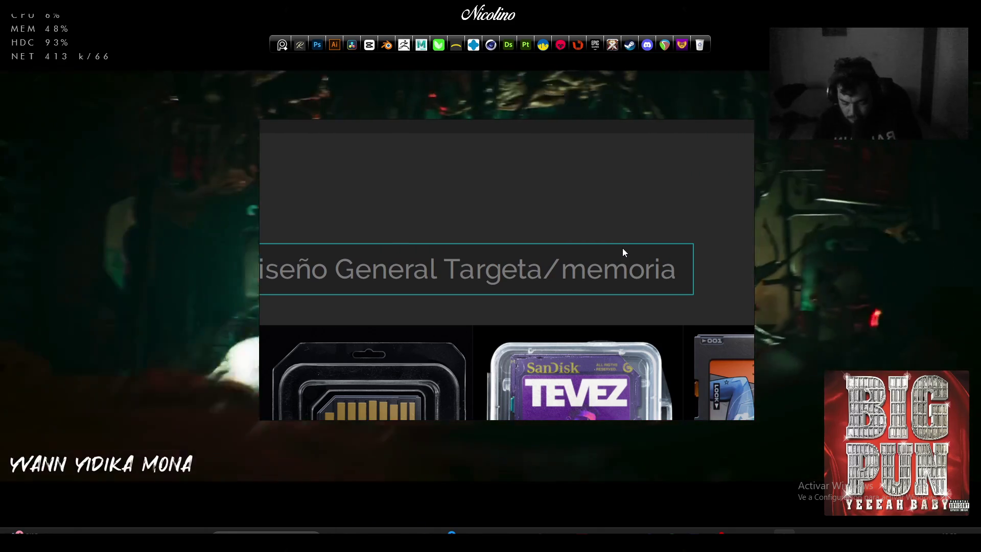
text(SOng)
key(BackSpace)
key(BackSpace)
key(BackSpace)
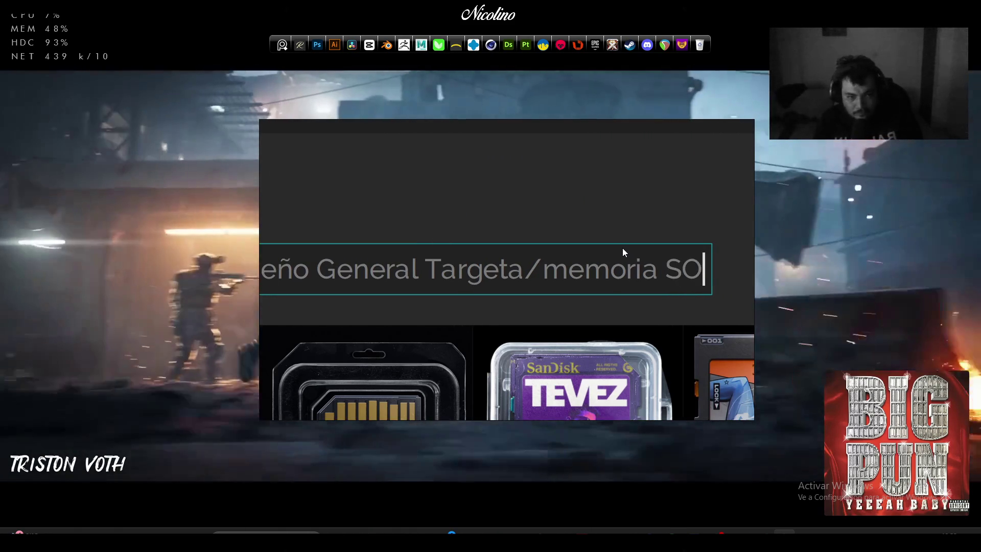
text(ong)
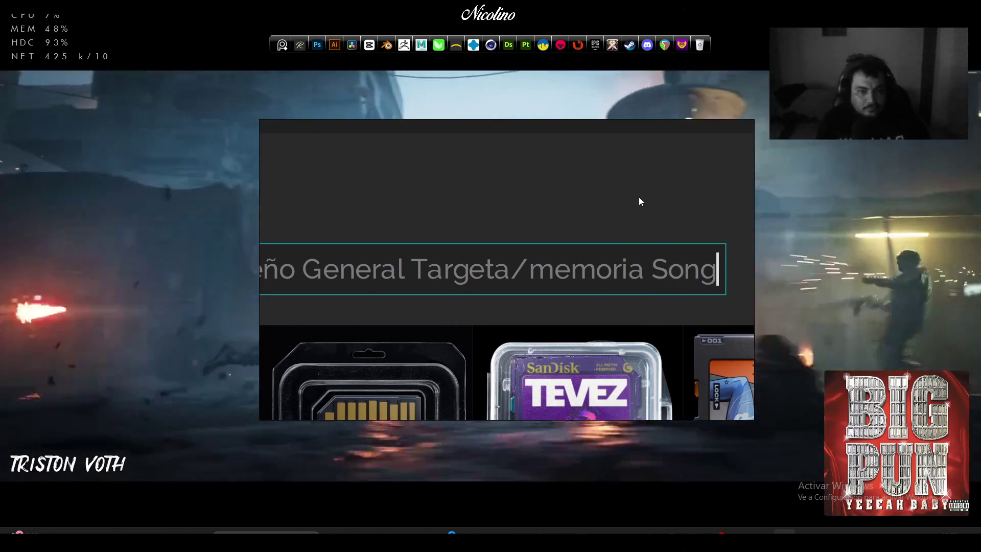
key(Return)
scroll(639, 197, down, 3)
scroll(598, 212, down, 2)
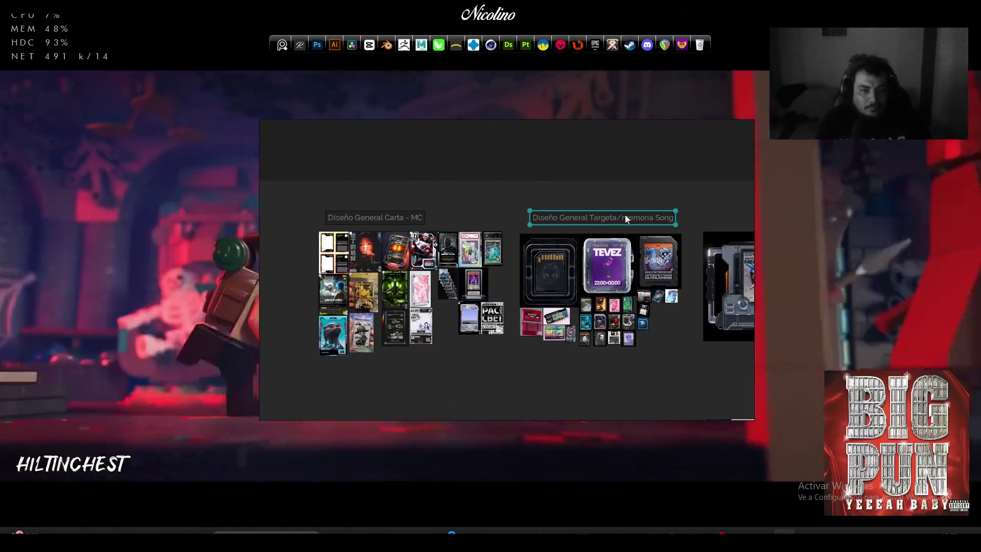
scroll(667, 345, down, 2)
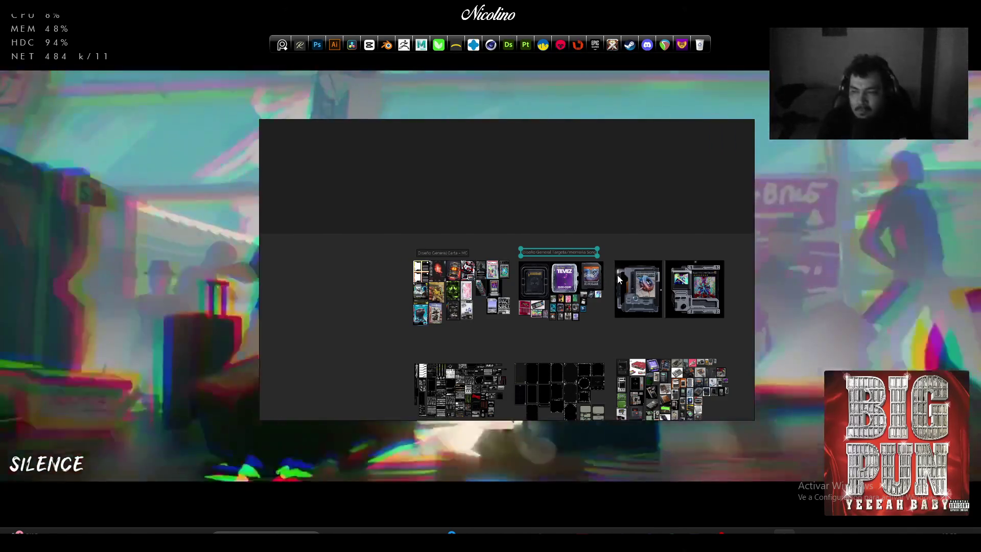
Copy the Targeta/memoria Song label and place the copy above the player-device images
scroll(580, 283, up, 3)
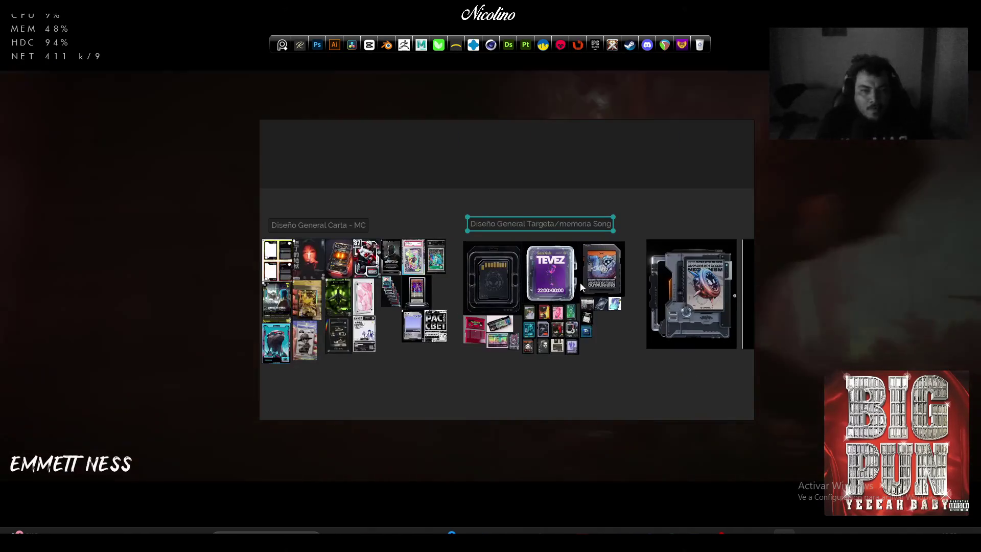
scroll(580, 283, down, 1)
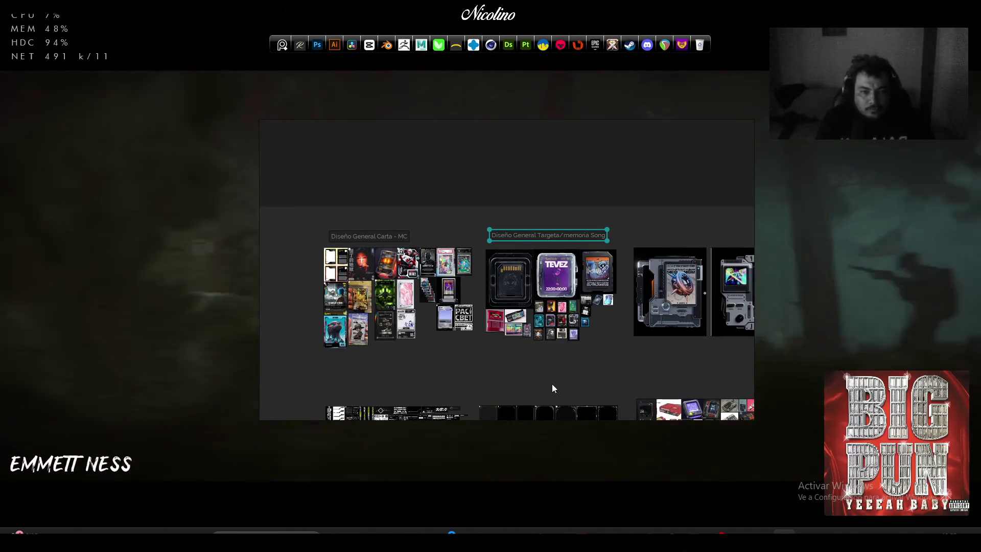
scroll(589, 380, down, 2)
scroll(573, 373, up, 3)
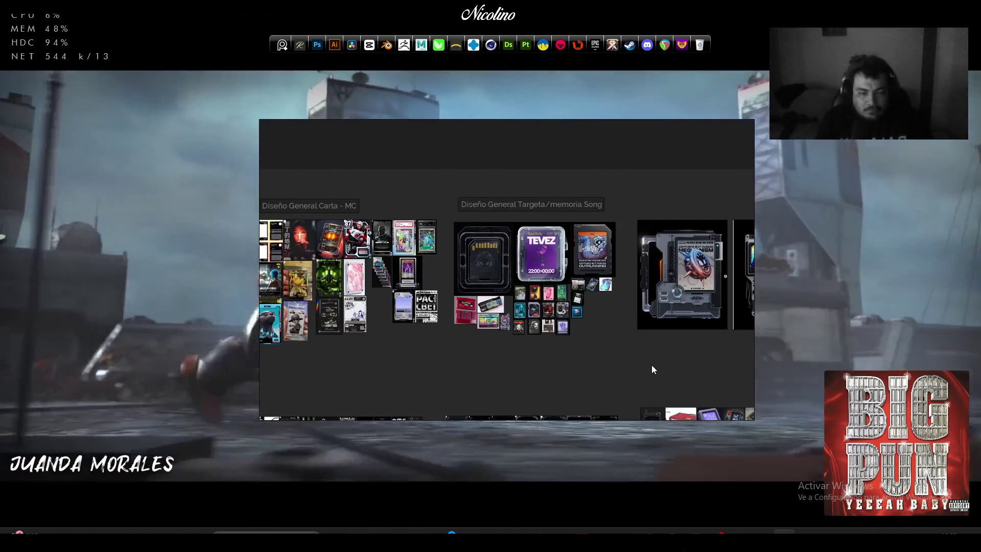
drag(651, 365, 505, 372)
click(441, 222)
scroll(470, 221, up, 2)
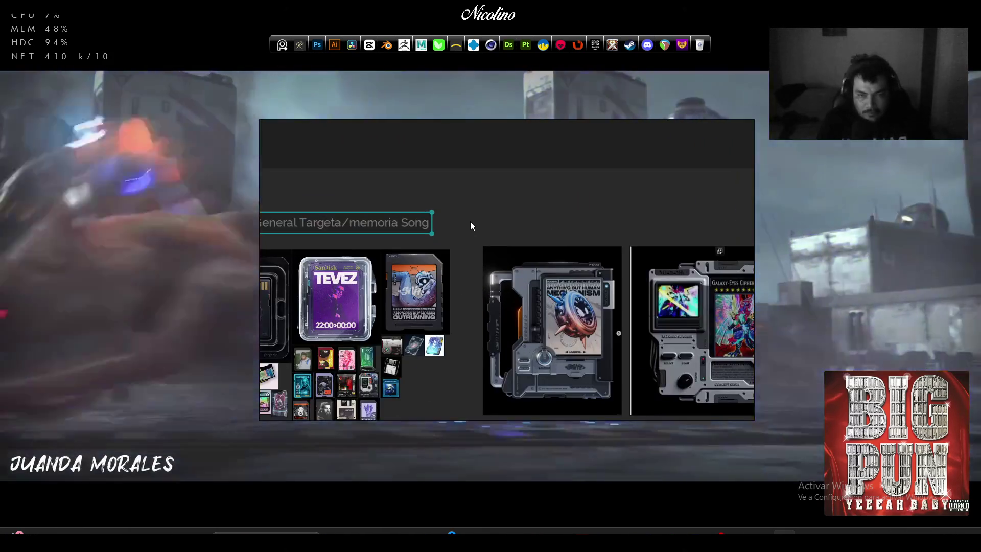
key(ctrl+c)
key(ctrl+v)
mouse_move(436, 225)
mouse_down()
mouse_move(565, 216)
mouse_move(567, 225)
mouse_up()
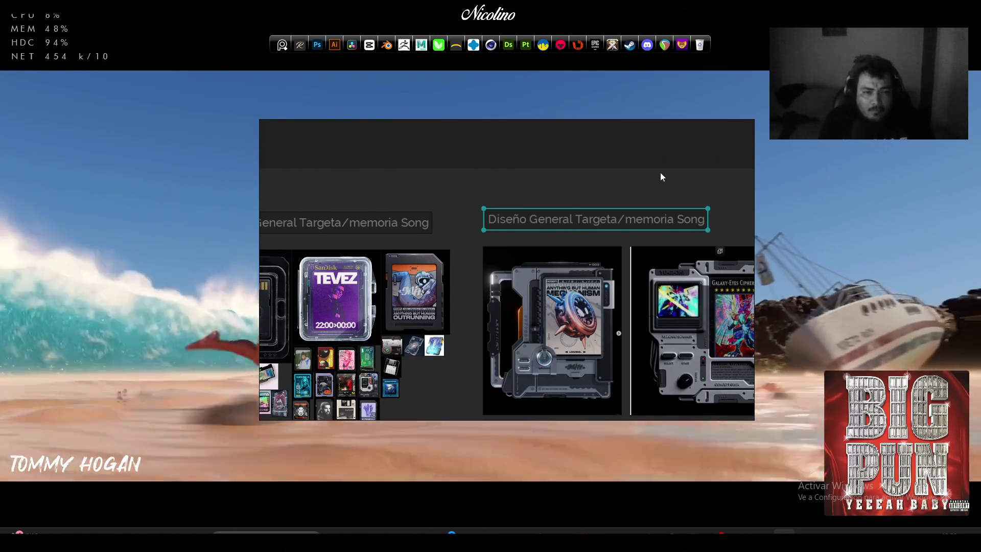
scroll(614, 218, up, 3)
Replace 'Targeta/memoria Song' in the copy with 'Reproductor'
double_click(593, 225)
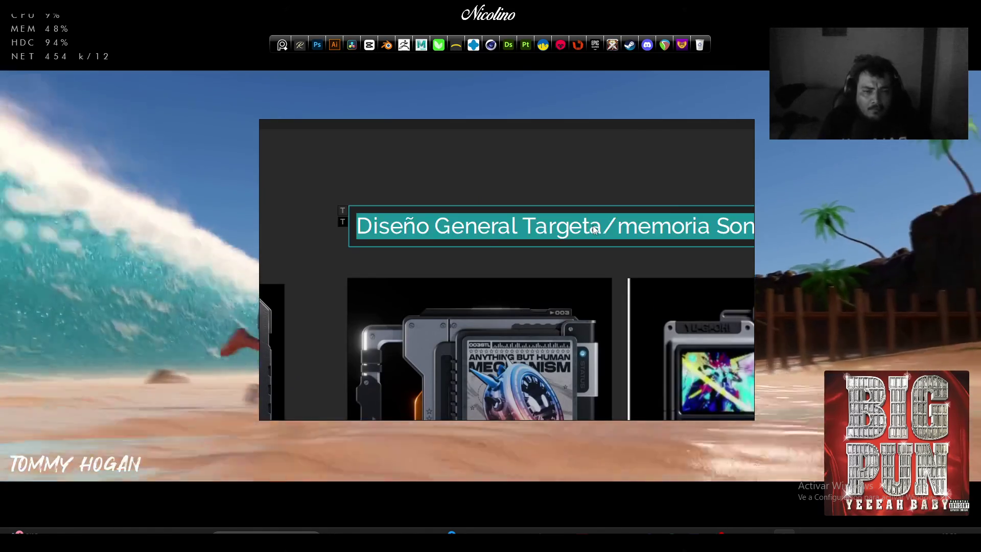
click(595, 228)
drag(525, 228, 842, 226)
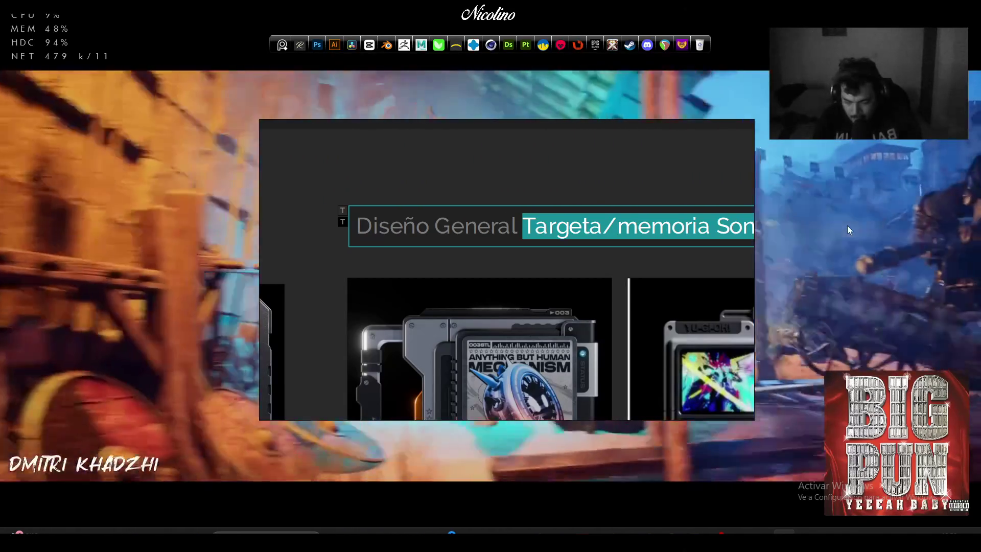
text(Repr)
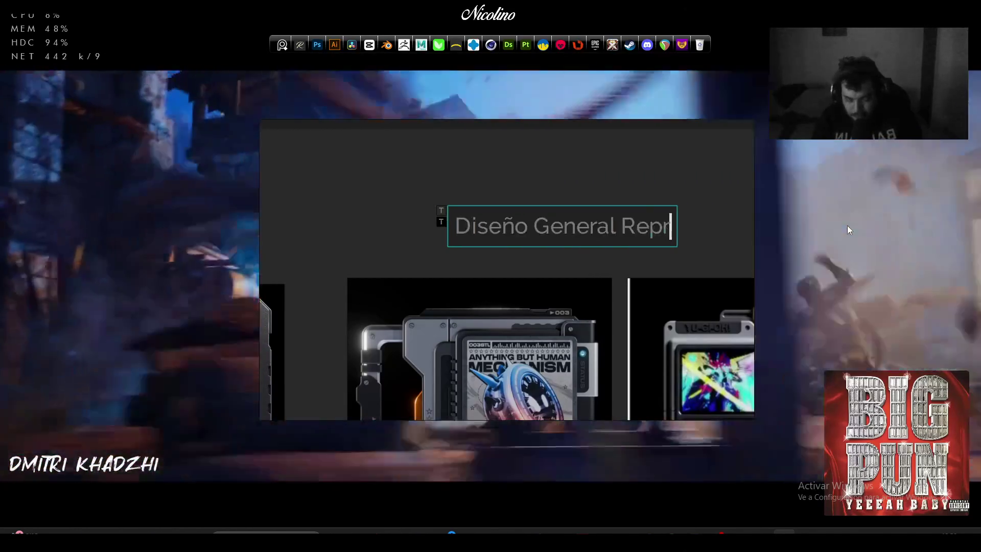
text(oductor)
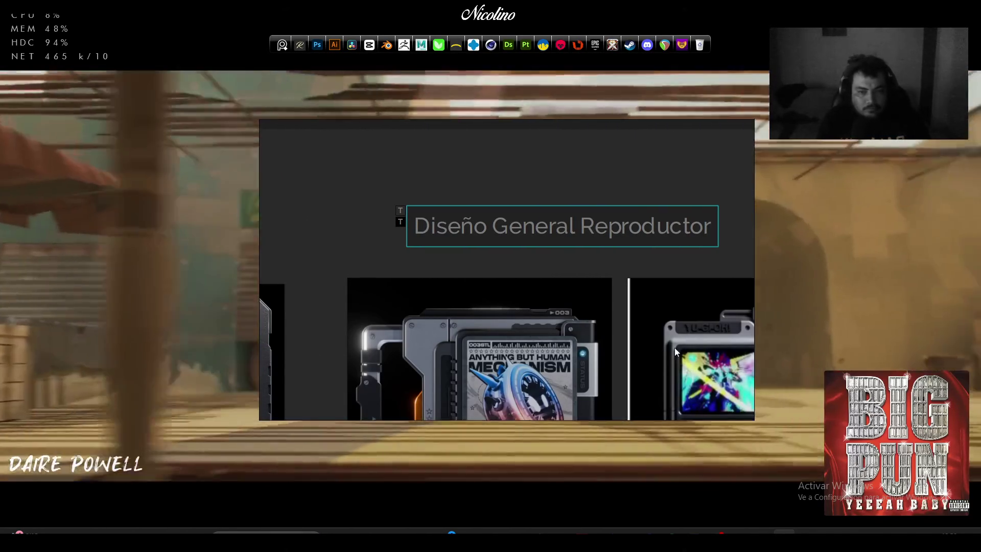
click(353, 234)
scroll(353, 234, down, 3)
scroll(490, 297, down, 5)
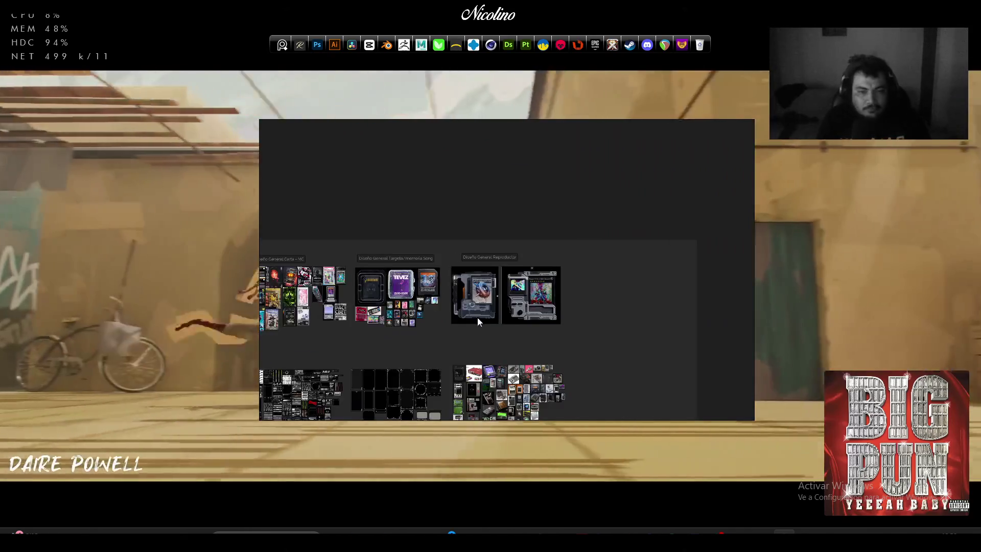
scroll(589, 276, up, 2)
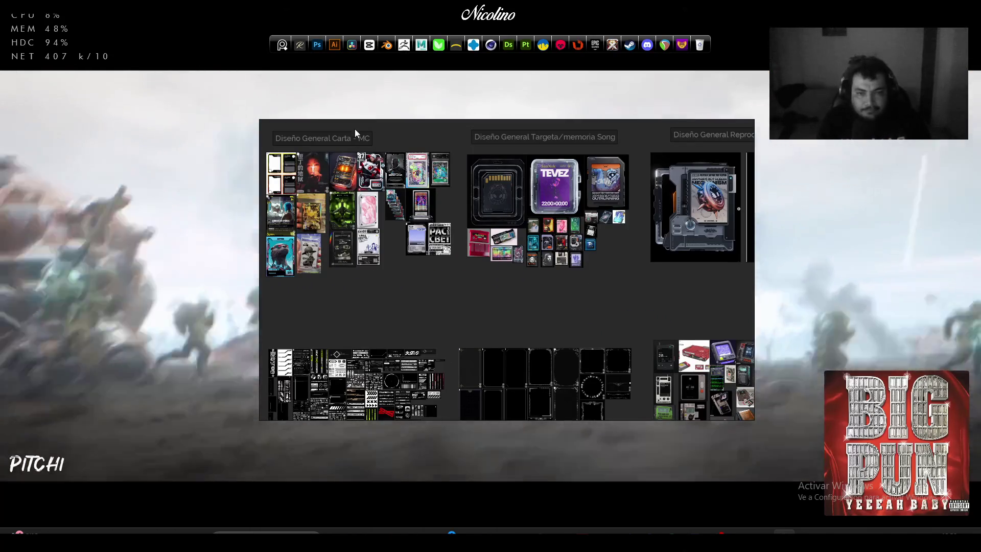
Duplicate the Diseño General Carta - MC label and bring the copy into view
click(343, 142)
key(ctrl+c)
key(ctrl+v)
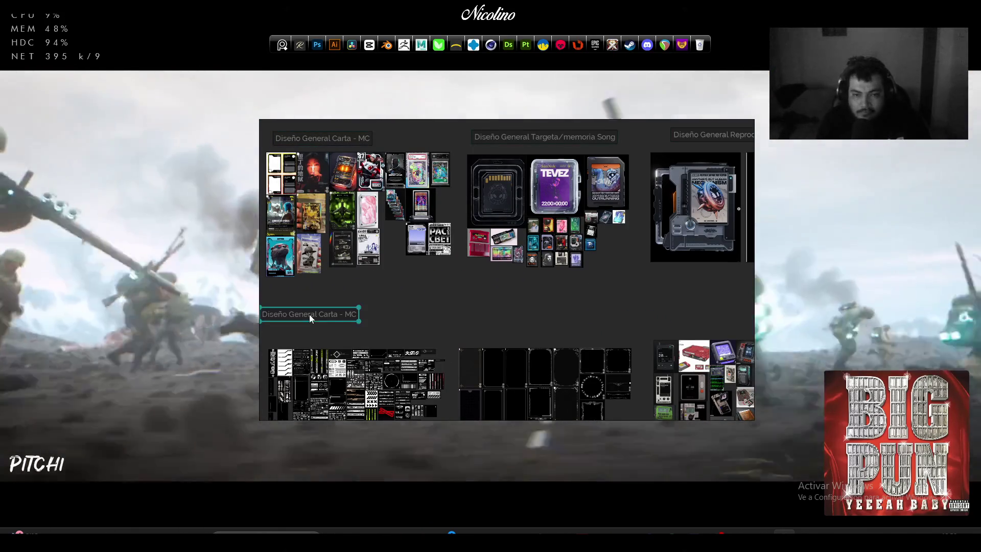
scroll(321, 339, up, 5)
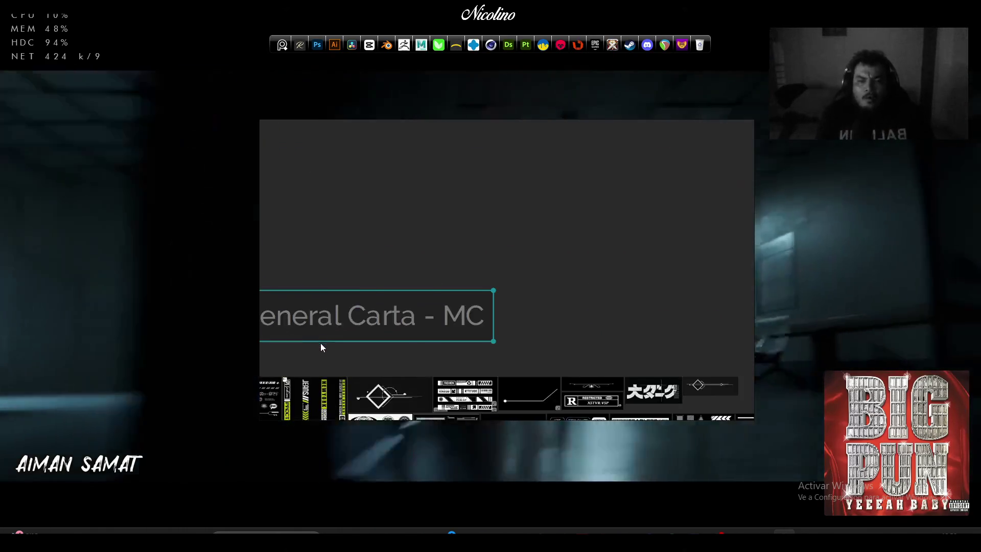
mouse_move(321, 342)
mouse_down()
mouse_move(535, 255)
mouse_move(503, 239)
mouse_up()
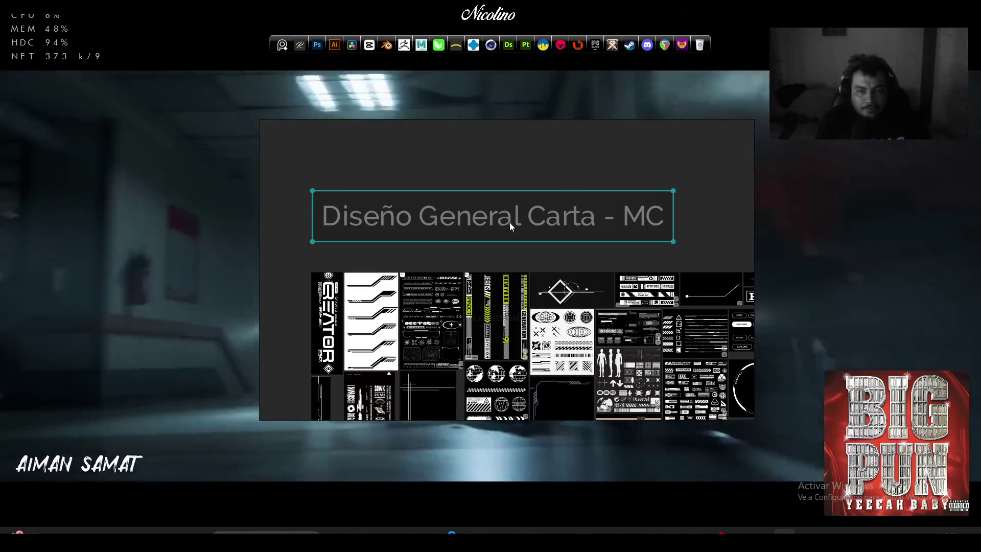
Change the copy's text to 'Diseños, separadores y formas para targeta'
double_click(510, 222)
click(418, 214)
drag(419, 214, 691, 213)
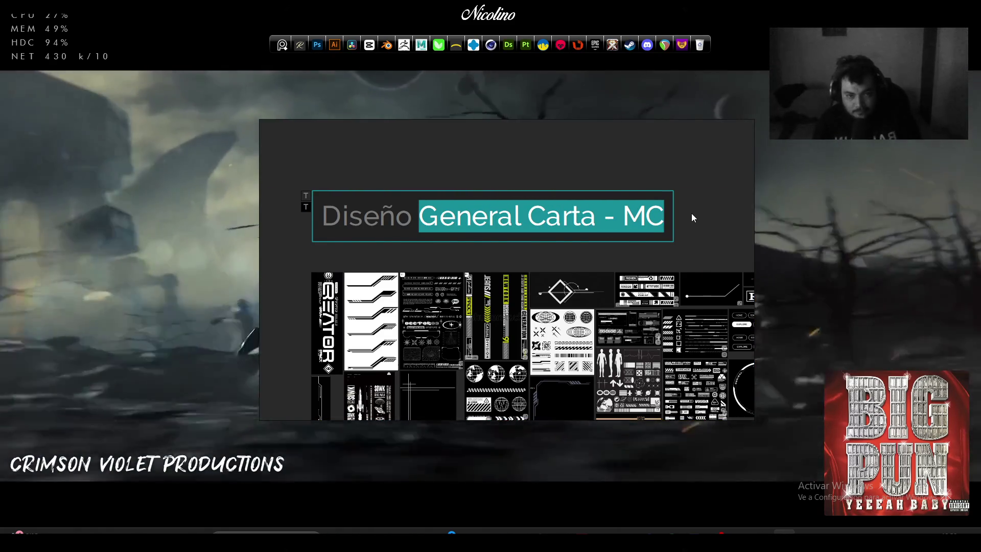
key(BackSpace)
key(BackSpace)
text(s, s)
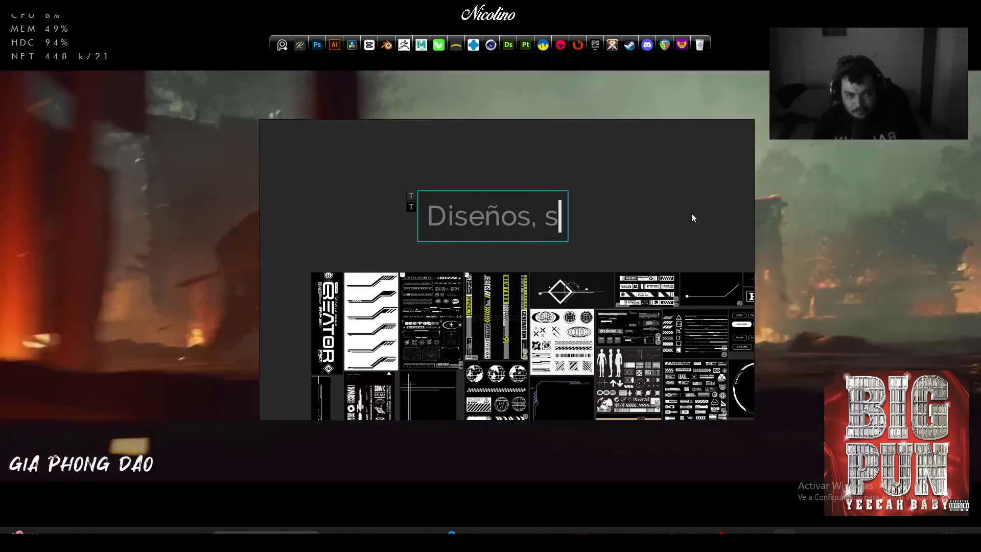
text(eparadores y )
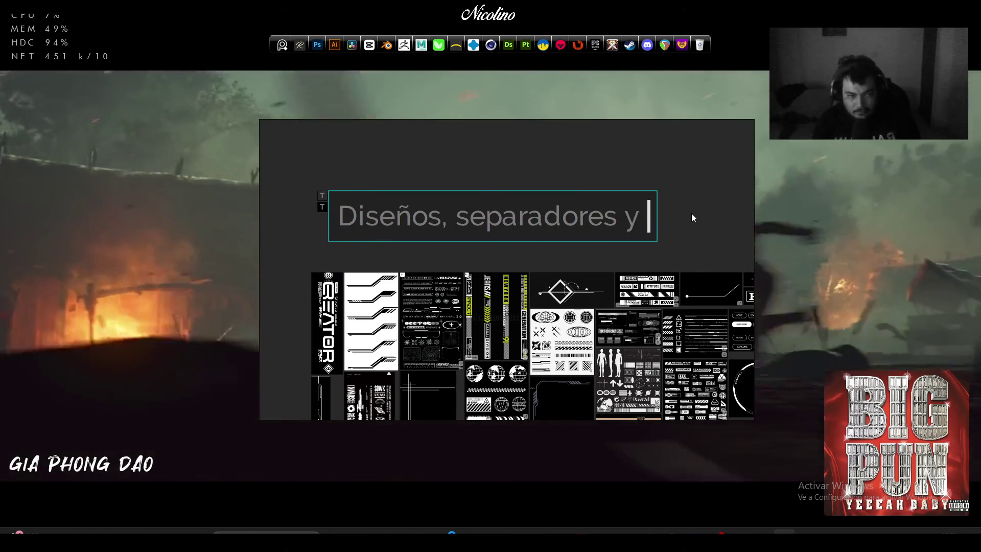
text(formas)
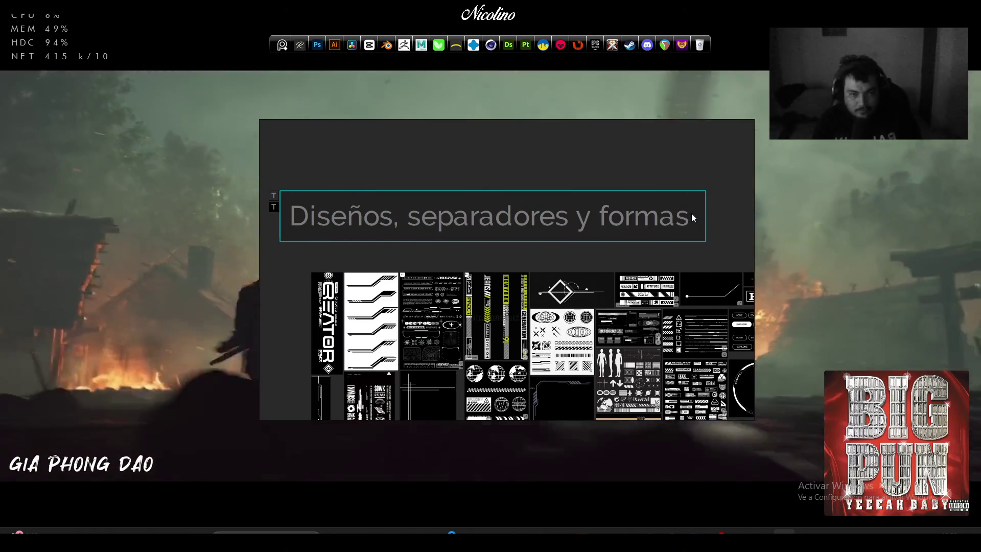
text( para targ)
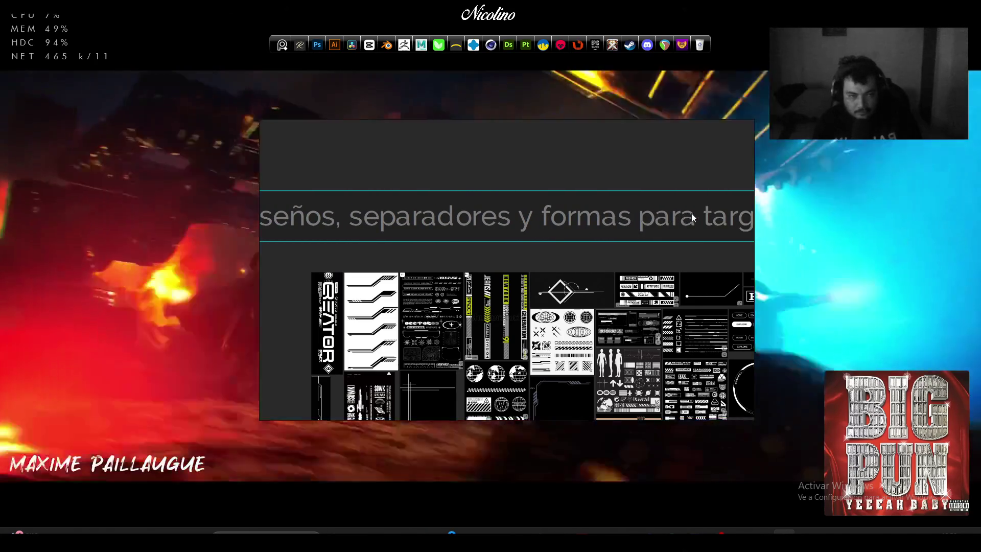
text(eta)
key(Escape)
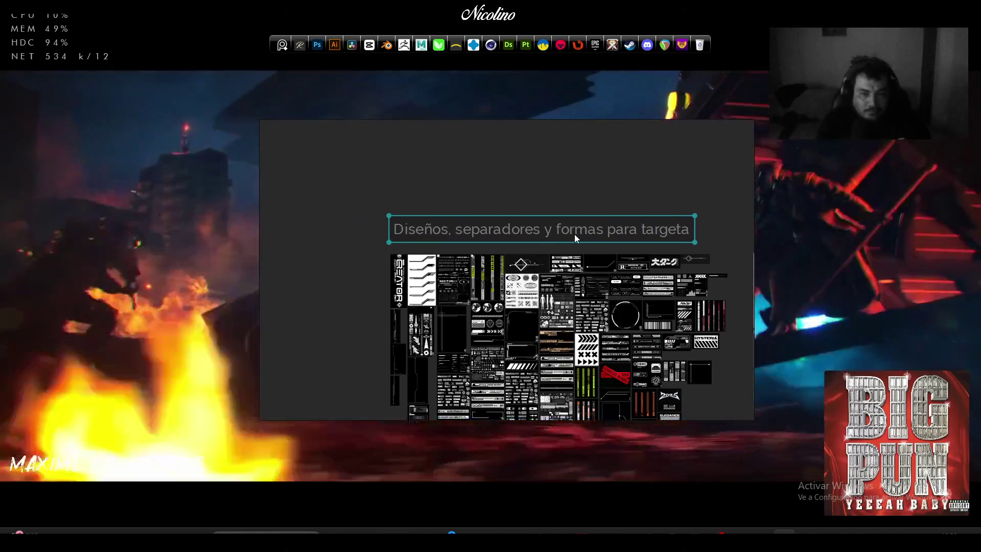
click(582, 188)
Save the PureRef board from its context menu
right_click(581, 188)
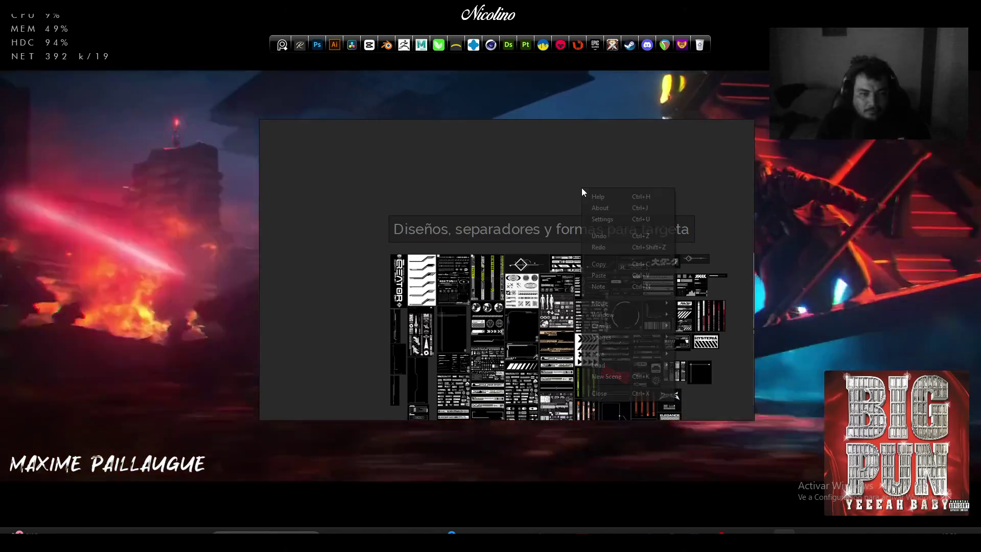
mouse_move(604, 351)
click(699, 351)
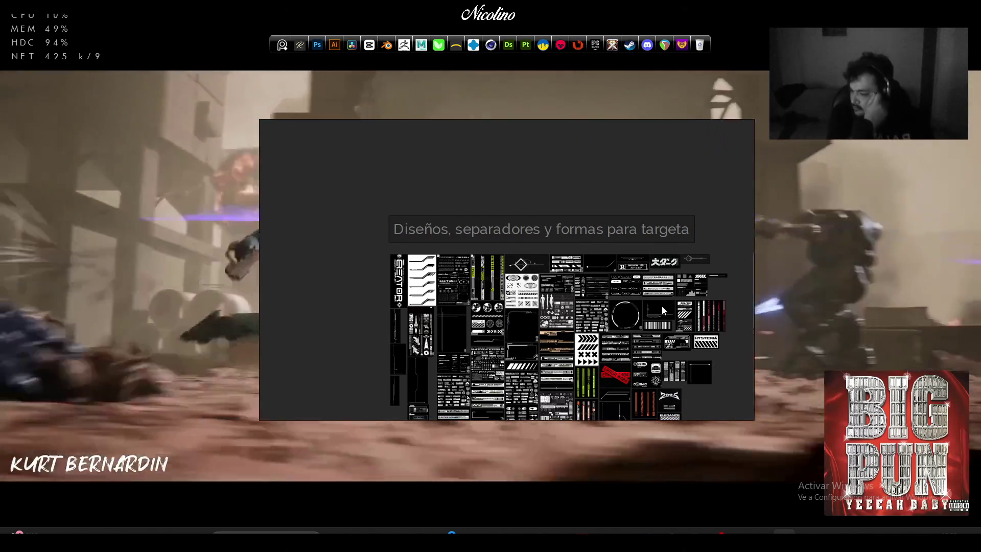
Rename the first group's label to 'Diseño General marco de Carta', dropping '- MC'
scroll(661, 306, down, 3)
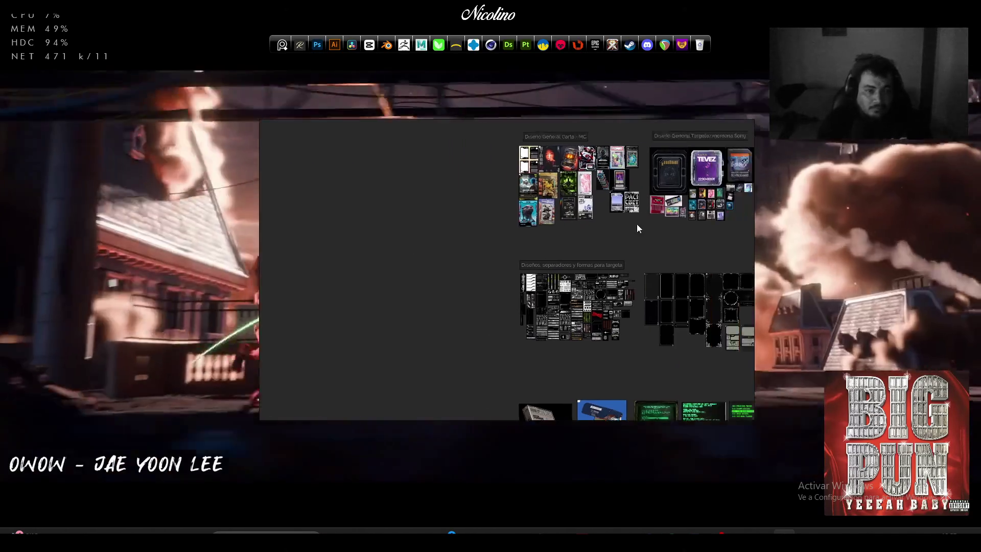
scroll(636, 223, down, 2)
scroll(521, 257, up, 4)
drag(526, 276, 396, 284)
scroll(495, 267, up, 3)
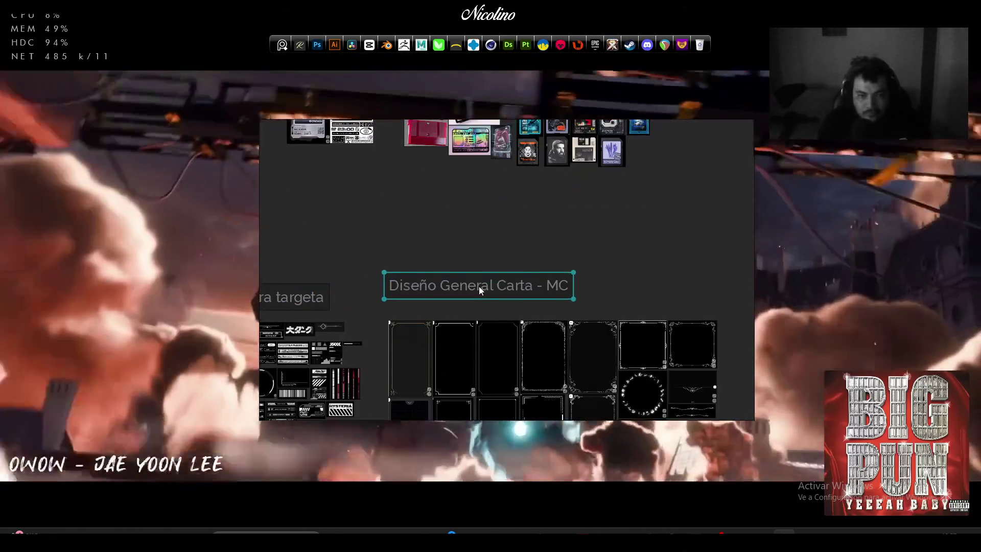
double_click(479, 286)
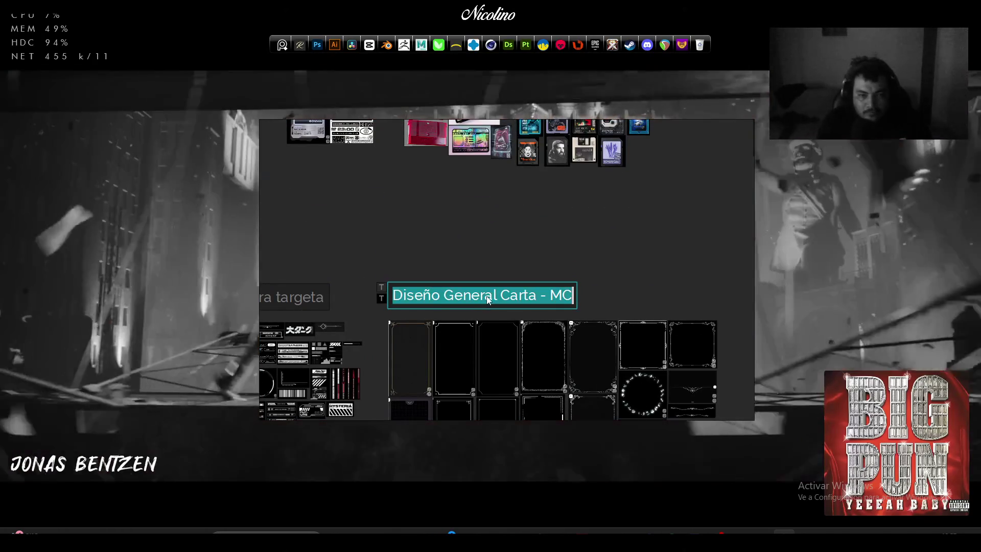
click(443, 294)
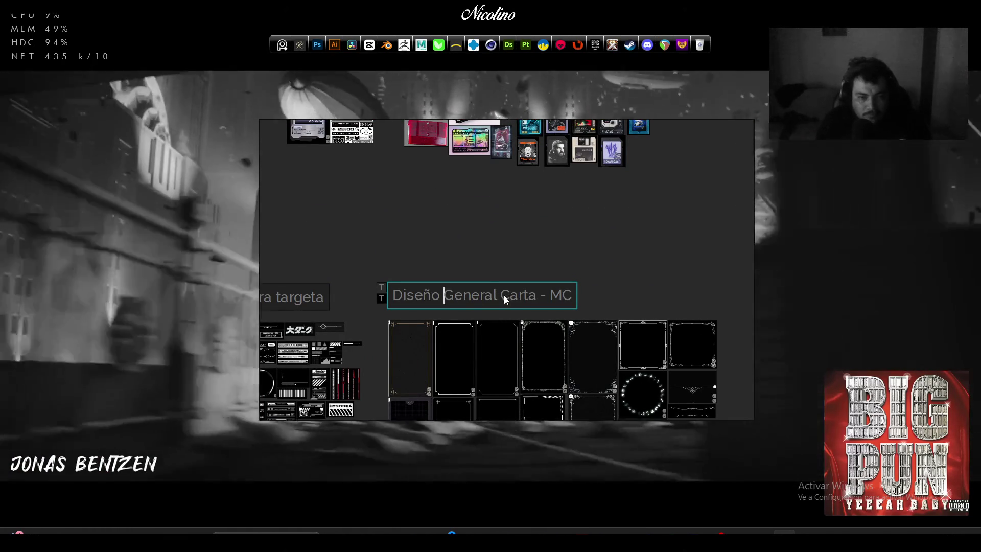
key(ctrl+Right)
text(marco de)
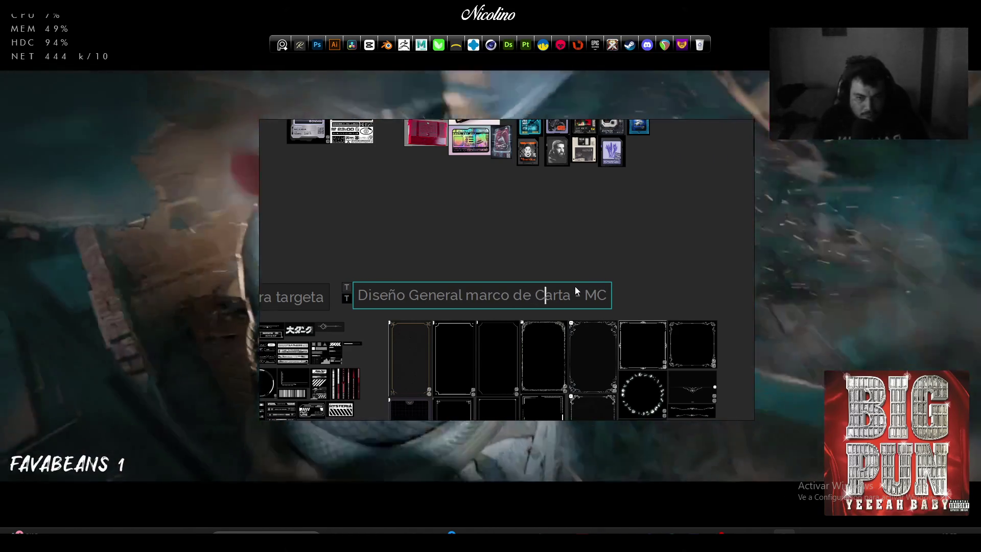
key(End)
key(BackSpace)
key(BackSpace)
key(BackSpace)
key(BackSpace)
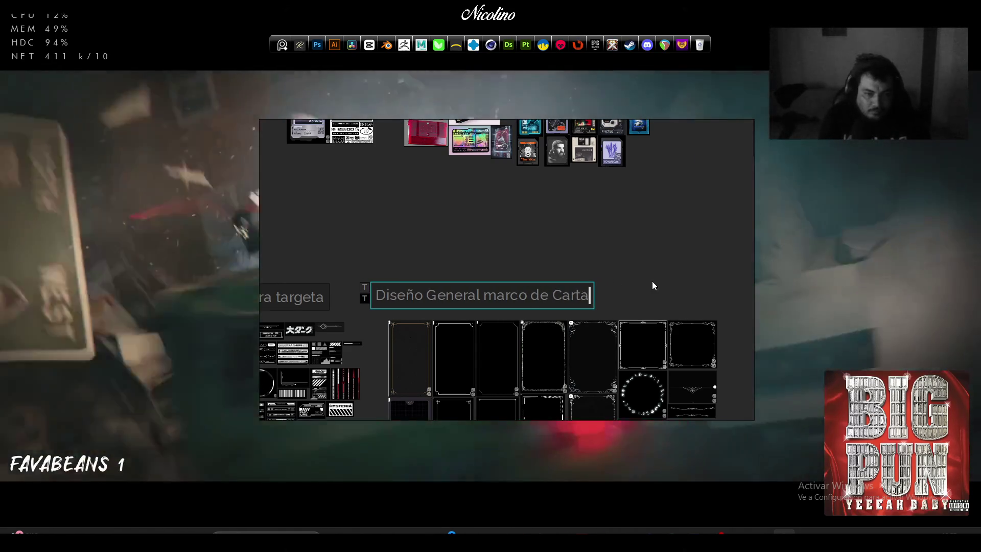
click(607, 240)
Select the word 'targeta' in the separators-and-shapes label
click(544, 295)
scroll(544, 295, left, 5)
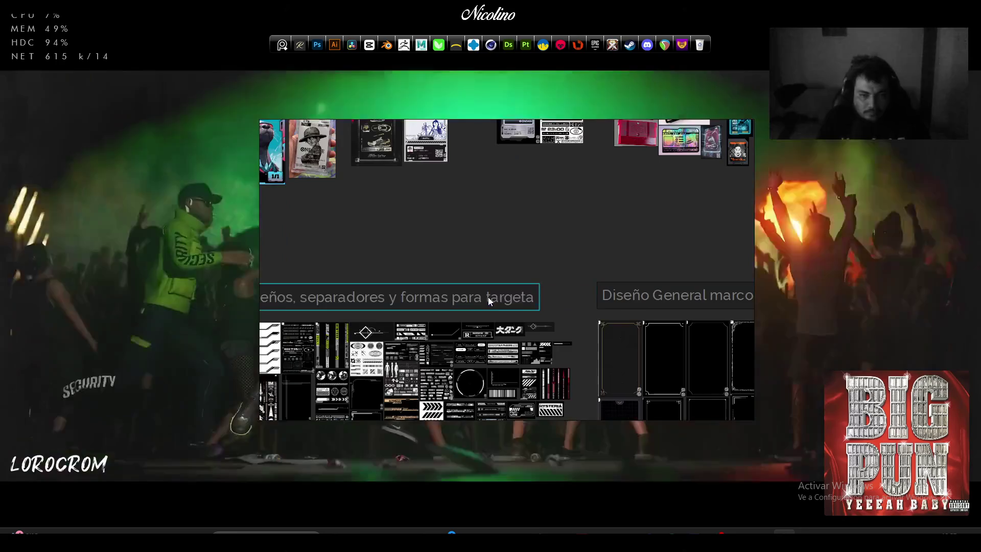
double_click(488, 297)
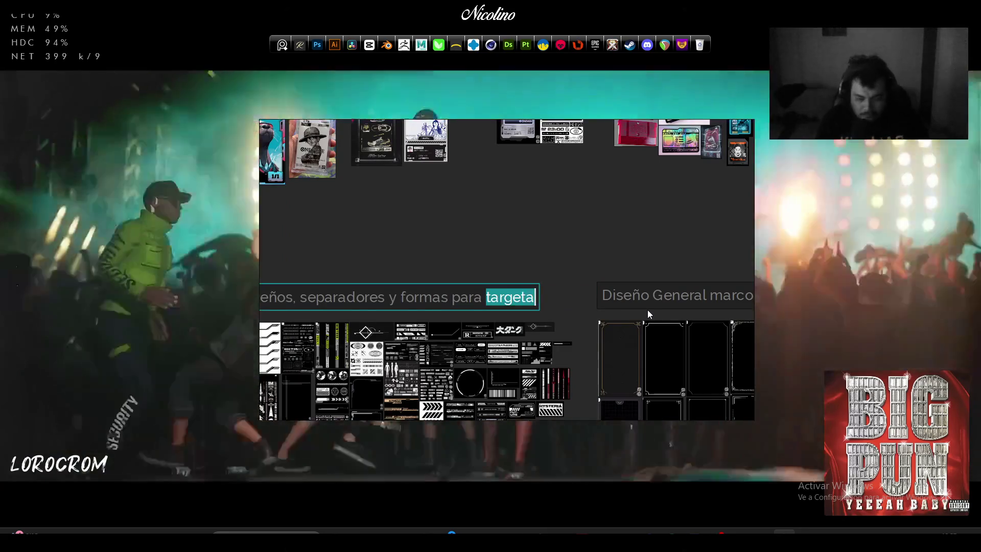
Replace 'targeta' with 'carta' in the separators-and-shapes label
text(carta)
scroll(542, 235, down, 5)
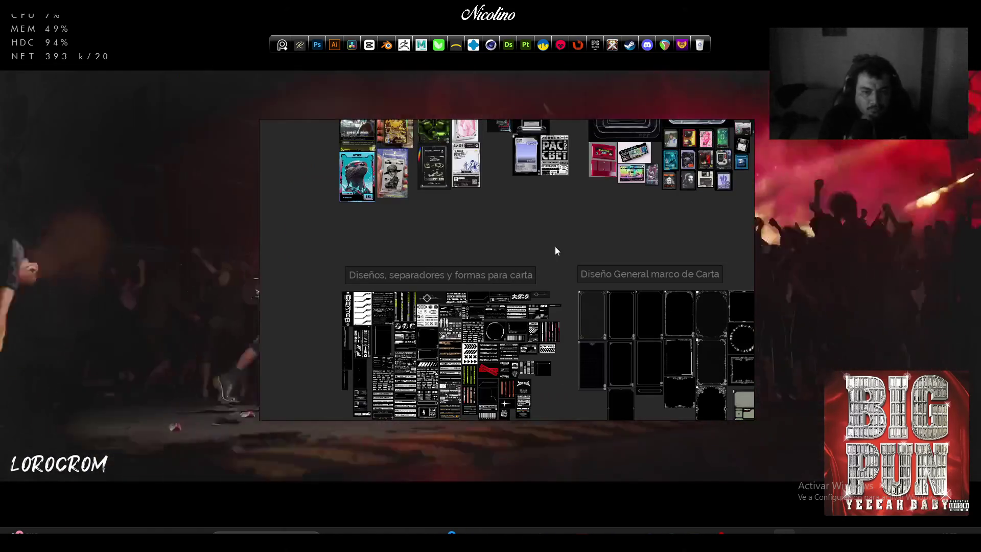
scroll(461, 247, up, 3)
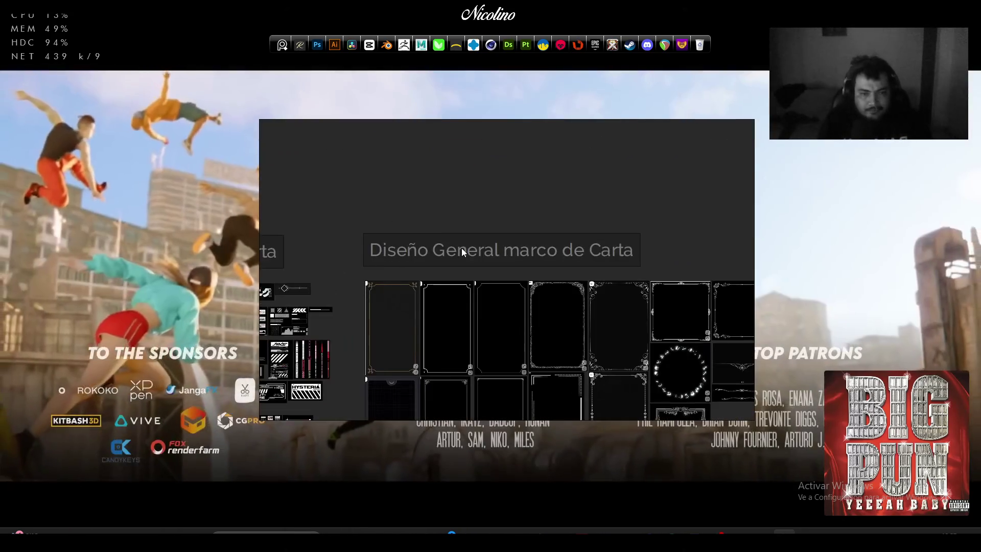
scroll(513, 306, down, 2)
scroll(542, 349, down, 4)
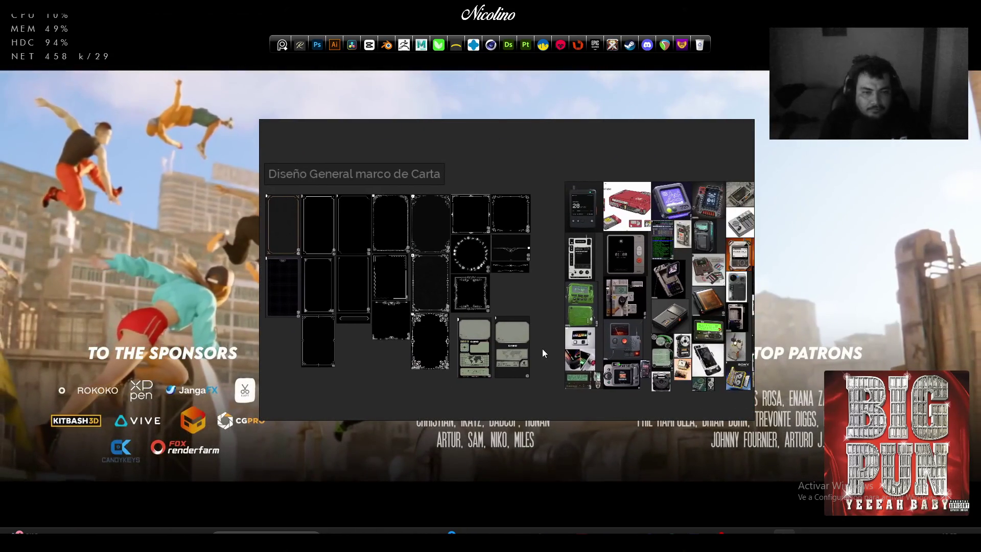
scroll(508, 216, up, 3)
scroll(508, 217, down, 1)
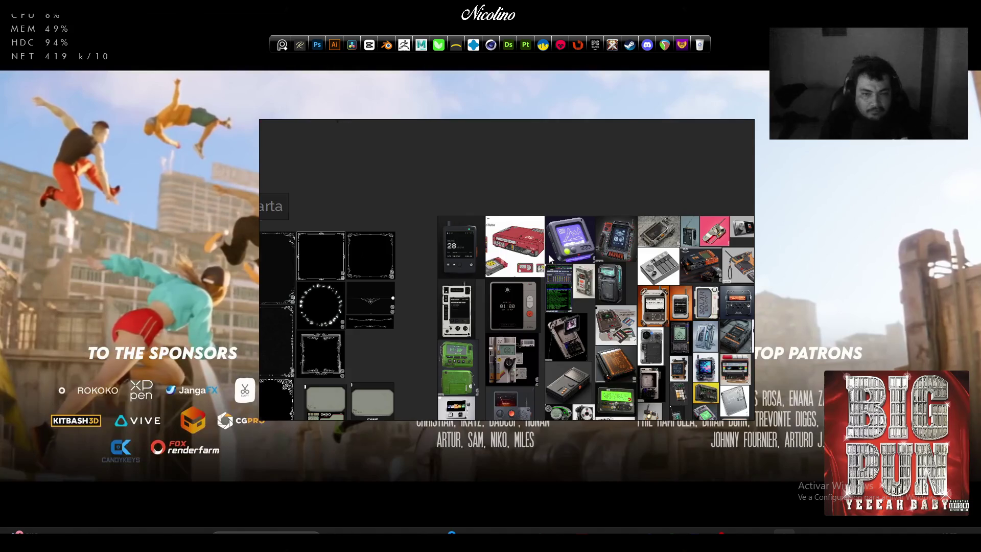
scroll(361, 227, down, 1)
scroll(529, 207, up, 2)
Place the copied label above the device images and replace 'Carta - MC' with 'Reproductor'
mouse_move(528, 207)
mouse_down()
mouse_move(559, 231)
mouse_move(551, 238)
mouse_up()
double_click(550, 236)
key(ctrl+c)
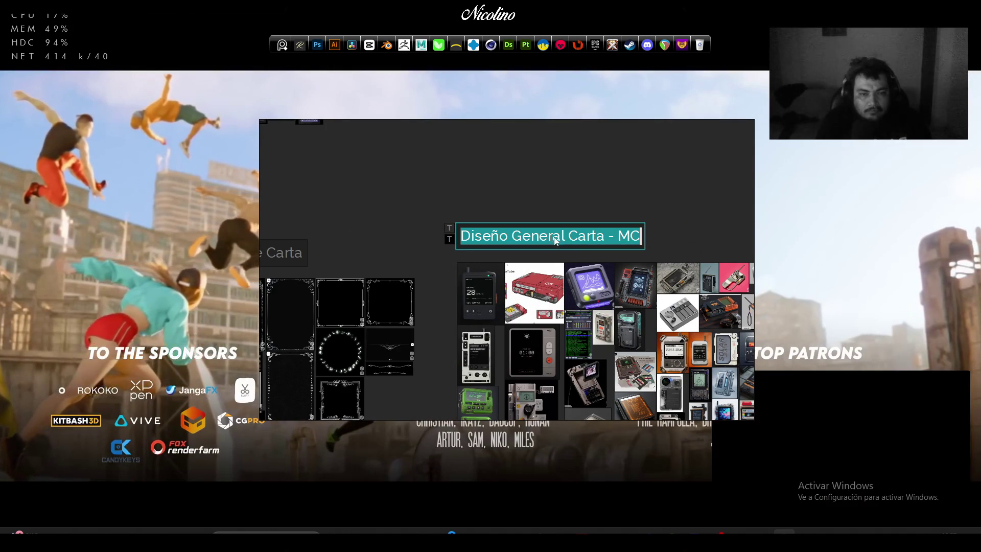
key(Escape)
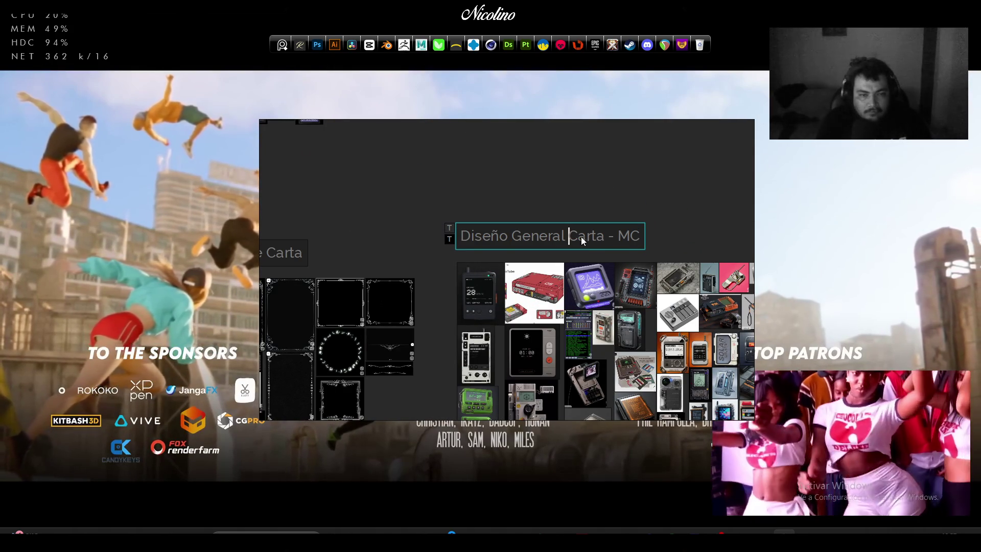
drag(569, 237, 767, 230)
text(Rep)
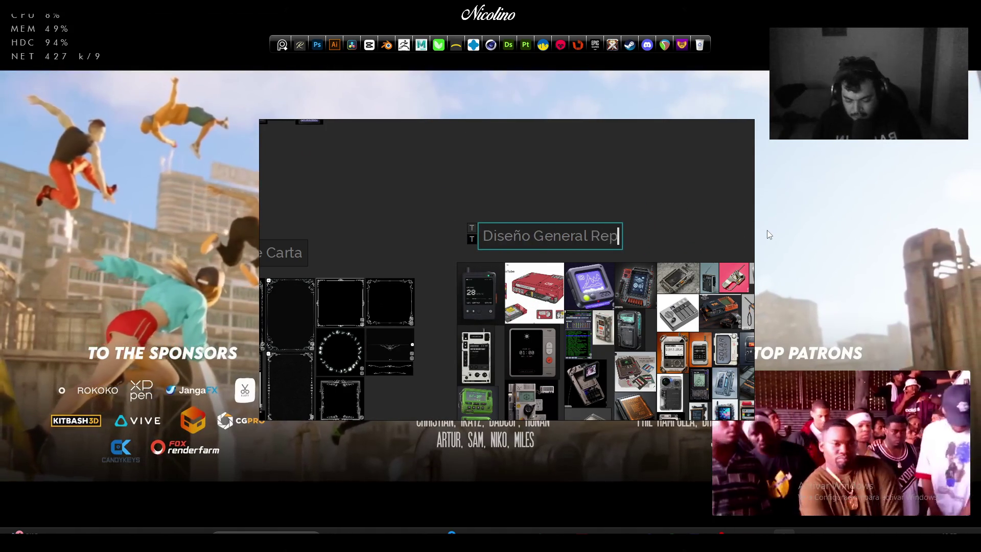
text(roductor)
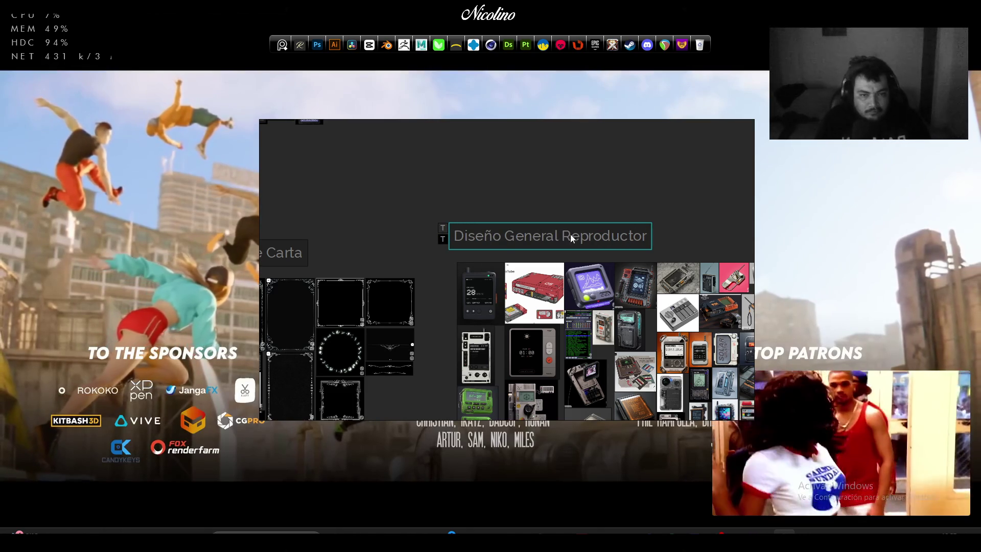
Edit the device label to read 'Diseños Variados de Reproductor'
click(500, 238)
text(s)
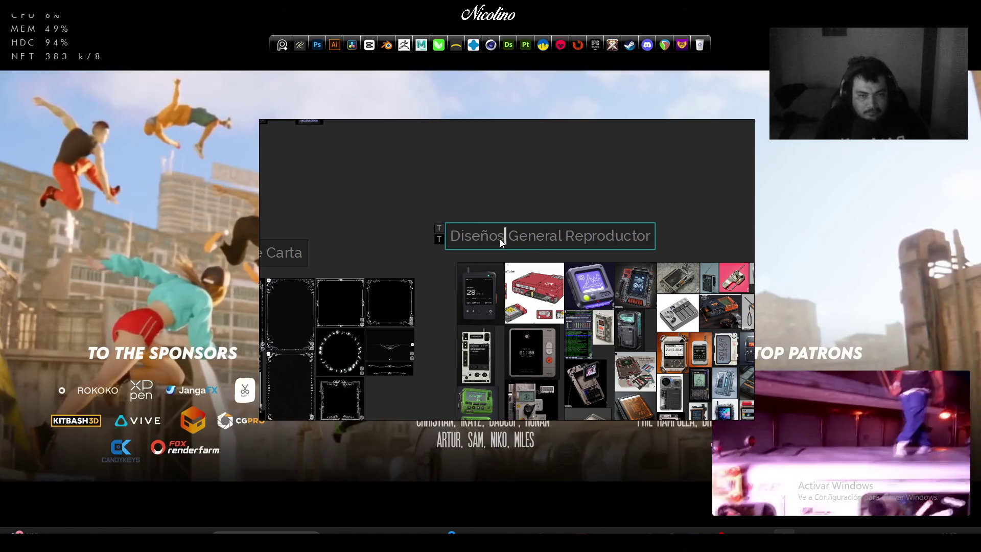
double_click(519, 243)
key(Right)
key(ctrl+shift+Right)
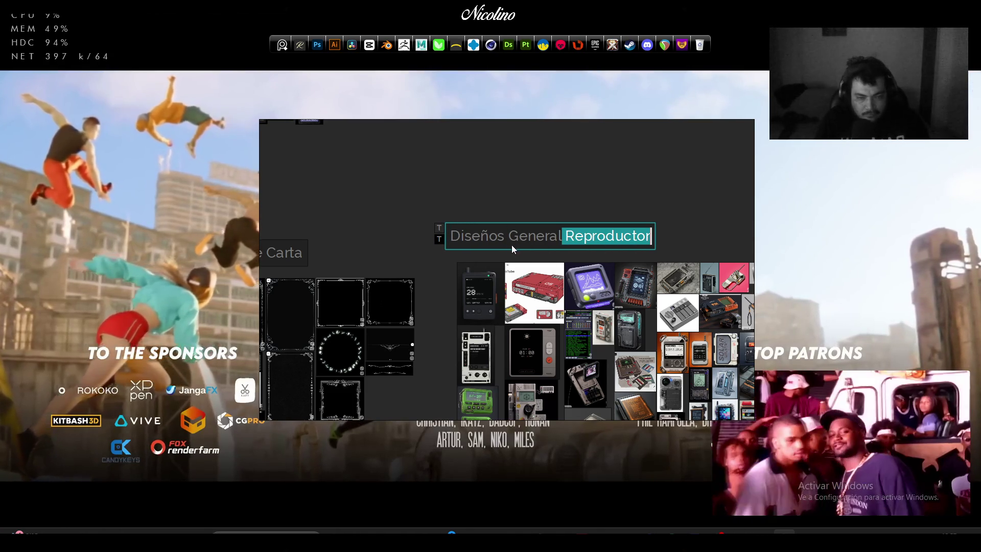
key(Left)
key(BackSpace)
key(BackSpace)
key(BackSpace)
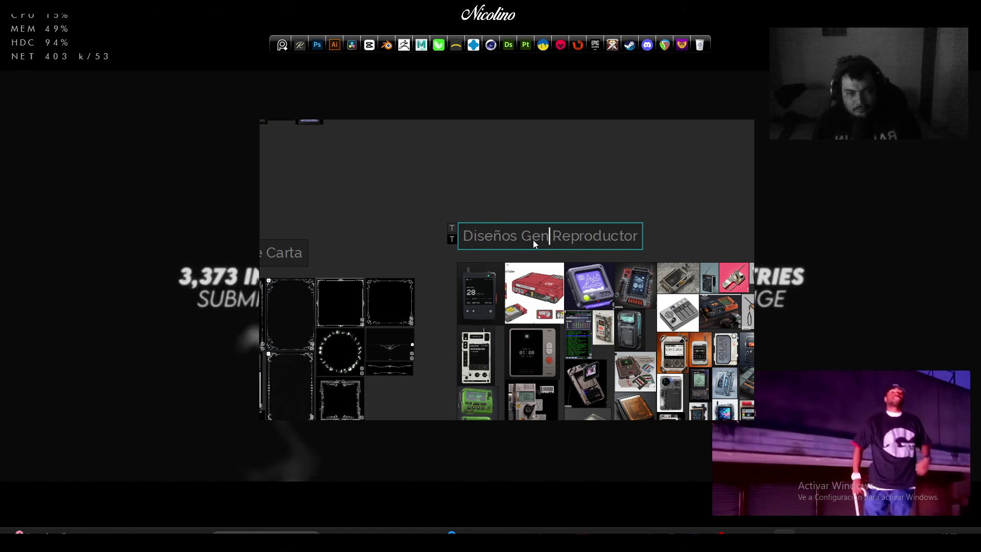
key(BackSpace)
text(Variados )
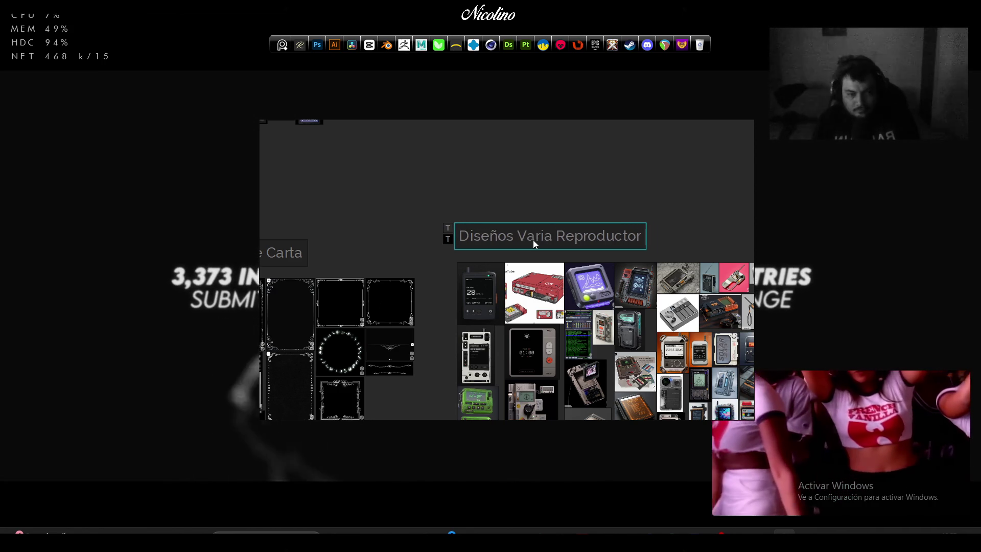
text(de)
click(532, 170)
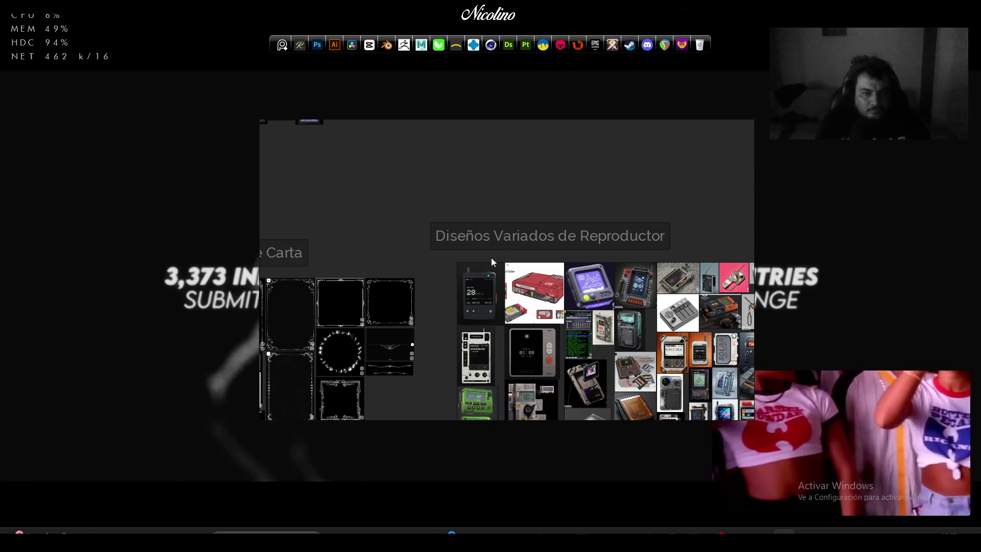
click(528, 235)
Nudge the Diseño General Reproductor label left and save the reference board
click(549, 196)
scroll(572, 189, down, 10)
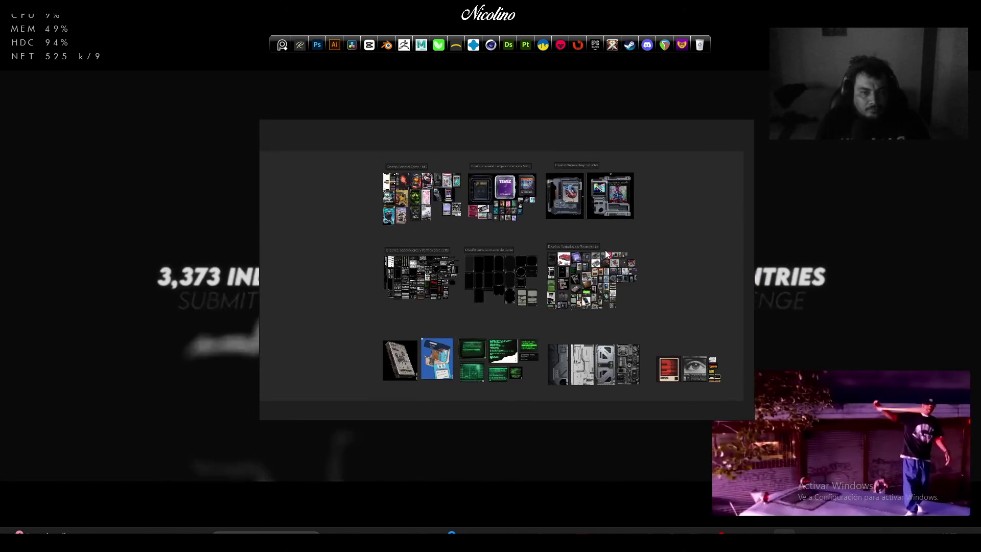
scroll(523, 205, up, 3)
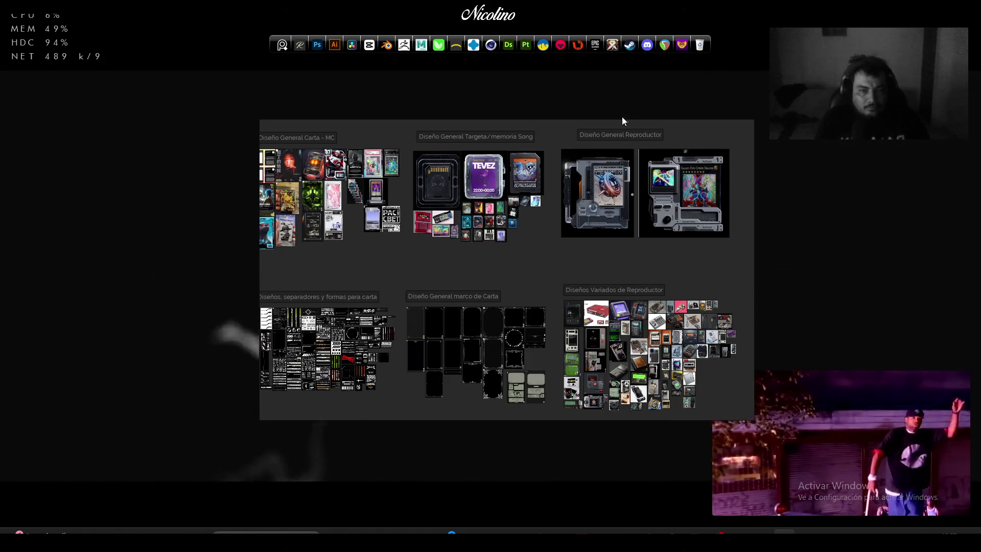
drag(611, 134, 597, 134)
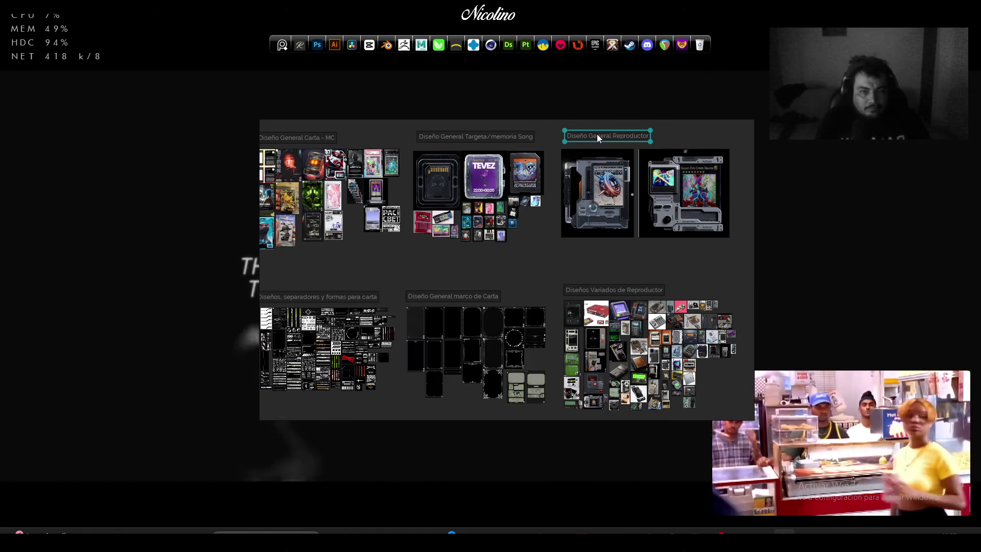
scroll(528, 271, down, 2)
right_click(529, 272)
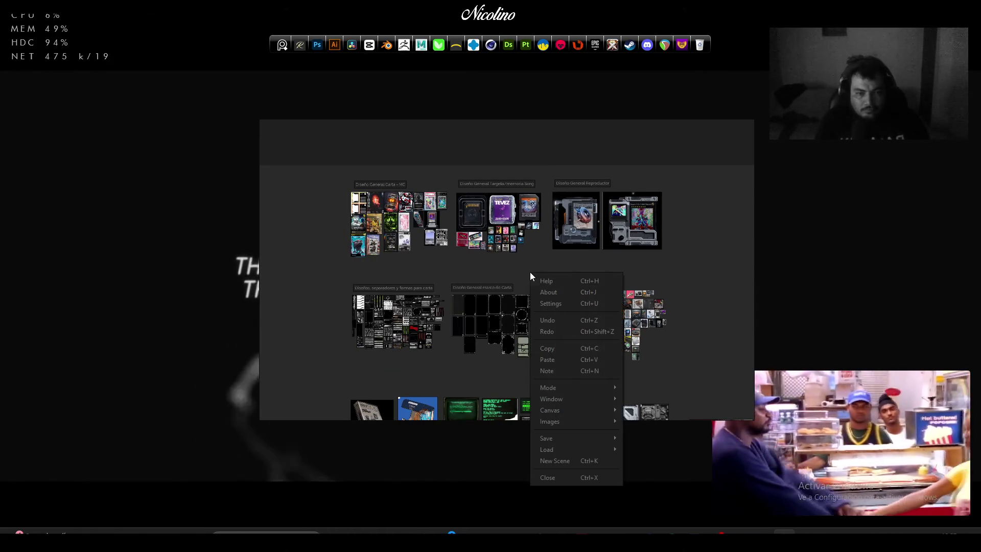
click(637, 438)
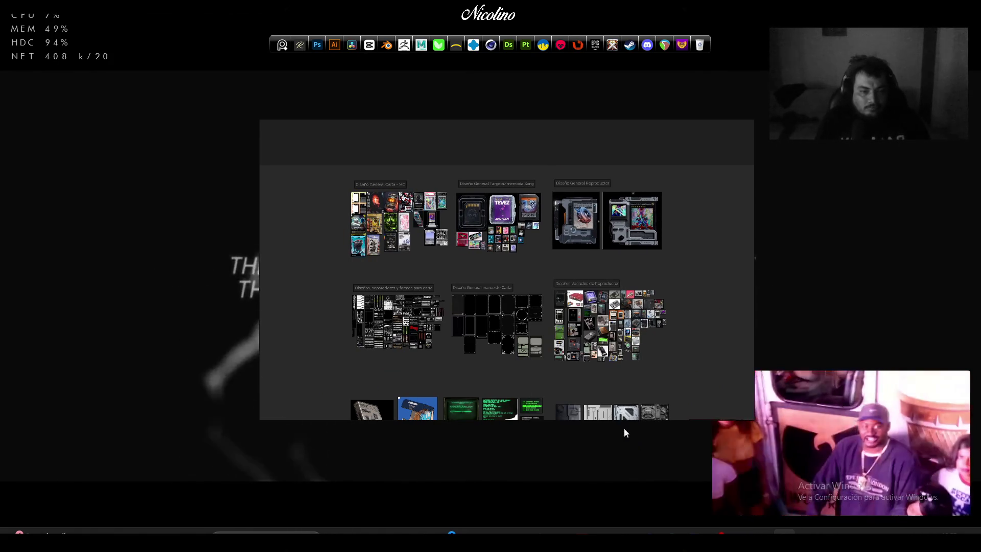
scroll(494, 381, up, 5)
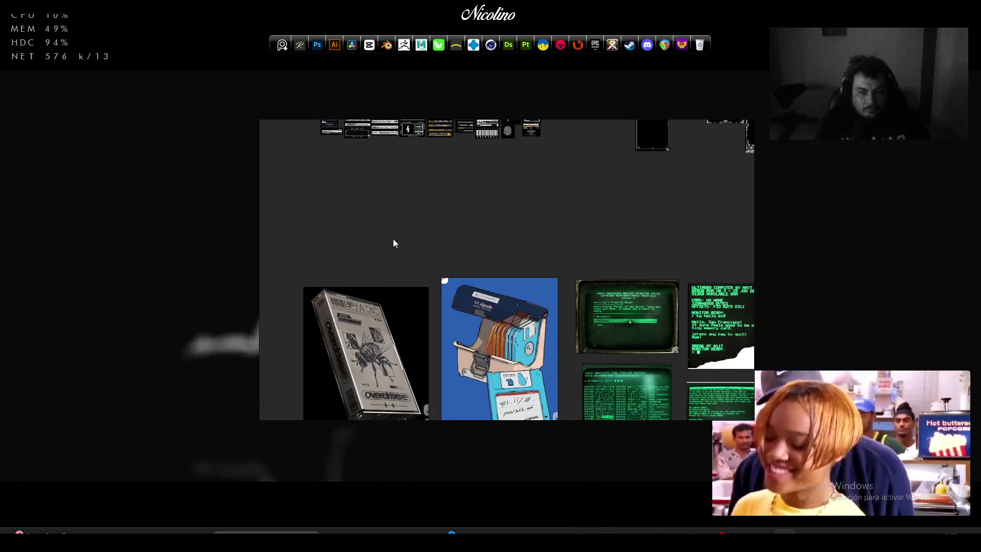
Add a 'Diseño Porta Targetas y Porta Carta' label and reorder the floppy and box images beneath it
key(ctrl+v)
drag(391, 229, 391, 250)
click(370, 249)
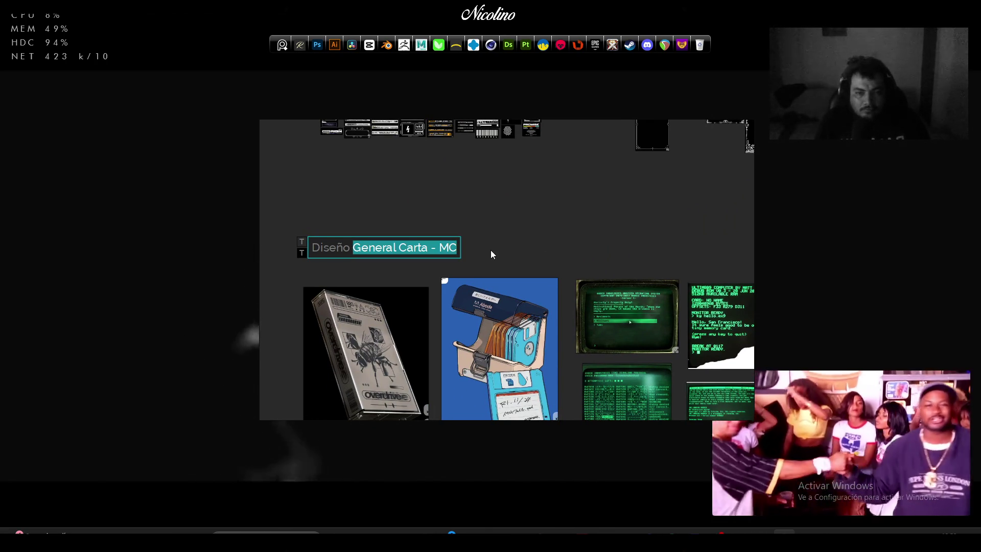
text(Porta)
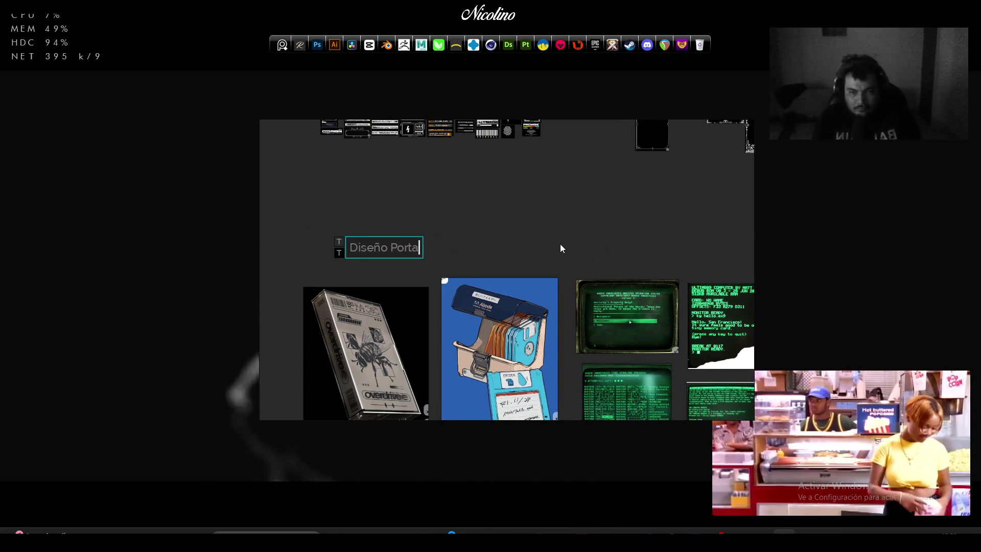
text( Targe)
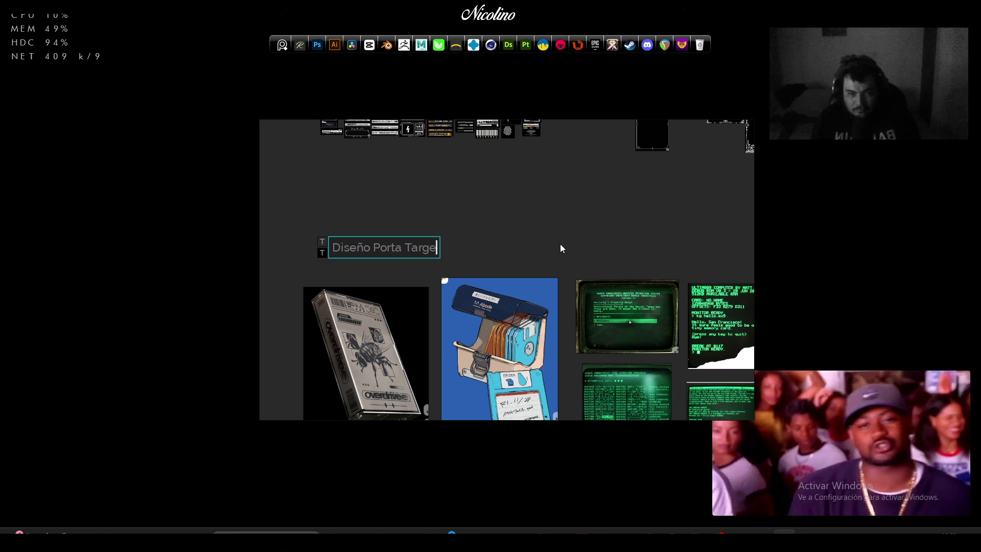
text(tas y Porta)
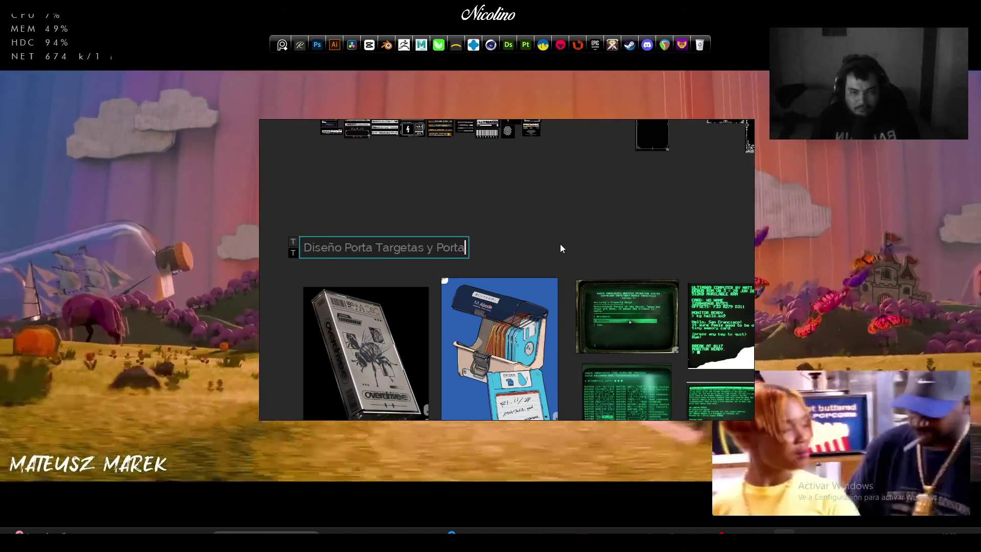
text( Carta)
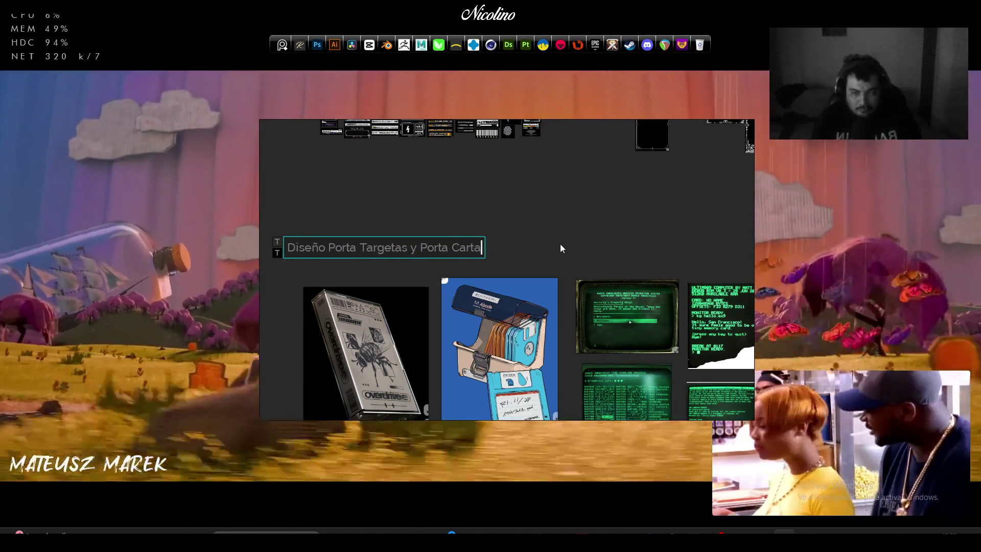
drag(478, 244, 499, 242)
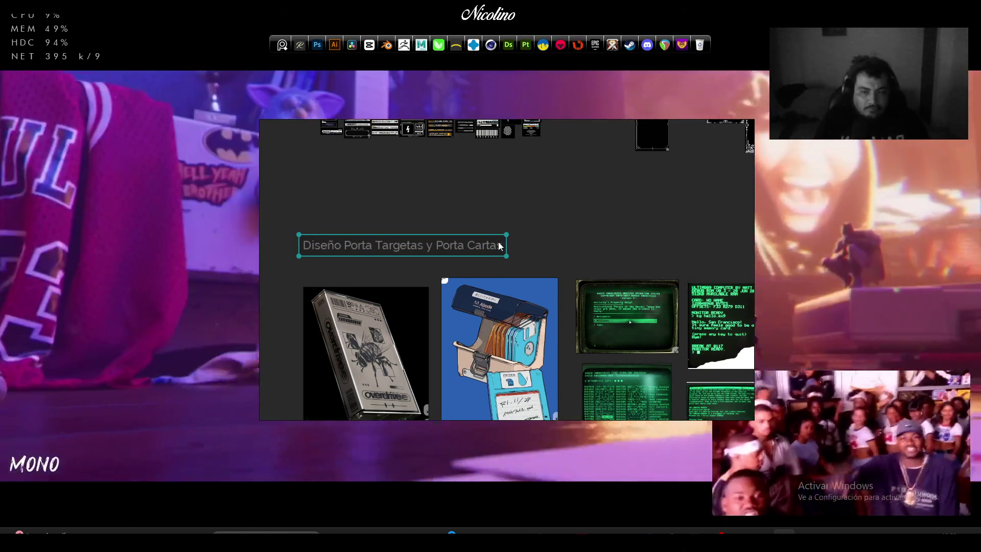
mouse_move(480, 340)
mouse_down()
mouse_move(477, 348)
mouse_move(296, 373)
mouse_up()
drag(408, 358, 535, 353)
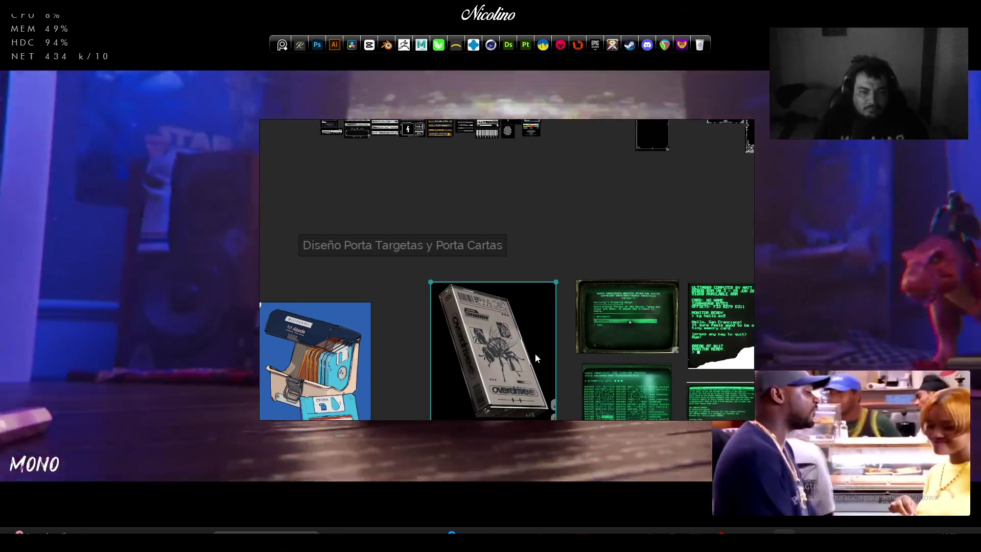
drag(360, 353, 395, 349)
Place a 'Referencia Principal Textos De Informacion Animada' label above the green terminal screenshots
scroll(621, 245, down, 2)
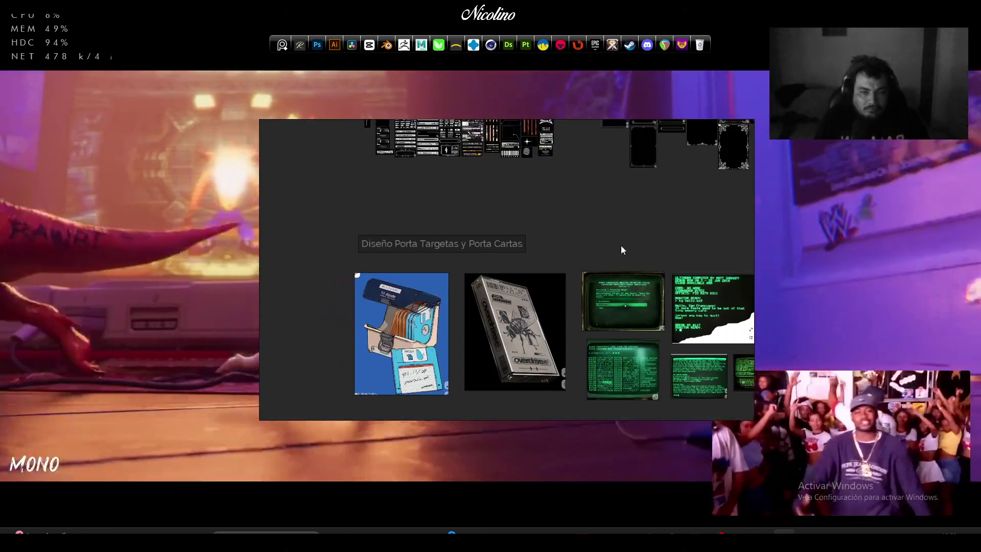
drag(622, 247, 500, 237)
text(Diseño General Carta - MC)
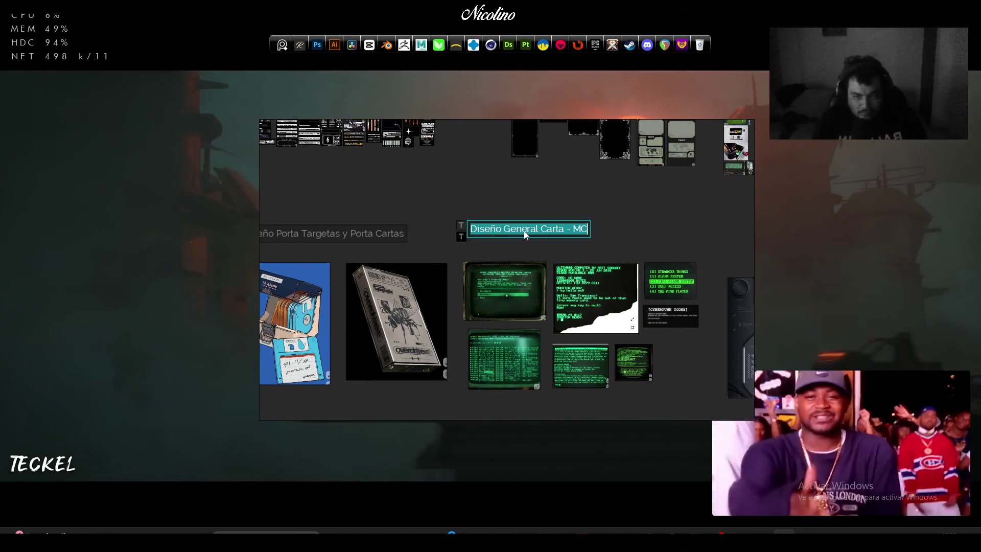
text(Refe)
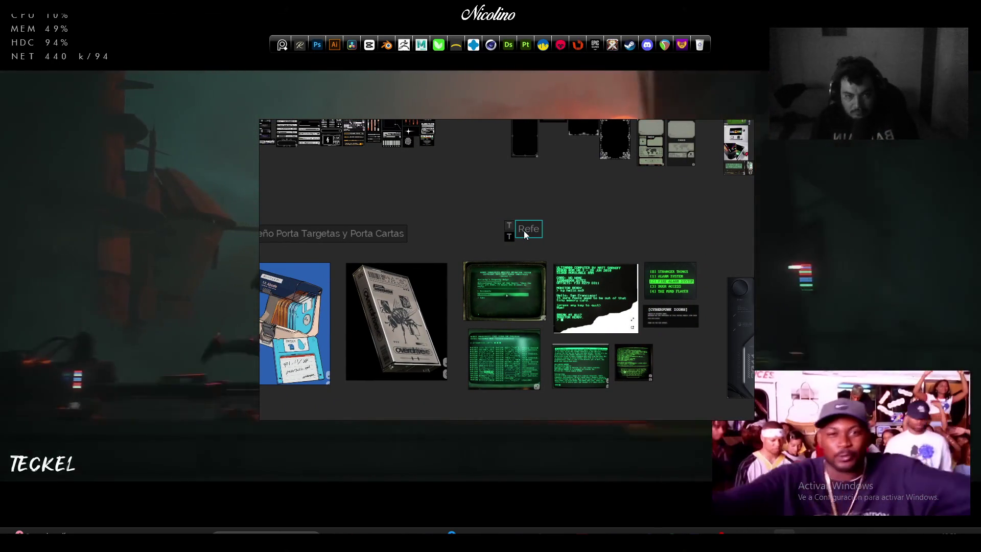
text(rencia Principal)
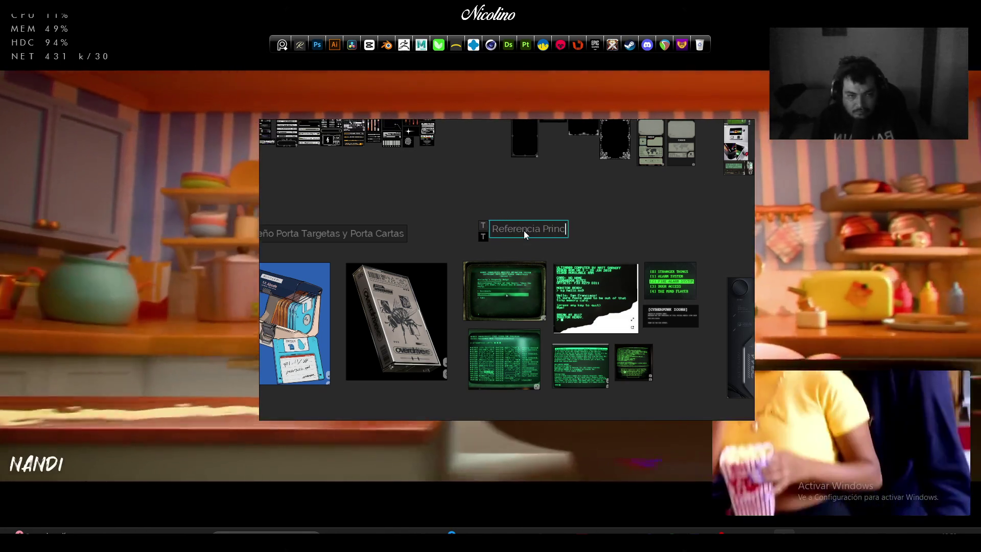
text( Te)
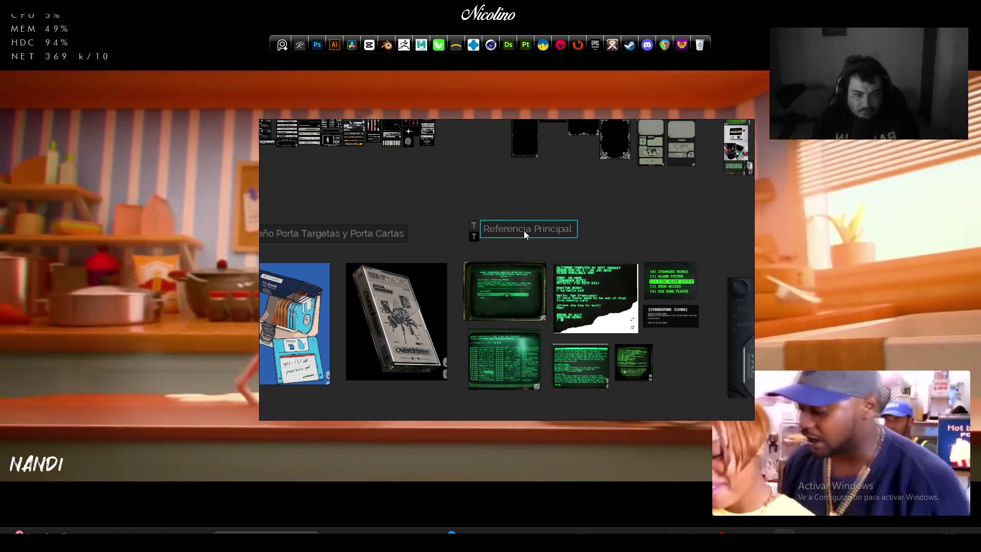
text(xtos De )
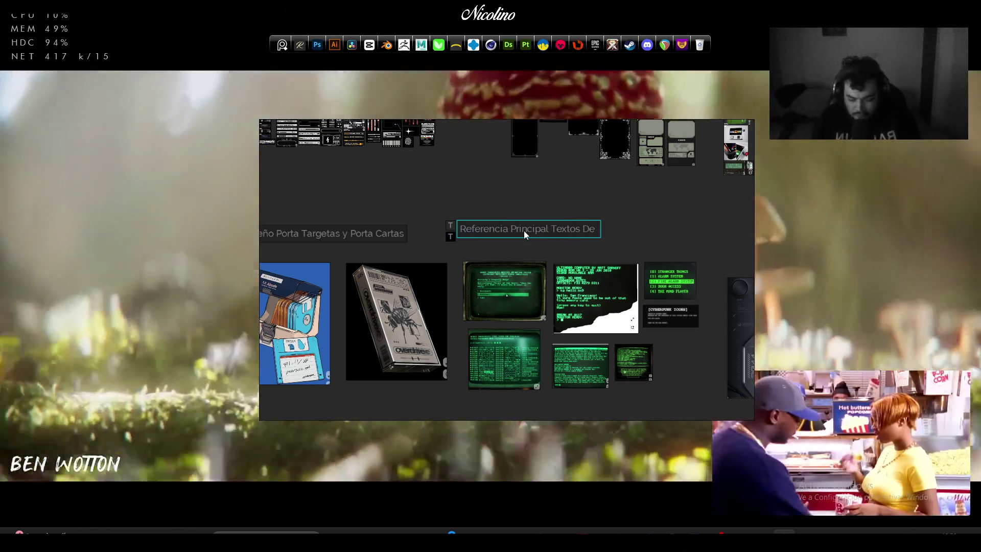
text(Informacion )
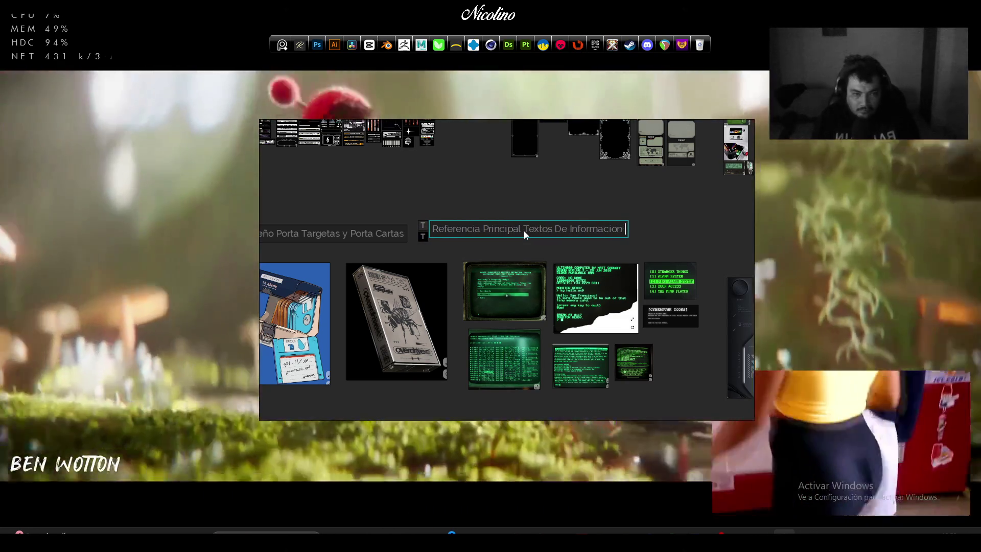
text(Animada)
click(529, 216)
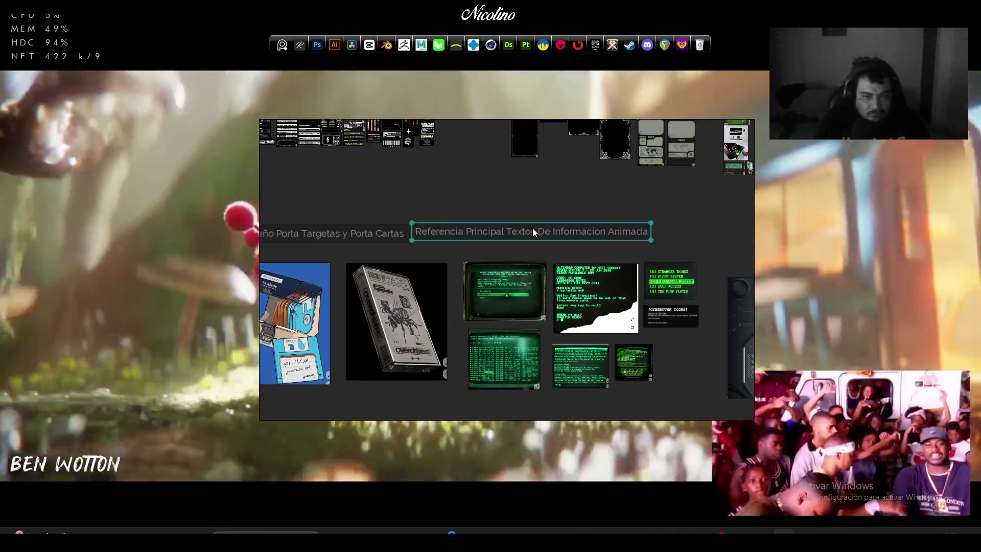
drag(532, 228, 582, 232)
scroll(659, 233, down, 3)
Add a 'Referencias de texturas' label above the metal panel textures
scroll(491, 308, up, 3)
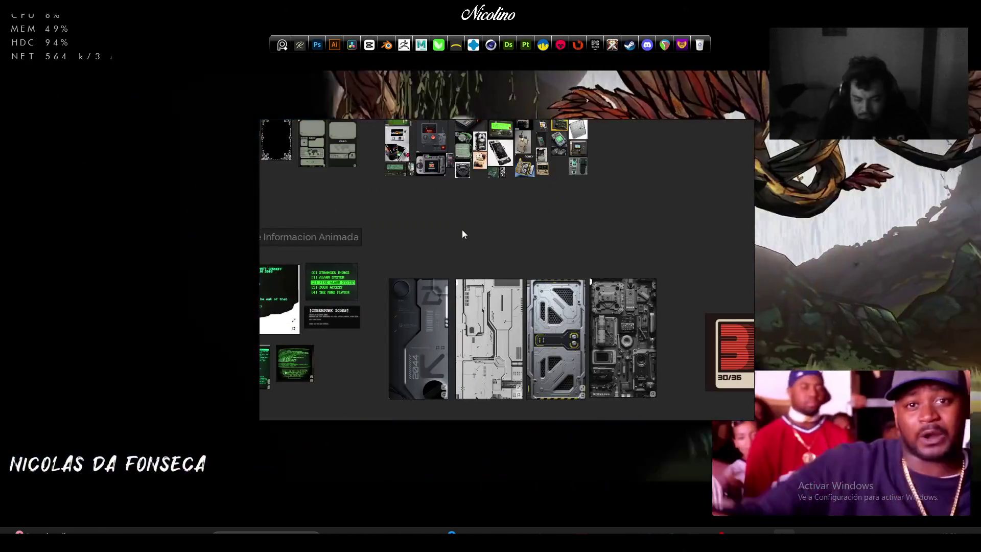
text(Diseño General Carta - MC)
drag(472, 229, 456, 251)
text(R)
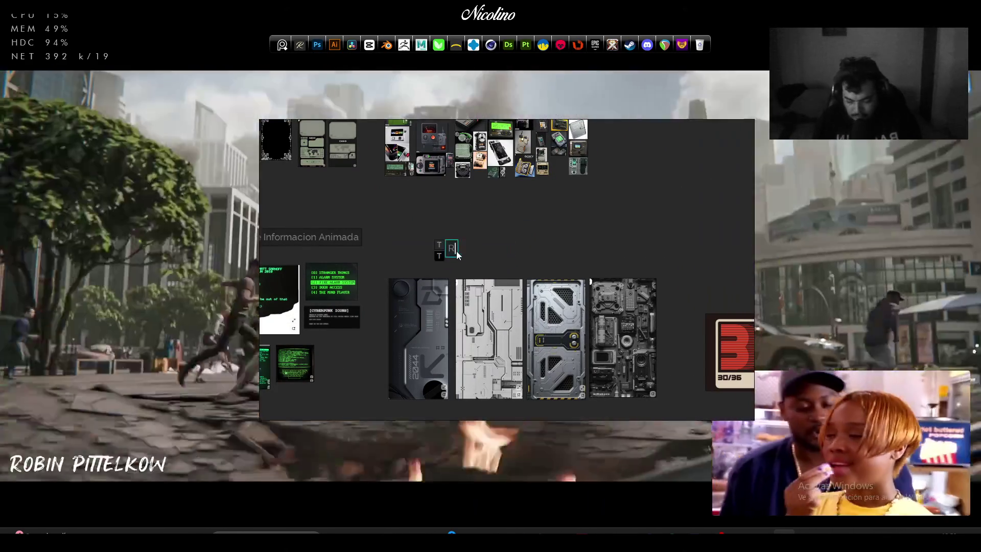
text(eferencias d)
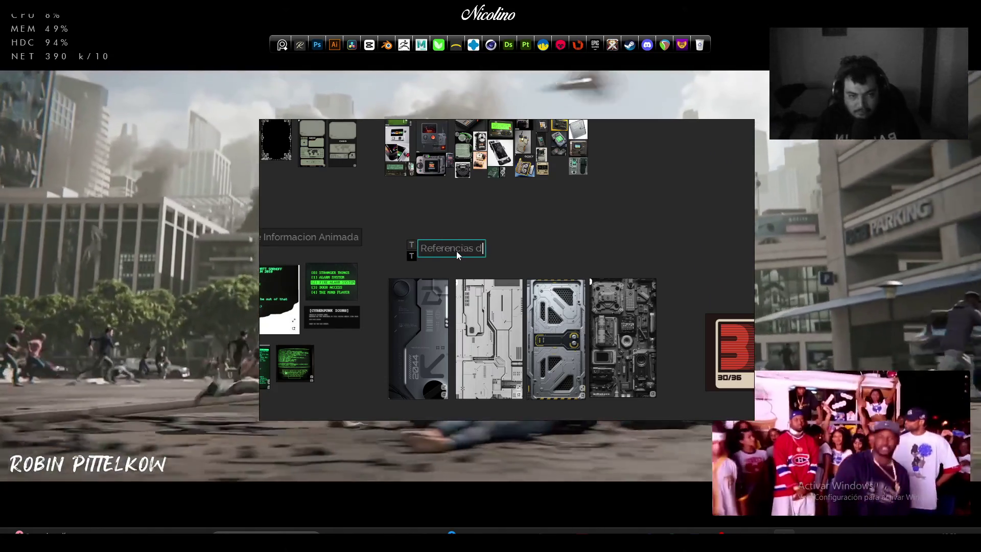
text(e texturas)
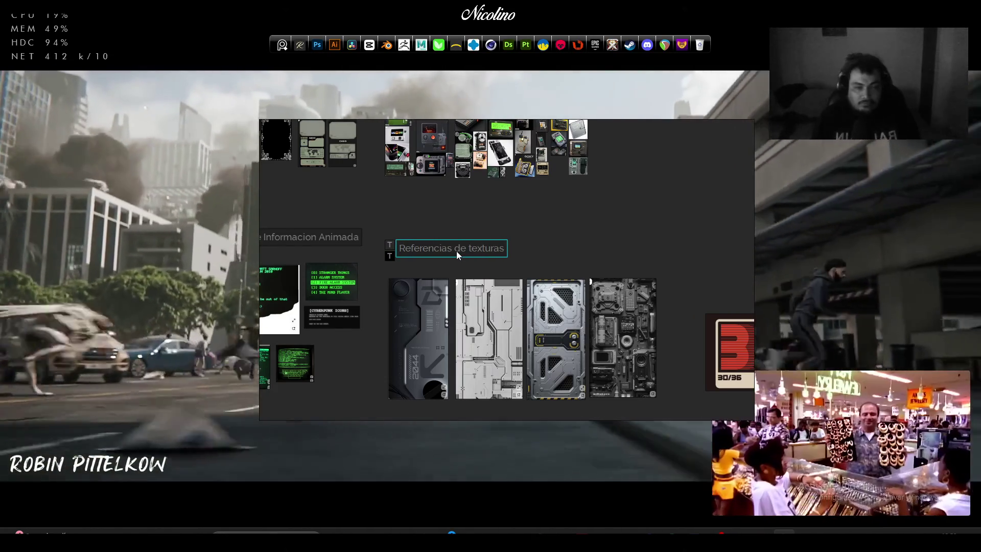
drag(466, 250, 480, 249)
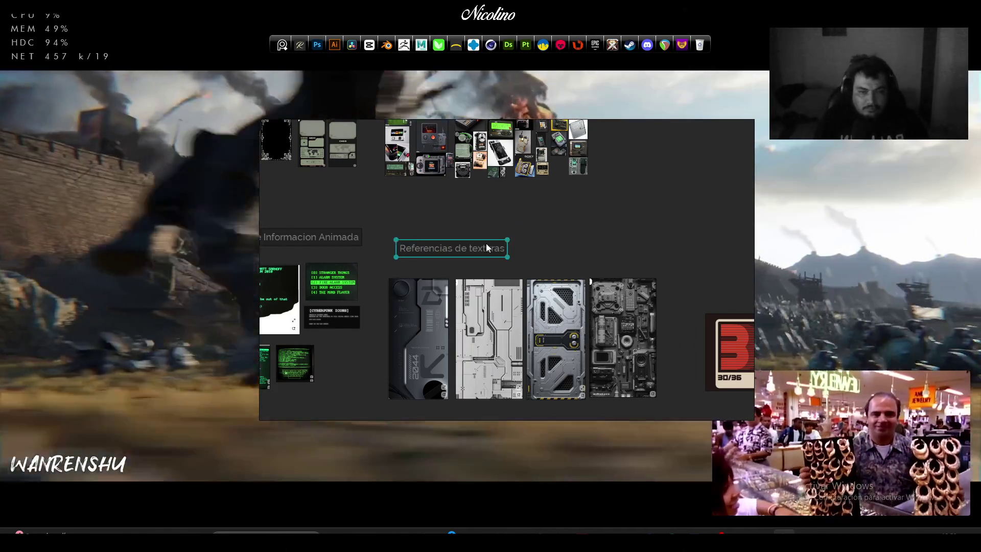
key(Escape)
Add a 'Referencias de firmas y detalles. sellos' label just above the poster-and-stamp group
scroll(482, 252, right, 5)
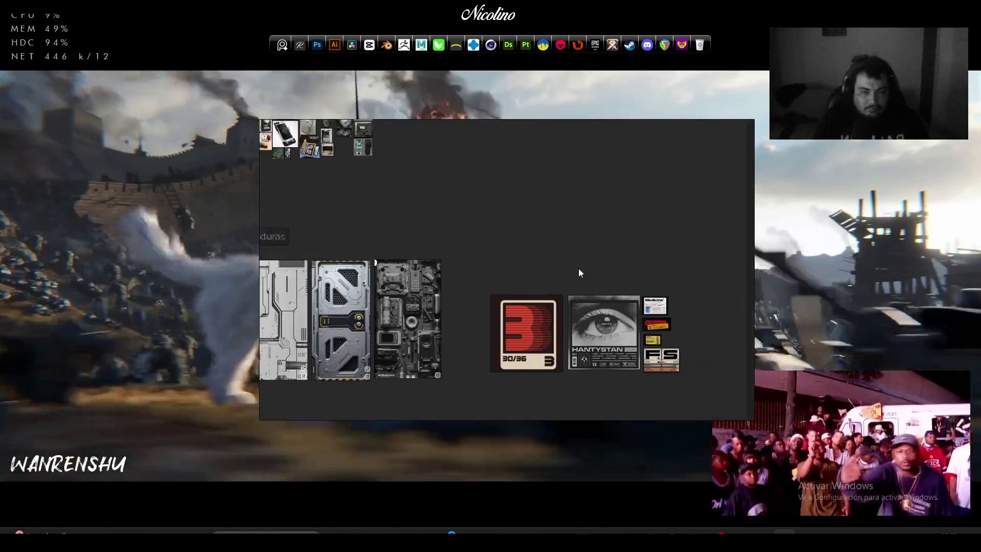
text(Diseño General Carta - MC)
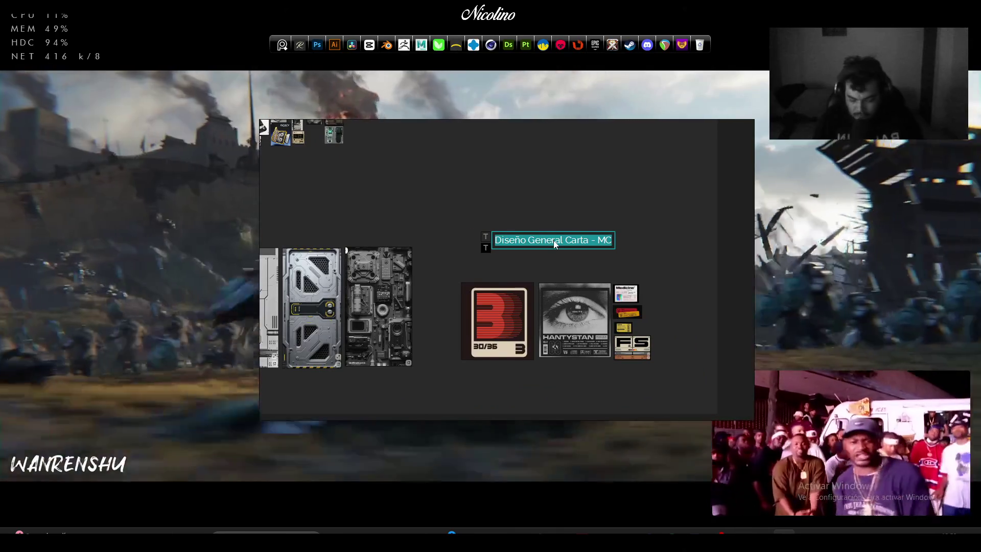
text(Referencia)
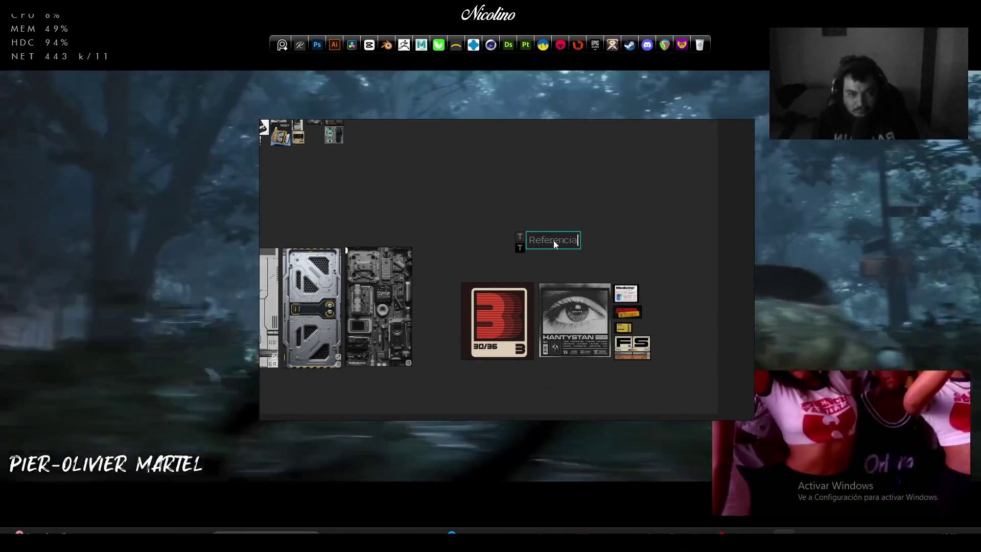
text(s de firmas y de)
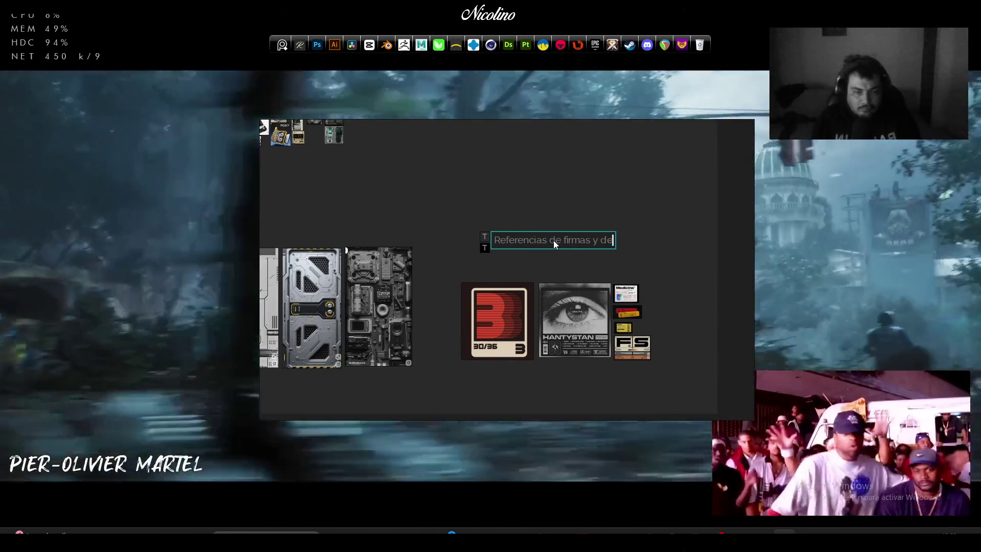
text(talles. s)
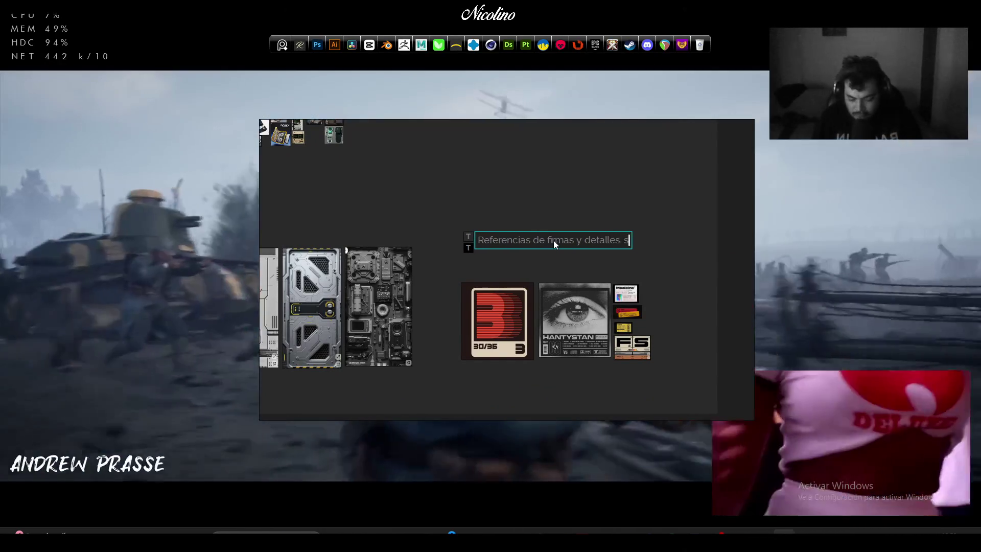
text(ellos)
click(570, 192)
drag(573, 239, 572, 256)
click(575, 213)
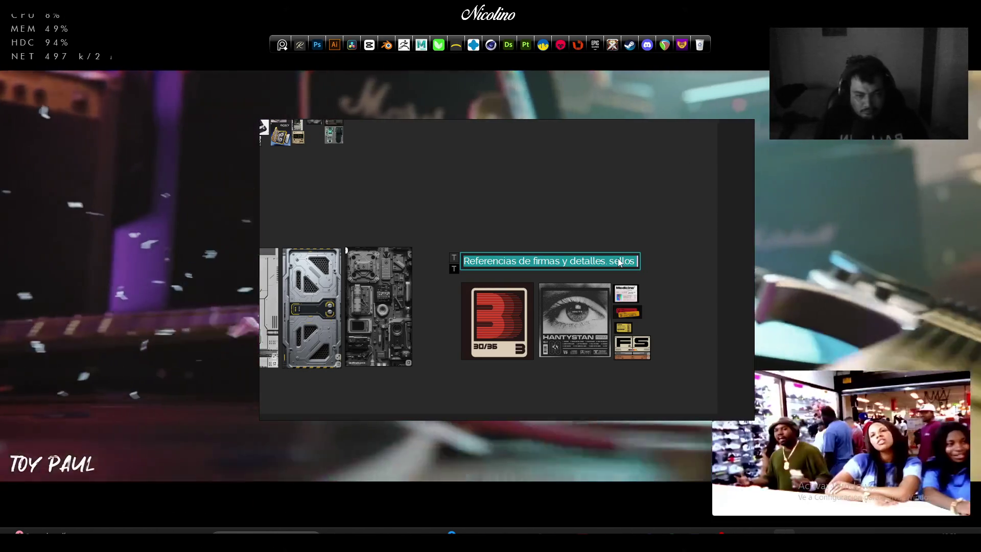
scroll(597, 201, down, 5)
scroll(597, 198, up, 3)
scroll(547, 214, right, 2)
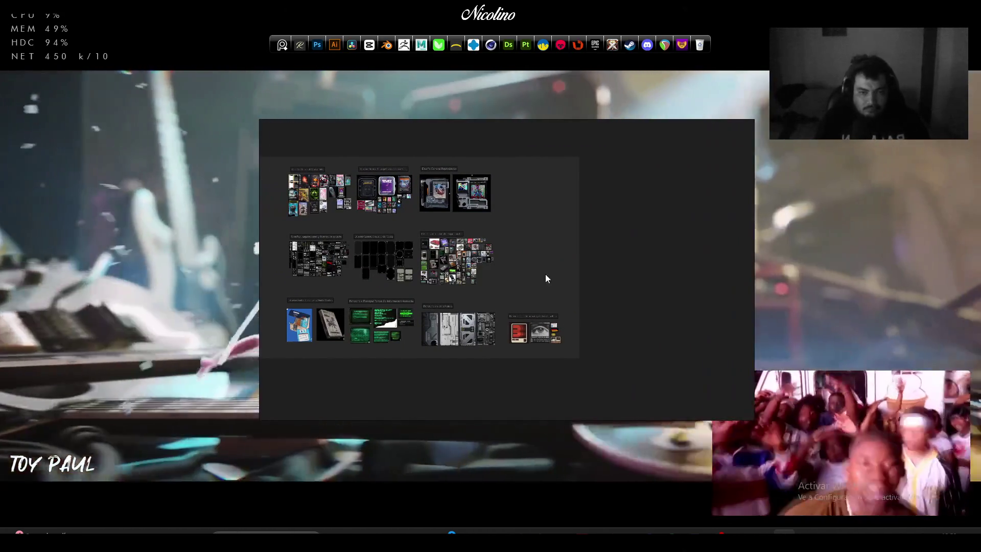
Pan the board to show all groups and save the reference board
drag(544, 274, 615, 295)
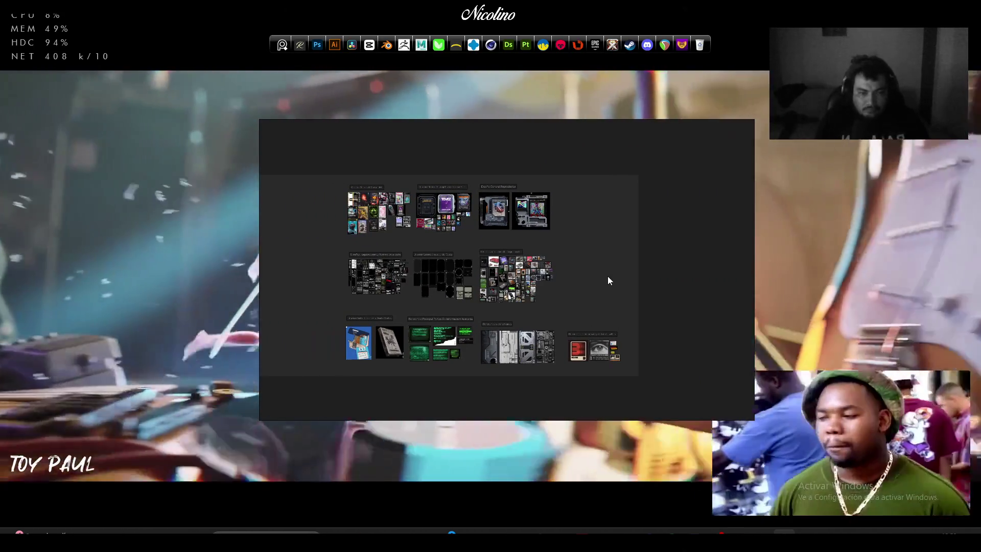
right_click(607, 276)
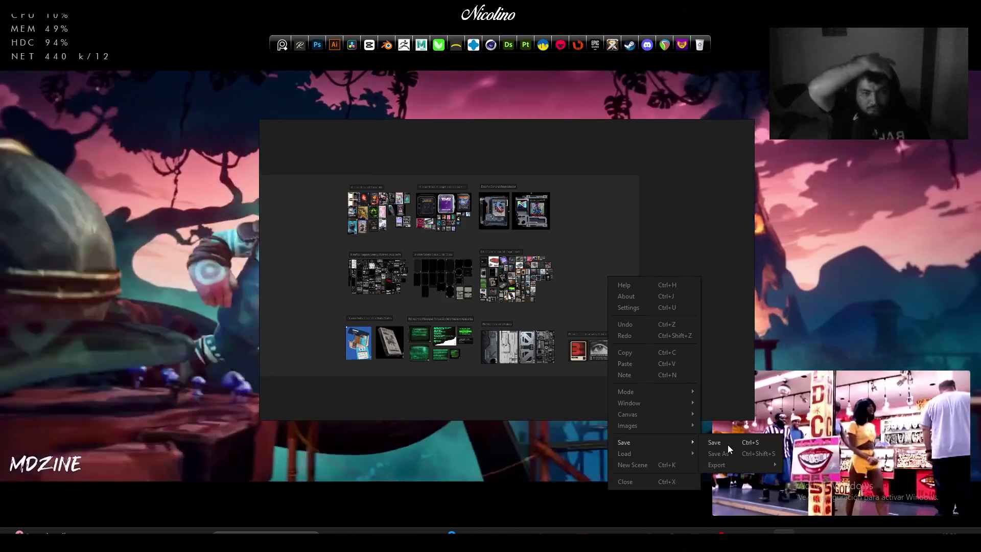
click(727, 444)
scroll(566, 275, up, 2)
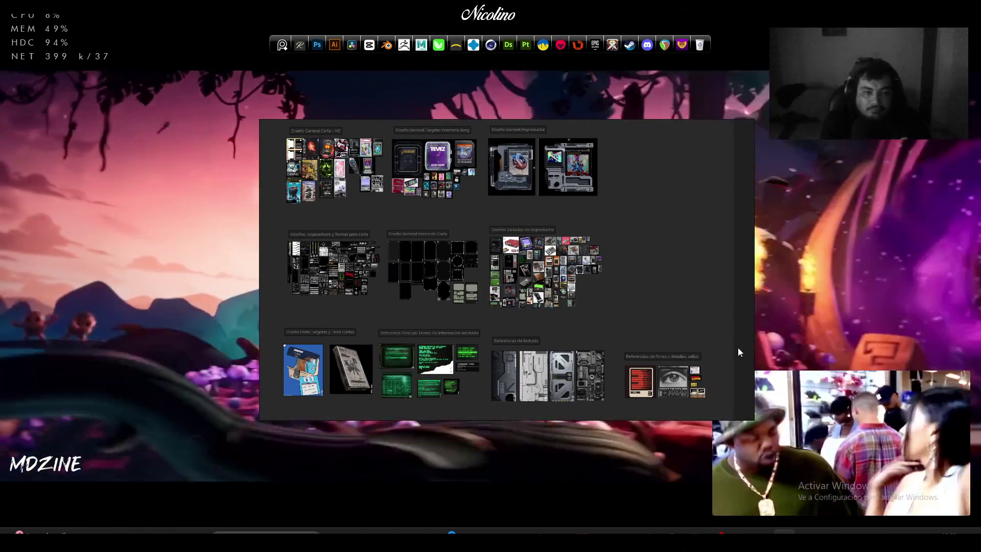
scroll(703, 289, down, 5)
scroll(695, 286, up, 5)
scroll(664, 276, down, 3)
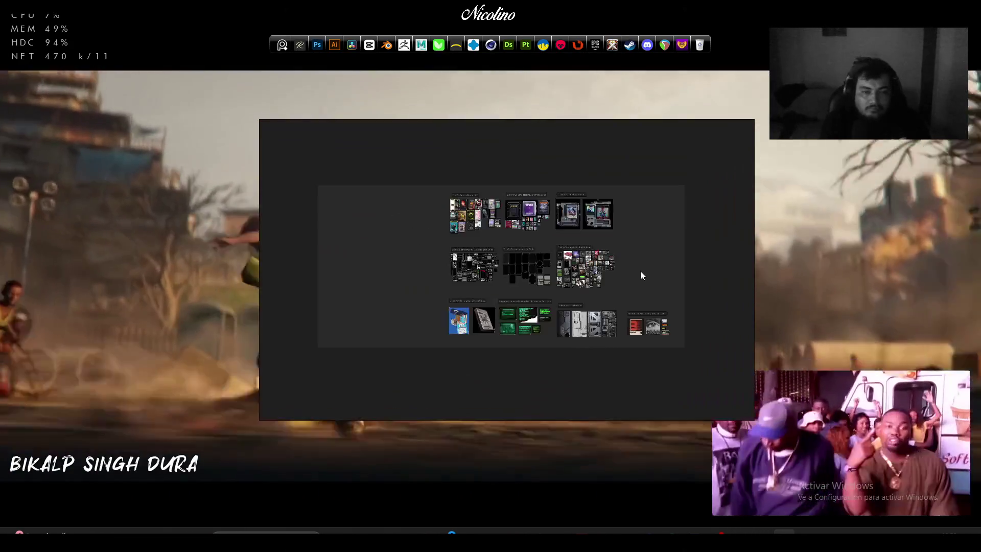
Select all reference images, browse the context menu, then enlarge the window leftward and downward
drag(702, 364, 418, 147)
scroll(536, 224, up, 5)
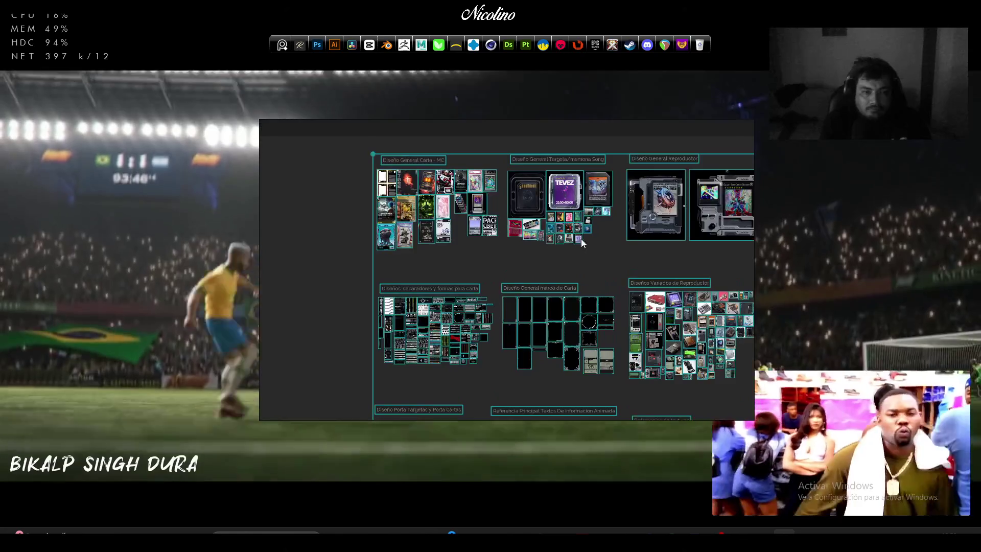
scroll(542, 226, up, 5)
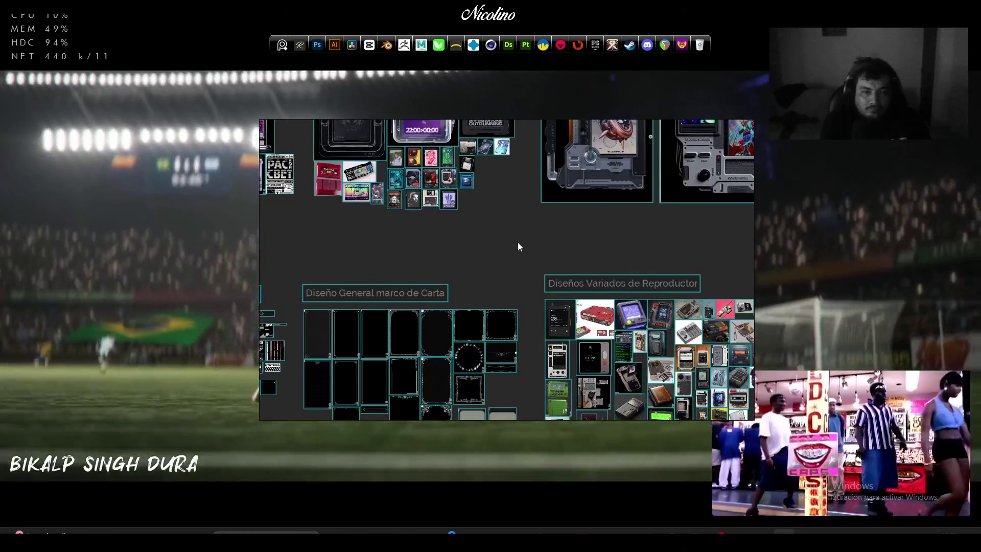
right_click(517, 242)
mouse_move(573, 381)
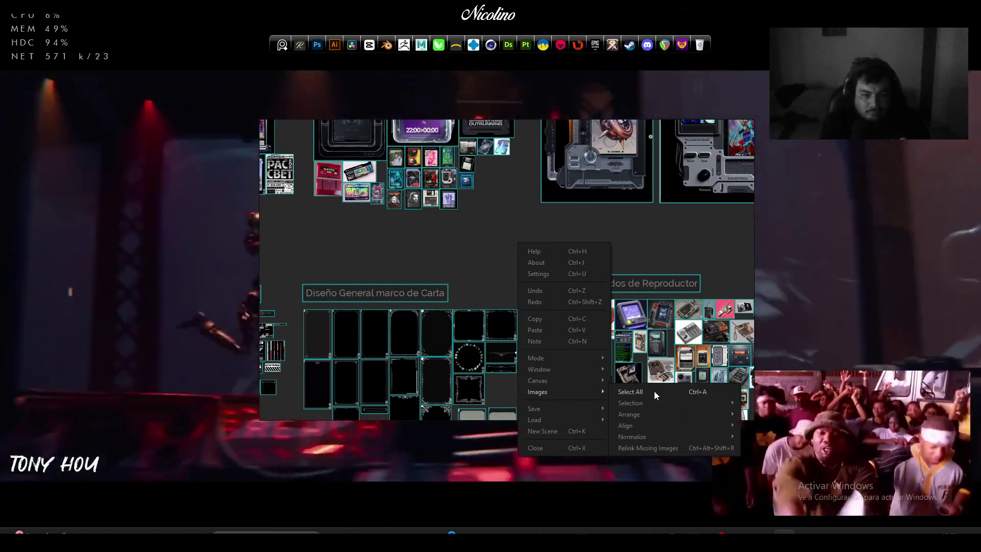
mouse_move(653, 403)
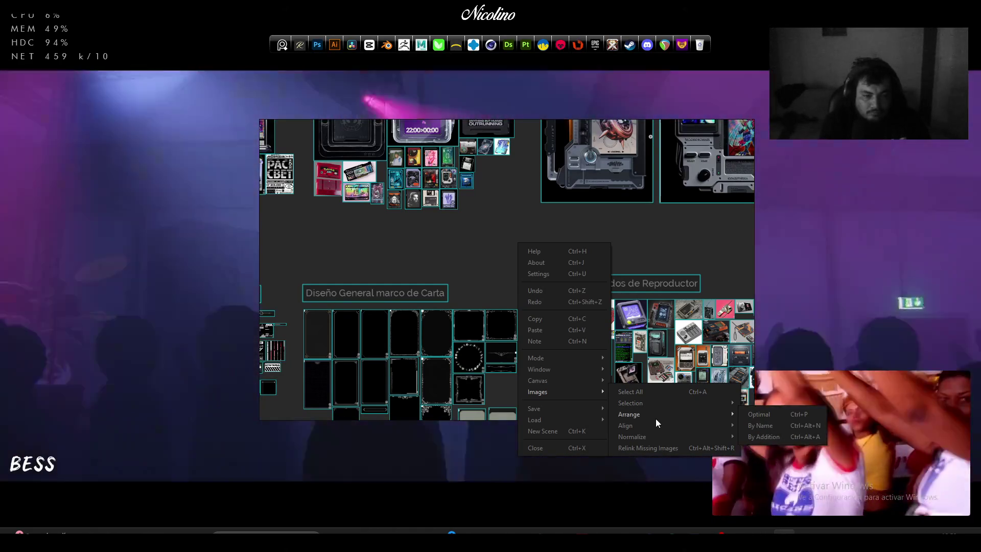
key(Escape)
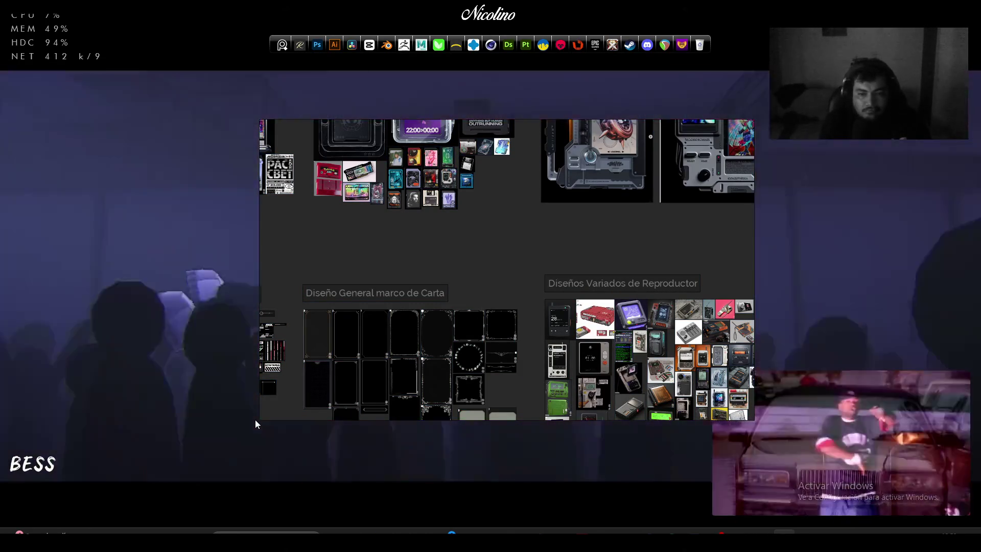
mouse_move(258, 420)
mouse_down()
mouse_move(105, 466)
mouse_move(37, 464)
mouse_up()
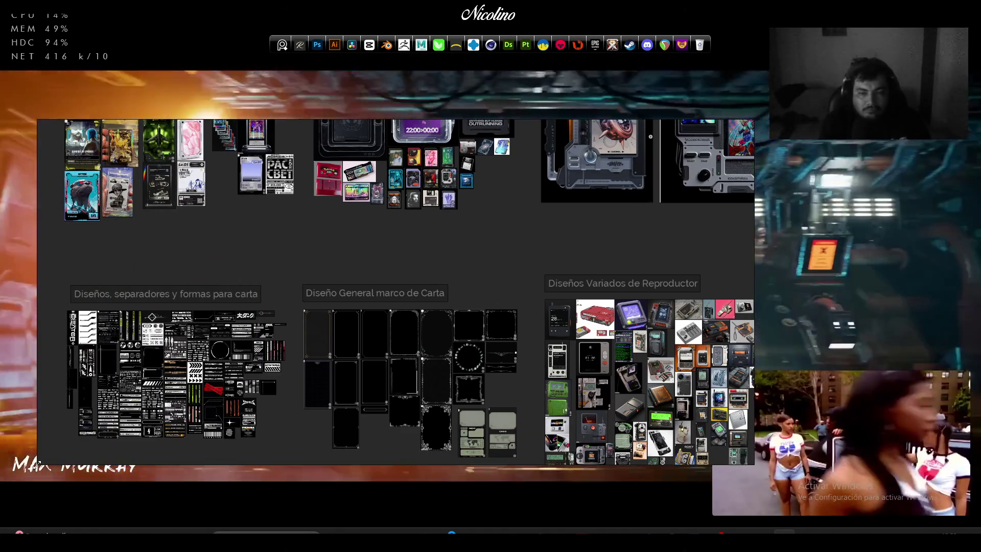
Enlarge the window upward, rightward and downward, zoom out and pan to frame every board
mouse_move(754, 120)
mouse_down()
mouse_move(762, 101)
mouse_move(915, 39)
mouse_move(926, 21)
mouse_move(970, 16)
mouse_up()
scroll(812, 261, down, 3)
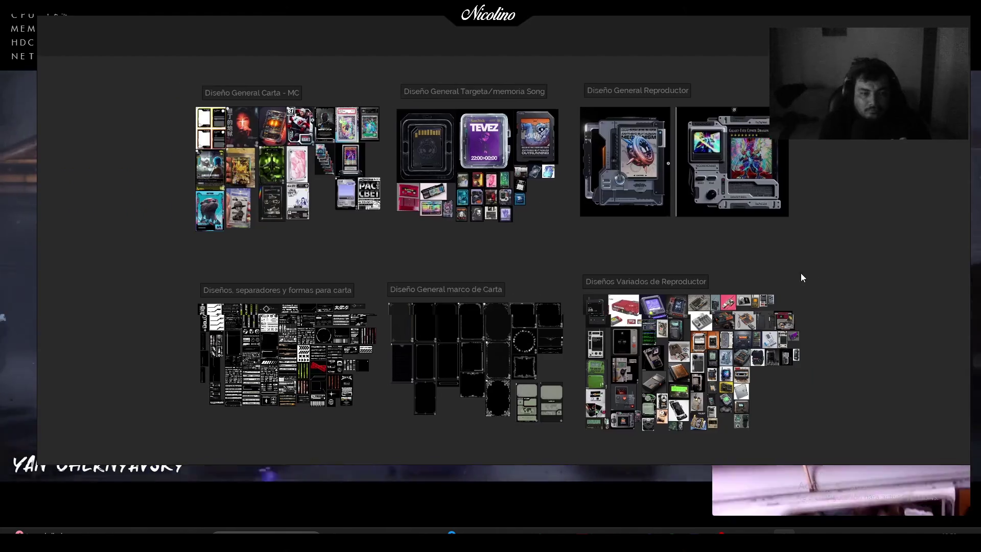
scroll(721, 210, down, 5)
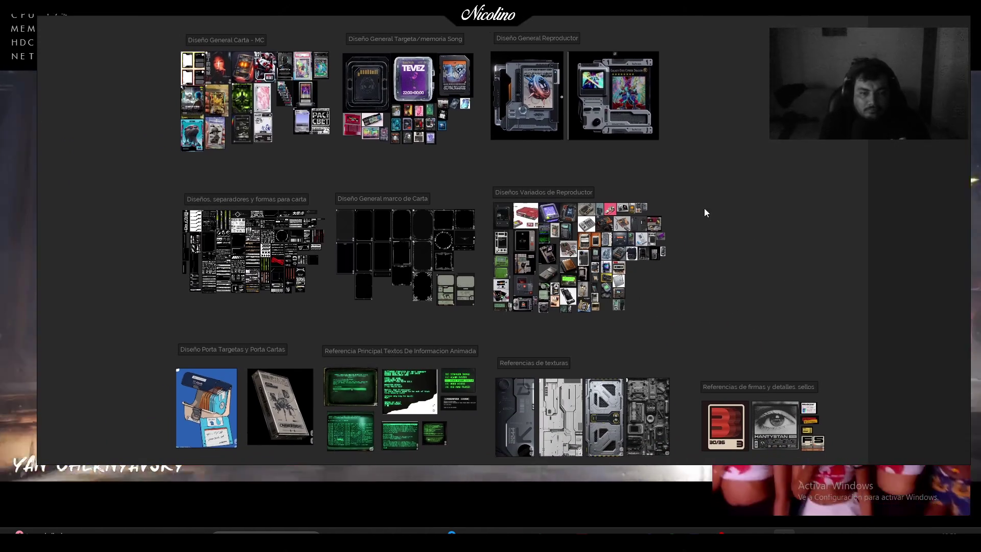
mouse_move(679, 463)
mouse_down()
mouse_move(679, 519)
mouse_move(680, 510)
mouse_up()
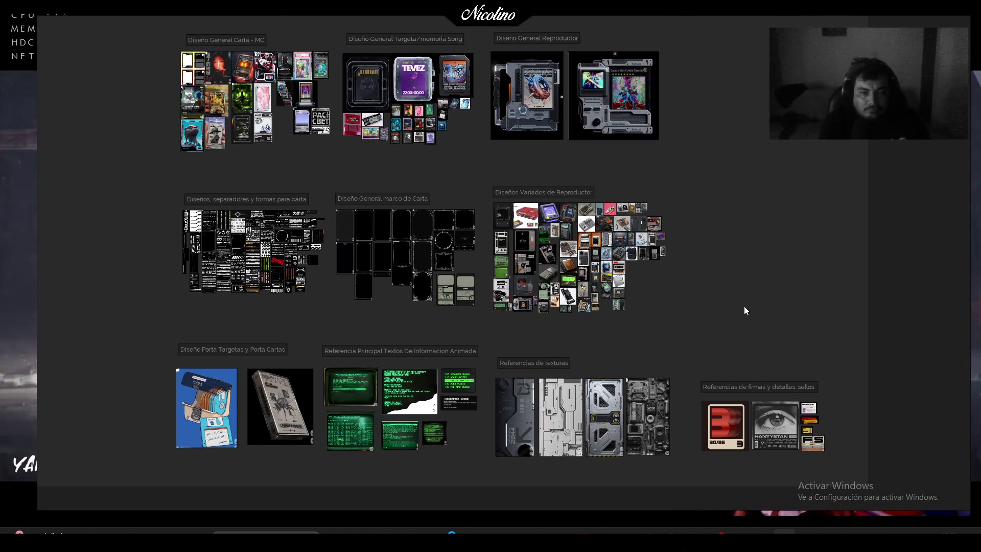
mouse_move(714, 313)
mouse_down()
mouse_move(673, 309)
mouse_move(666, 318)
mouse_up()
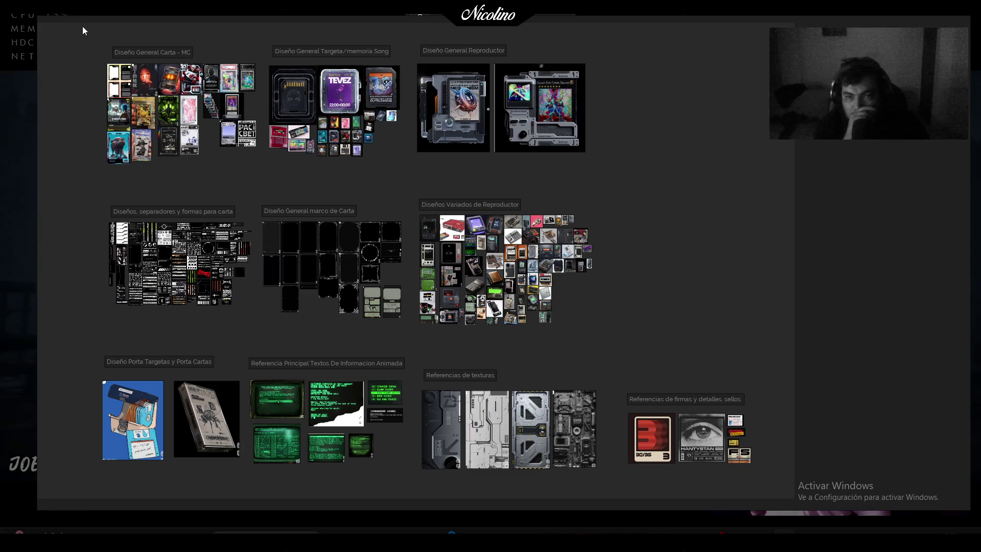
mouse_move(84, 31)
mouse_down()
mouse_move(592, 286)
mouse_move(782, 510)
mouse_move(774, 488)
mouse_up()
click(774, 490)
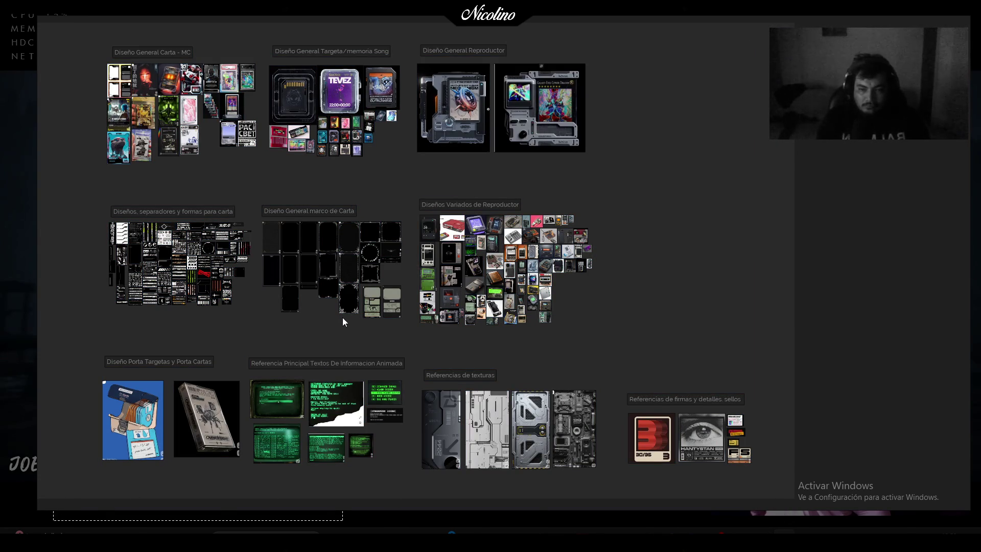
Take a screenshot of the whole PureRef board and dismiss the notification
key(Print)
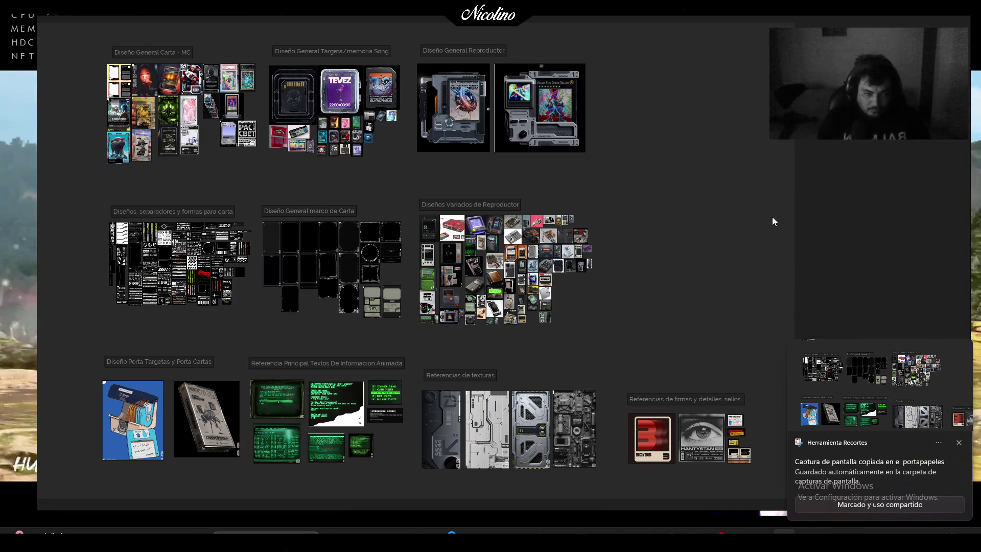
click(954, 444)
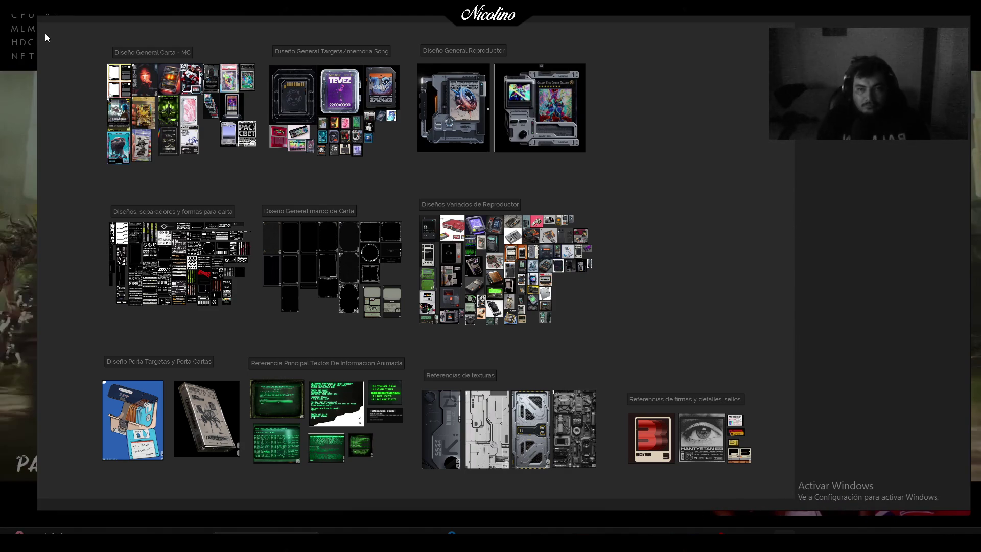
right_click(63, 78)
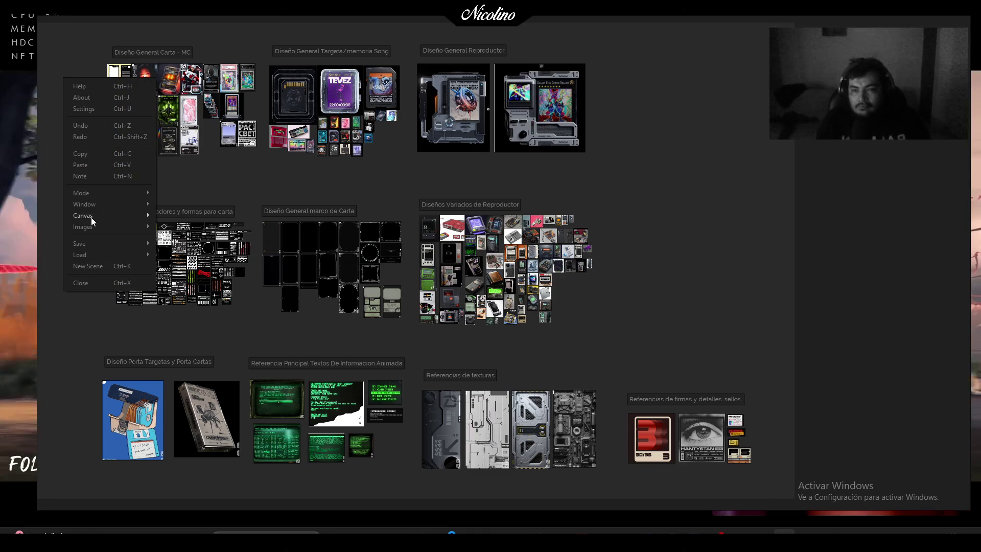
Export all board images to the Escritorio folder with override name 'a'
mouse_move(108, 242)
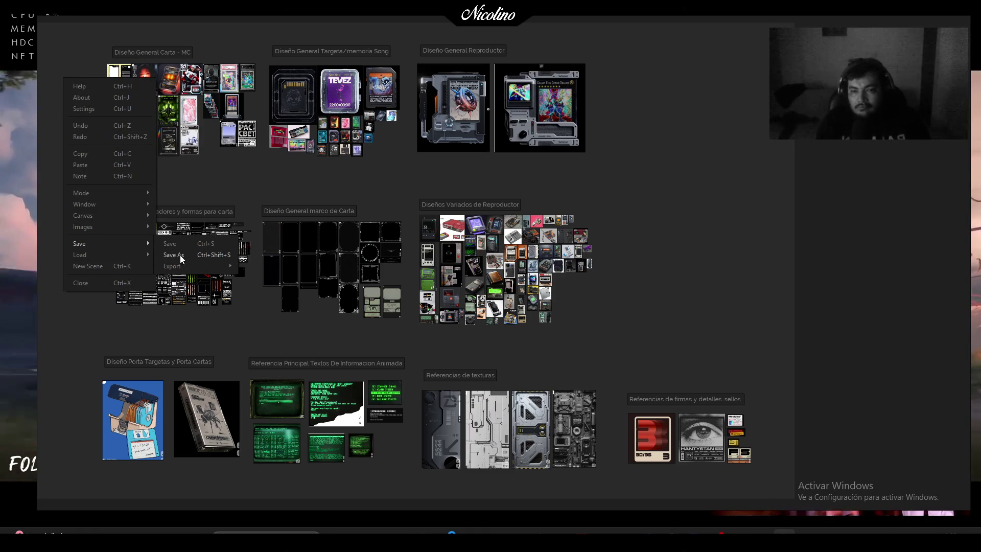
mouse_move(197, 265)
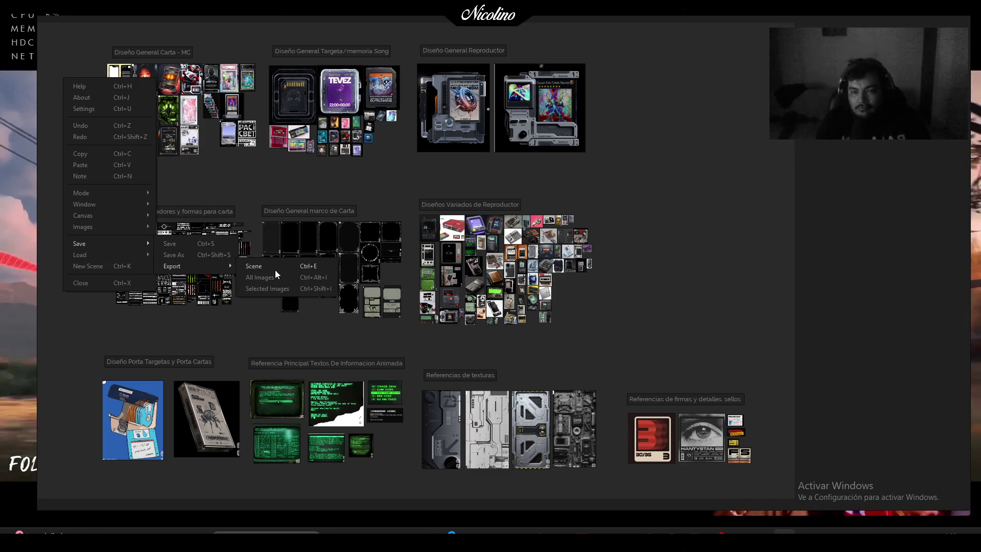
click(287, 287)
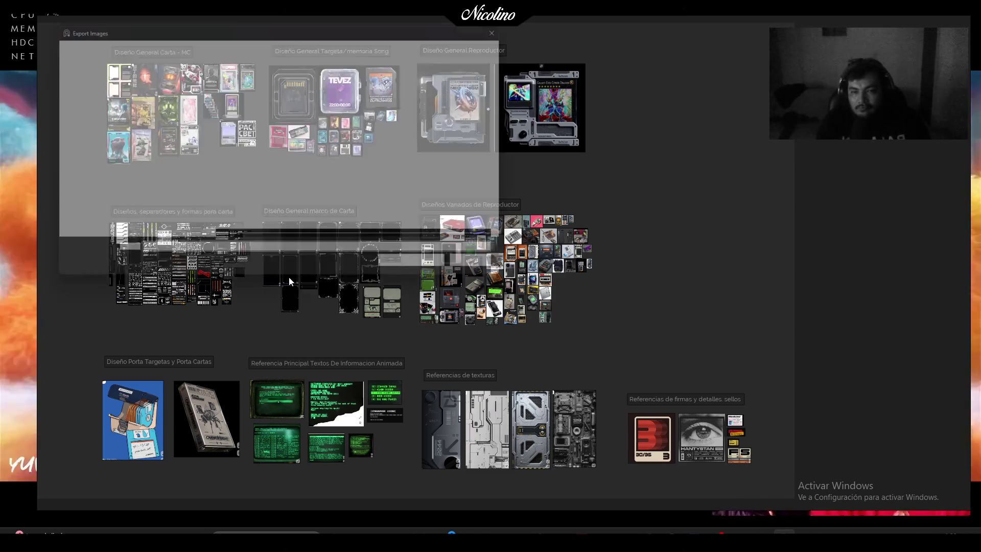
click(89, 152)
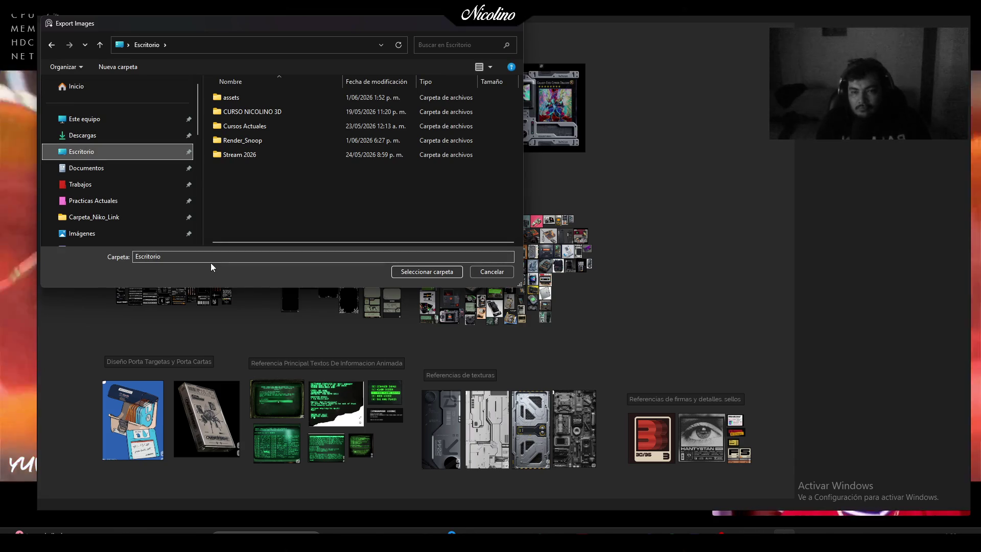
click(392, 271)
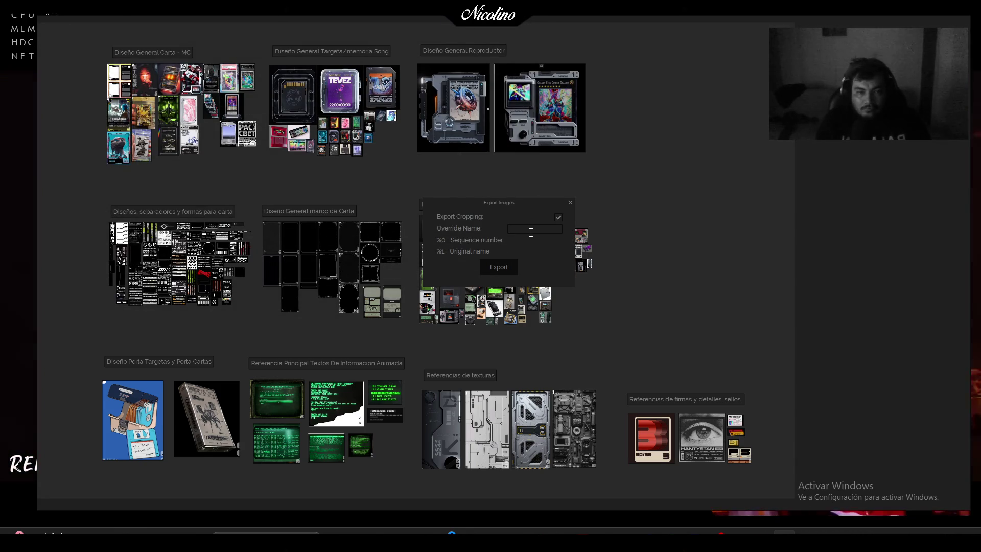
text(a)
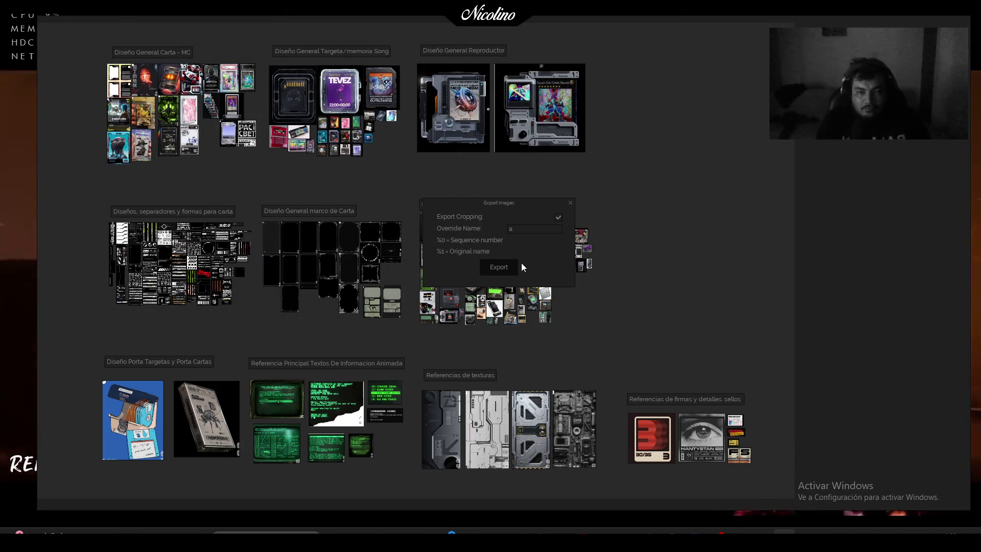
click(510, 268)
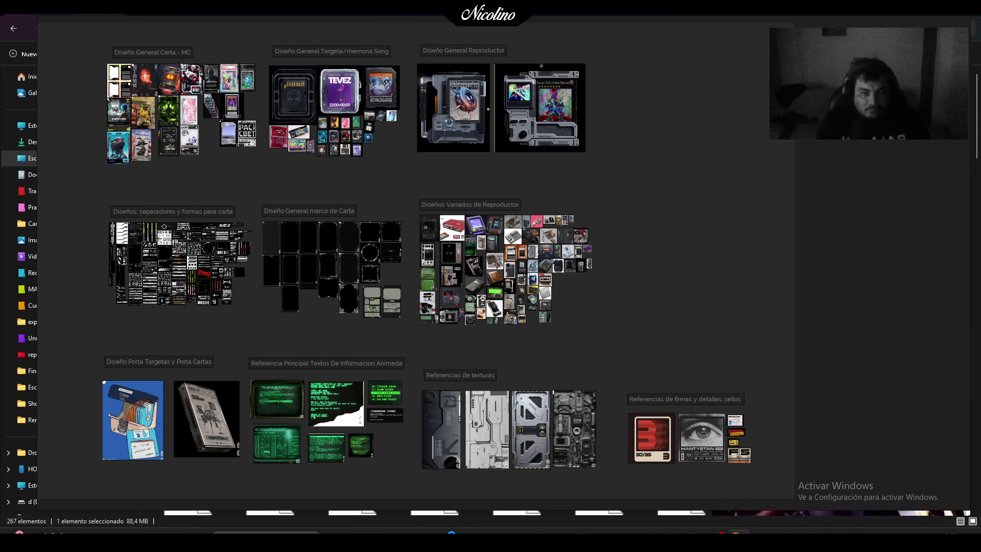
Select and cut the whole range of exported 'a' images on the Desktop
click(915, 16)
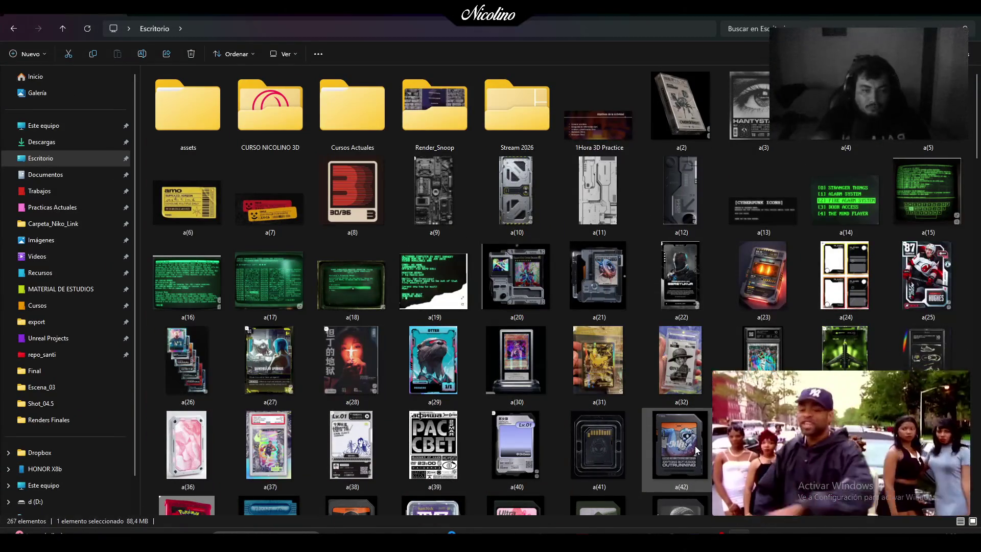
click(690, 139)
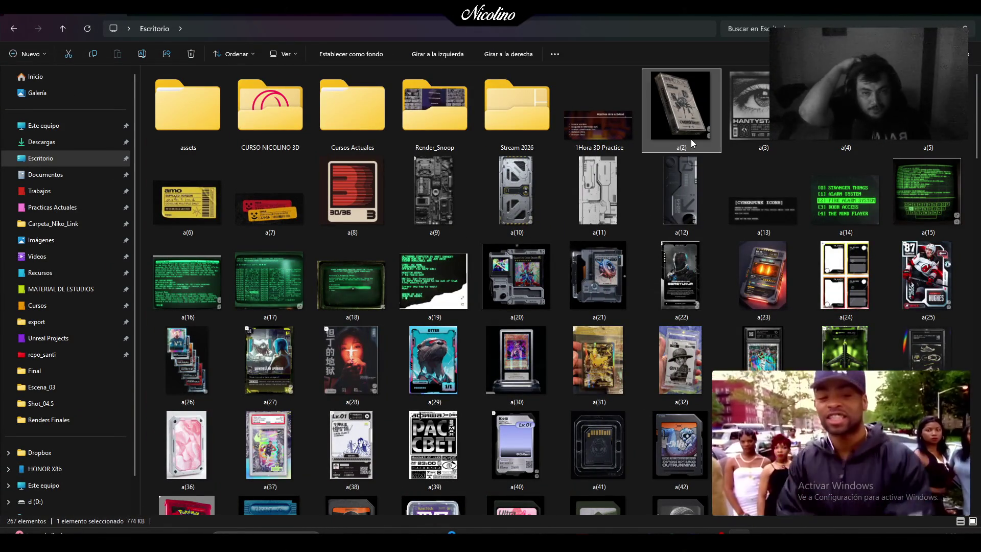
scroll(687, 143, down, 10)
scroll(692, 148, down, 5)
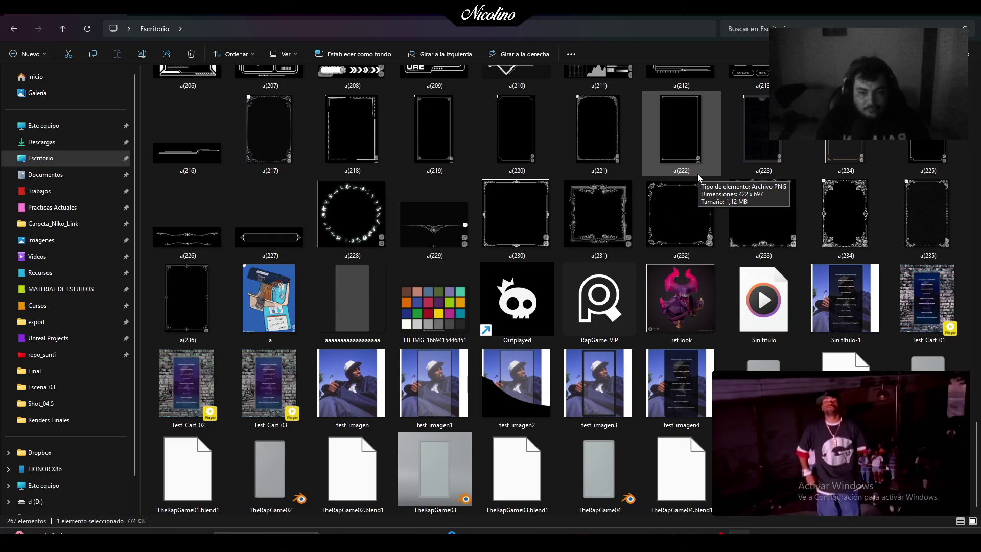
shift+click(271, 301)
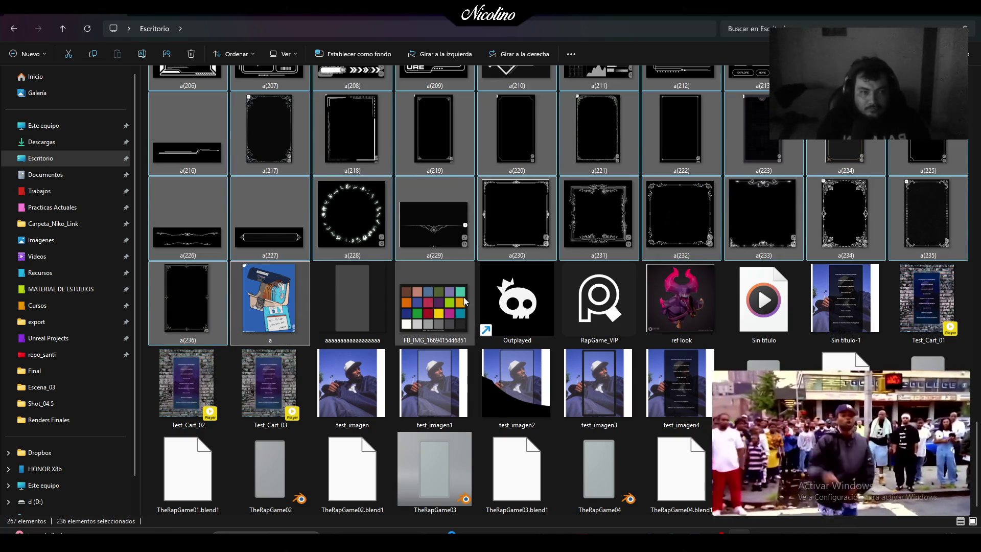
scroll(464, 296, up, 15)
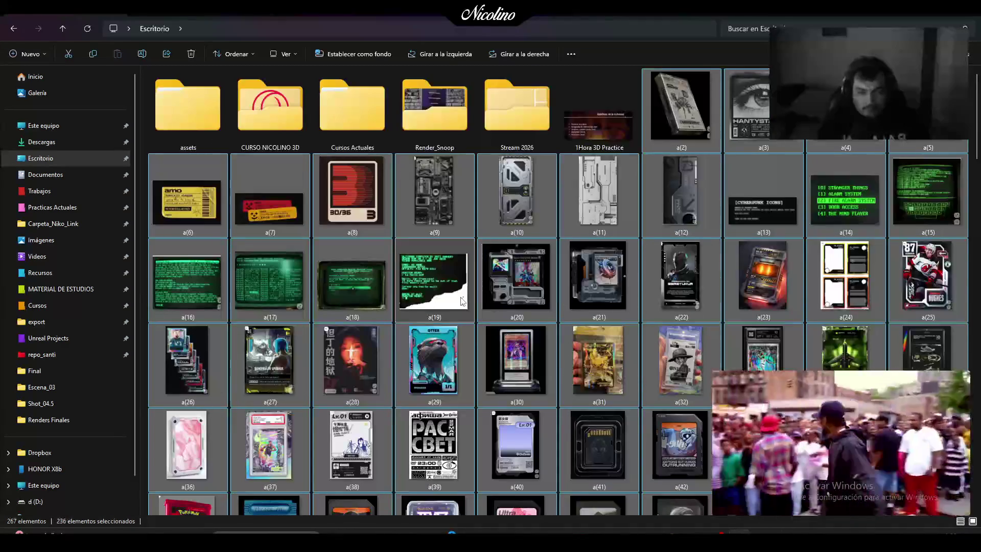
key(ctrl+x)
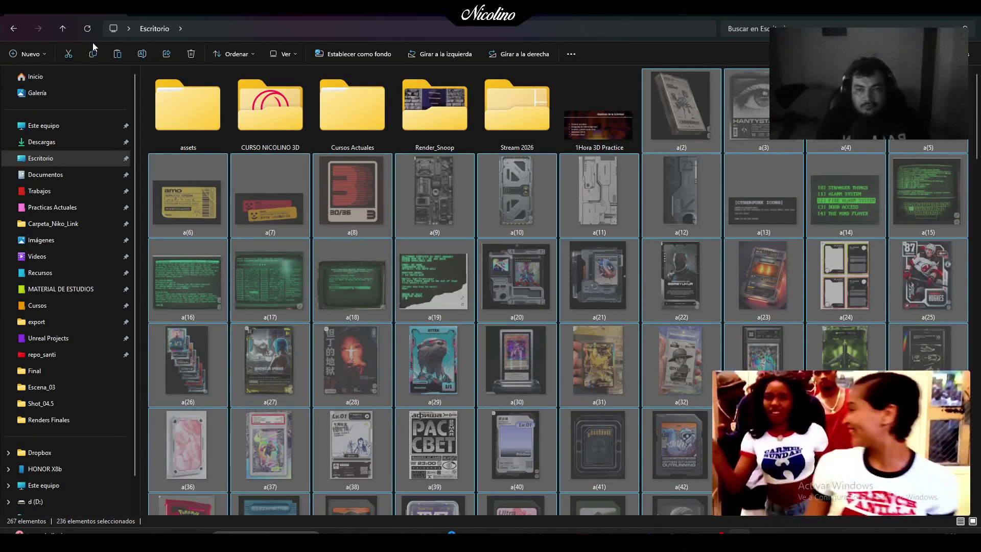
Create two new folders on the Desktop
click(29, 53)
click(41, 77)
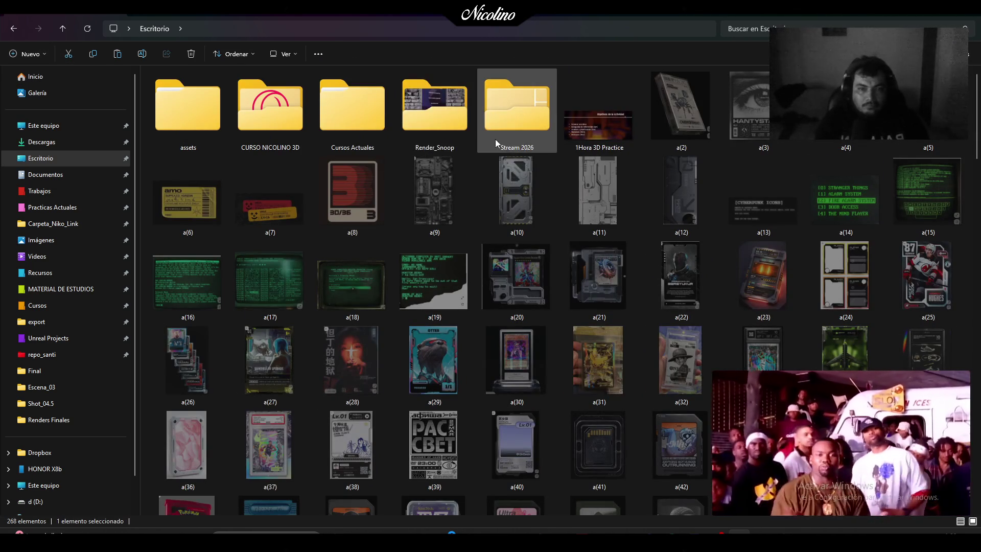
scroll(559, 199, down, 20)
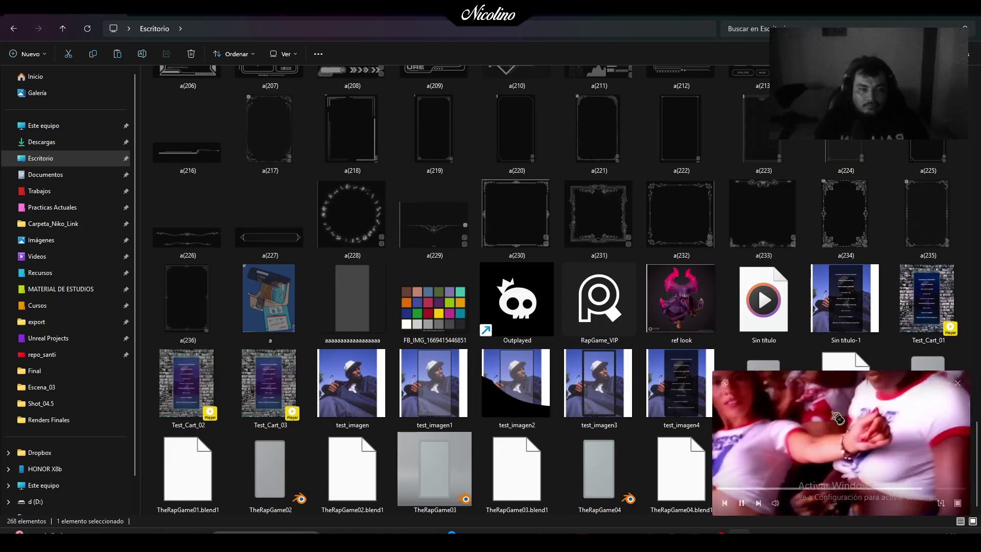
click(42, 55)
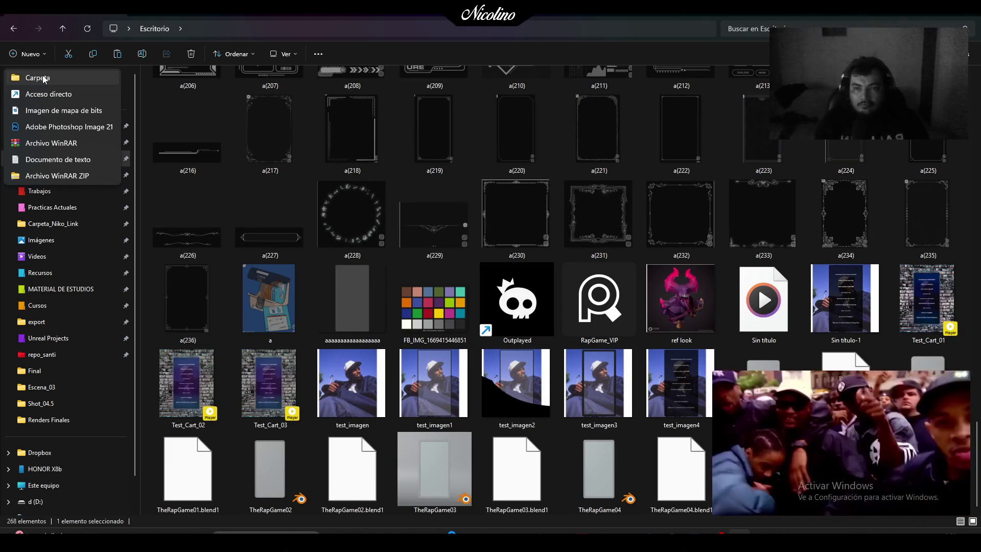
click(44, 79)
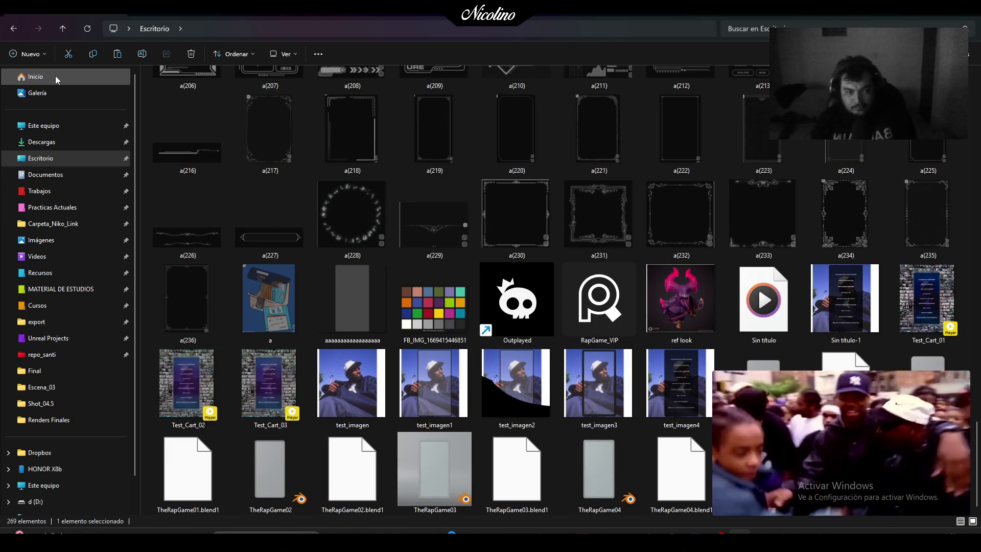
Delete the Refes folder and paste the cut images into Moodboard
mouse_move(869, 454)
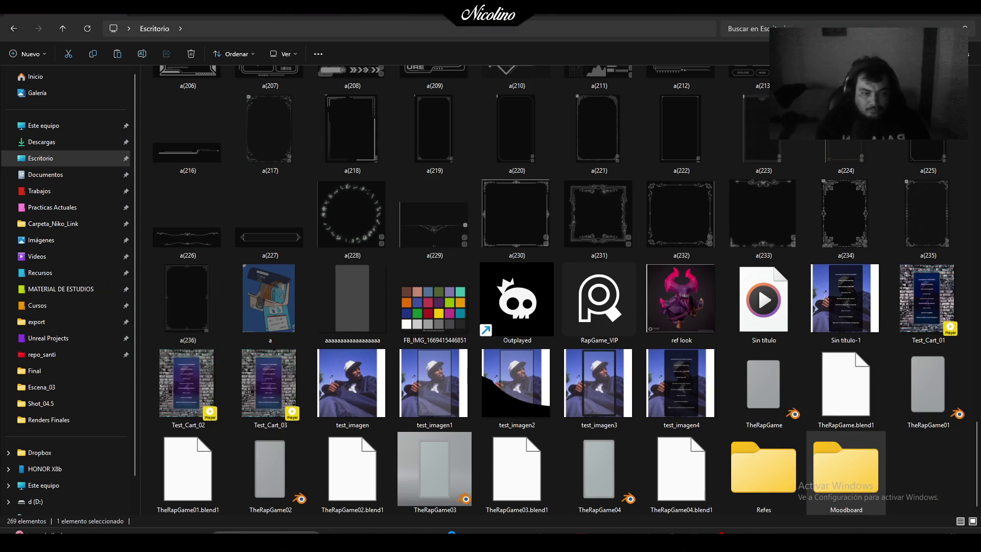
click(764, 485)
key(Delete)
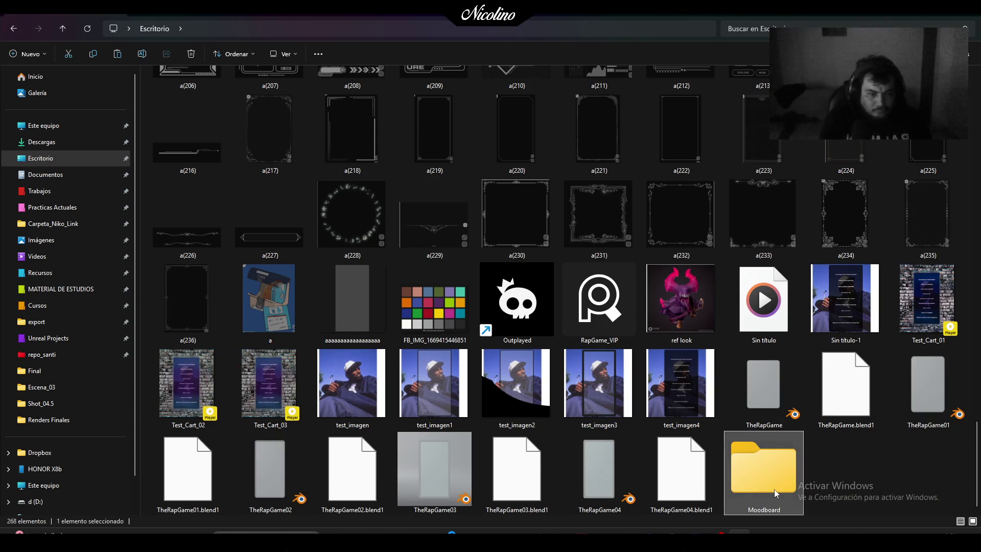
double_click(774, 489)
key(ctrl+v)
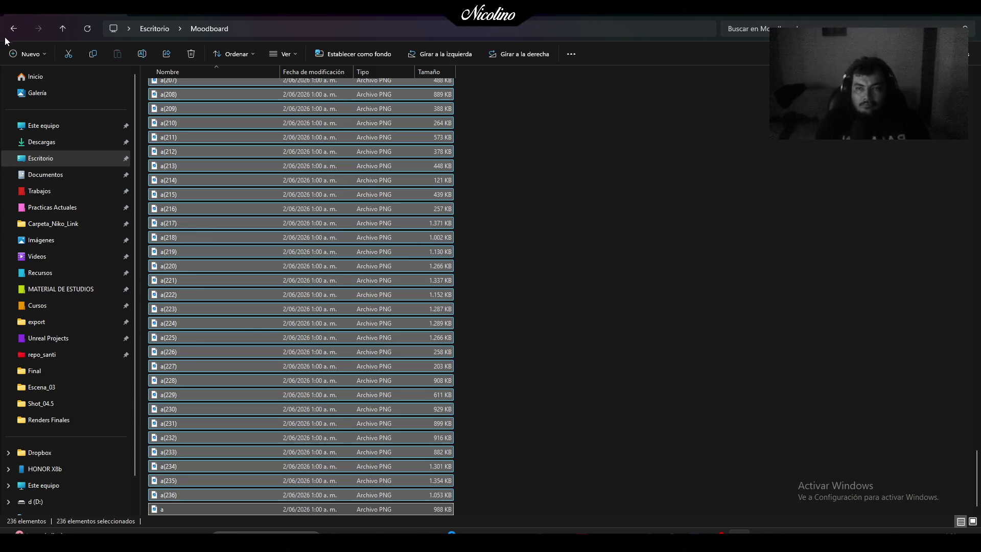
click(12, 31)
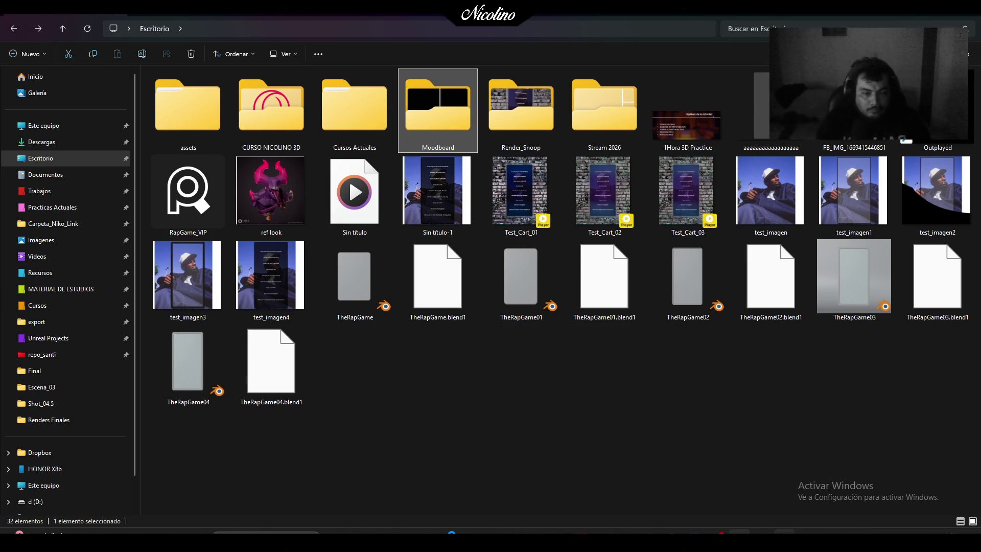
key(alt+Tab)
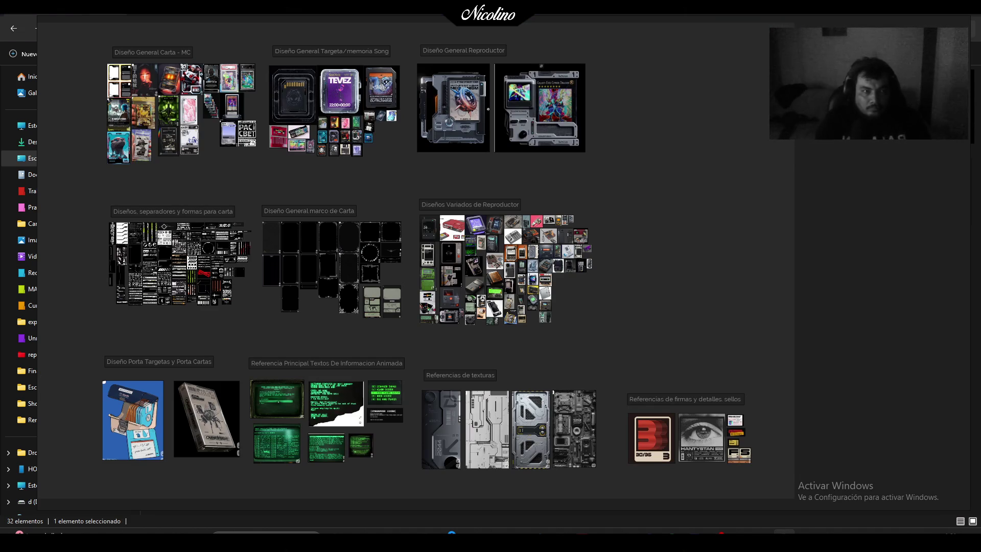
right_click(602, 205)
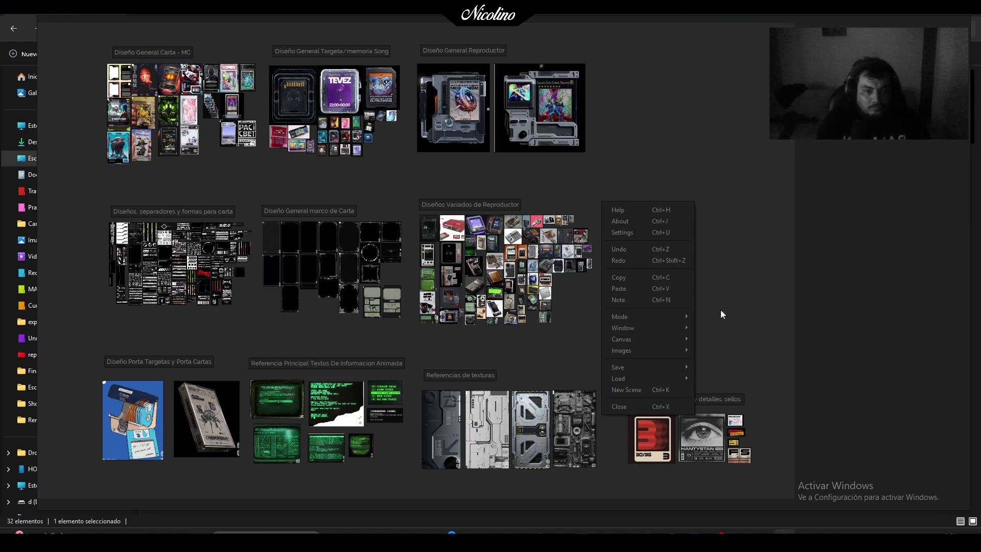
click(718, 365)
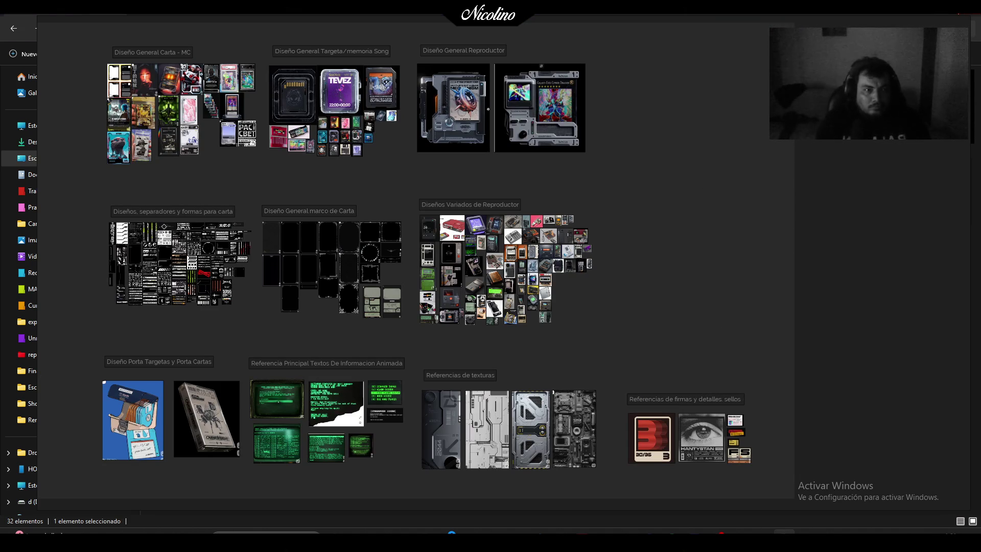
right_click(784, 541)
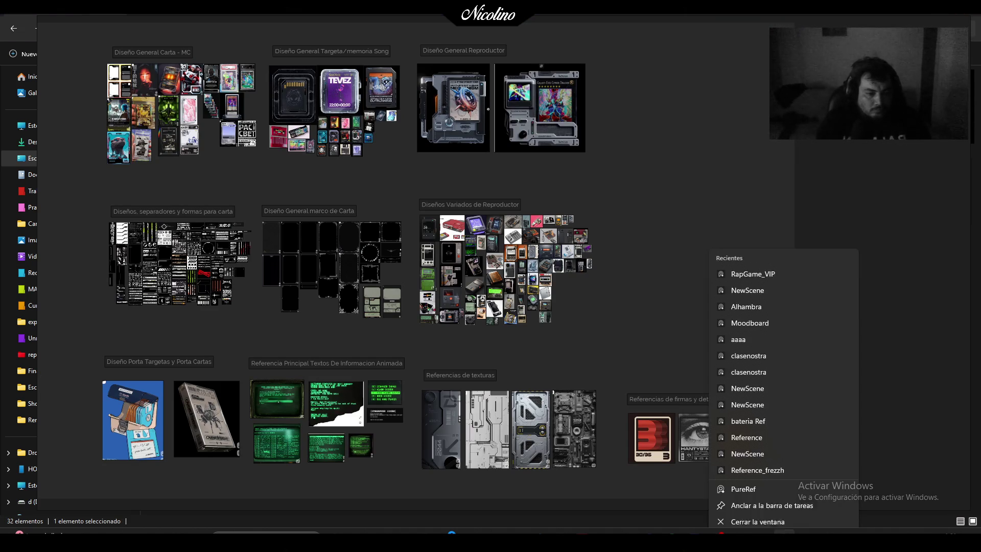
click(758, 514)
click(780, 414)
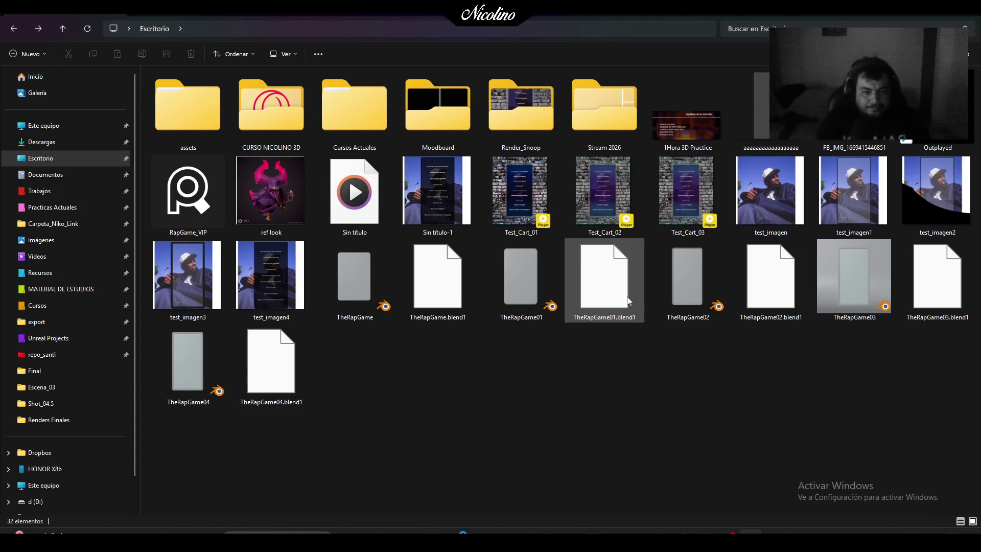
Delete the five TheRapGame .blend1 backup files
click(595, 299)
ctrl+click(437, 280)
ctrl+click(768, 316)
ctrl+click(938, 279)
ctrl+click(286, 392)
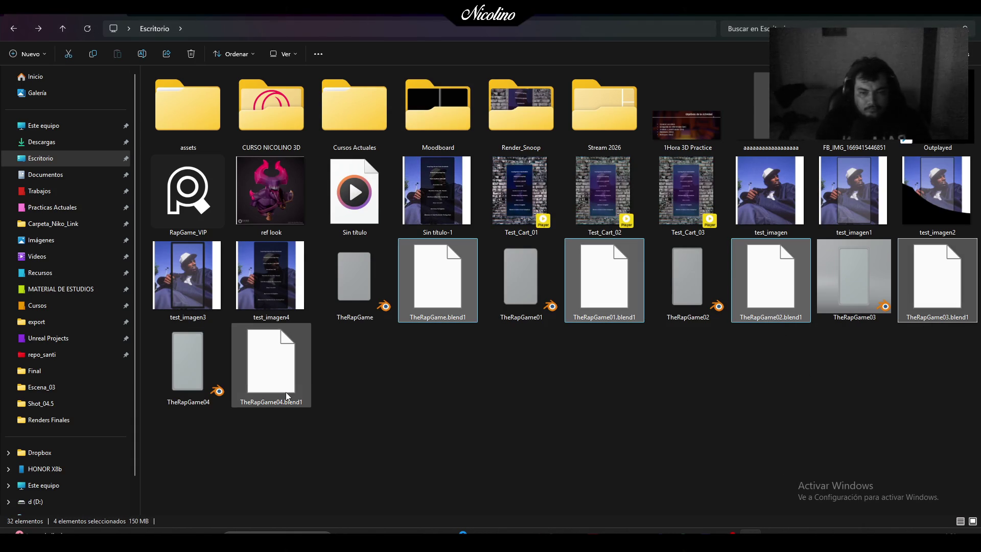
key(Delete)
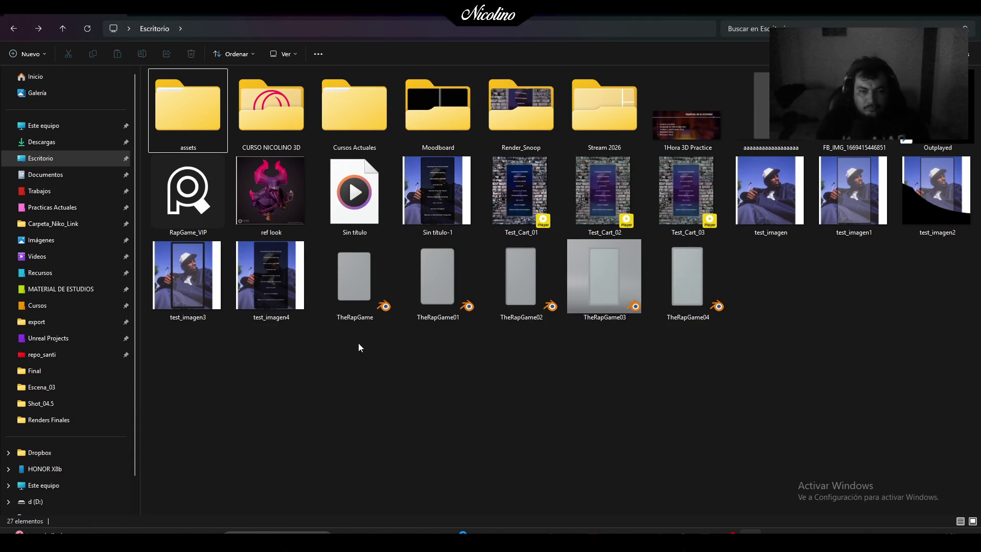
Move the five TheRapGame files into a new 'Edit base Carta' folder
drag(359, 348, 679, 281)
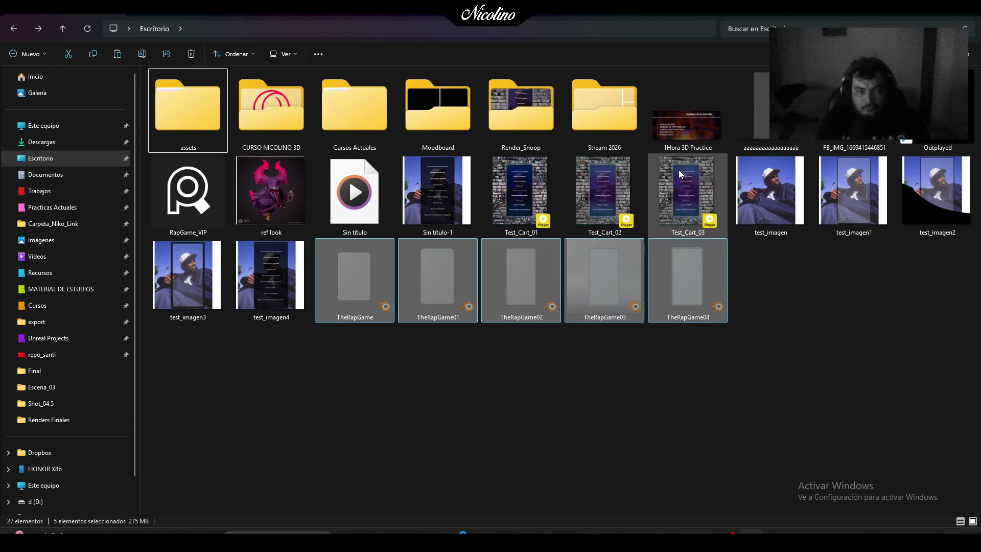
click(28, 54)
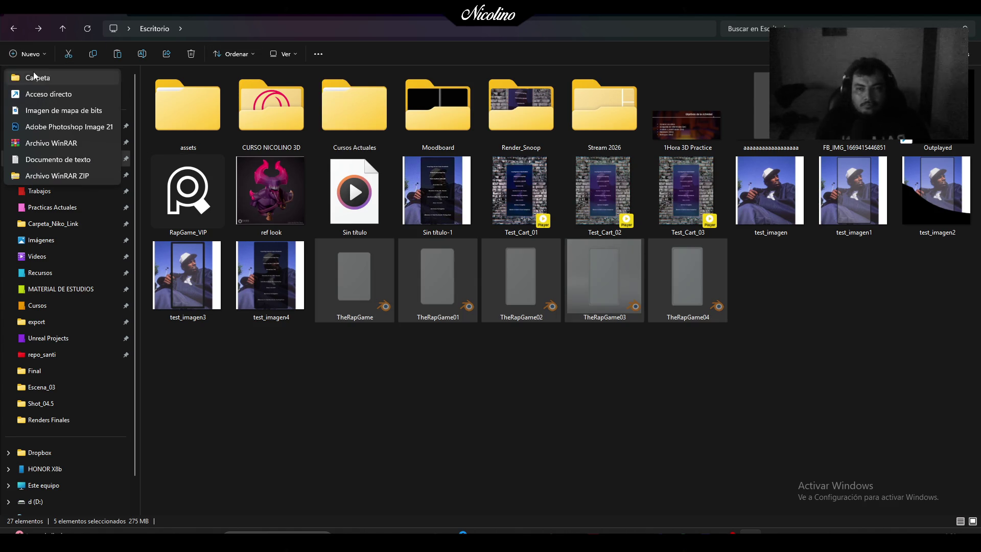
click(34, 76)
text(Edit base Carta)
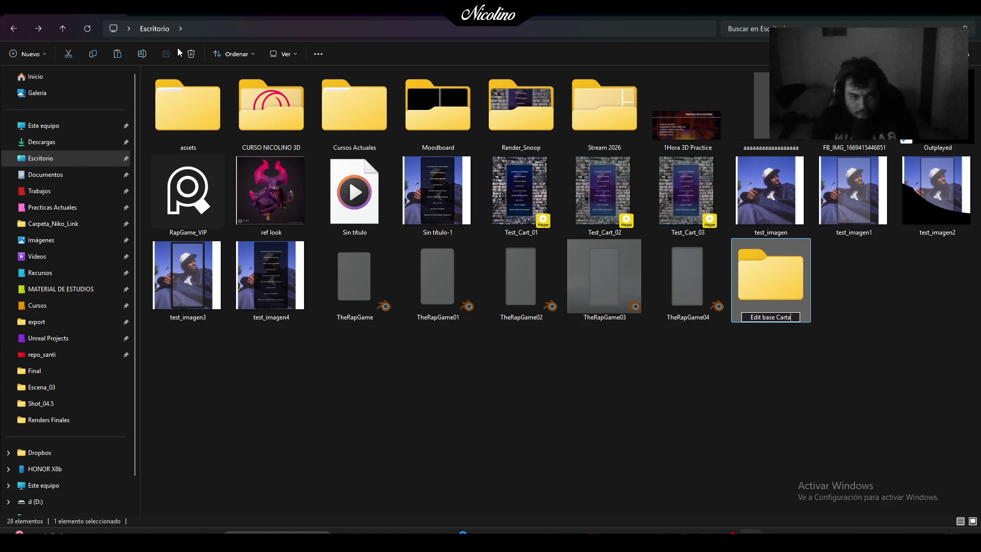
key(Return)
double_click(772, 271)
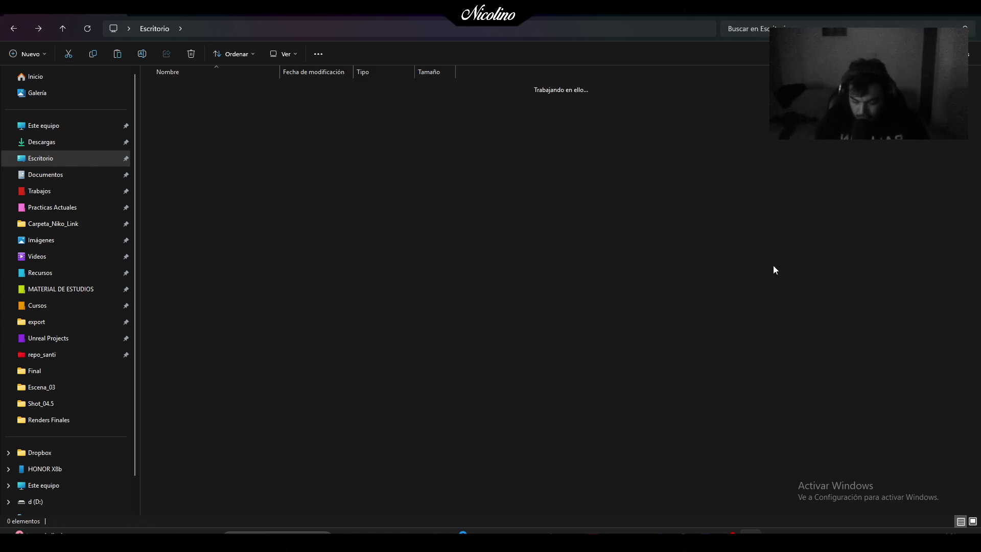
key(ctrl+v)
click(14, 29)
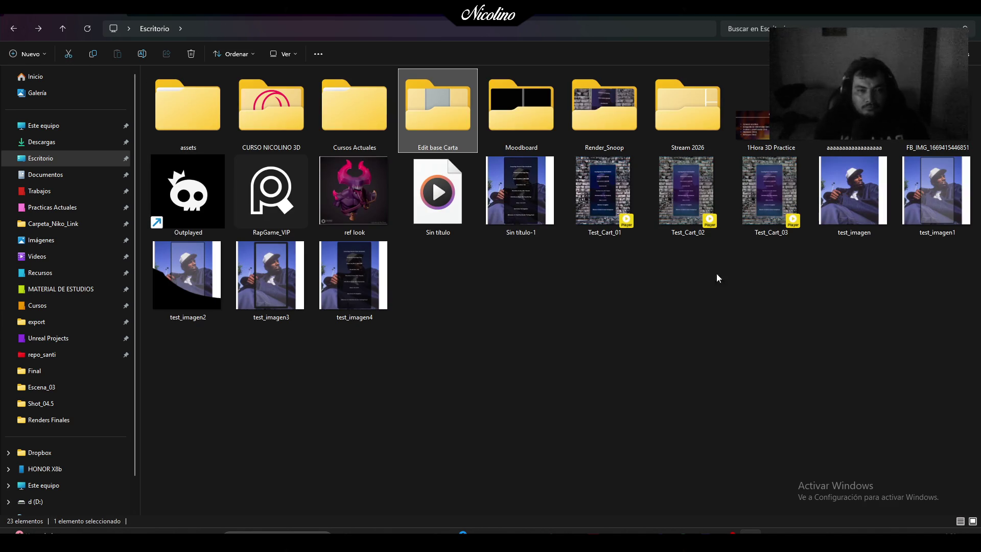
click(43, 53)
Create a new folder named 'Proyect Real Rap Game'
click(87, 72)
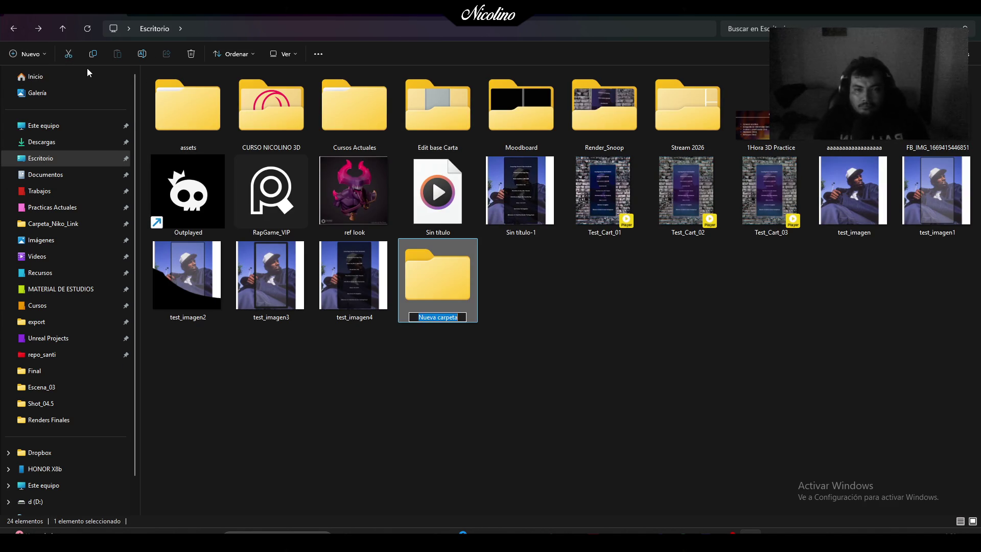
text(Proyect Real Rap)
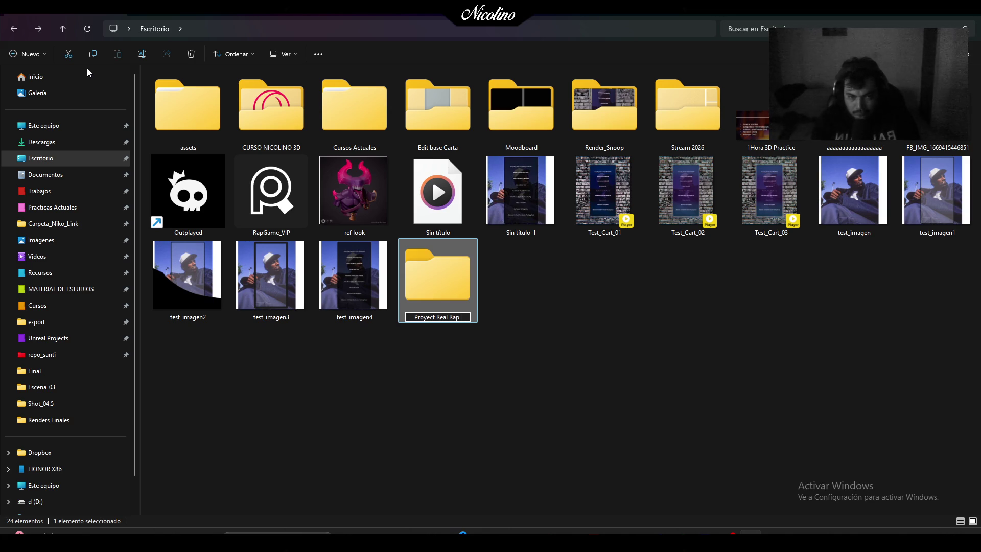
text(me)
key(Return)
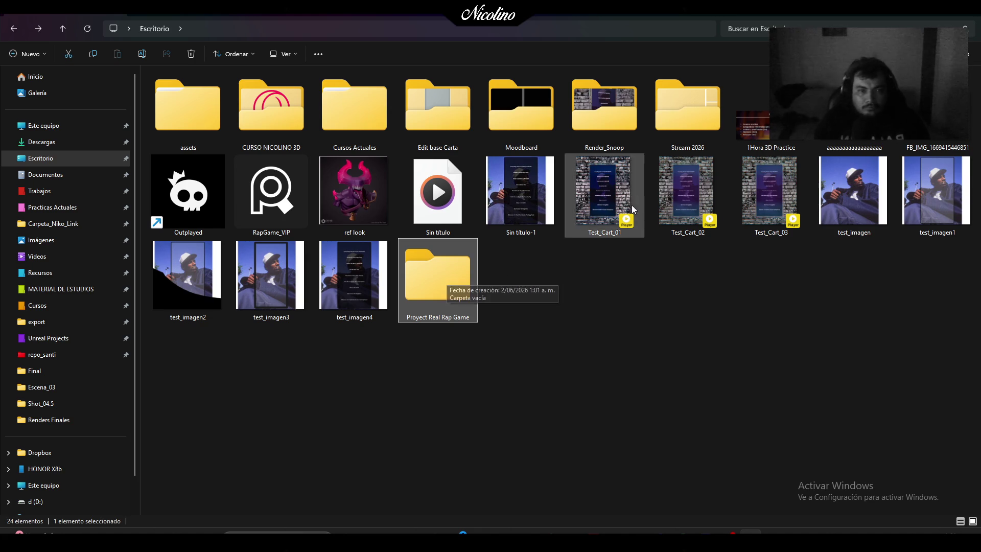
Move Render_Snoop, Edit base Carta (with Moodboard) and Test_Cart_01–03 into Proyect Real Rap Game
mouse_move(618, 119)
mouse_down()
mouse_move(506, 306)
mouse_move(442, 276)
mouse_up()
mouse_move(521, 108)
mouse_down()
mouse_move(492, 163)
mouse_move(448, 126)
mouse_move(378, 113)
mouse_move(177, 126)
mouse_move(352, 276)
mouse_up()
mouse_move(404, 150)
mouse_down()
mouse_move(366, 253)
mouse_move(268, 284)
mouse_up()
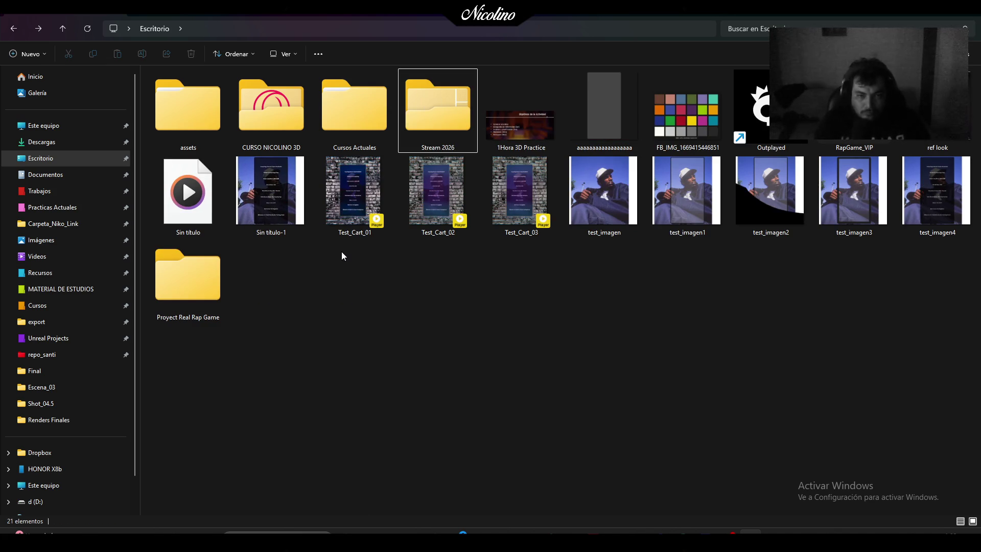
drag(341, 251, 502, 197)
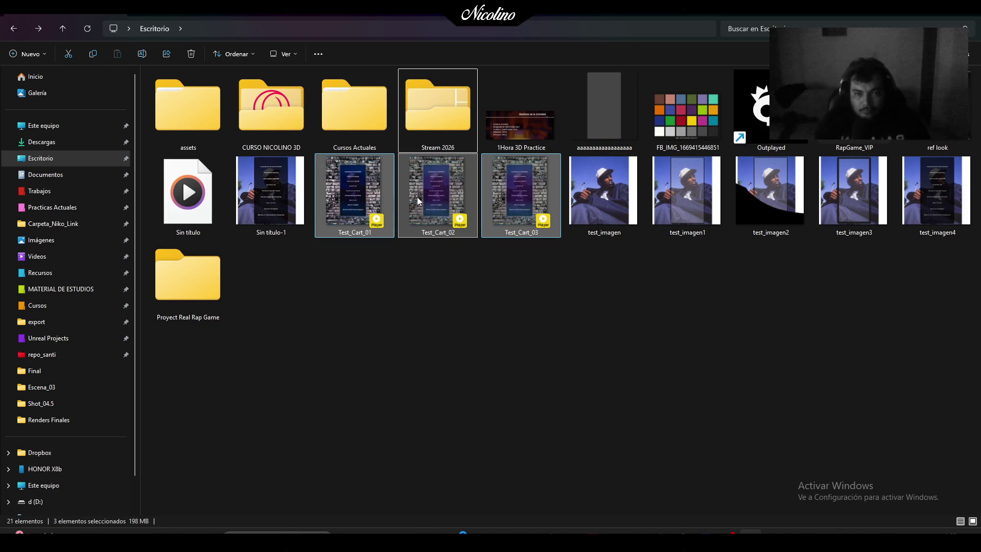
drag(417, 197, 218, 306)
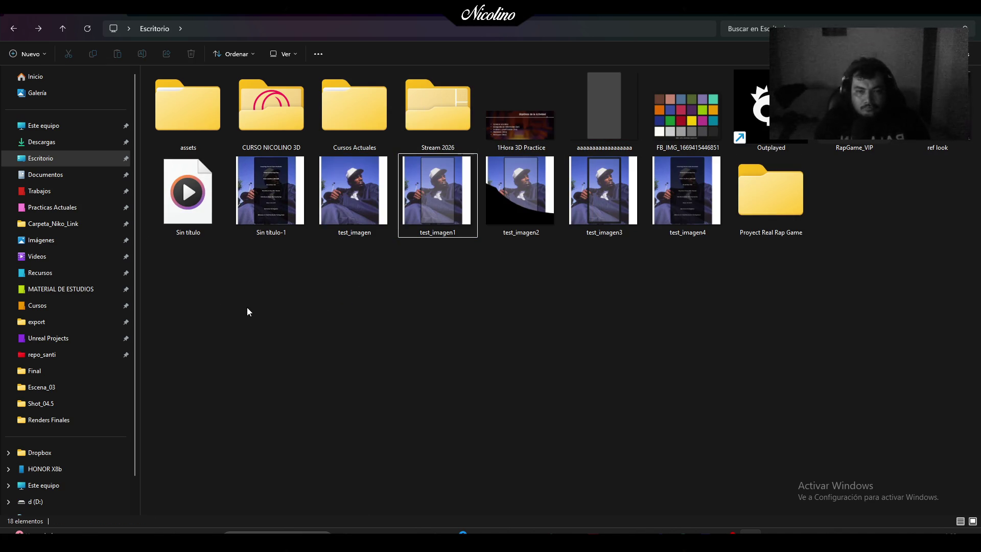
Rename Sin título-1 to 'Editable Test' and move it with the test_imagen files into the project
click(283, 204)
key(F2)
text(Edita)
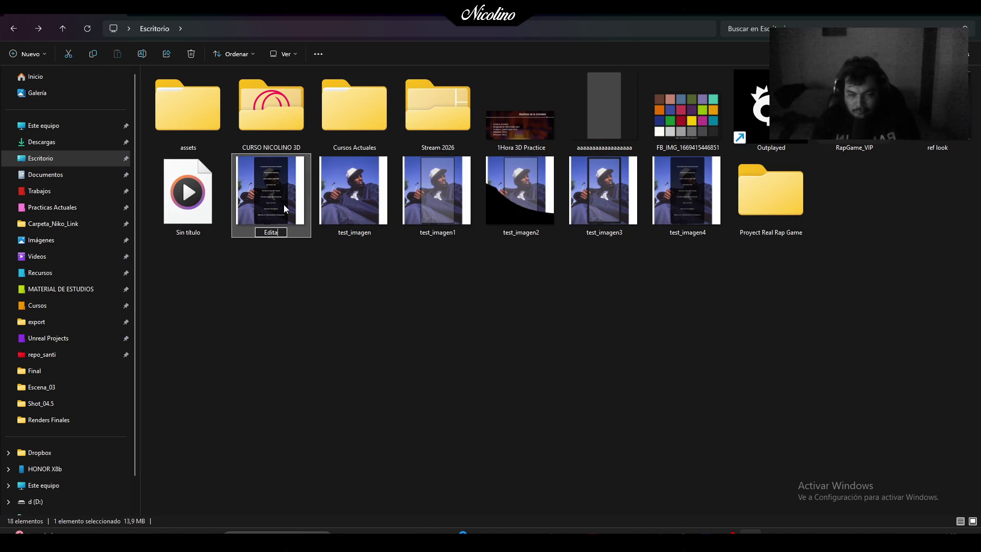
text(ble Test)
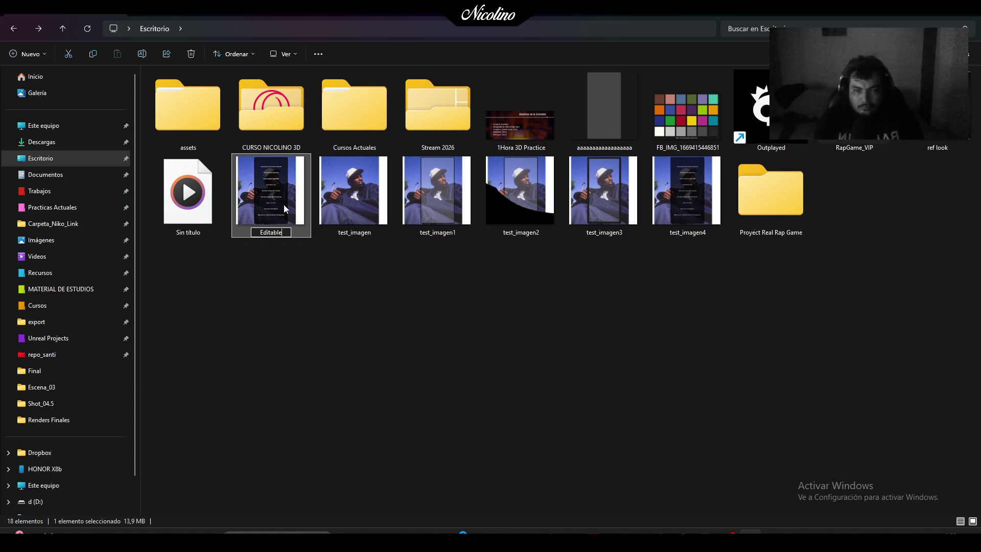
key(Return)
mouse_move(284, 204)
mouse_down()
mouse_move(596, 337)
mouse_move(830, 246)
mouse_move(789, 245)
mouse_up()
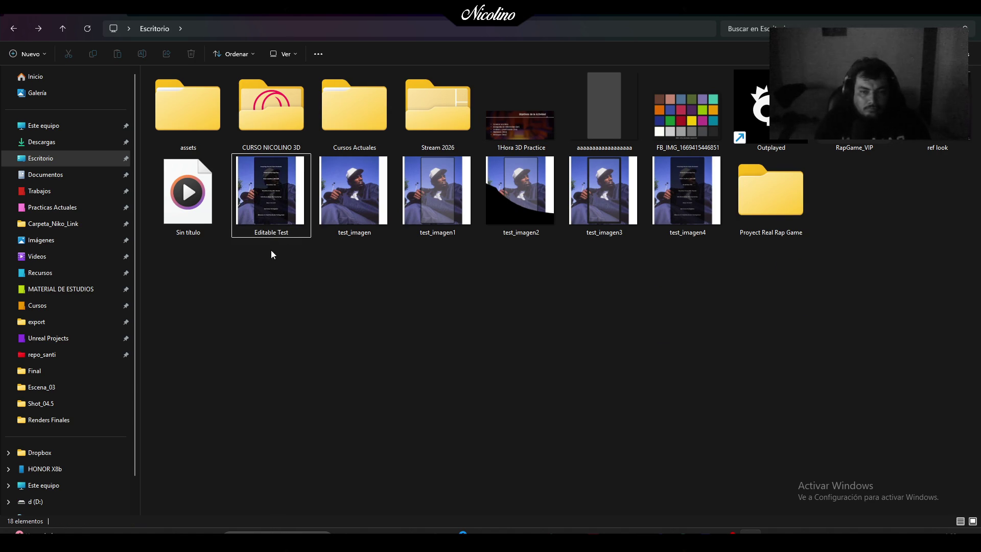
mouse_move(273, 254)
mouse_down()
mouse_move(613, 156)
mouse_move(725, 156)
mouse_up()
mouse_move(686, 190)
mouse_down()
mouse_move(777, 204)
mouse_move(772, 214)
mouse_up()
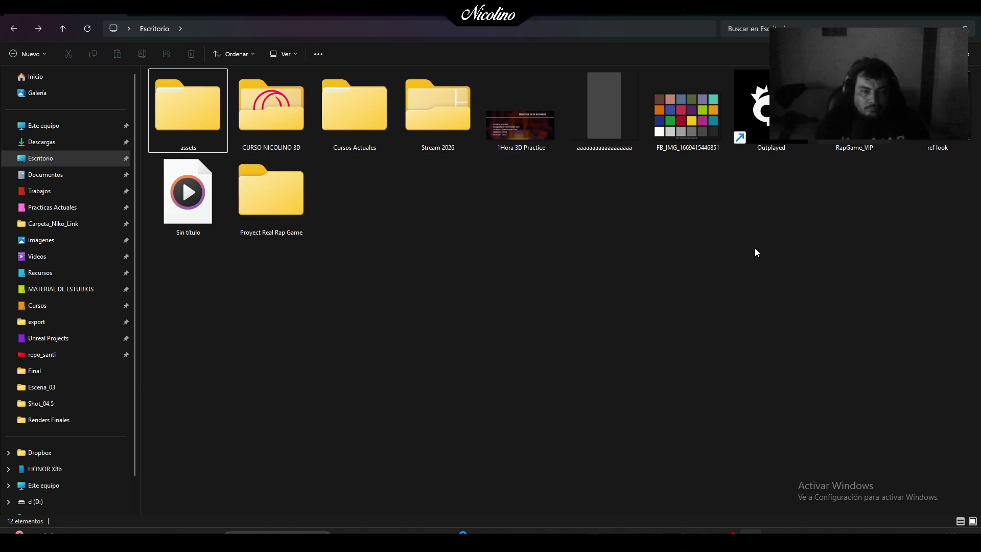
Rename the long 'aaa…' image to 'Ref UV test' and move it into Proyect Real Rap Game
click(613, 117)
key(F2)
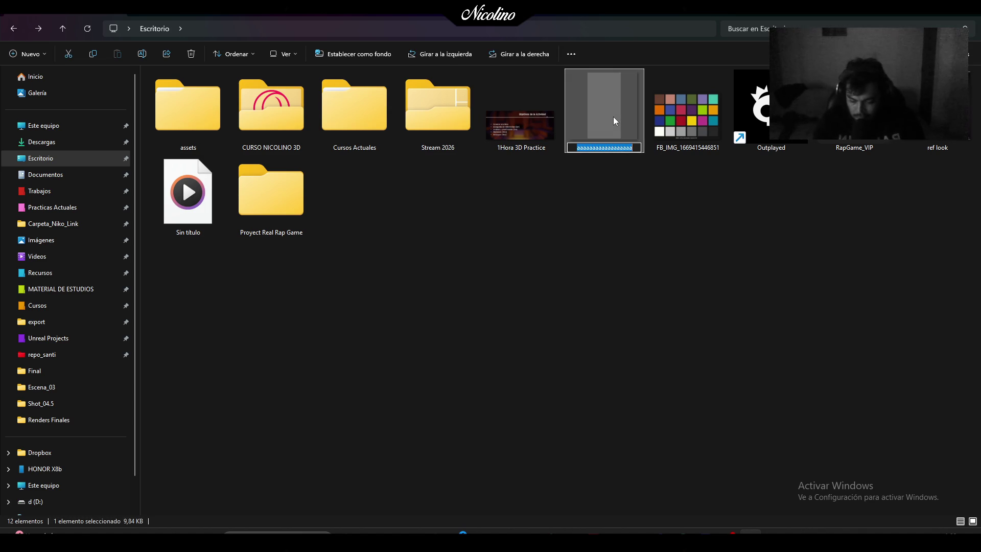
text(Ref UV)
key(Return)
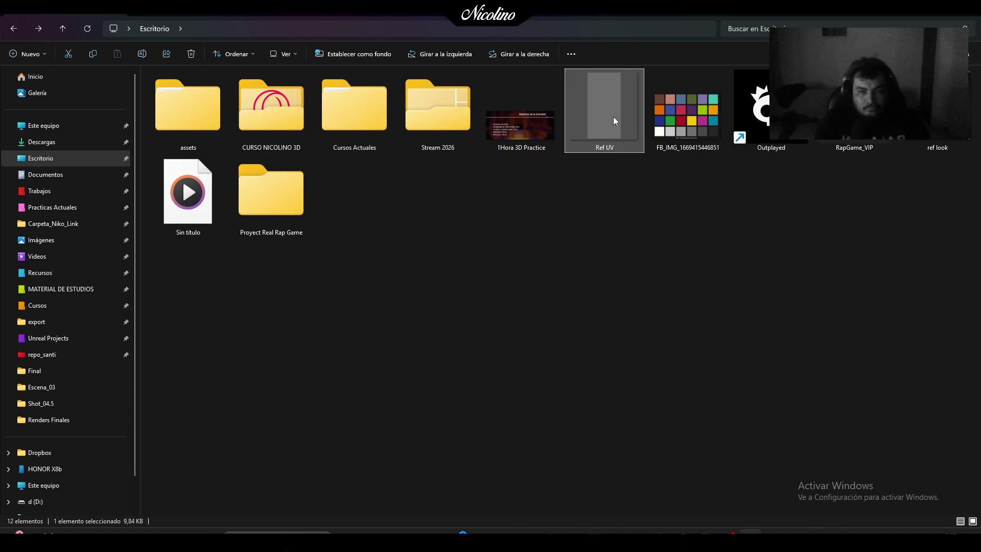
mouse_move(614, 116)
mouse_down()
mouse_move(317, 207)
mouse_move(566, 147)
mouse_move(603, 127)
mouse_up()
key(F2)
key(End)
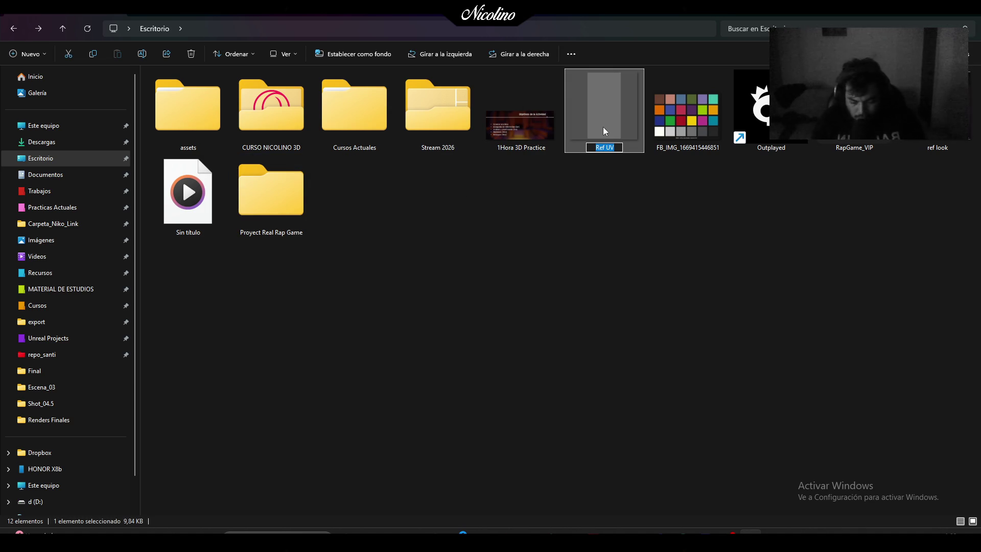
text( test)
key(Return)
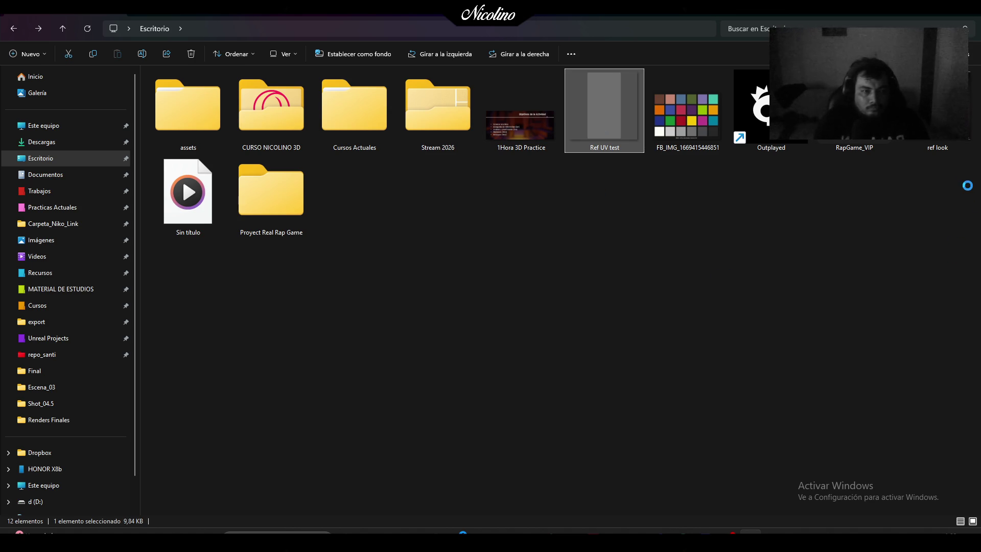
drag(607, 118, 278, 216)
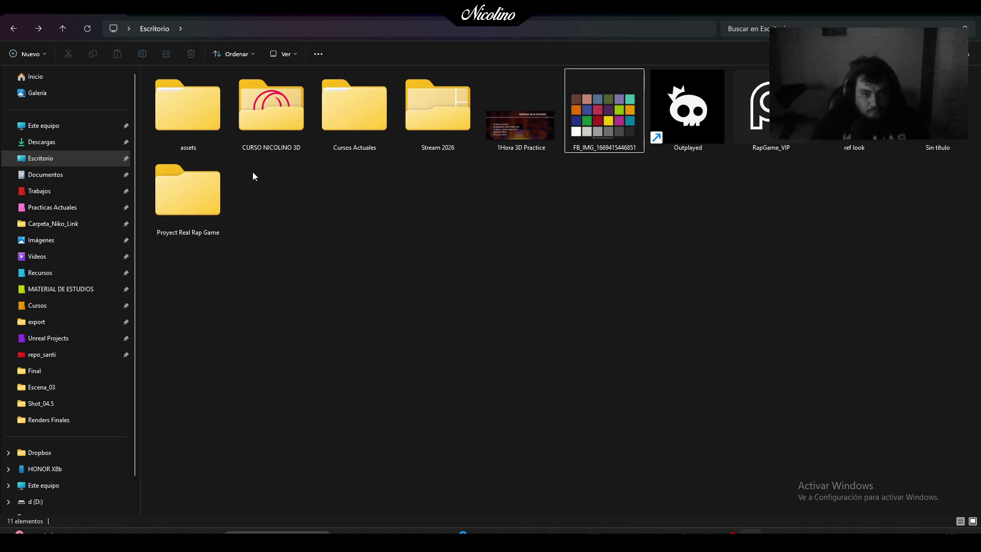
Delete the Outplayed shortcut, move RapGame_VIP into the project folder, and open it
click(688, 110)
key(Delete)
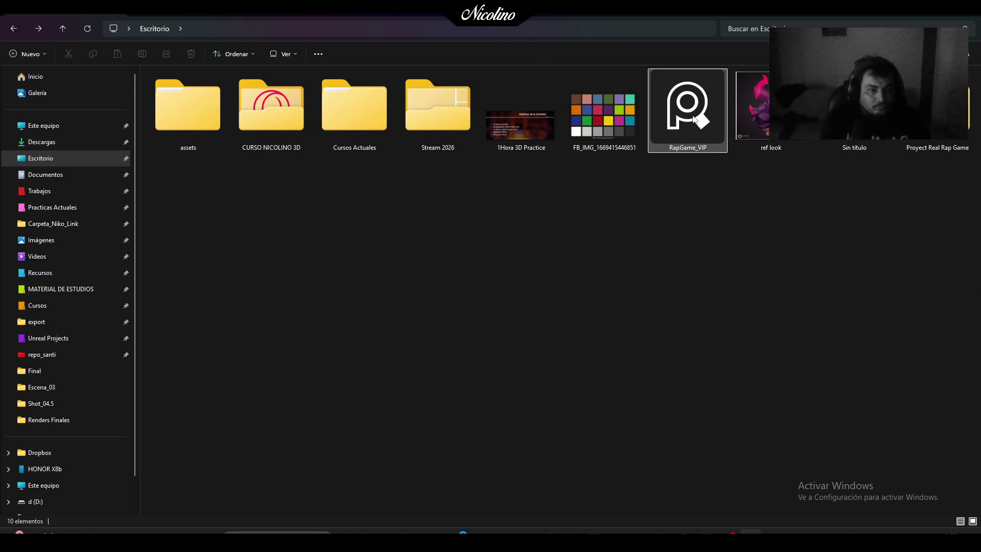
mouse_move(694, 118)
mouse_down()
mouse_move(914, 140)
mouse_move(907, 145)
mouse_up()
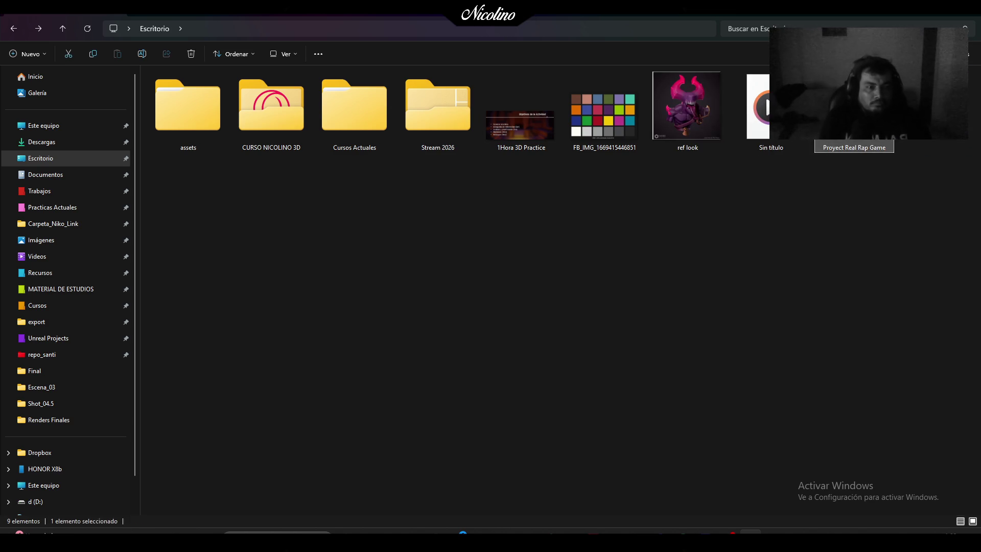
double_click(854, 145)
Show the project folder as large icons and create a new folder named 'WIP'
click(289, 54)
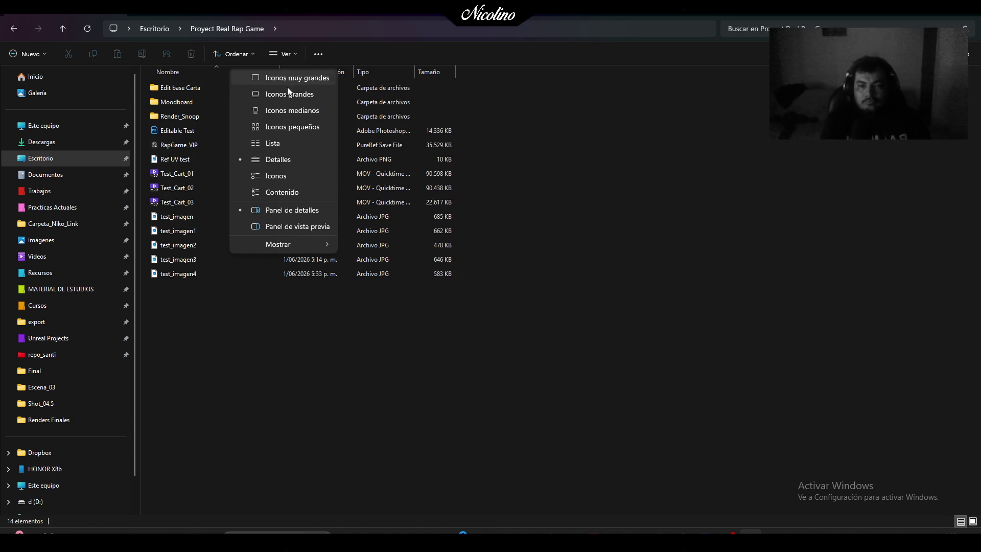
click(284, 94)
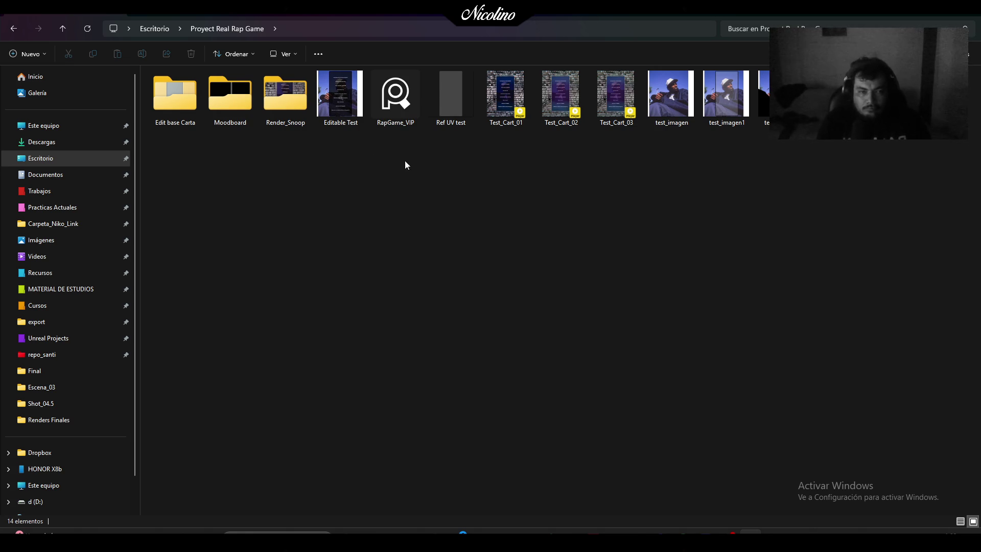
click(42, 53)
click(37, 76)
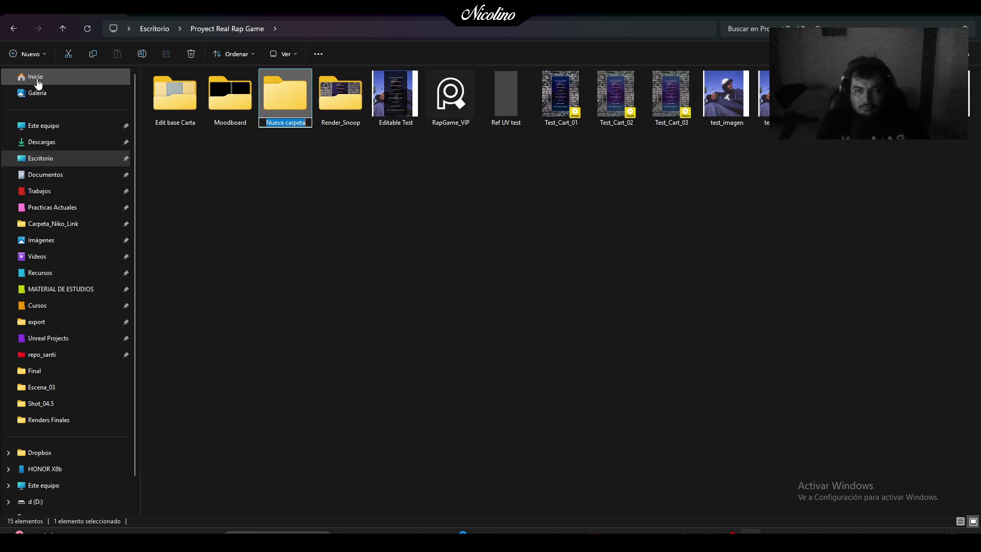
text(WIP)
key(Return)
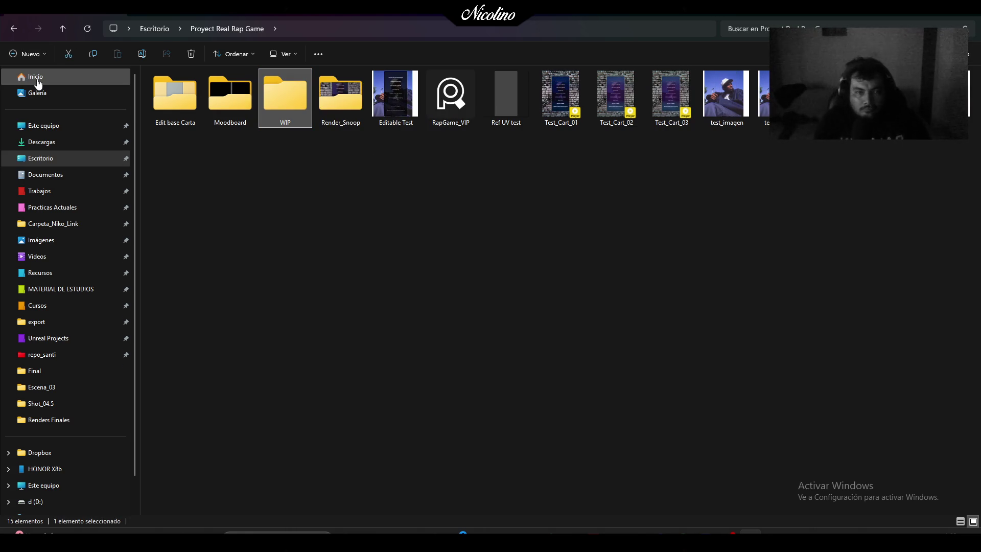
Rename the videos to Test_Cart_03_Loop, Test_Cart_02_Original and Test_Cart_01_Lut, then move them into WIP
click(679, 106)
key(F2)
text(_Loop)
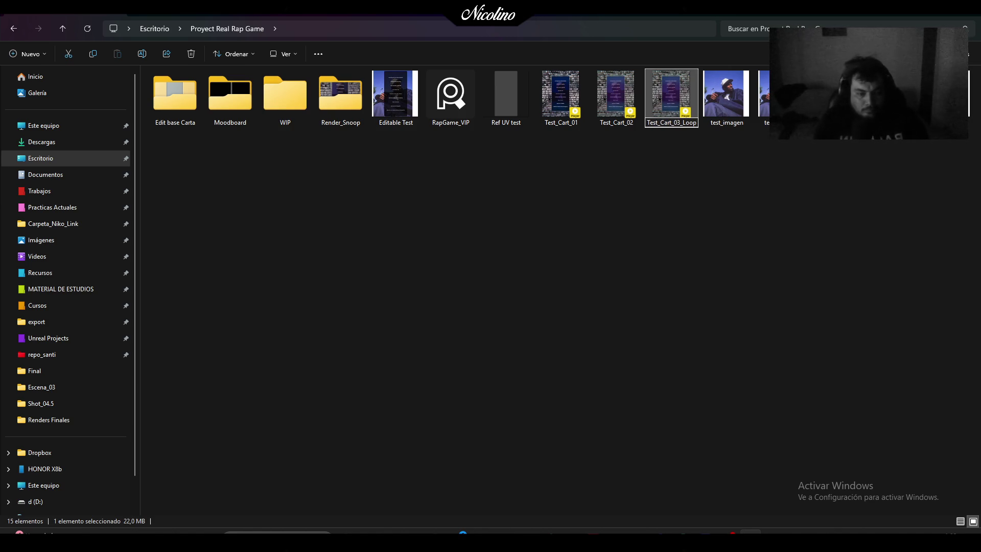
key(Return)
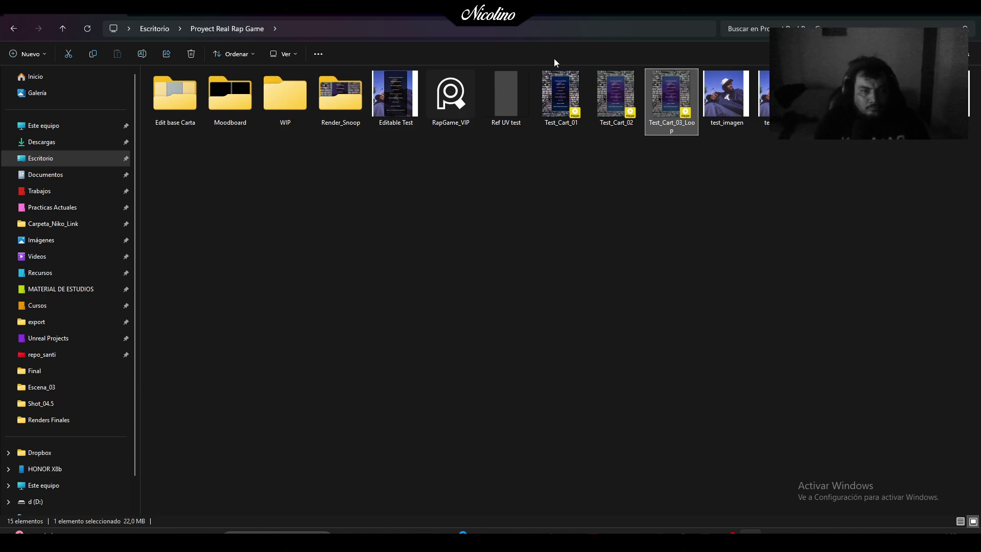
click(618, 112)
key(F2)
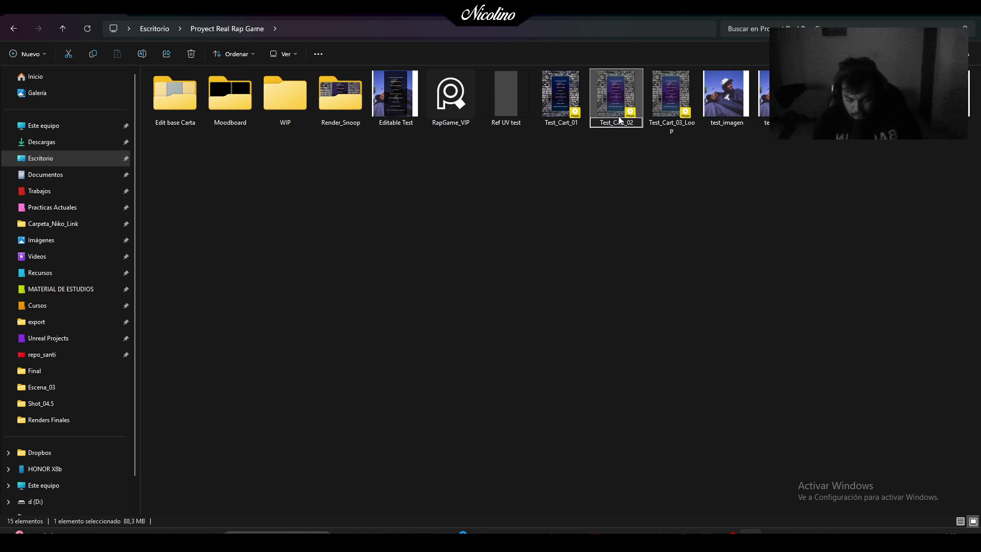
text(_Original)
key(Return)
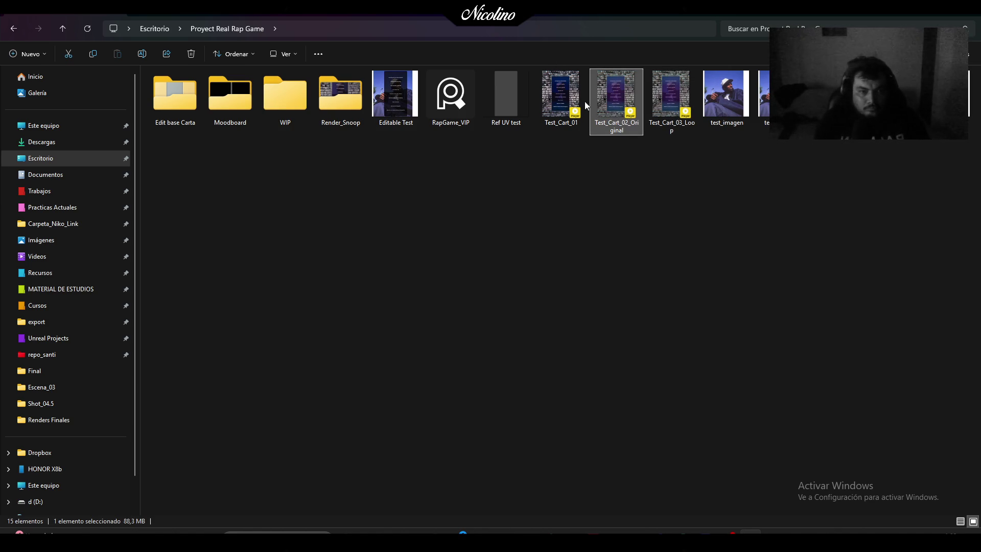
click(577, 105)
key(F2)
text(_Lu)
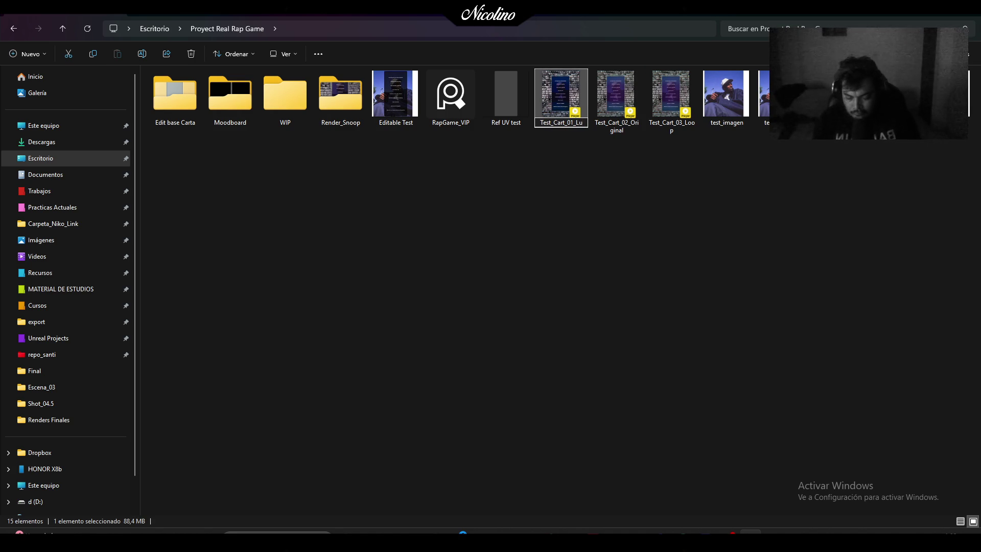
text(t)
key(Return)
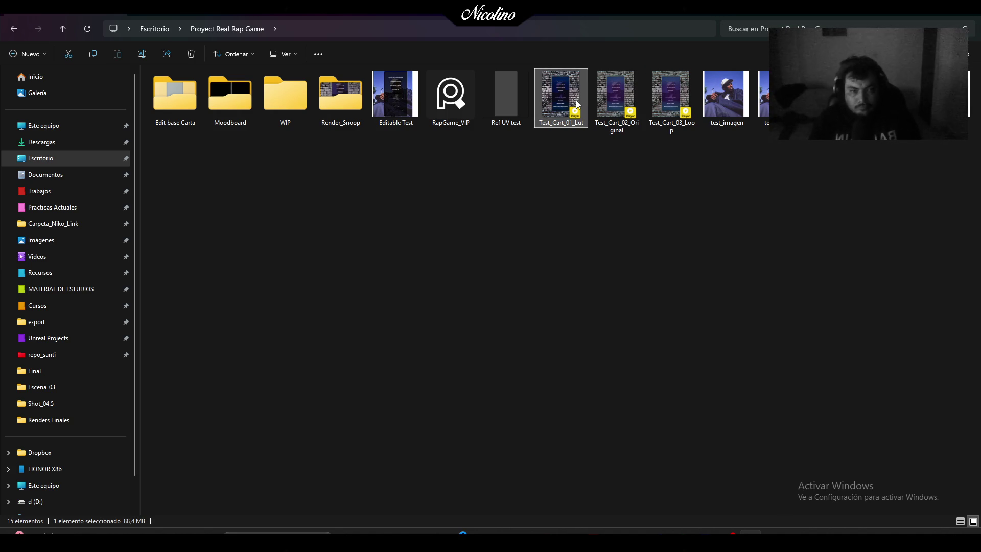
mouse_move(552, 168)
mouse_down()
mouse_move(645, 76)
mouse_move(695, 76)
mouse_up()
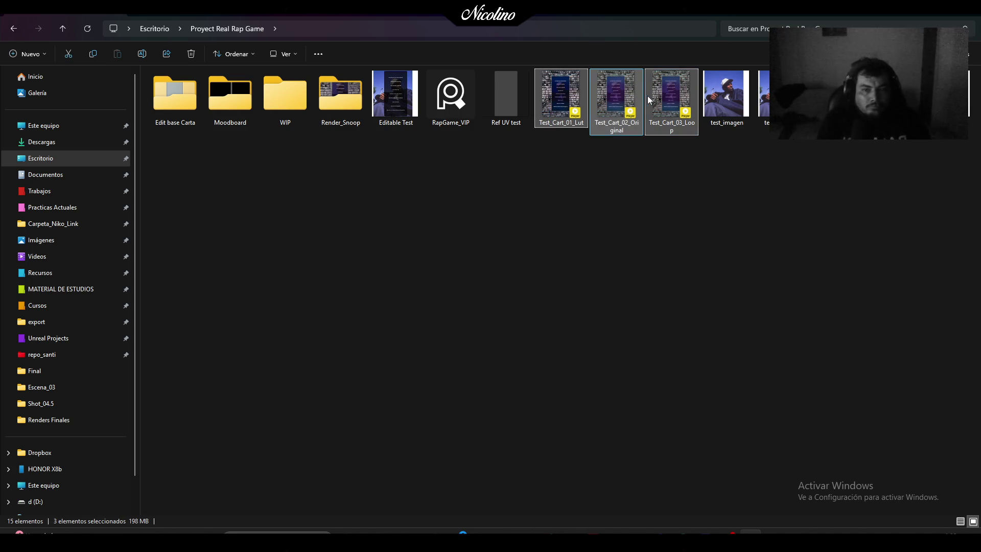
mouse_move(577, 105)
mouse_down()
mouse_move(367, 125)
mouse_move(284, 97)
mouse_up()
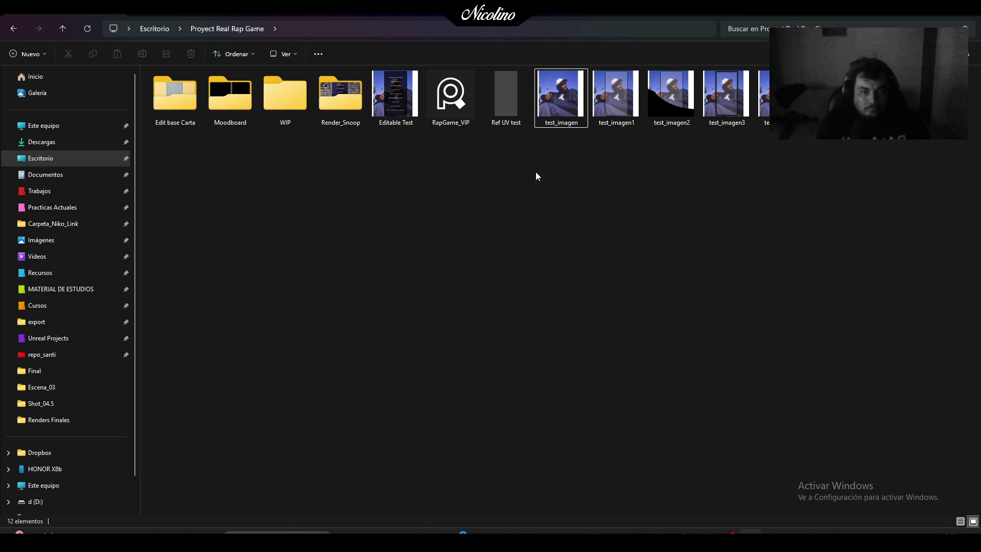
Create a 'Texturas' folder, move the test_imagen files into it, and open WIP
click(47, 57)
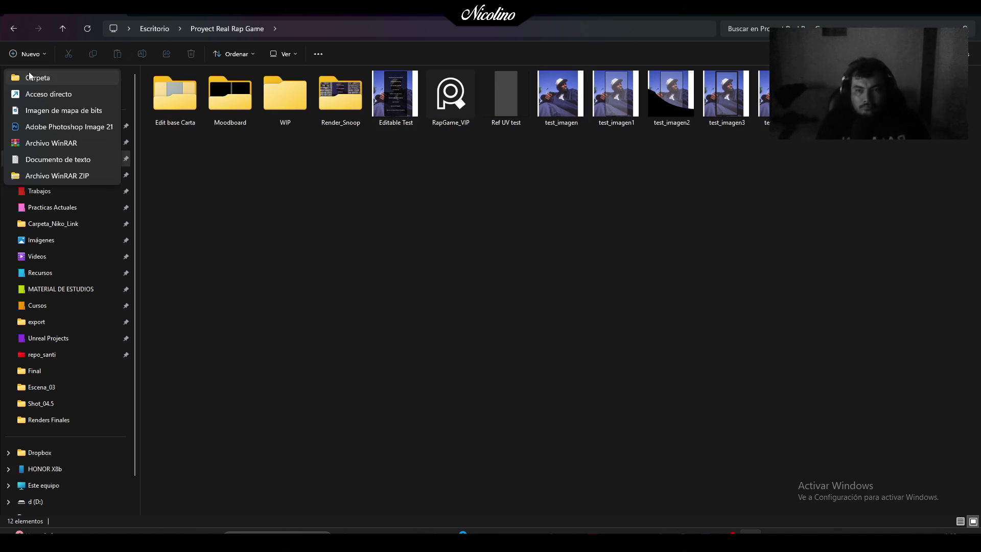
click(43, 79)
text(Textur)
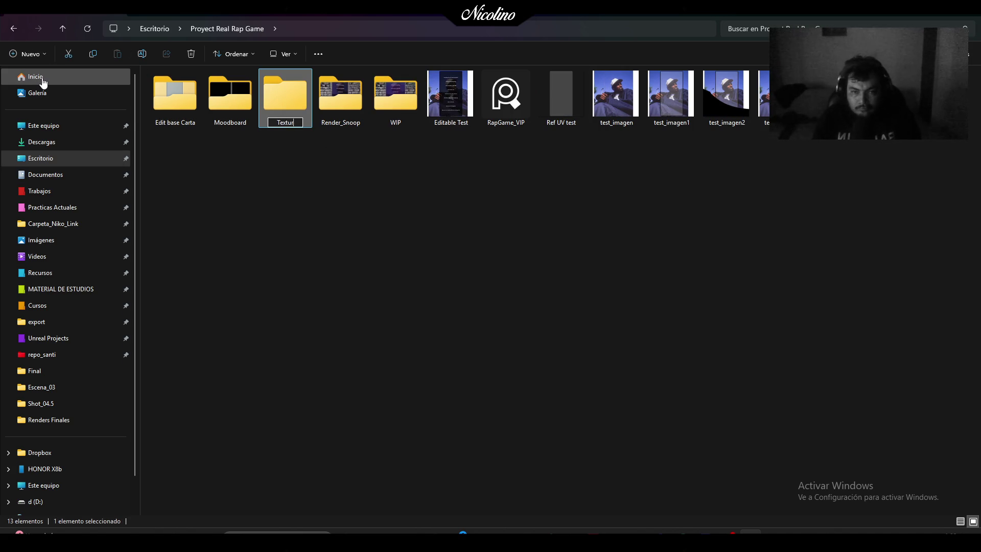
text(as)
key(Return)
mouse_move(615, 140)
mouse_down()
mouse_move(714, 143)
mouse_move(741, 110)
mouse_up()
mouse_move(671, 94)
mouse_down()
mouse_move(429, 122)
mouse_move(280, 109)
mouse_up()
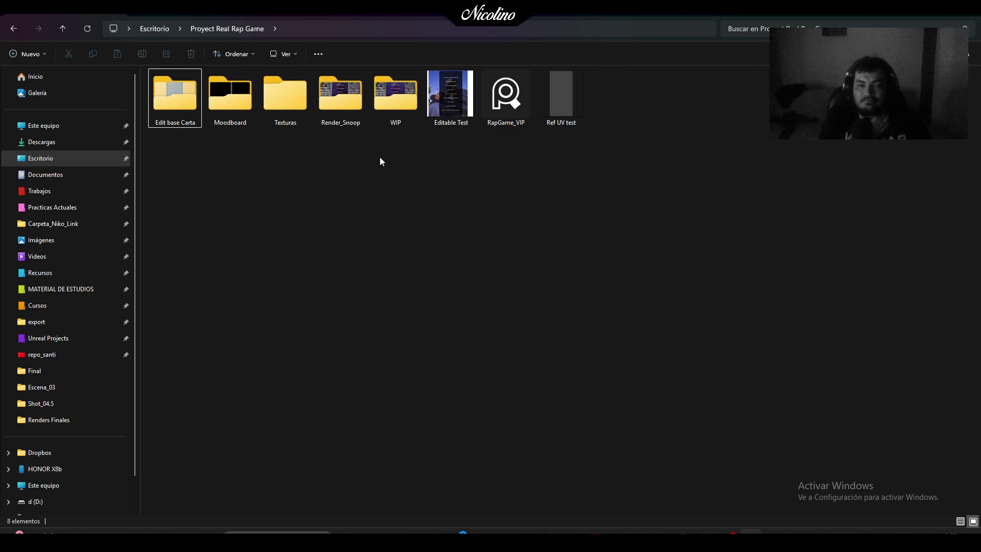
double_click(385, 109)
click(173, 103)
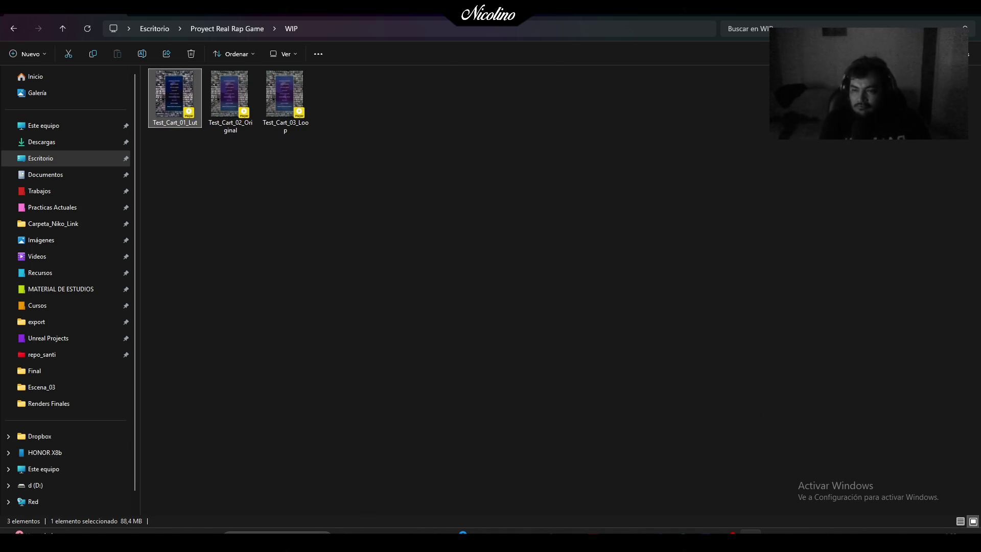
key(Return)
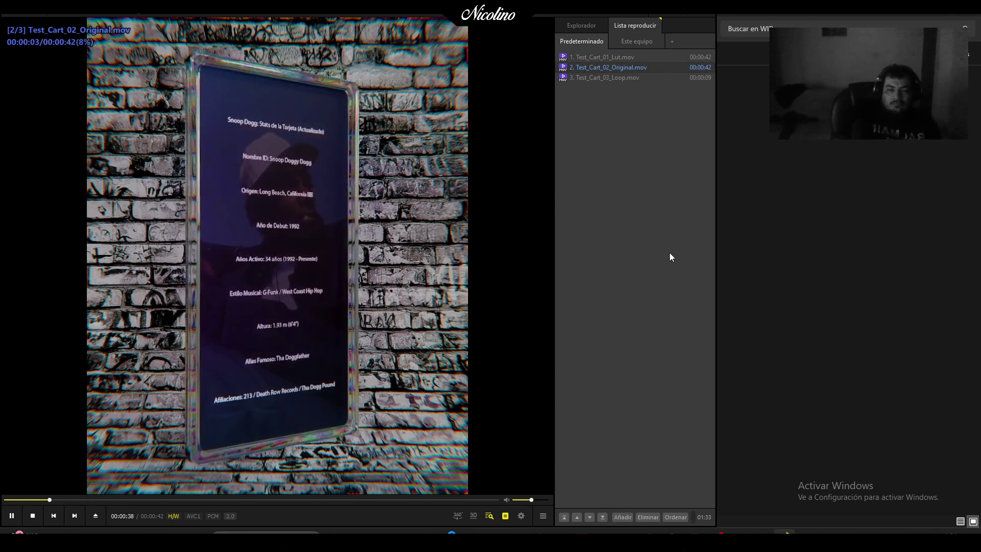
click(704, 17)
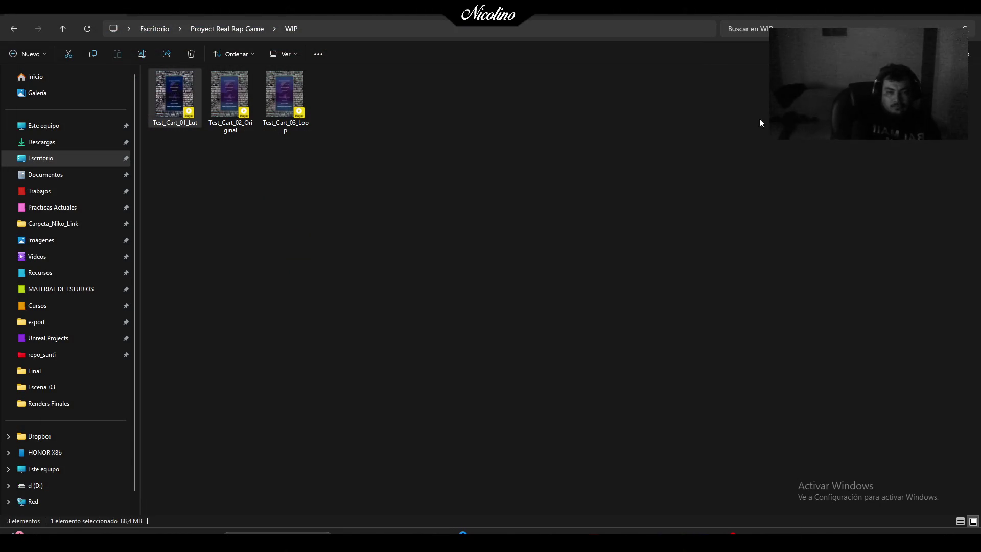
click(796, 207)
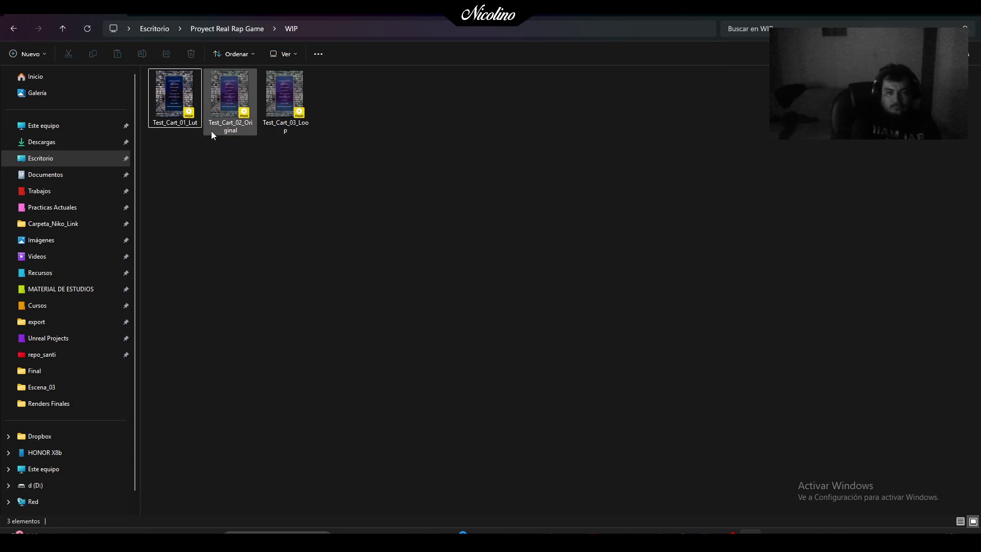
Play Test_Cart_01_Lut from the WIP folder in PotPlayer
double_click(174, 95)
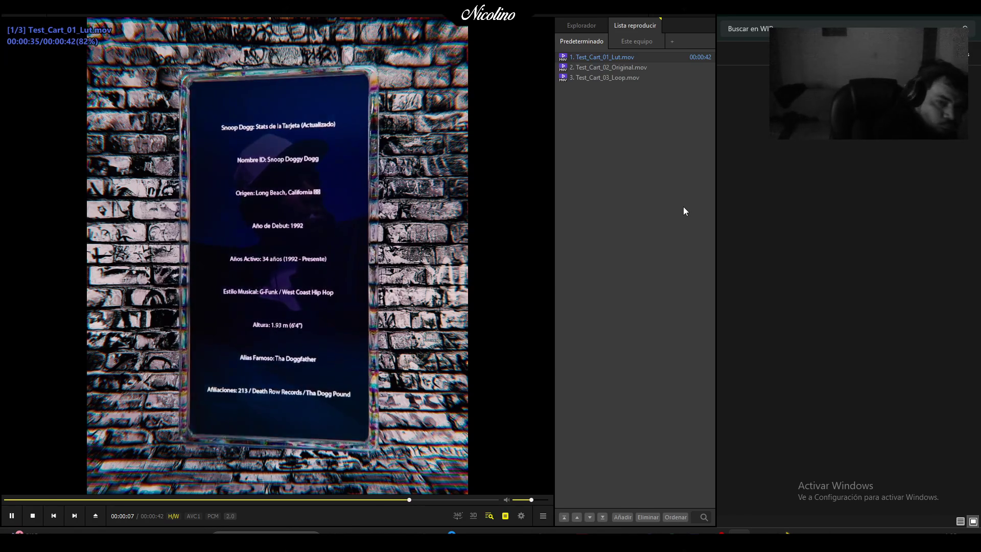
Close the player, go to Descargas, and delete the TotalAV_Setup, Outplayed installer and GrowCompanion document files
click(705, 15)
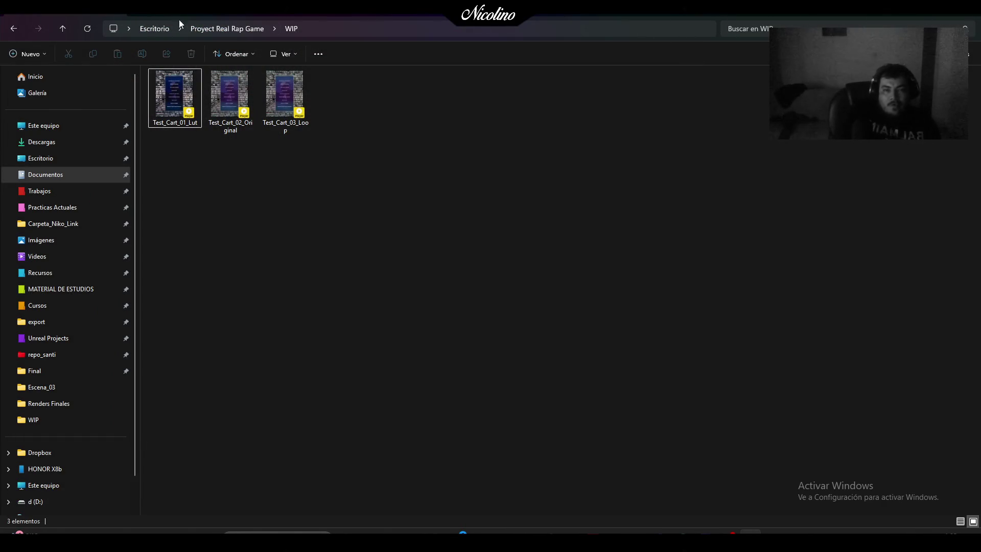
click(211, 31)
click(40, 145)
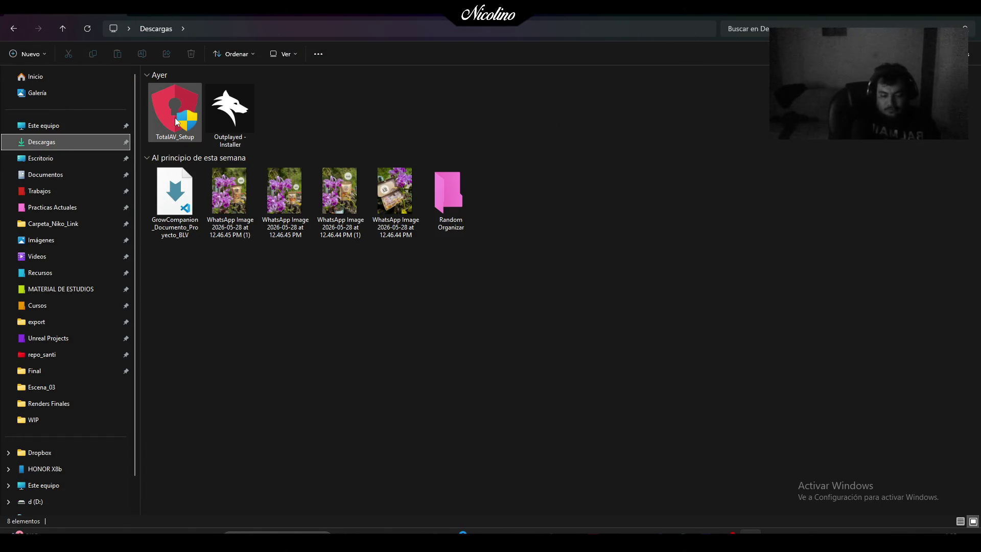
click(175, 120)
key(Delete)
click(176, 120)
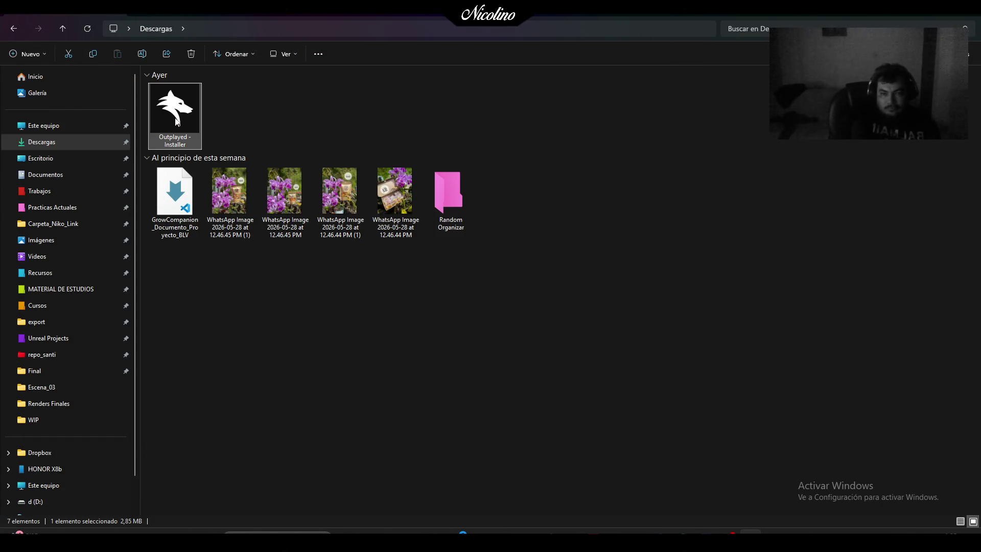
key(Delete)
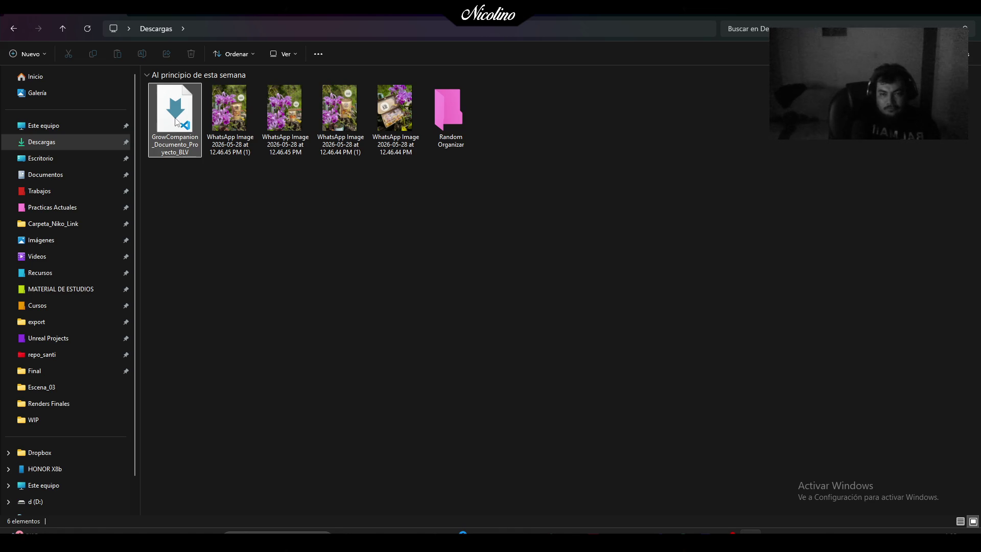
click(176, 120)
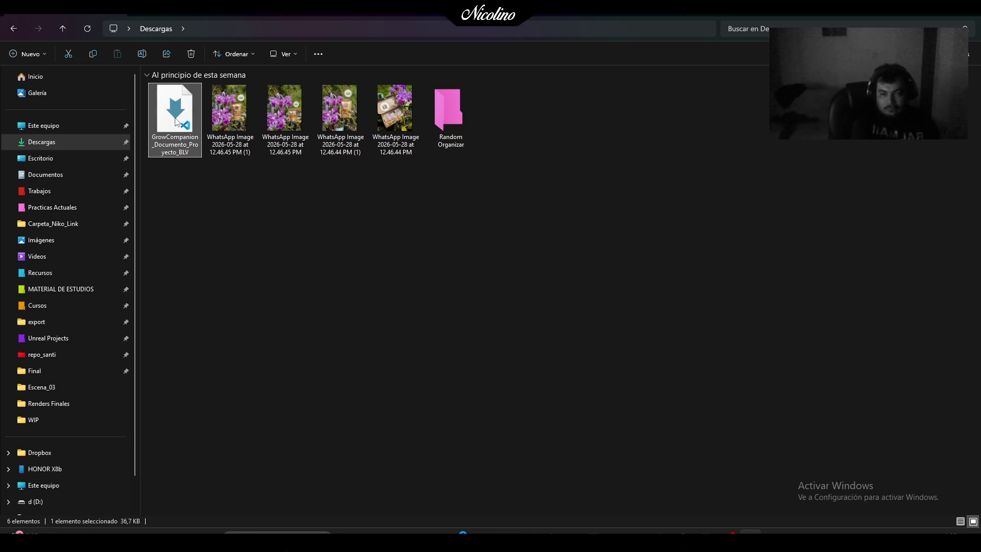
key(Delete)
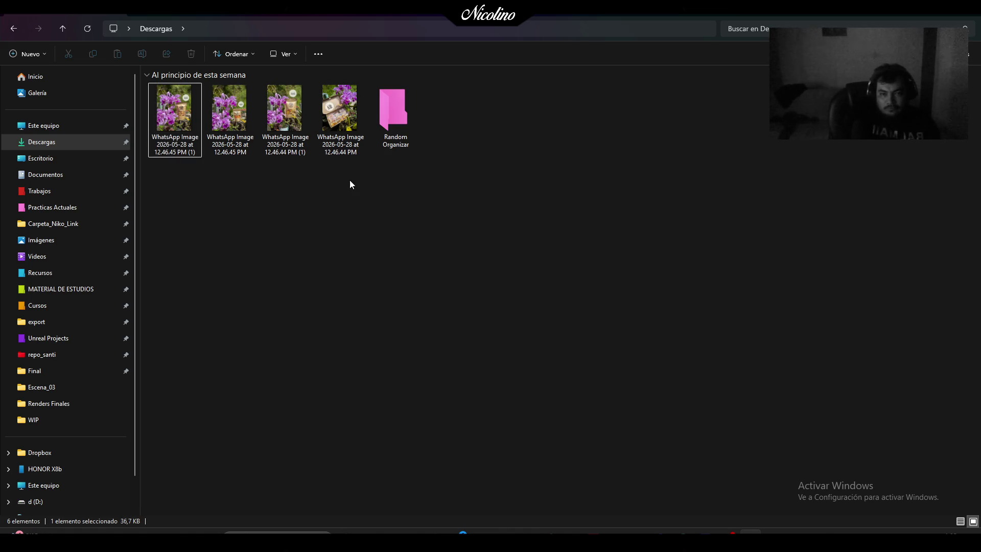
Clear the selection in Descargas and close the window
drag(349, 180, 181, 84)
click(641, 97)
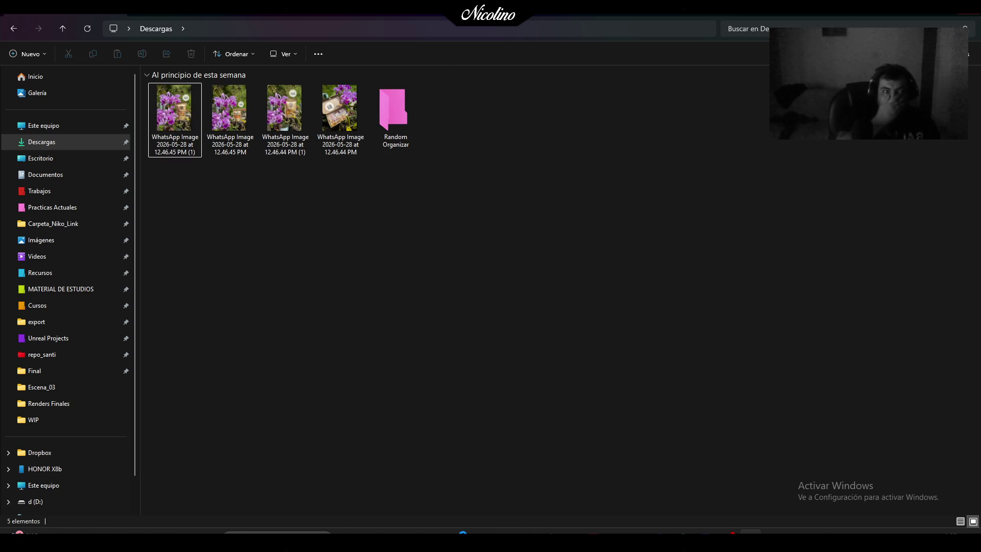
click(967, 8)
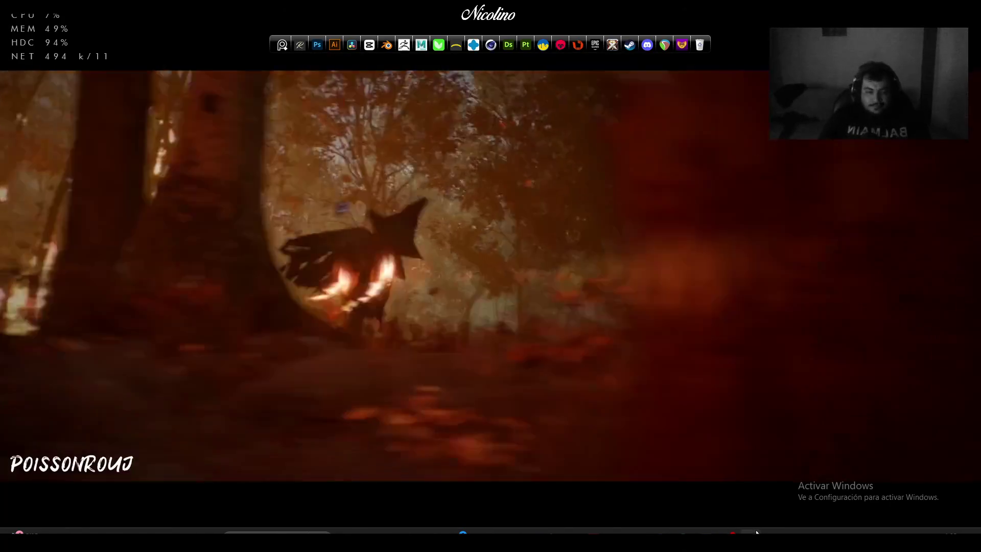
Tick off 'Shots faltantes' in To Do's Importante list and minimize the app
key(super+e)
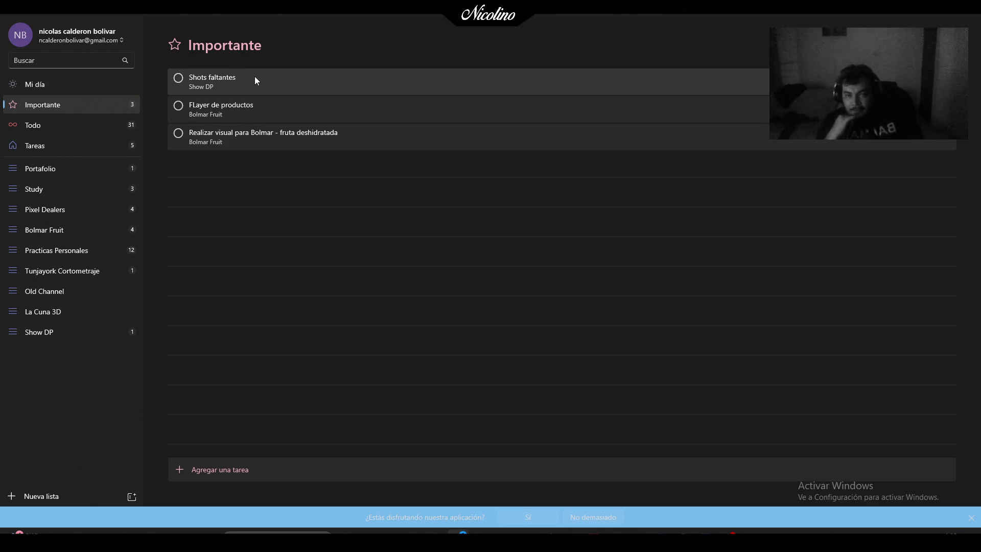
click(179, 79)
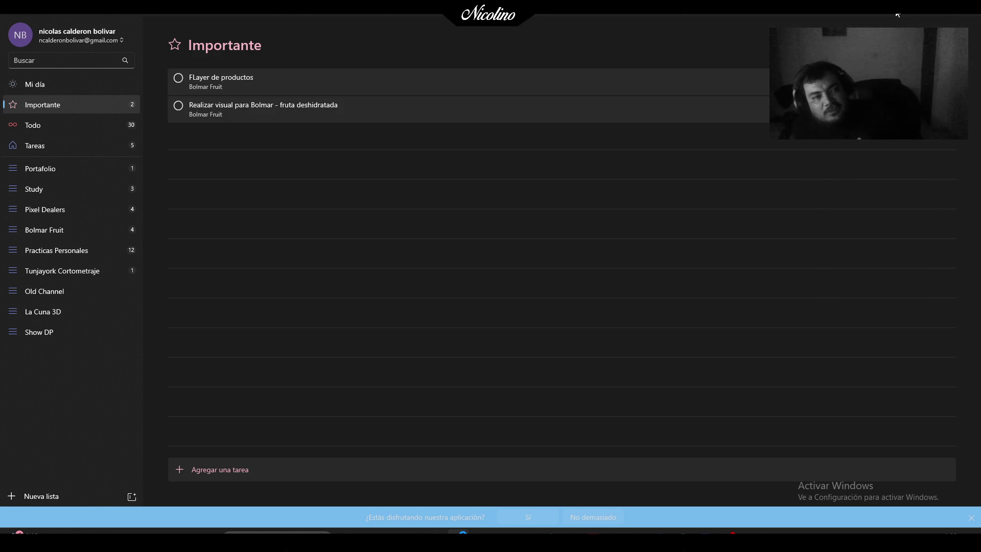
click(916, 16)
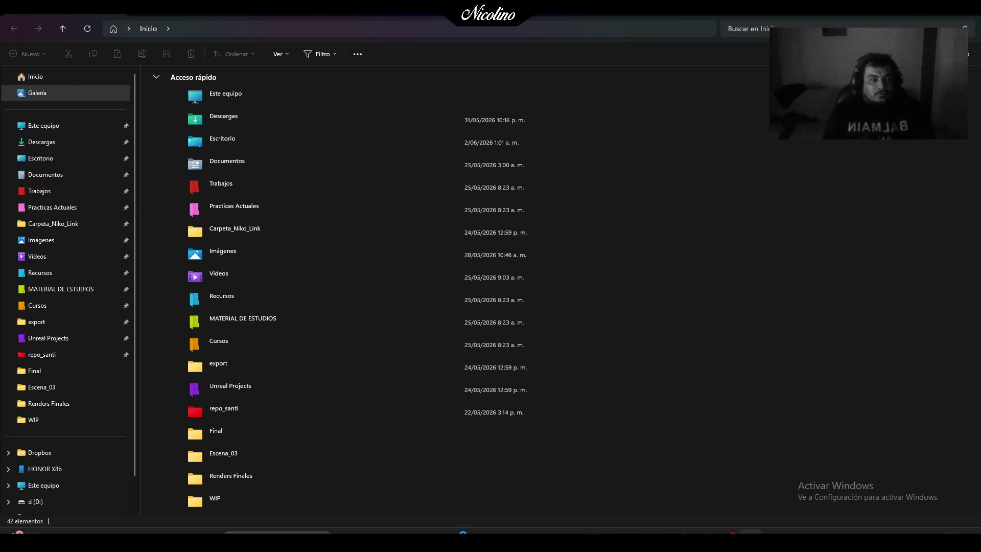
Hide File Explorer with Win+D to reveal the video wallpaper desktop
key(super+d)
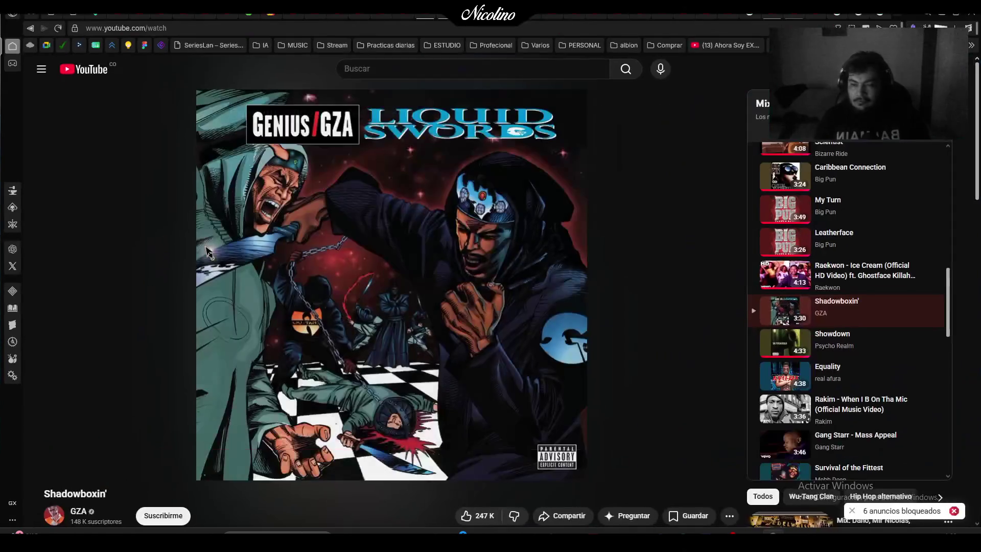
Bring back the Shadowboxin' video, save it to the HH playlist, then go to the Google tab
click(479, 518)
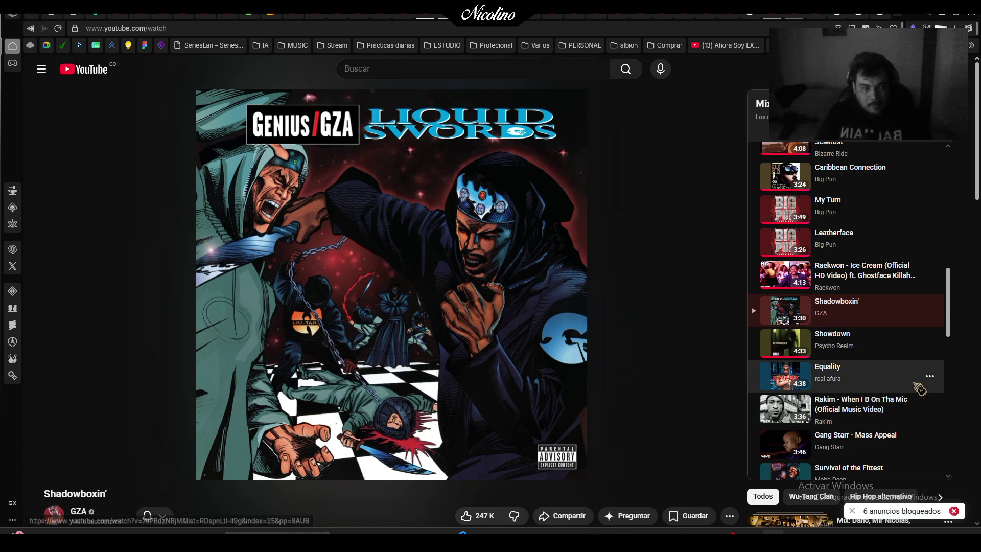
scroll(920, 388, up, 10)
scroll(922, 389, down, 15)
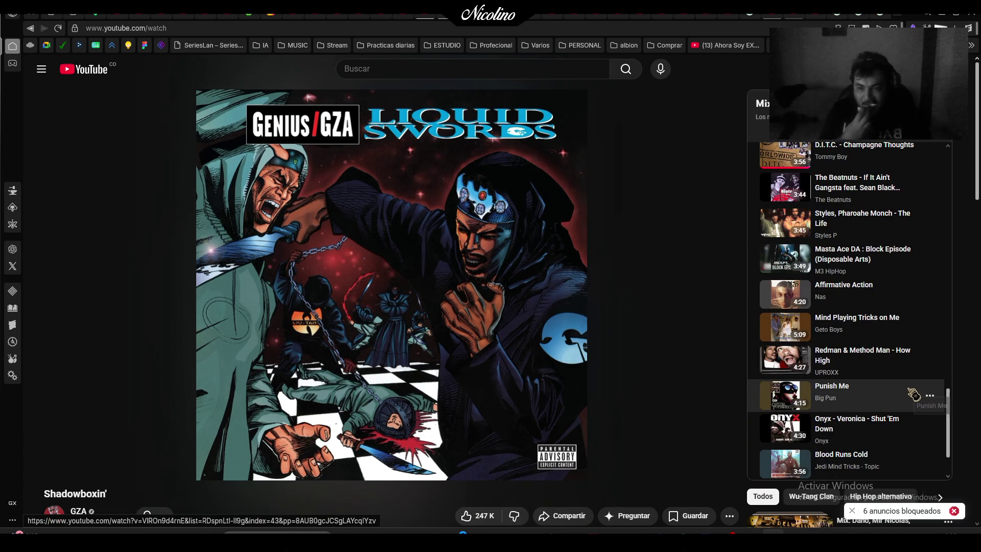
scroll(923, 392, up, 10)
scroll(918, 393, up, 5)
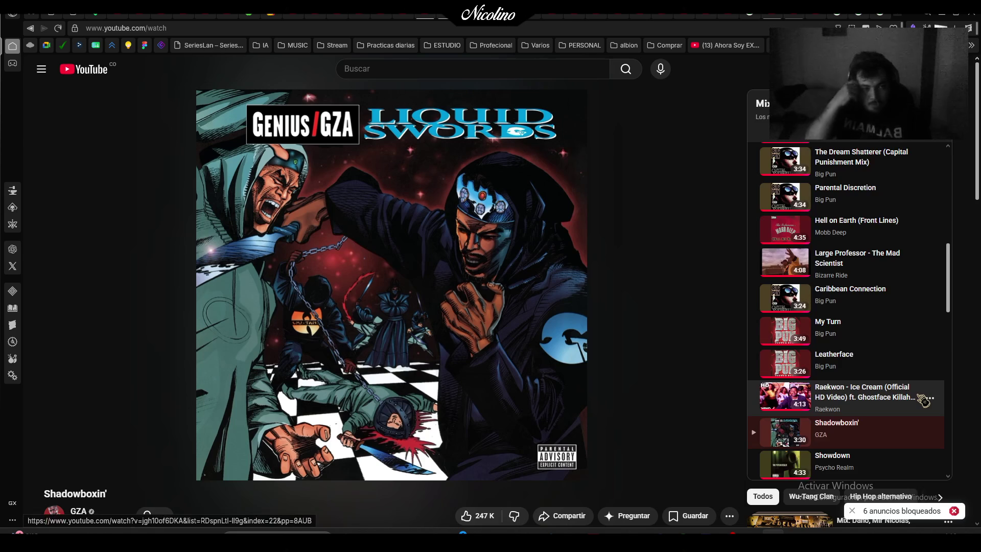
scroll(924, 400, down, 3)
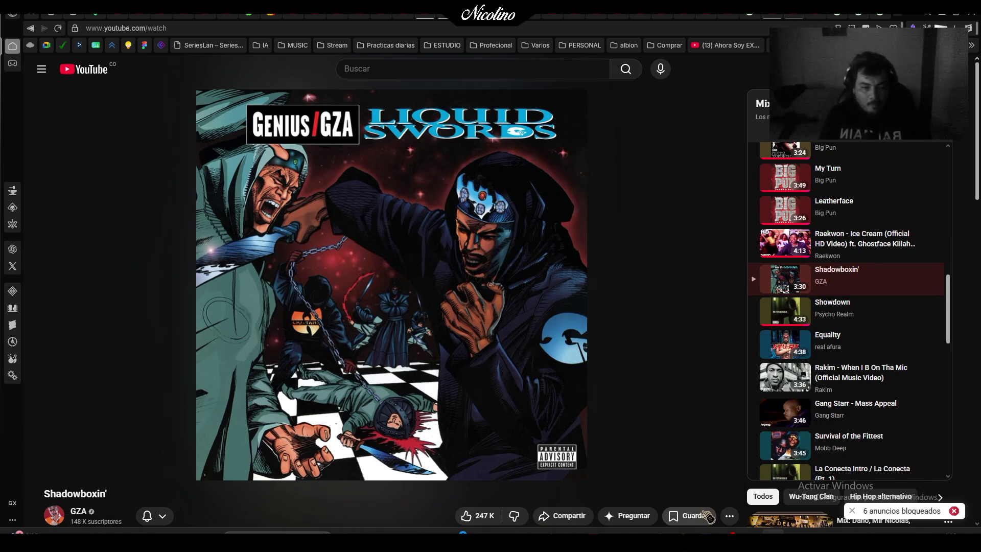
click(691, 515)
click(712, 449)
scroll(600, 468, down, 2)
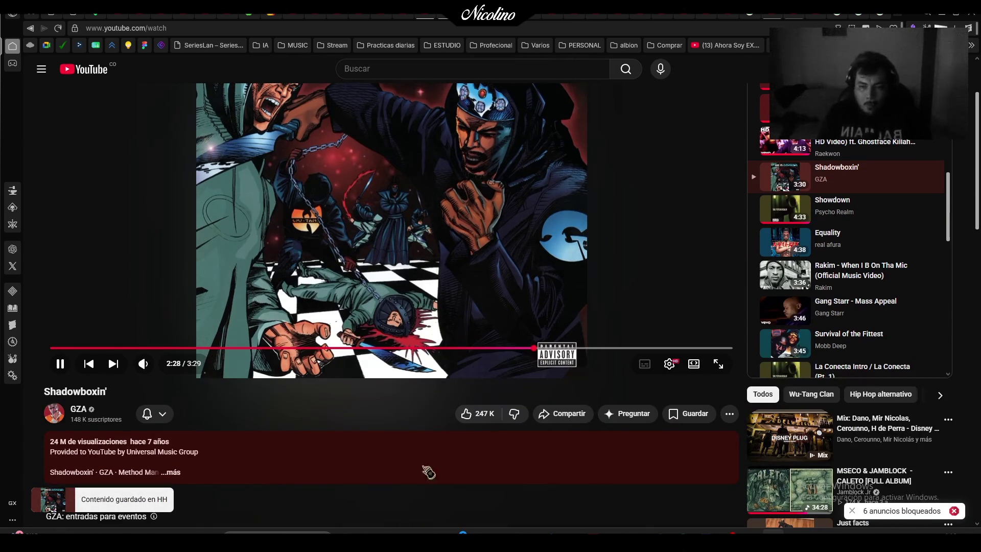
scroll(419, 470, up, 2)
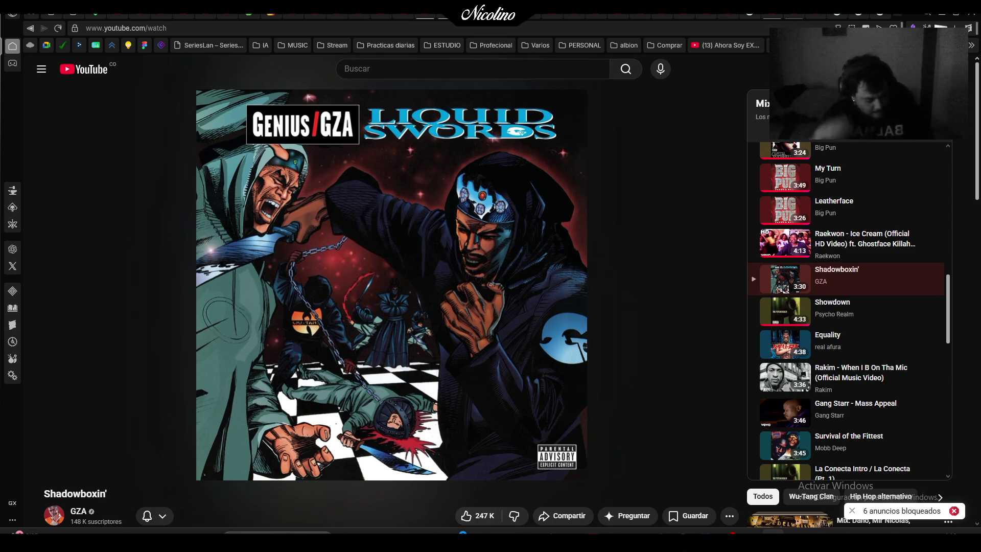
mouse_move(493, 441)
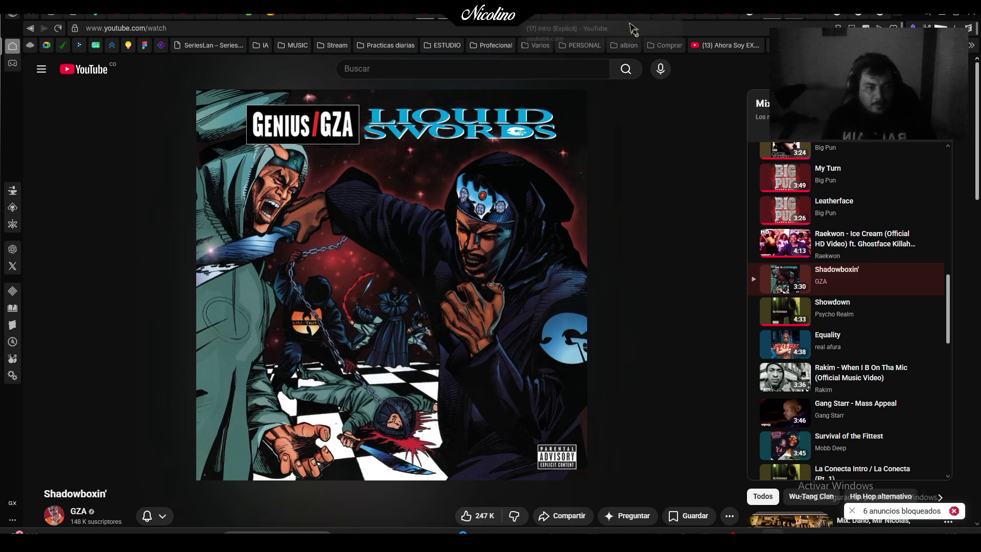
click(750, 17)
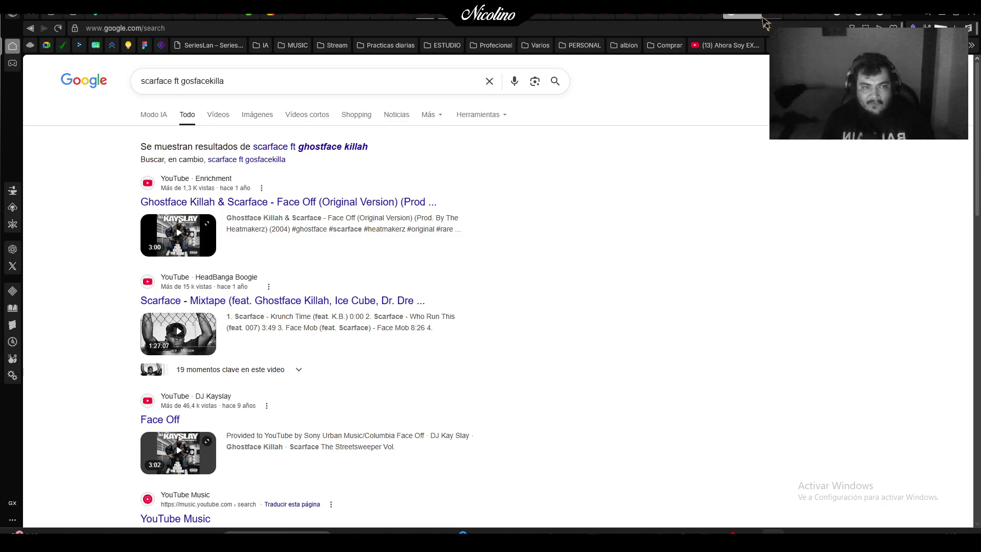
From the Busta Rhymes Anarchy results, try the Anarchy track and its mix, then go back
click(755, 16)
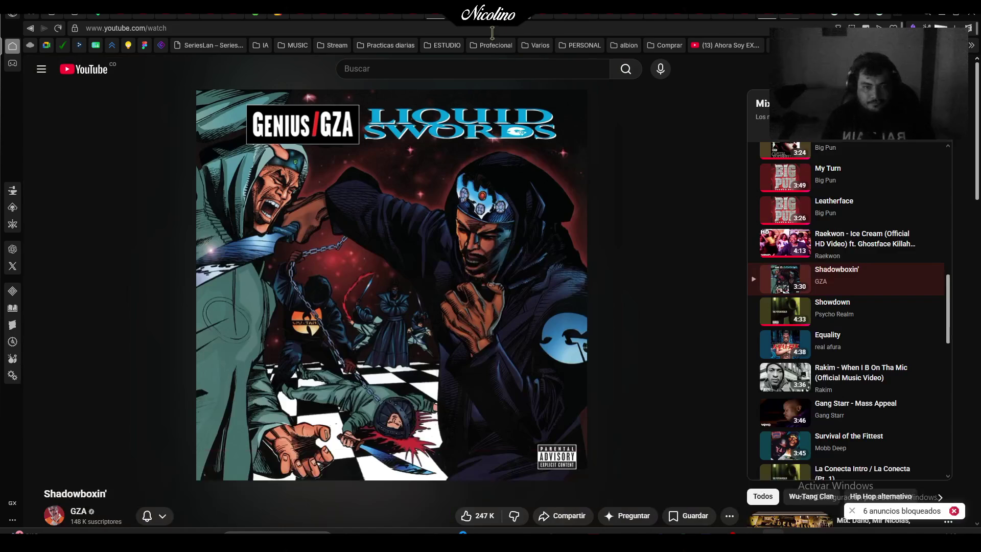
click(850, 15)
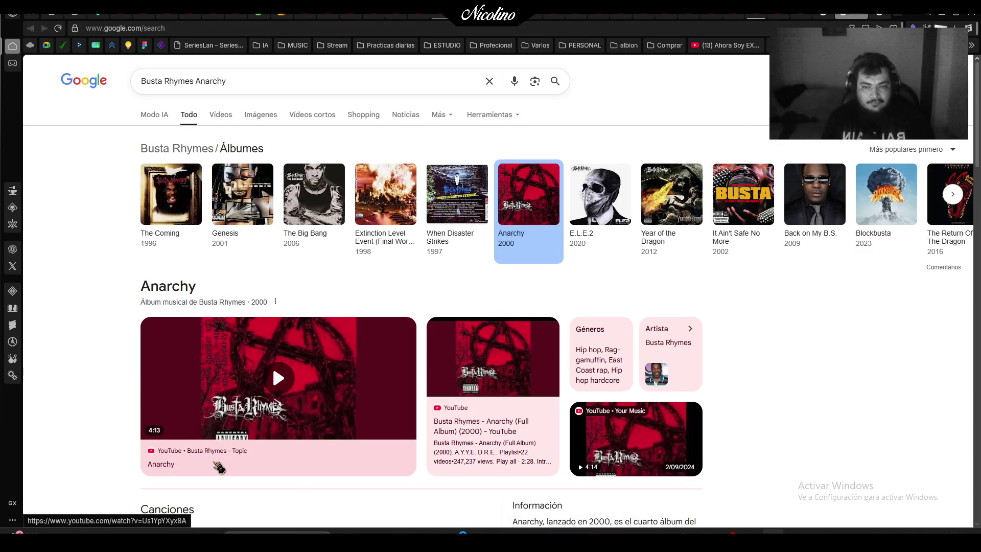
click(184, 460)
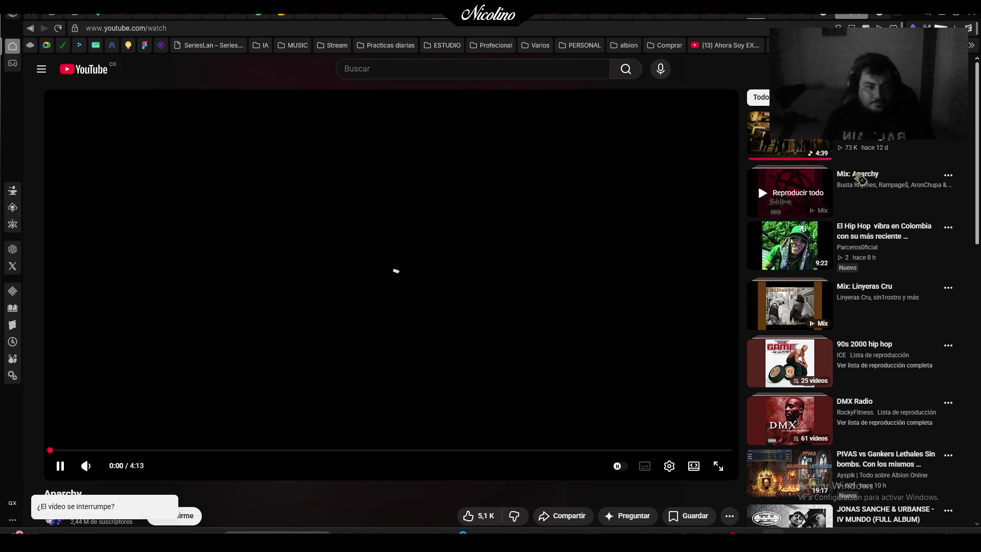
click(882, 177)
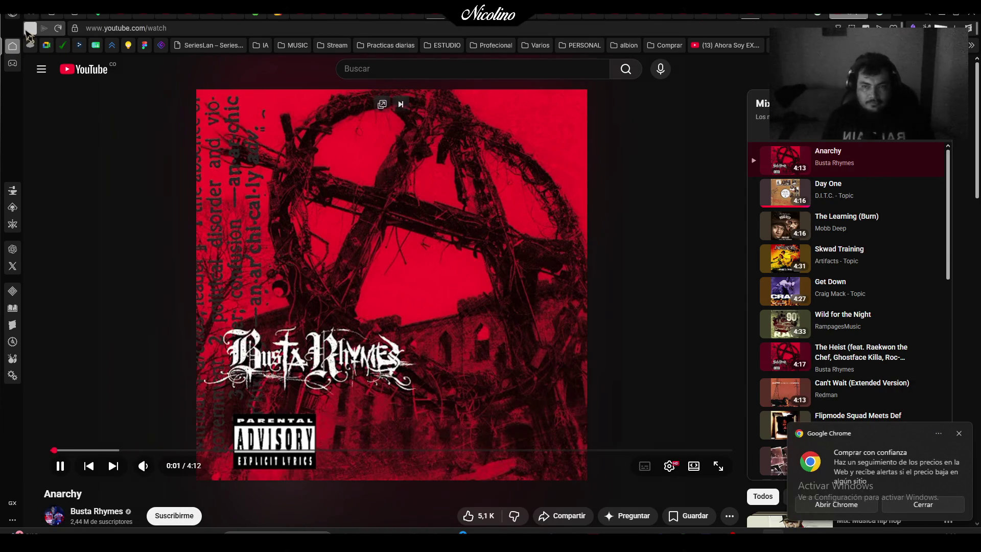
click(29, 30)
click(28, 29)
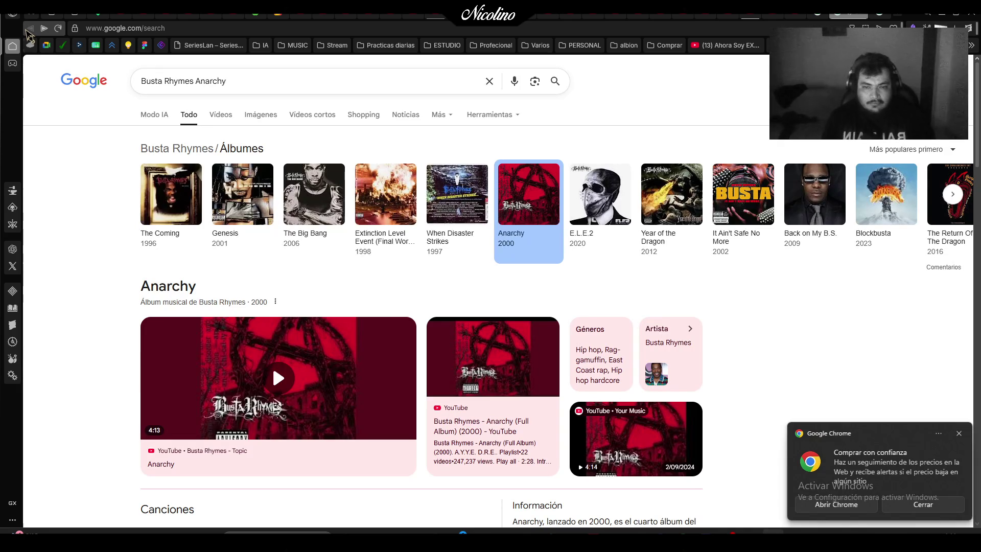
Open the Anarchy full-album playlist, then close the tab to reach the Extinction Level Event results
scroll(262, 335, down, 4)
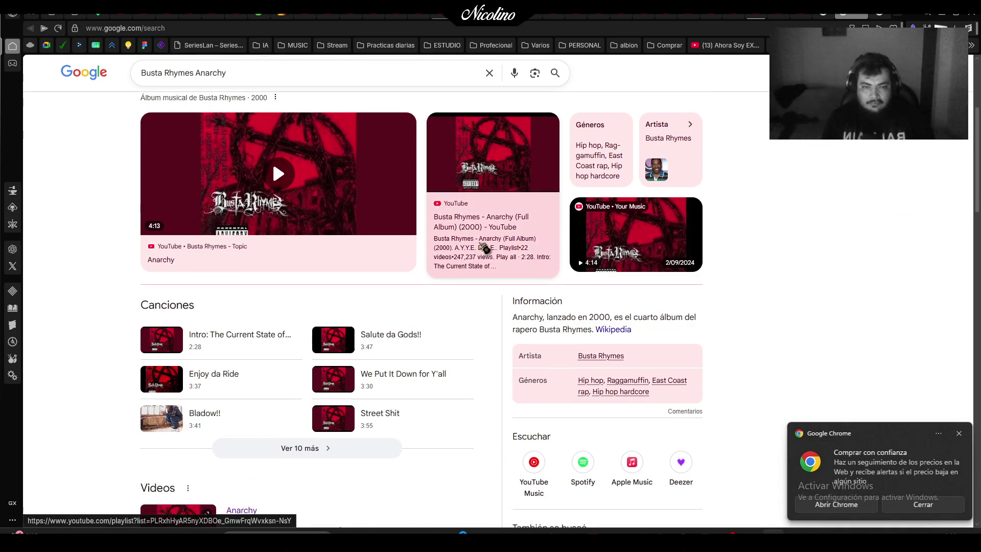
click(480, 248)
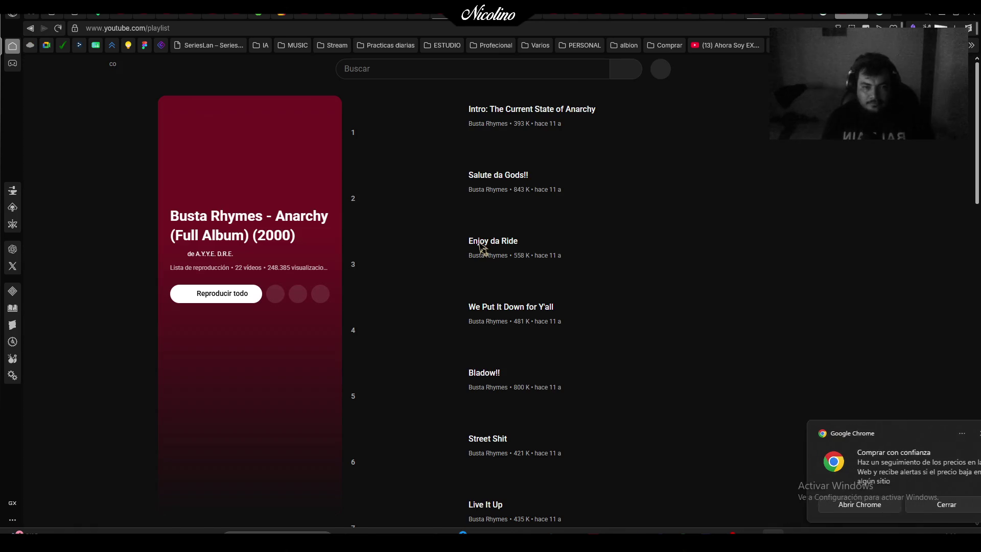
key(ctrl+w)
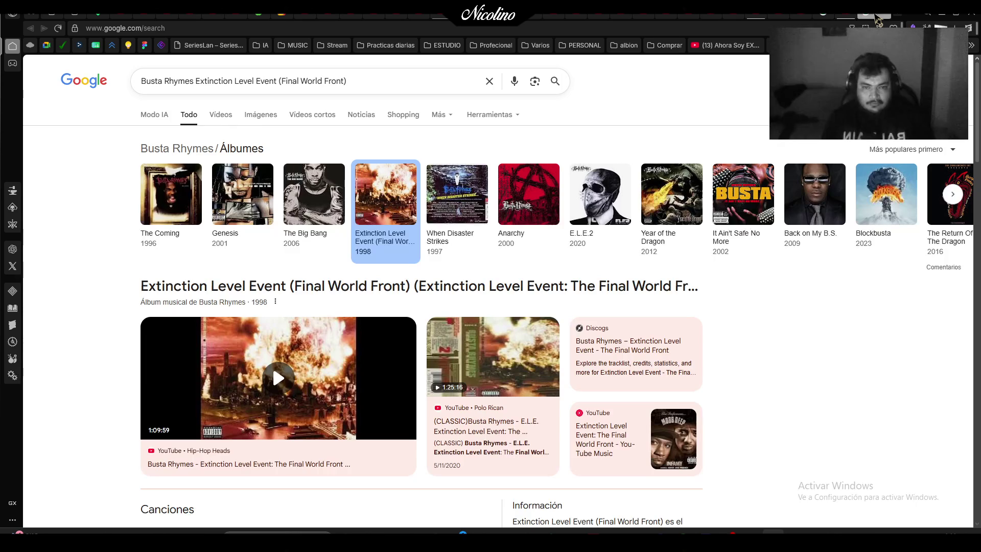
scroll(271, 363, down, 5)
scroll(353, 462, up, 4)
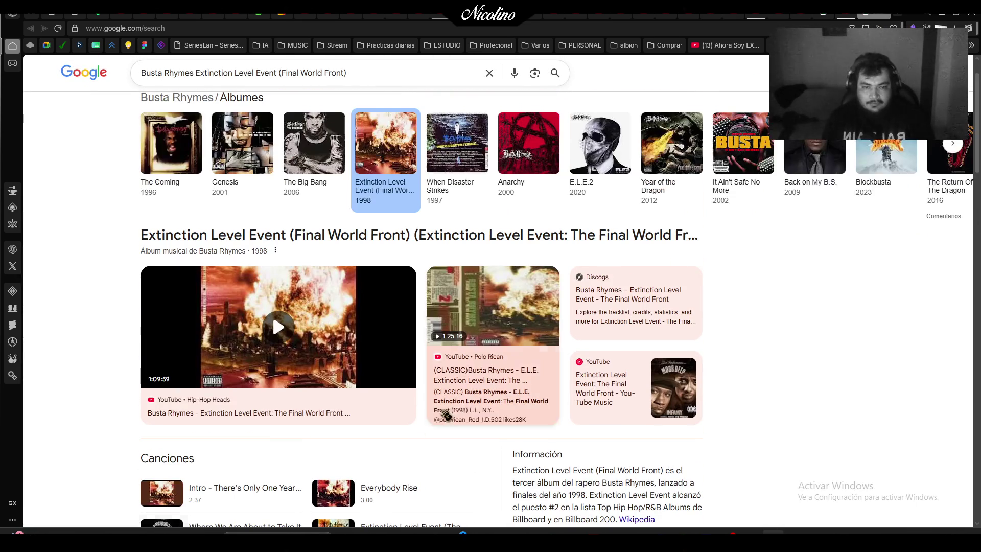
Open the Extinction Level Event full-album video, pause it, and return to the search results
click(513, 390)
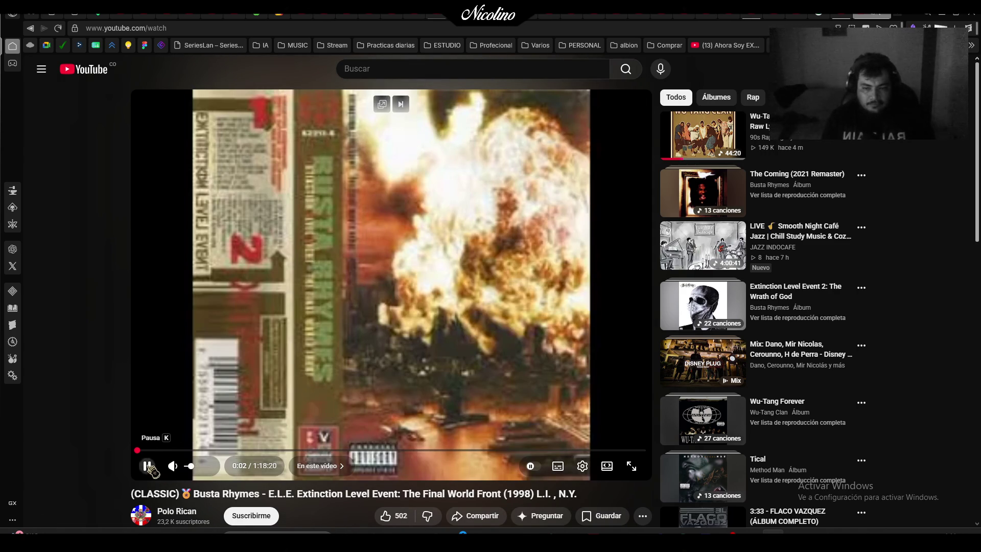
click(31, 21)
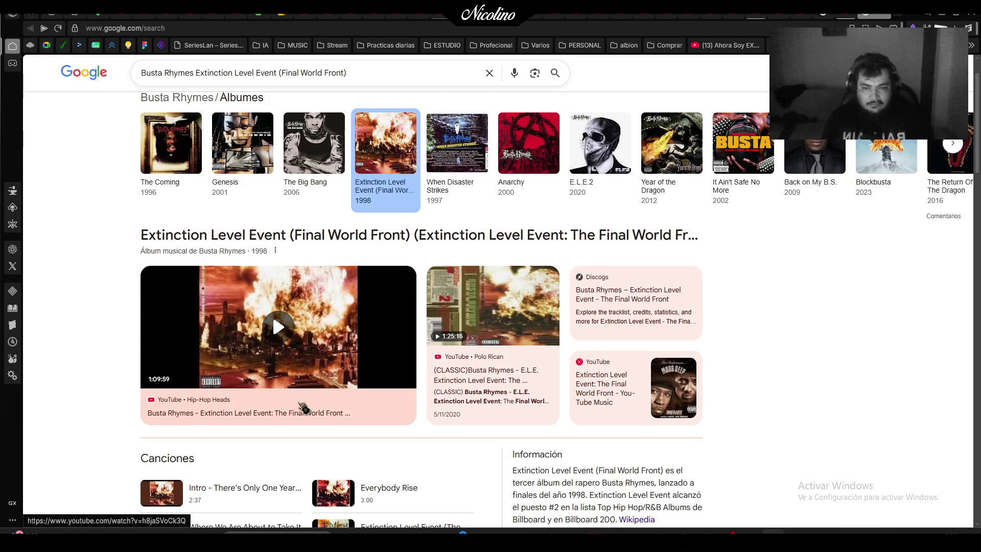
click(299, 410)
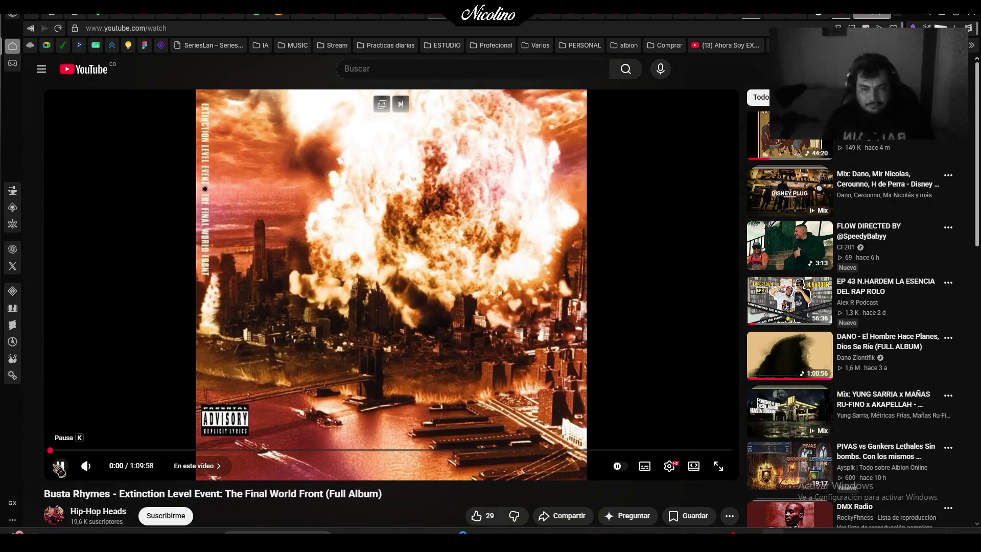
click(59, 466)
key(alt+Left)
key(alt+Left)
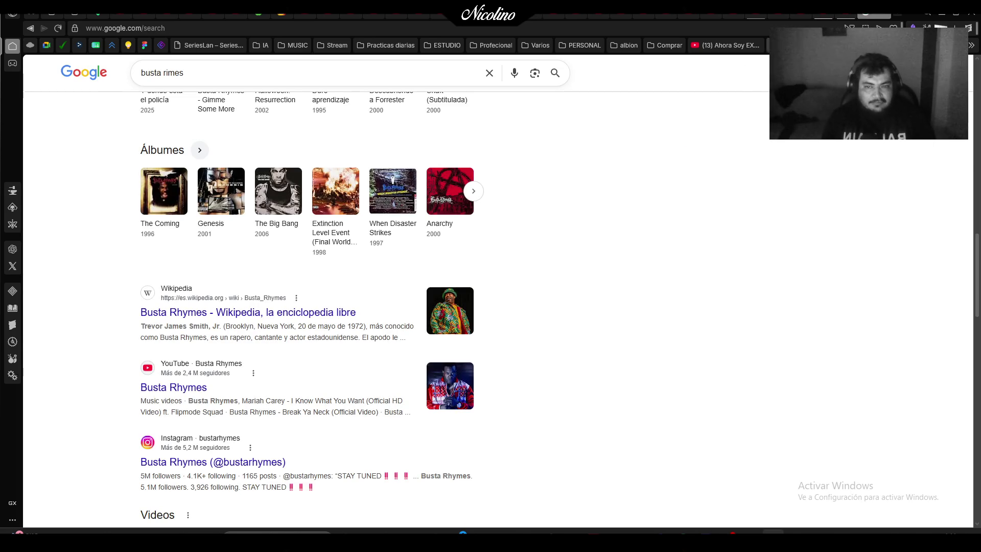
Move through the album tabs to the EP 29 podcast, play it and lower the volume slightly
click(889, 18)
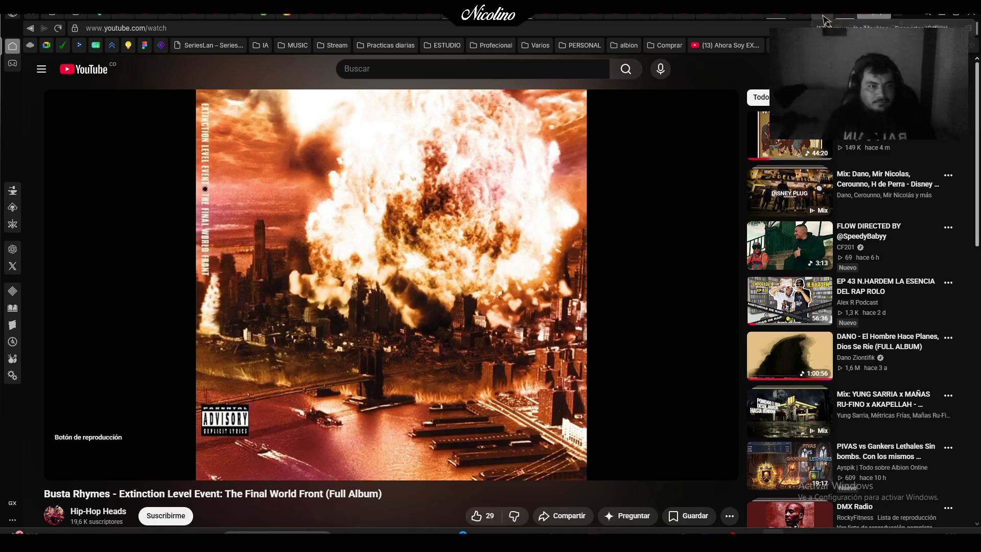
click(825, 20)
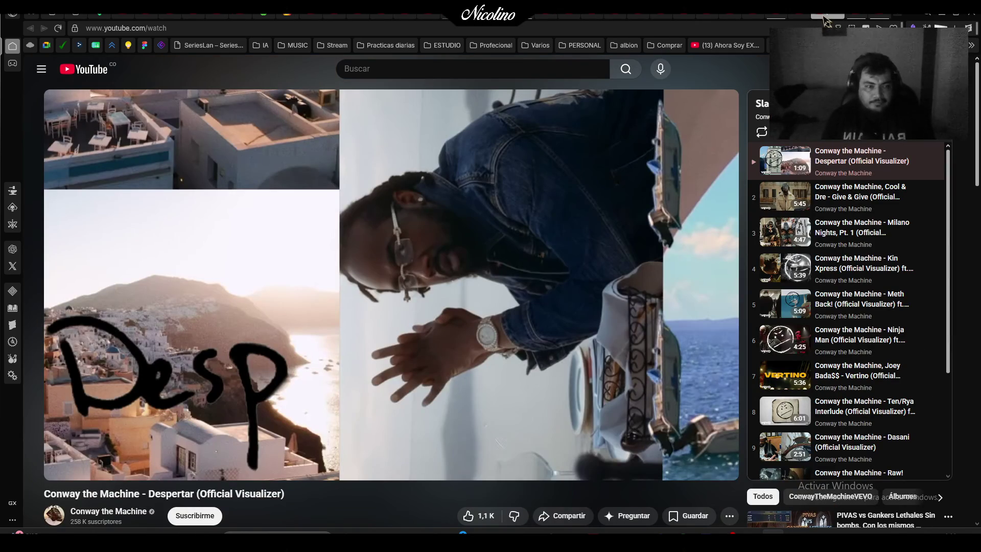
click(797, 21)
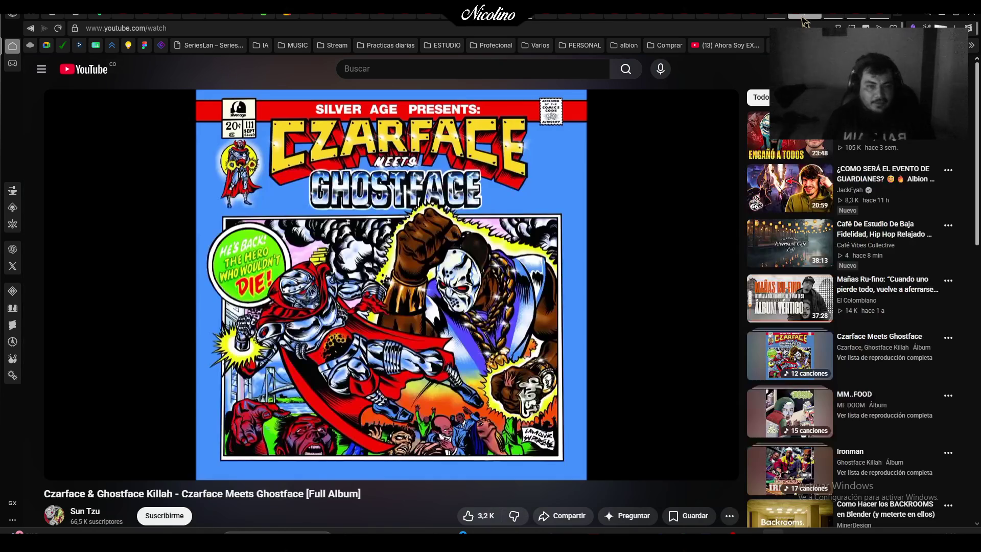
click(782, 20)
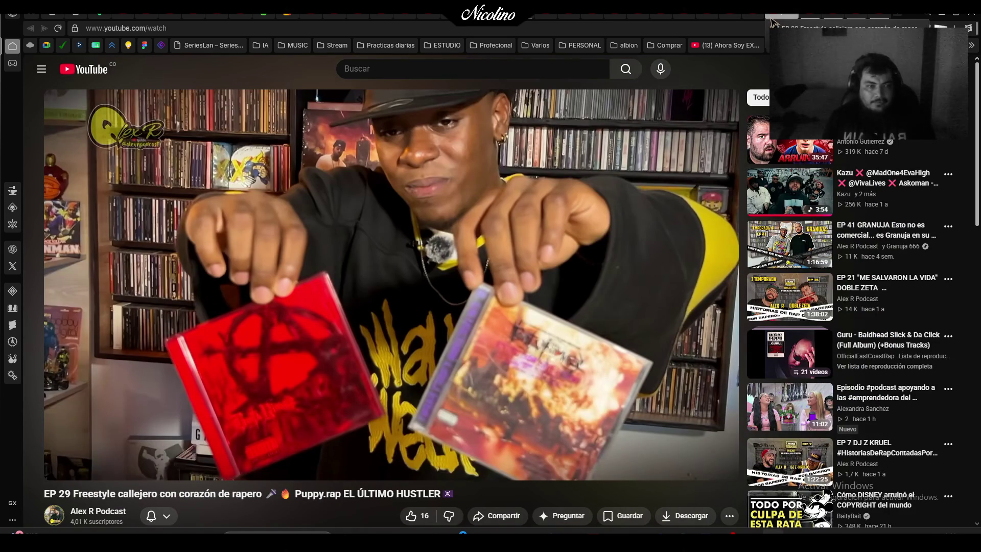
click(60, 466)
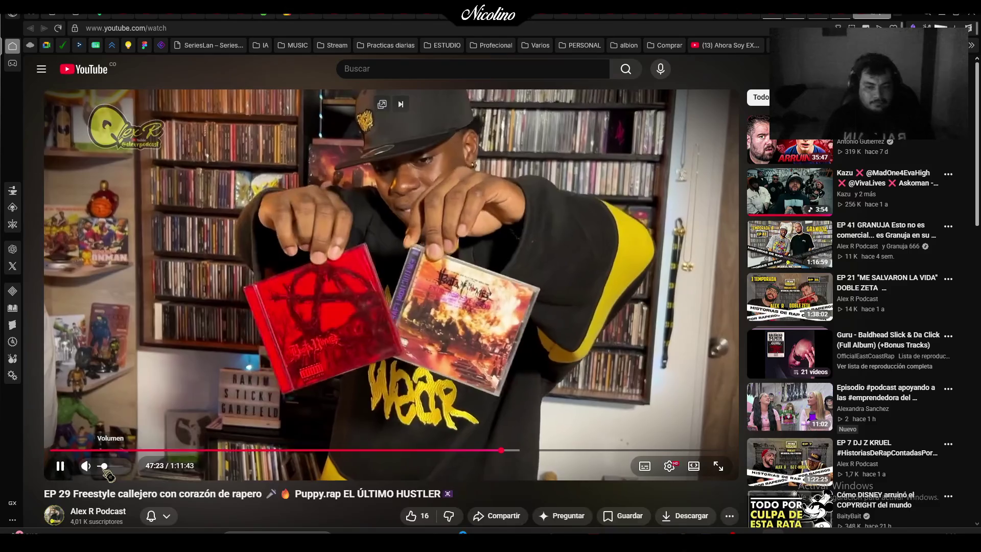
click(106, 467)
text(operacion doomsday)
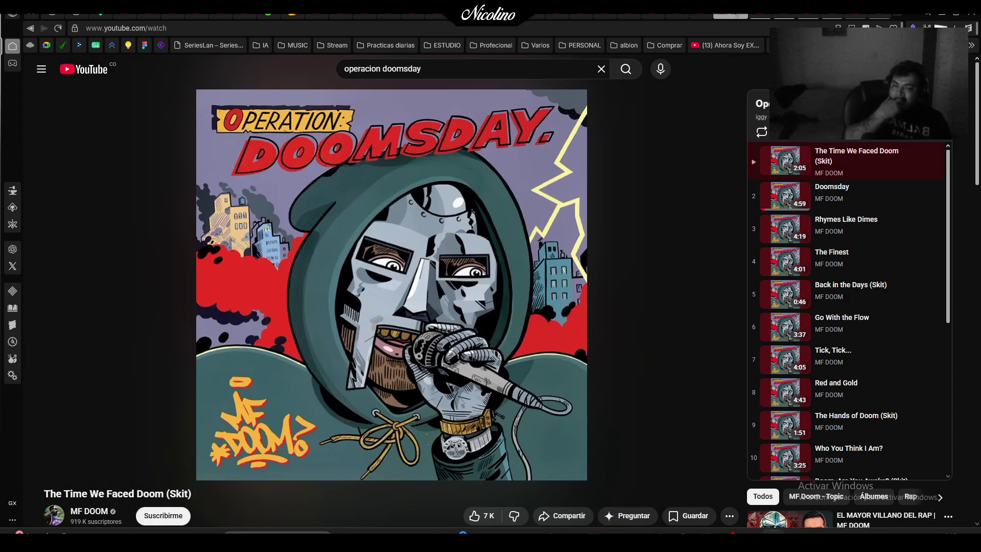
Check the GZA Liquid Swords video and playlist tabs, returning the video to default size
click(708, 16)
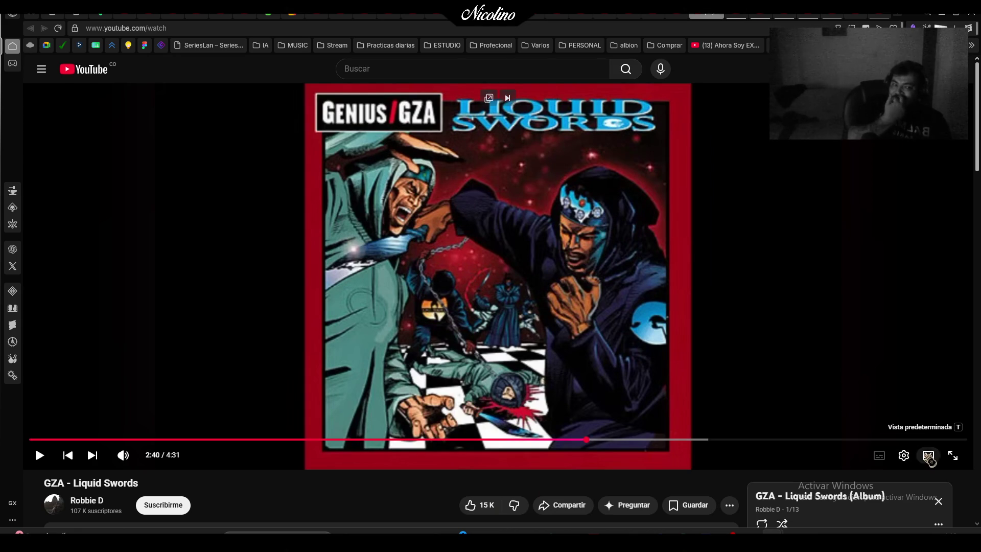
click(928, 456)
click(673, 17)
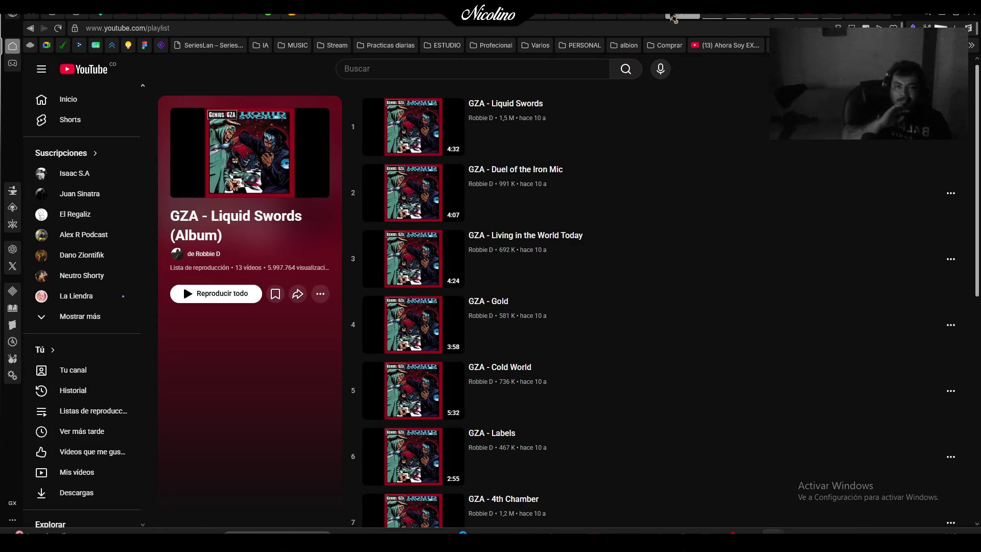
click(709, 17)
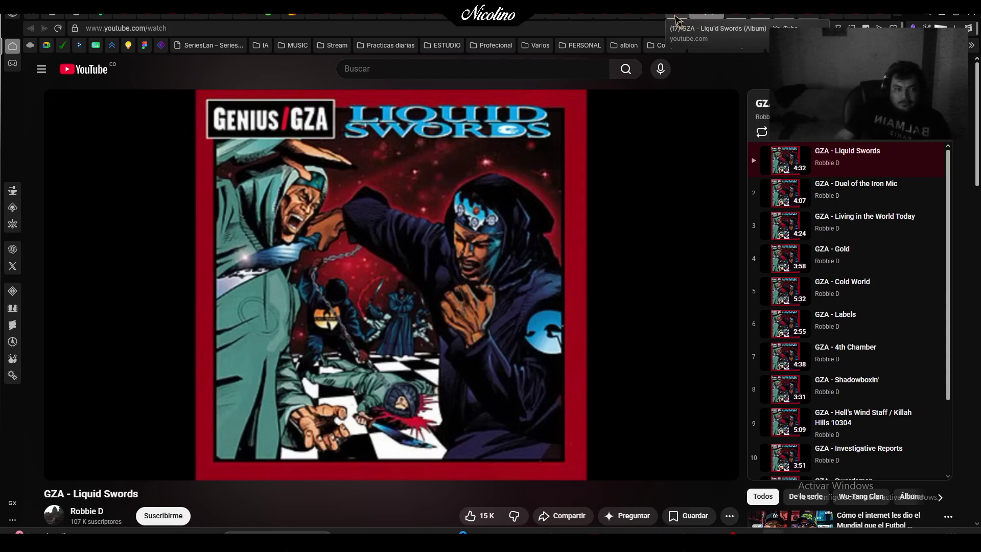
click(679, 18)
click(710, 17)
Start and then pause the Intro tracks of Rakim's The Master and The 18th Letter albums
click(660, 16)
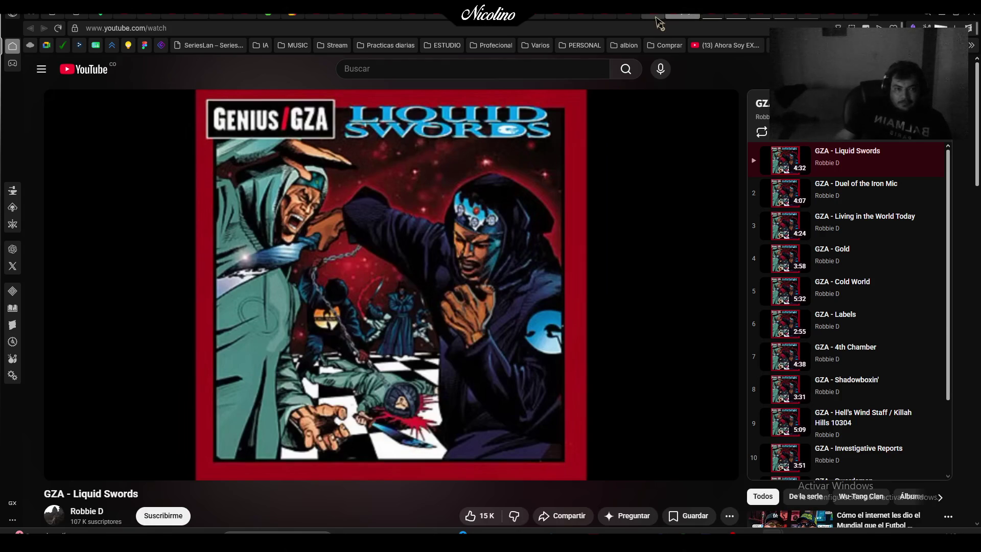
click(652, 17)
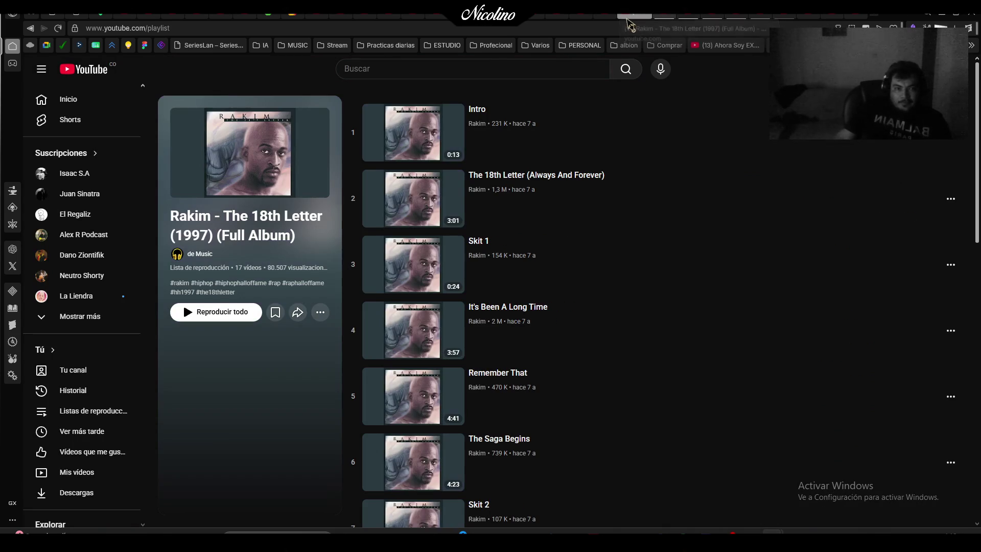
click(673, 17)
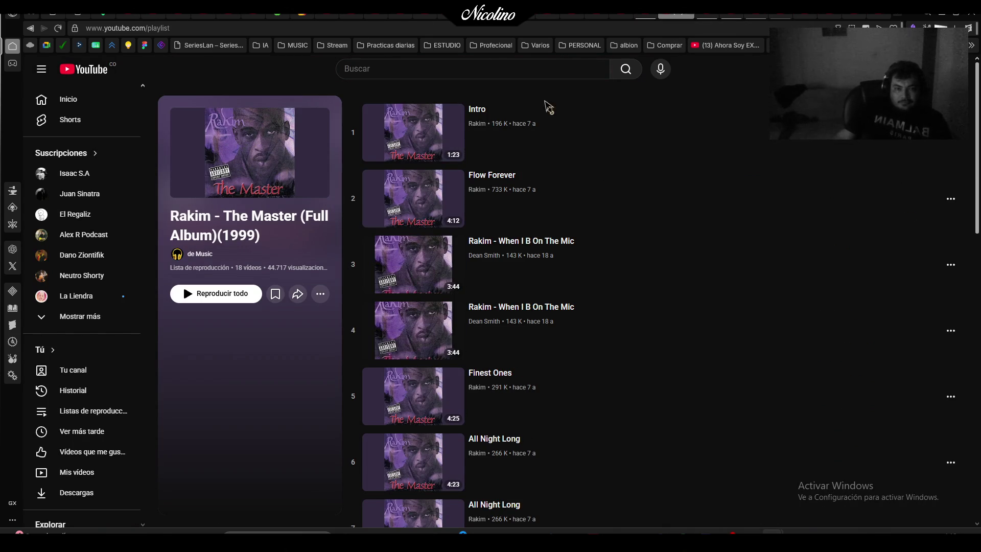
click(515, 114)
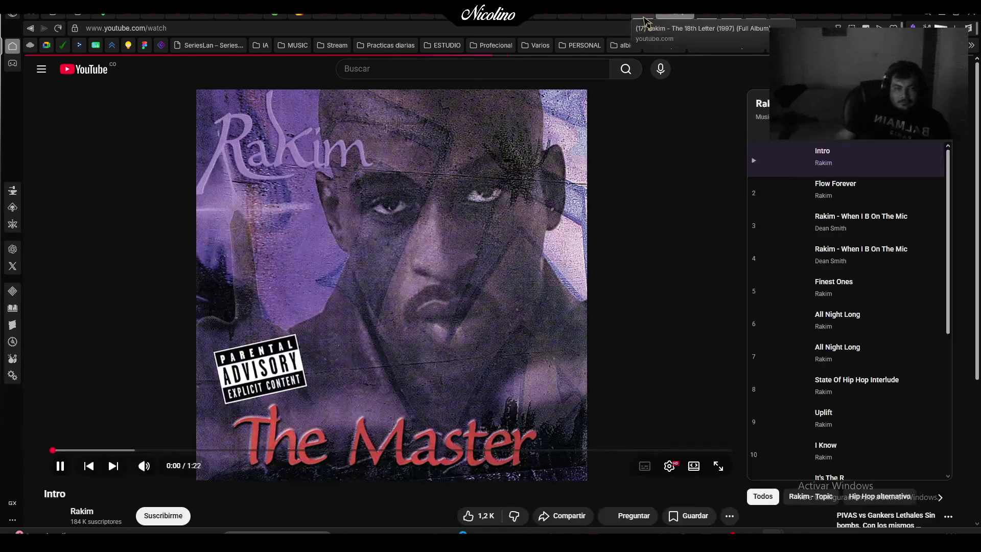
click(647, 17)
click(626, 116)
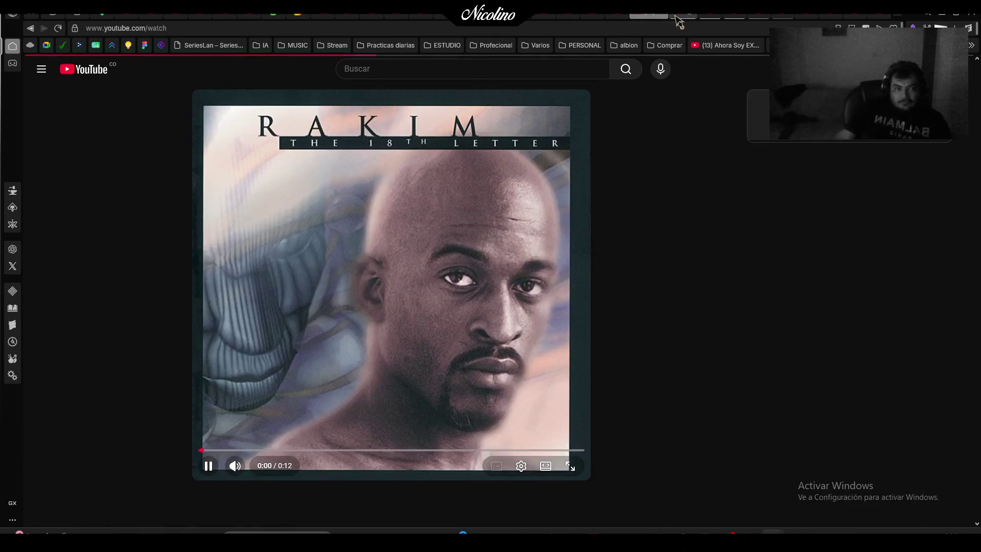
click(675, 16)
click(506, 236)
click(648, 16)
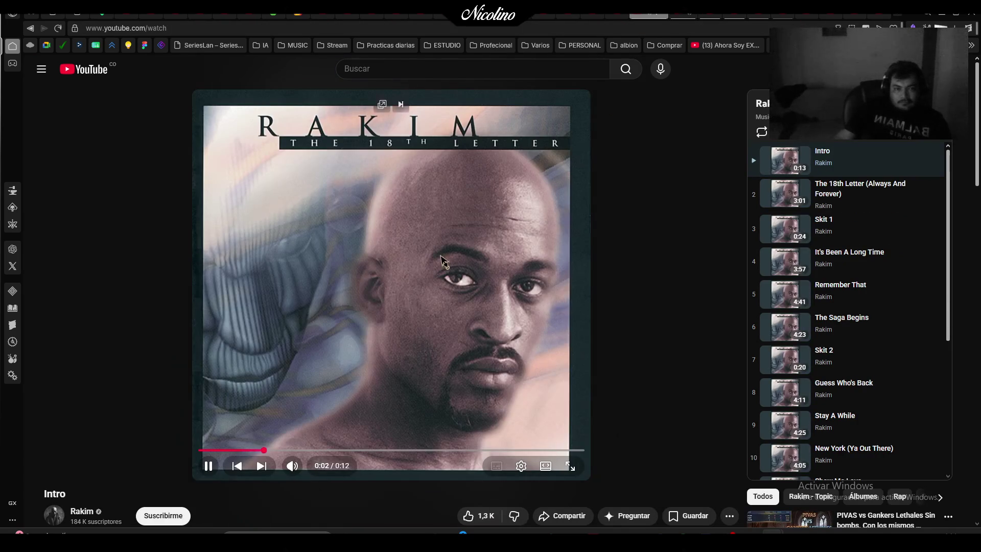
click(571, 159)
click(677, 16)
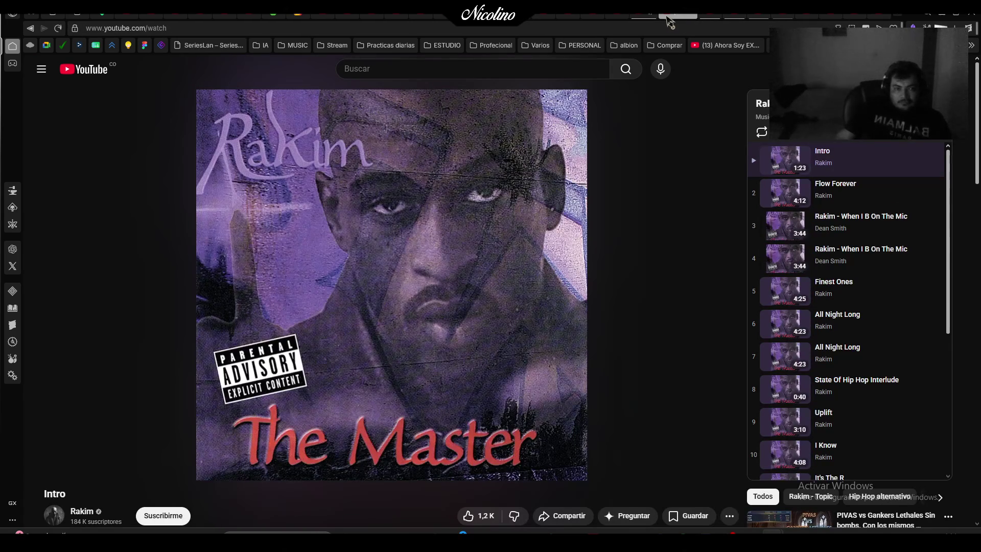
click(646, 18)
Look over the DMX, 50 Cent, Inspectah Deck and Shadowboxin' tabs, then maximize the EP 29 window
click(622, 17)
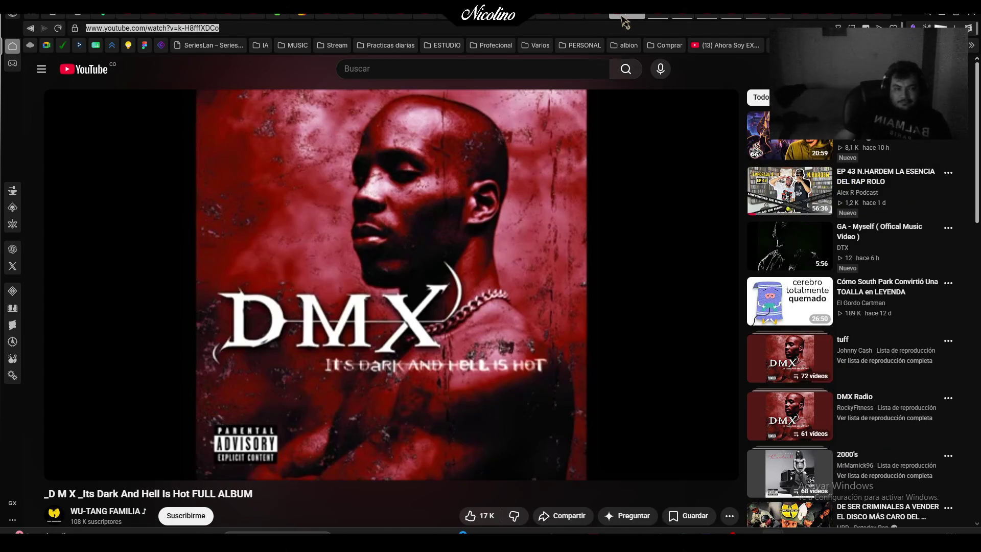
click(591, 17)
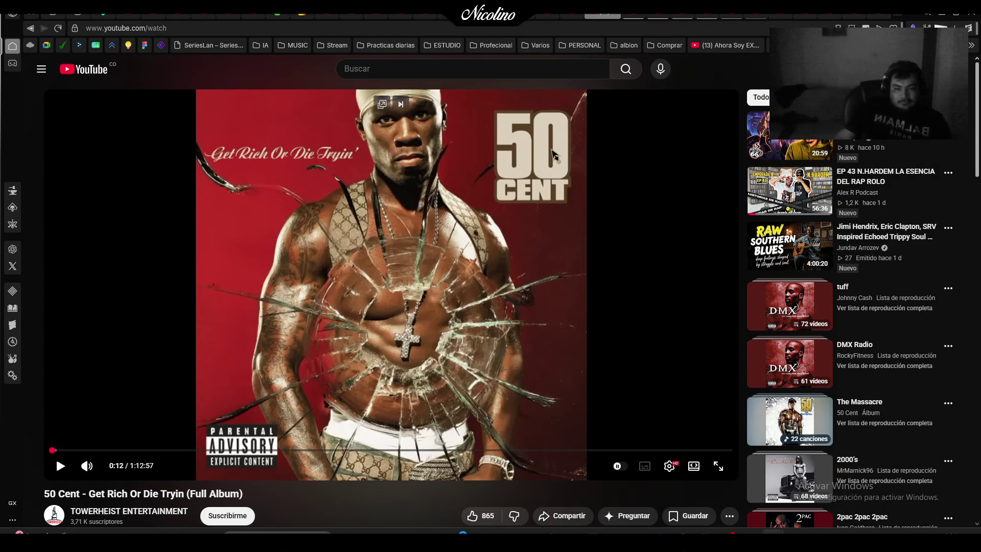
click(567, 20)
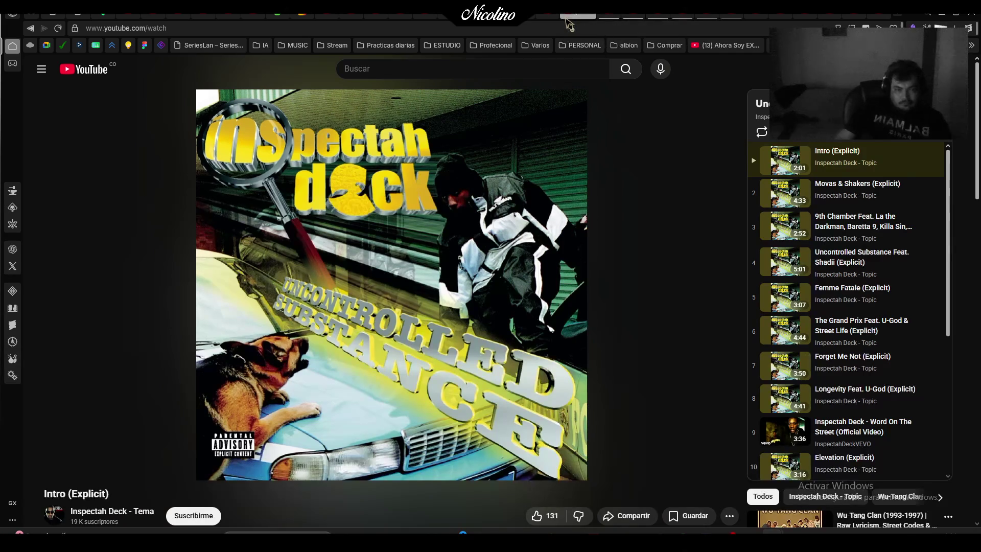
click(554, 17)
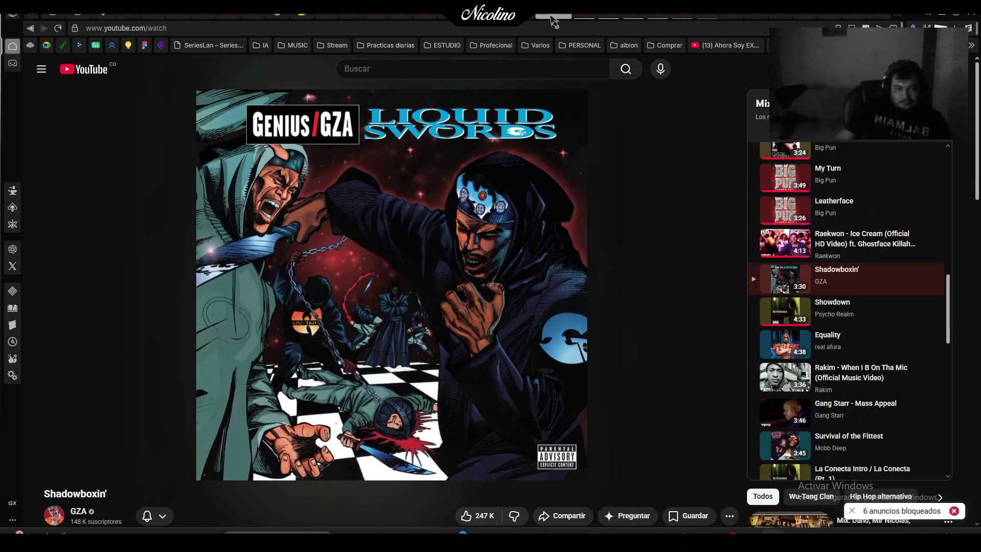
mouse_move(587, 180)
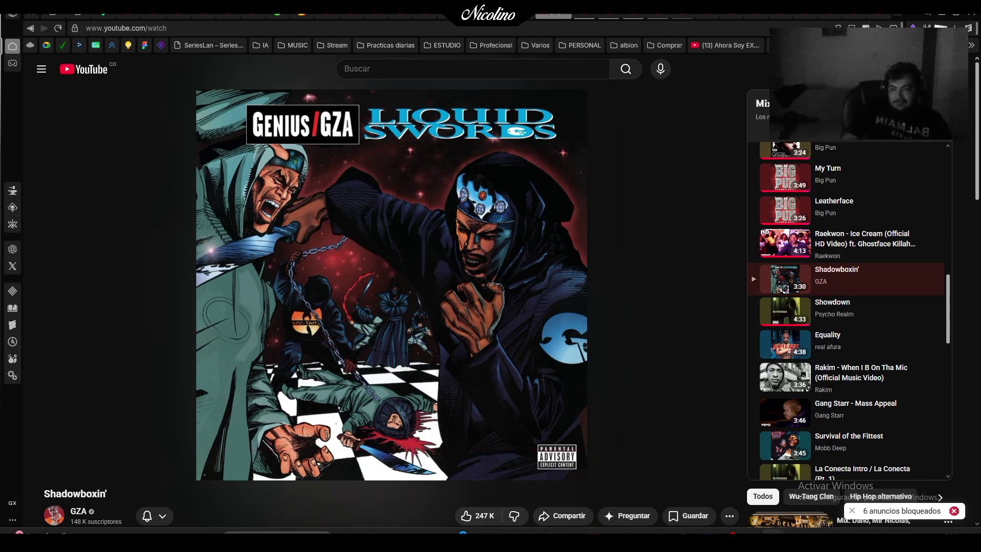
click(20, 46)
double_click(20, 45)
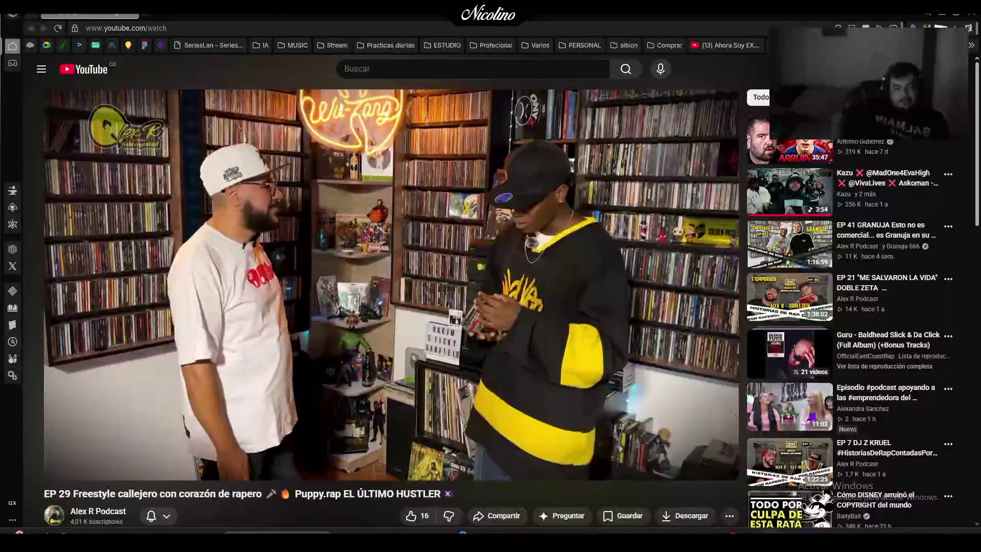